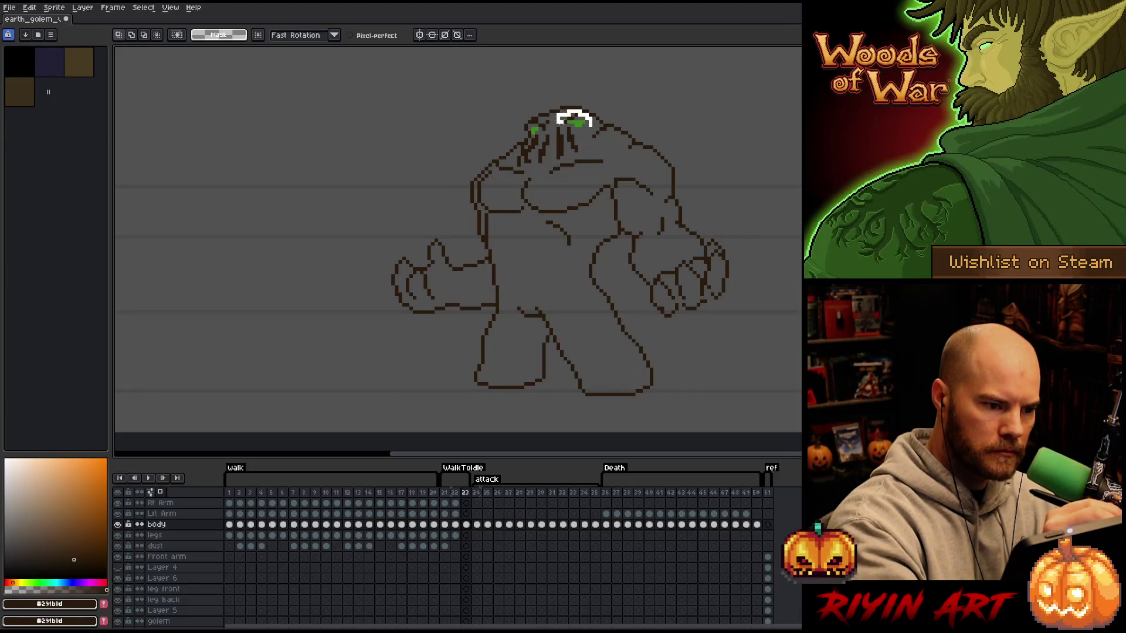
- Select the golem's right green eye pixels, move them slightly left on the head, and deselect
left_click_drag(550, 108, 591, 129)
left_click(582, 130)
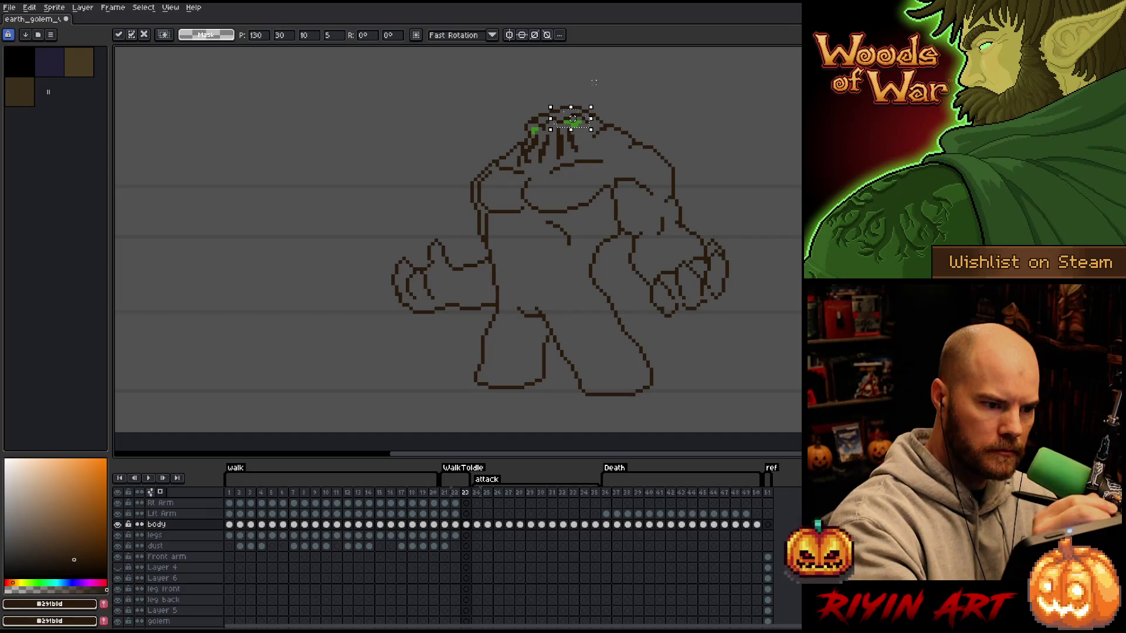
left_click(608, 89)
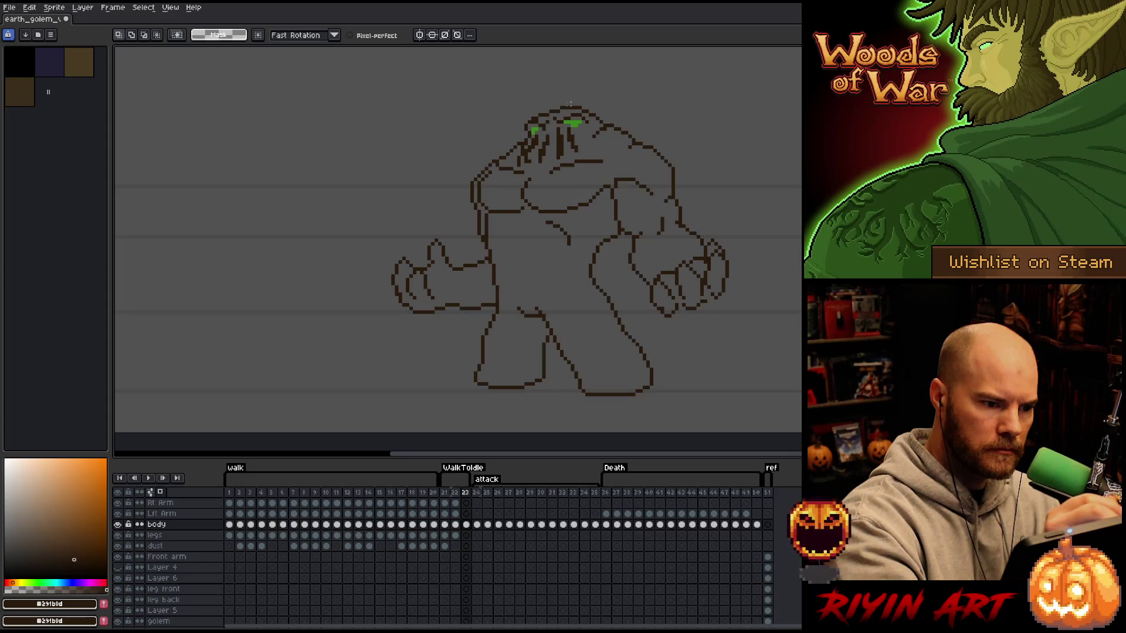
left_click_drag(567, 110, 590, 132)
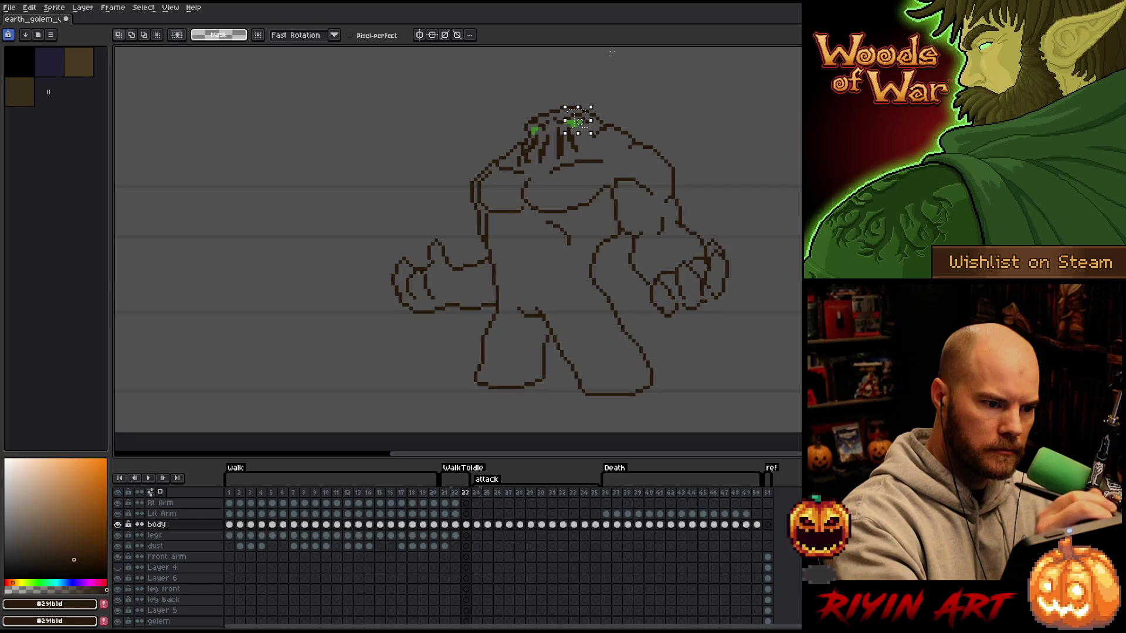
left_click(576, 101)
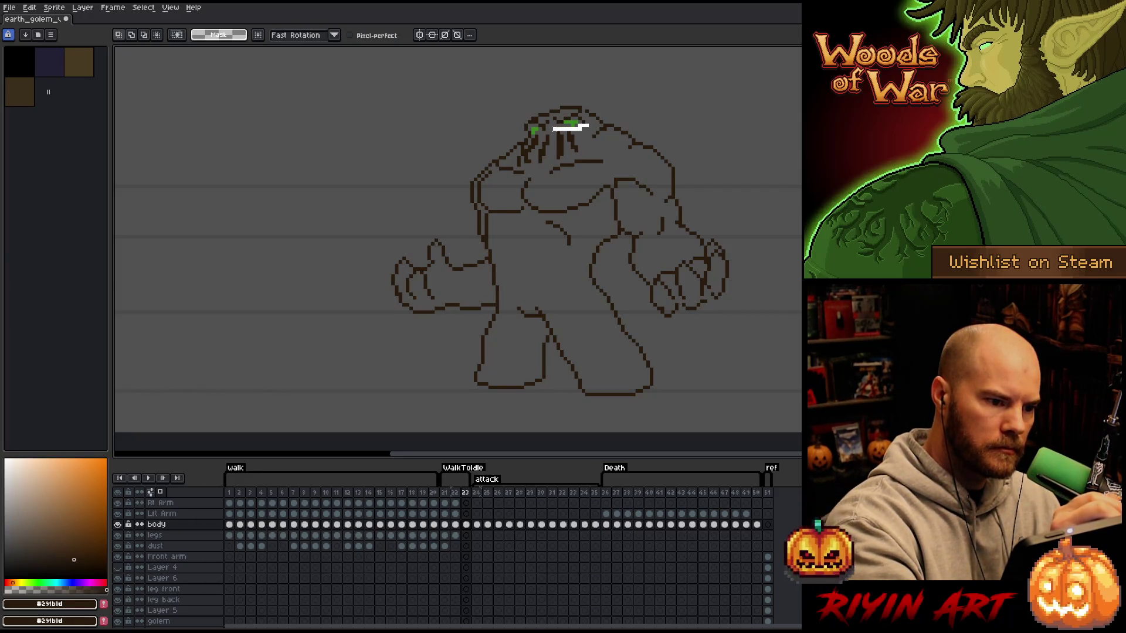
left_click_drag(553, 128, 539, 110)
left_click(579, 110)
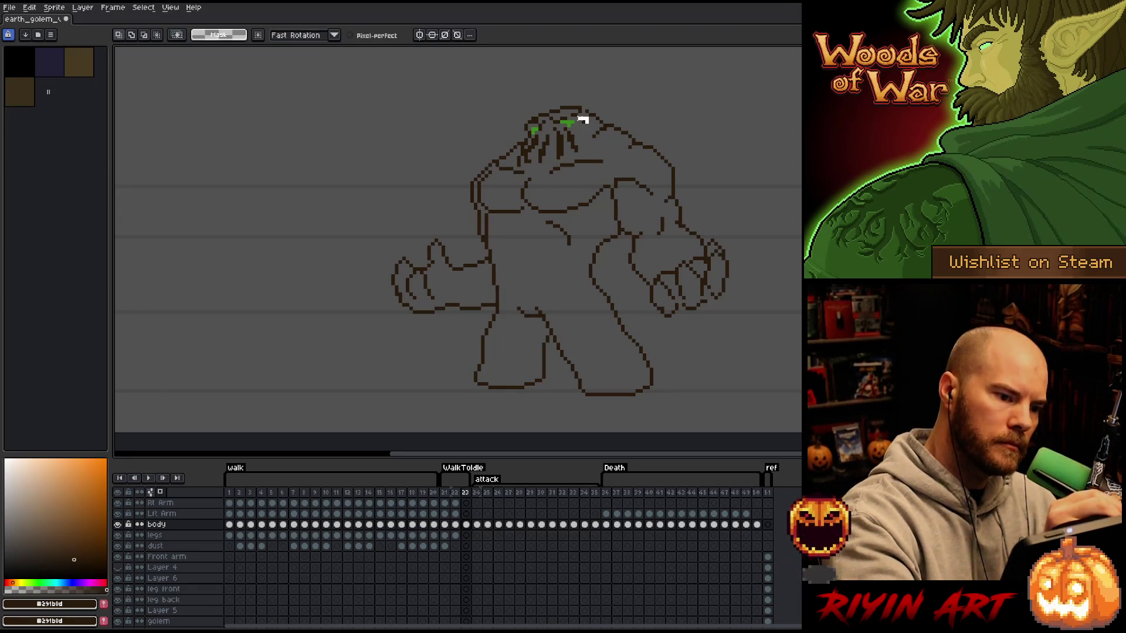
left_click_drag(568, 108, 591, 126)
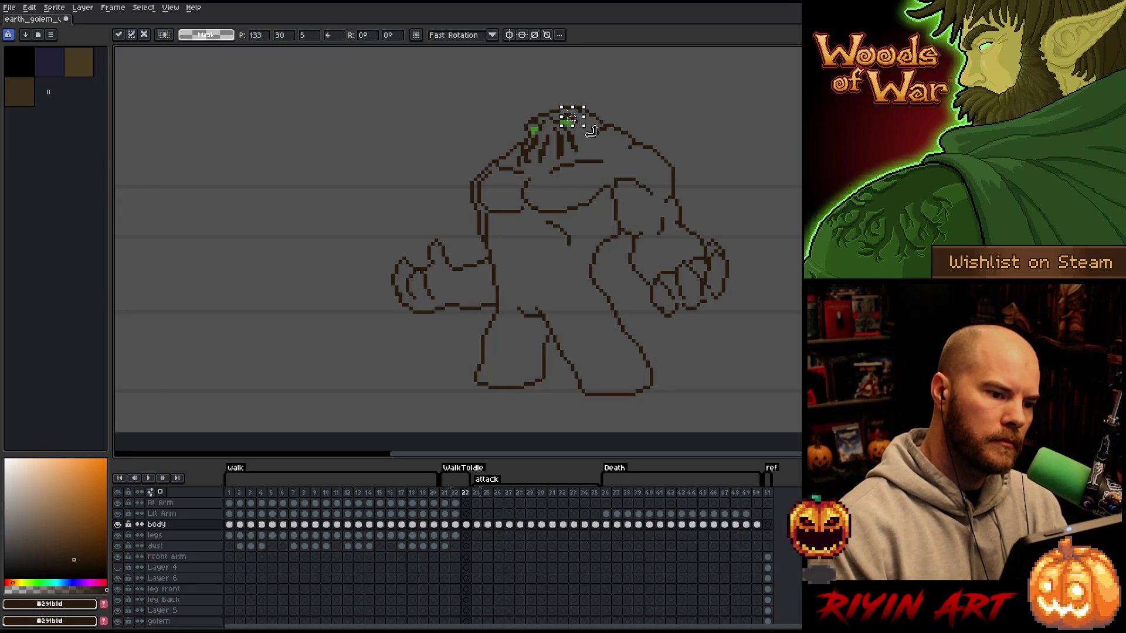
key("ctrl+d")
- Darken the golem's brow strokes above the eyes
key("b")
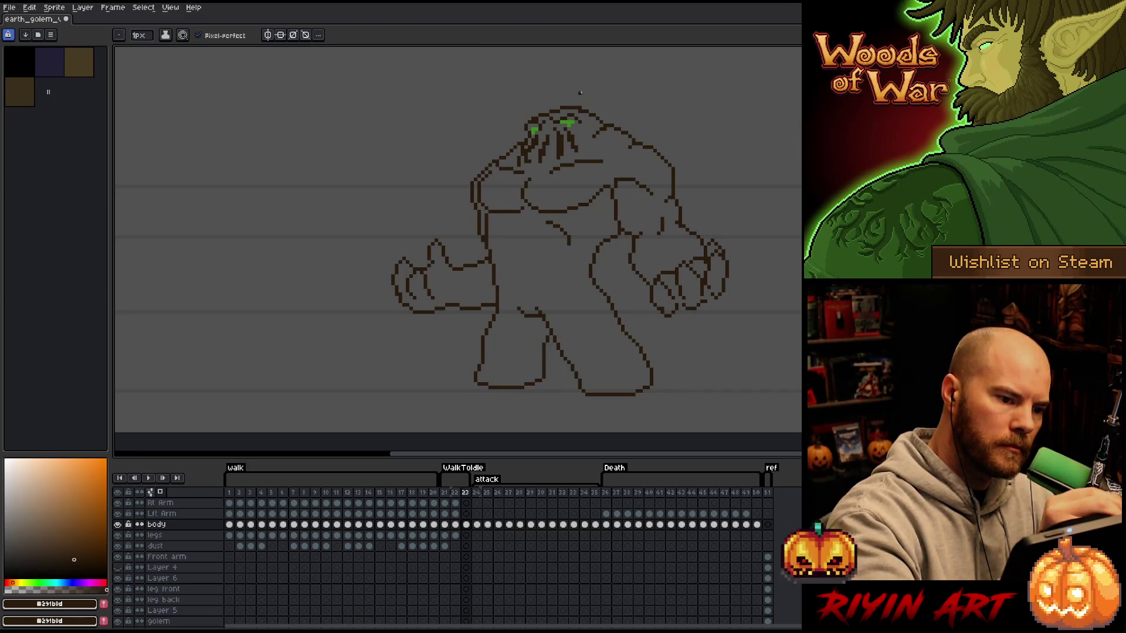
key("e")
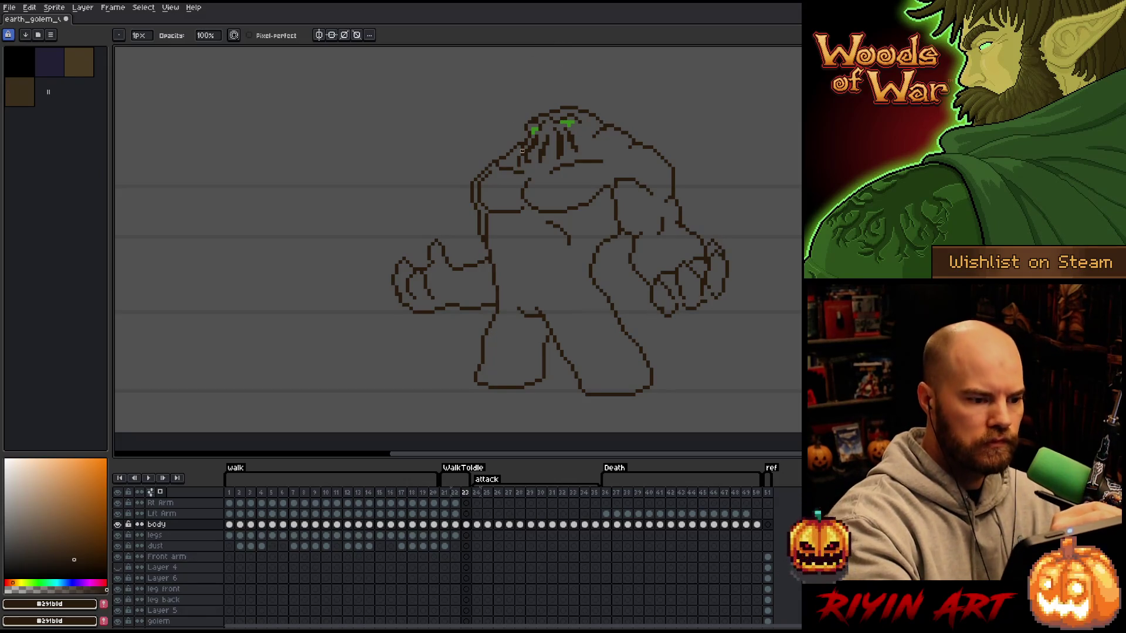
key("b")
key("e")
key("b")
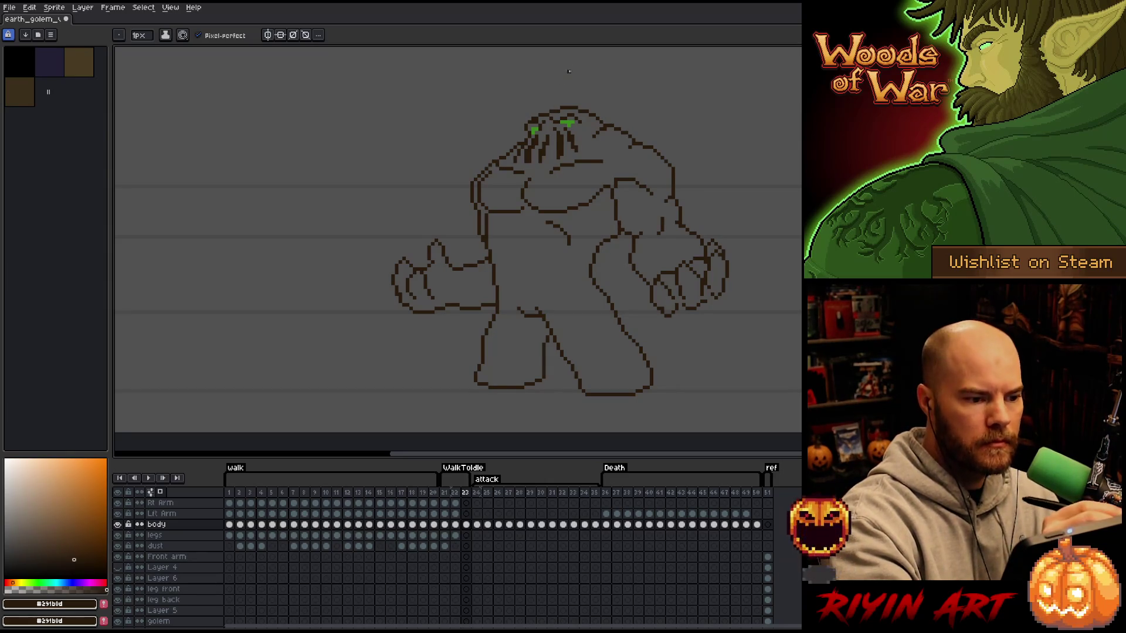
left_click_drag(544, 153, 549, 125)
key("e")
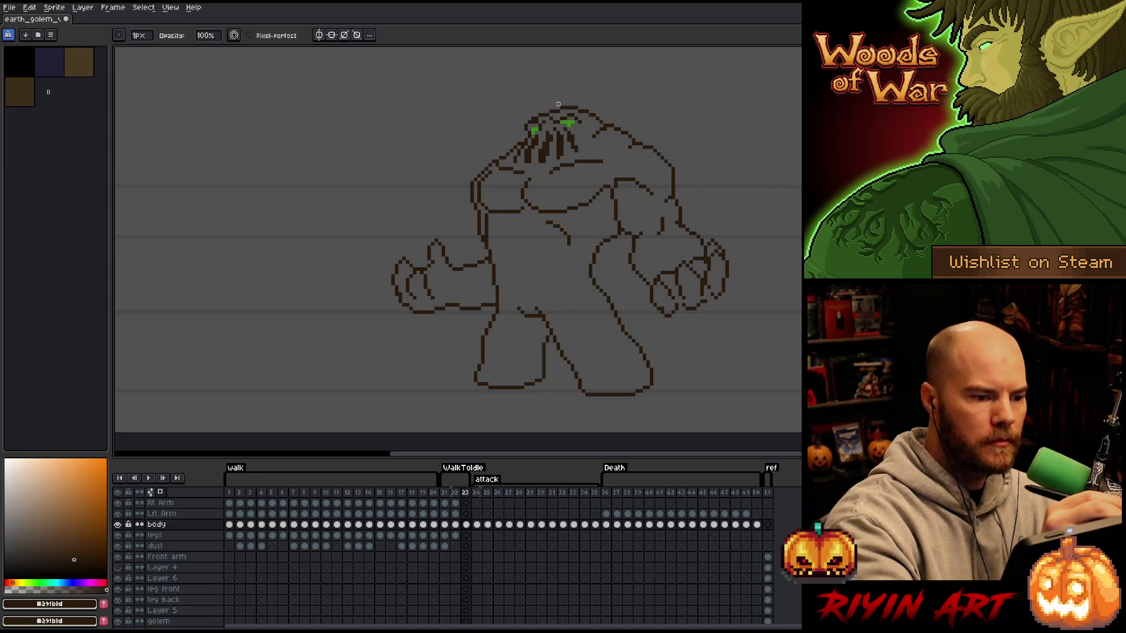
key("b")
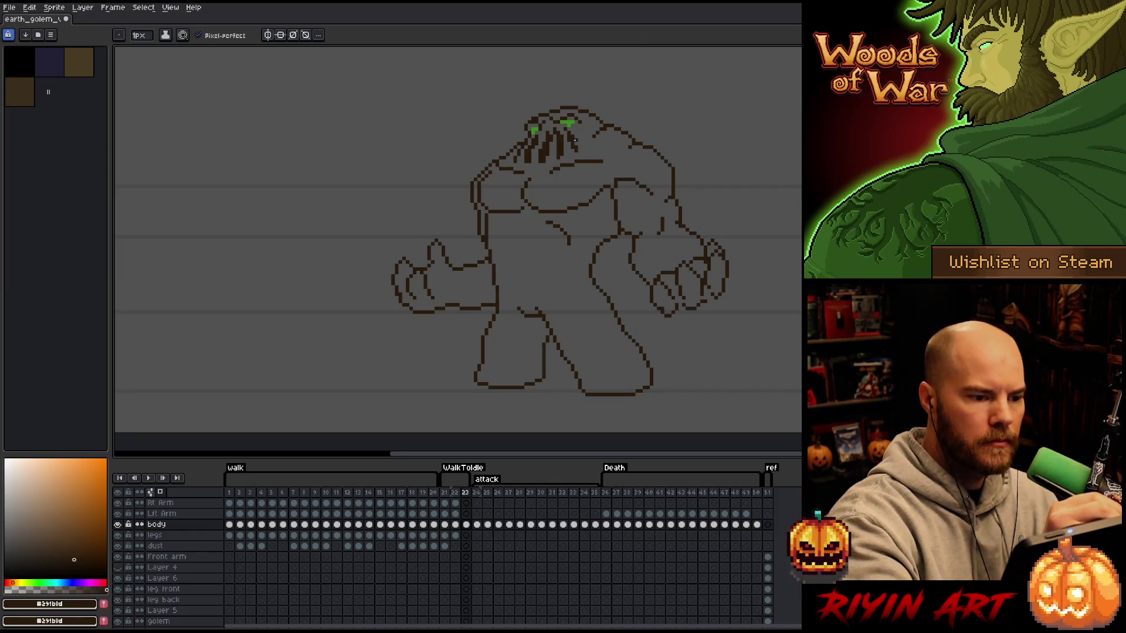
- Redraw the golem's right shoulder higher as a broader, rounder curve flowing into the upper arm
key("e")
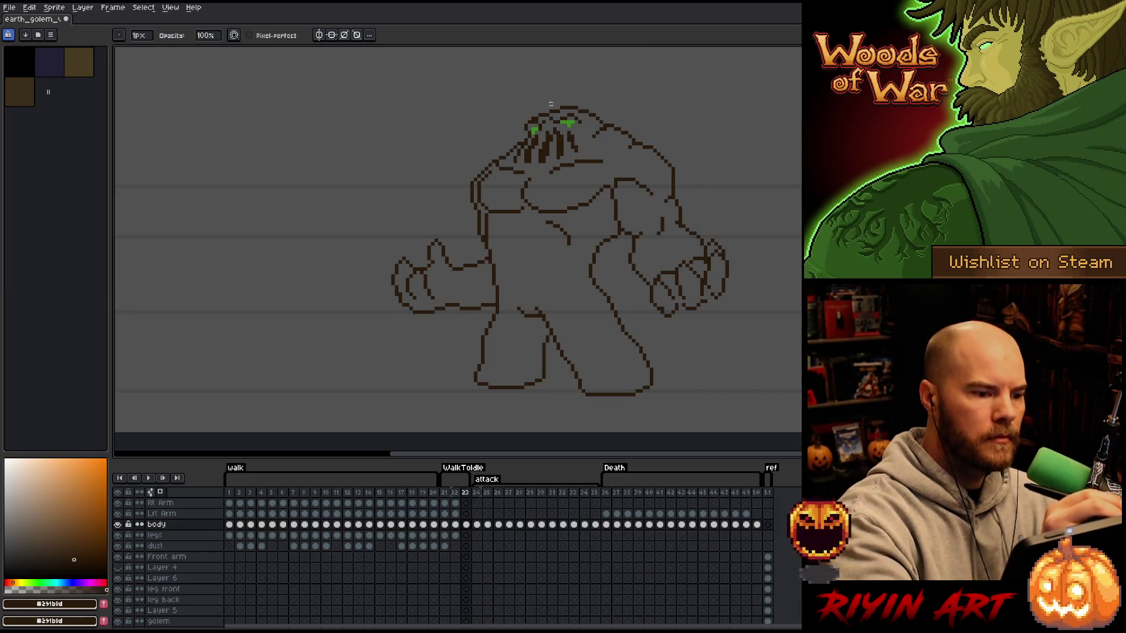
key("b")
key("e")
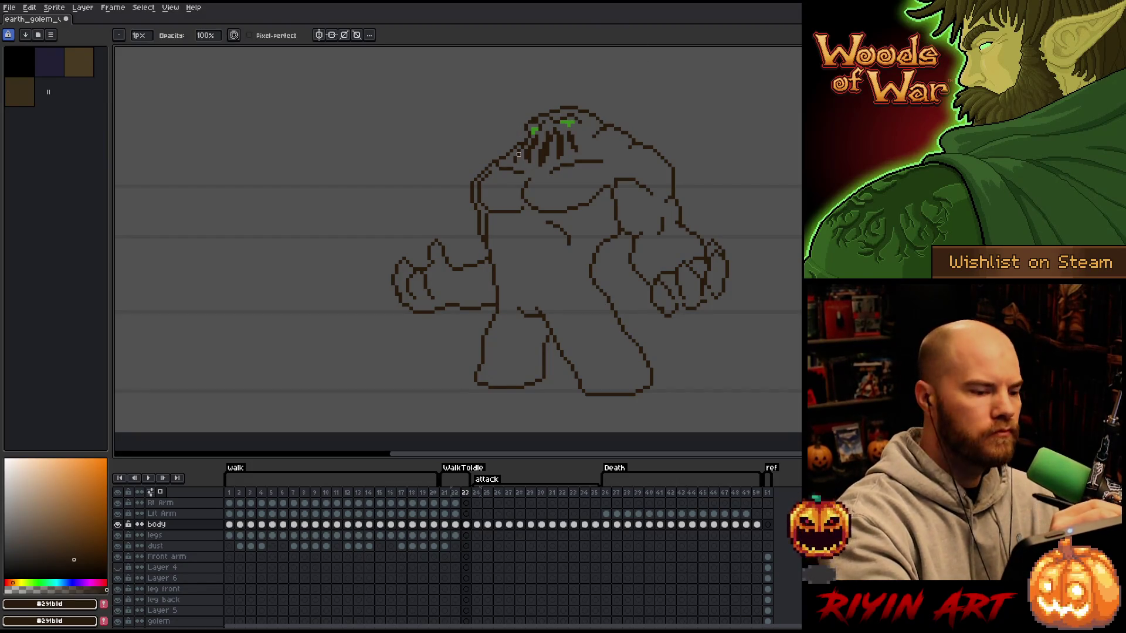
key("b")
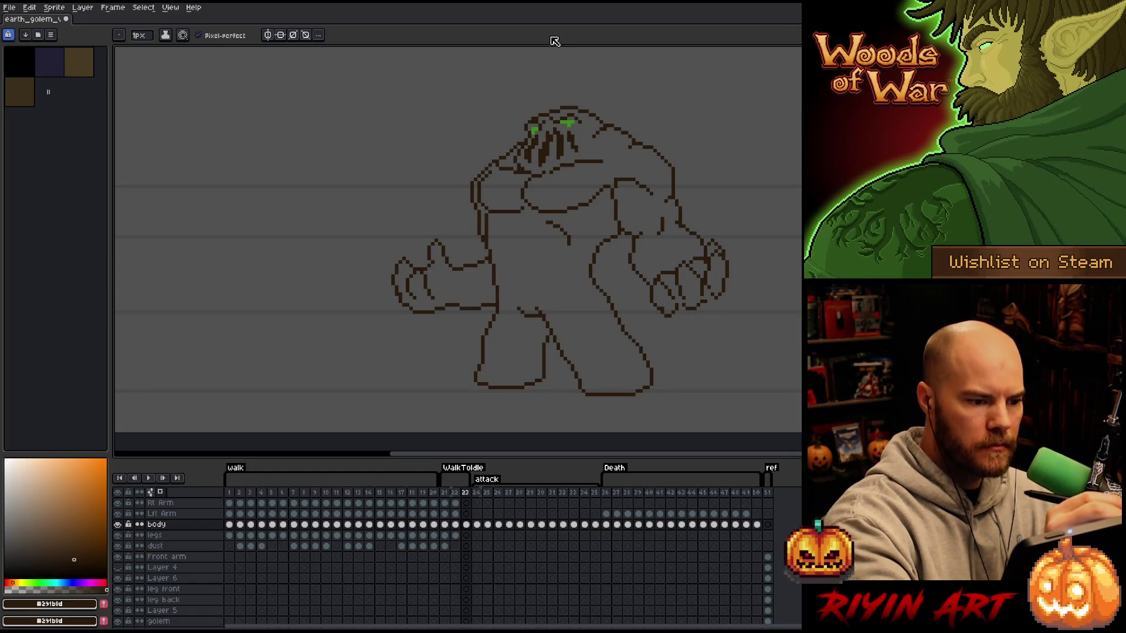
key("e")
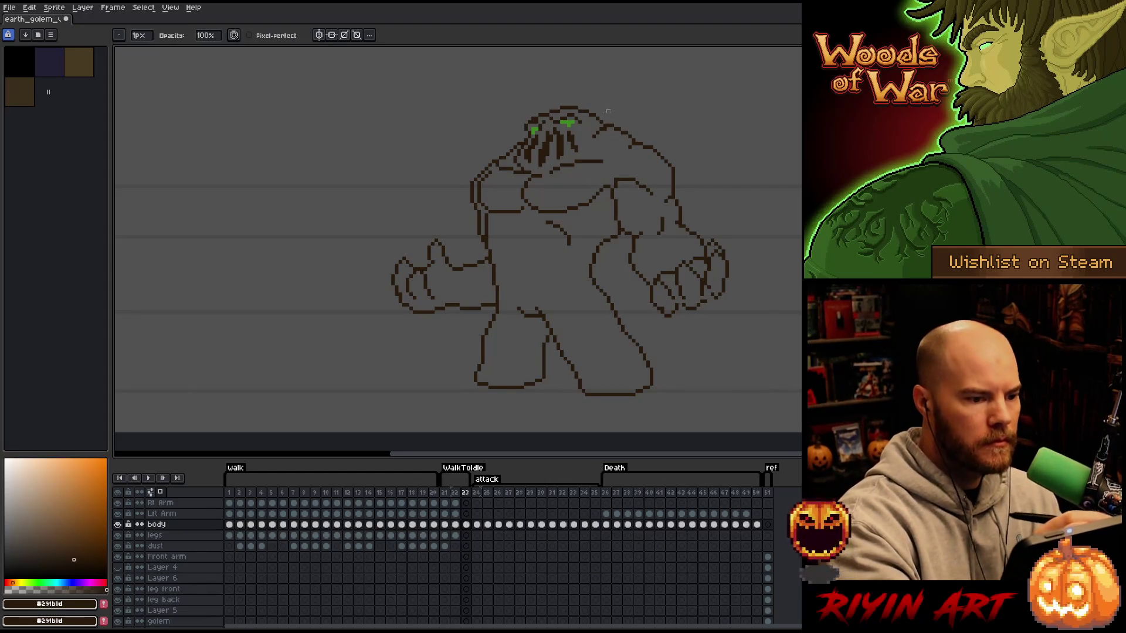
key("b")
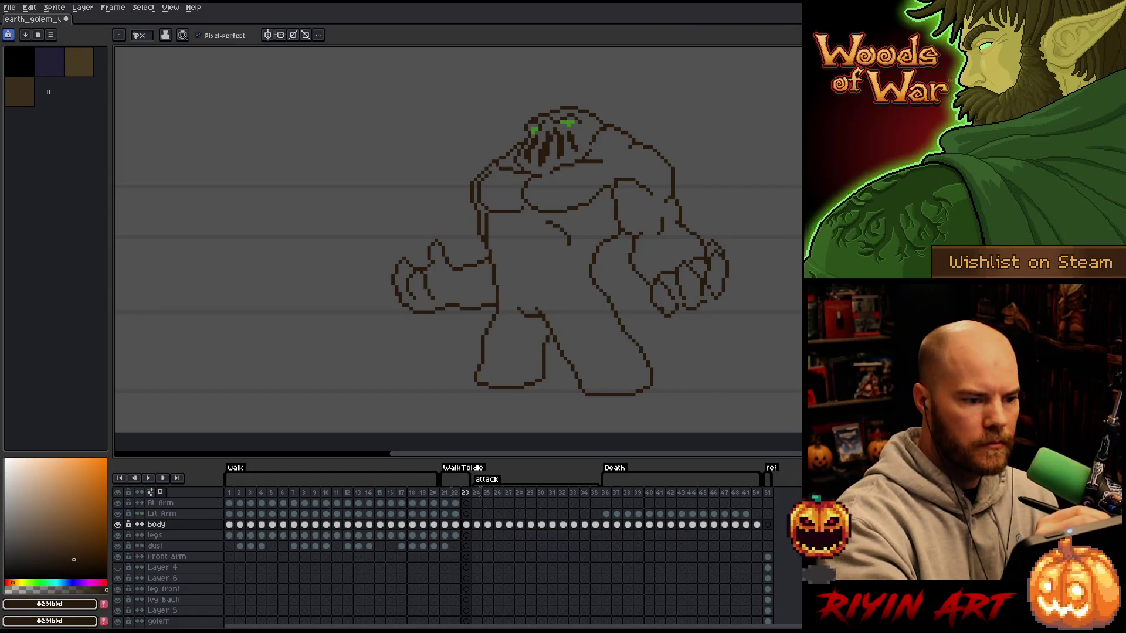
key("e")
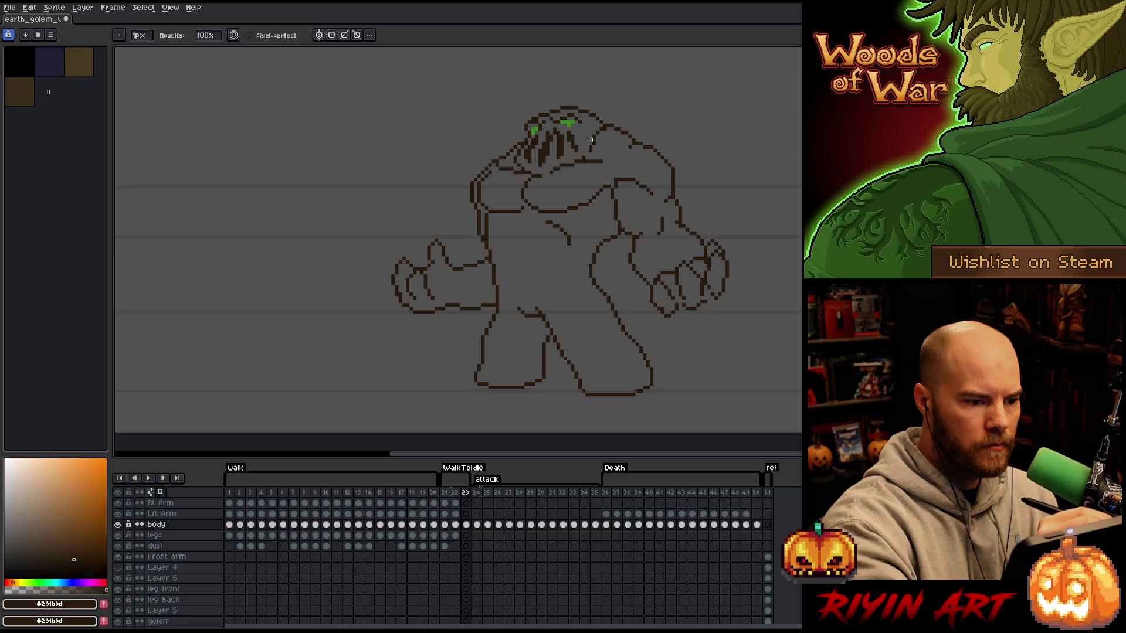
key("b")
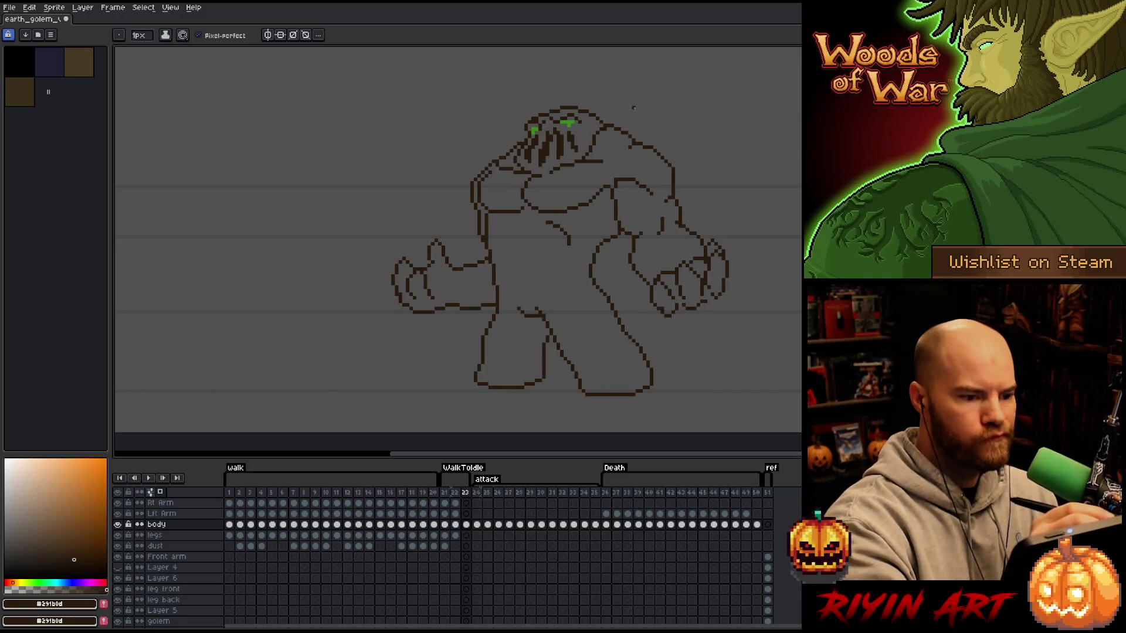
key("e")
mouse_move(654, 148)
left_mouse_down()
mouse_move(642, 146)
mouse_move(663, 148)
mouse_move(676, 208)
mouse_move(643, 188)
left_mouse_up()
key("b")
key("e")
key("b")
key("e")
key("b")
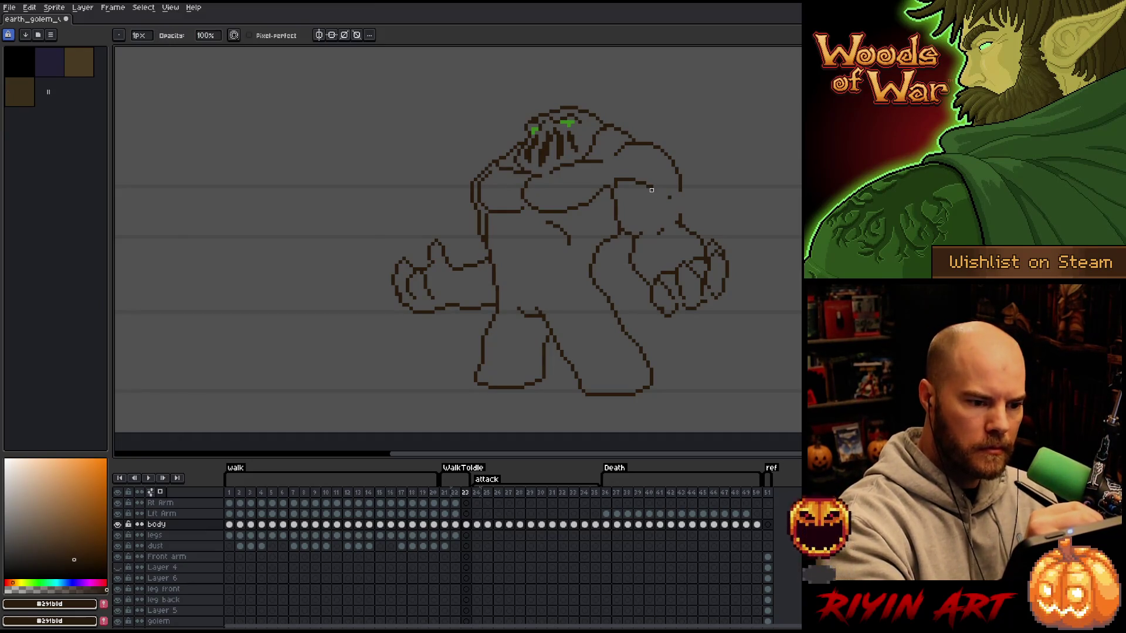
- Draw the inner arm line down from the golem's far shoulder
mouse_move(657, 191)
left_mouse_down()
mouse_move(661, 229)
mouse_move(642, 235)
mouse_move(628, 267)
mouse_move(658, 241)
left_mouse_up()
key("e")
key("b")
key("e")
key("b")
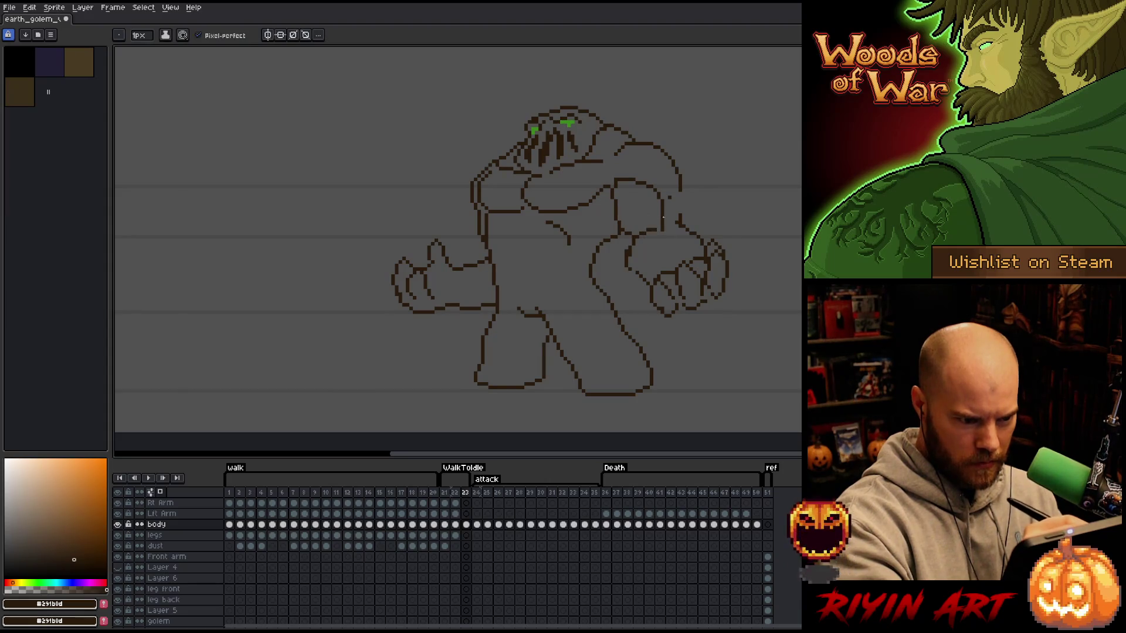
key("e")
key("b")
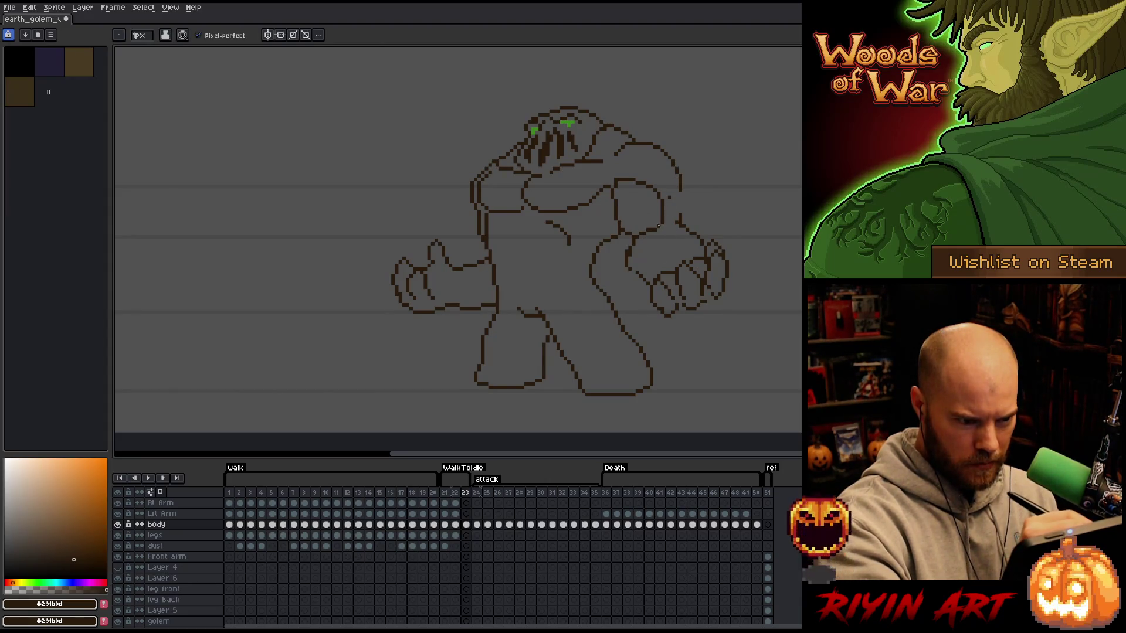
key("e")
- Redraw the right shoulder line, erase stray pixels, and extend the outline down the arm, undoing one stroke
left_click_drag(674, 199, 684, 175)
key("b")
key("e")
left_click(683, 178)
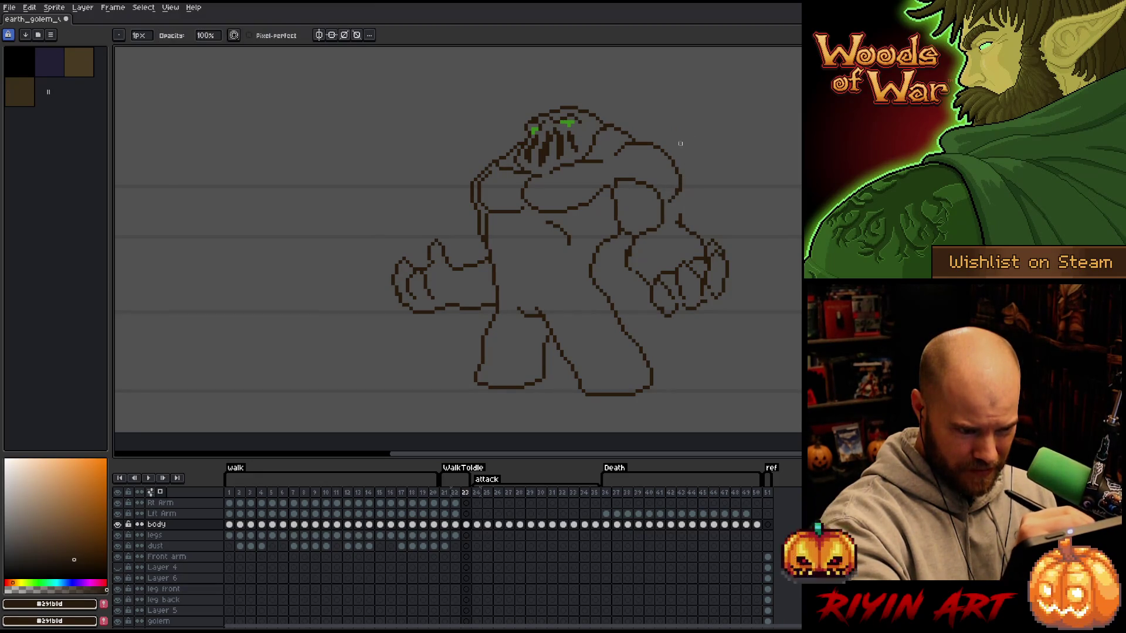
key("b")
left_click_drag(683, 179, 679, 212)
key("ctrl+z")
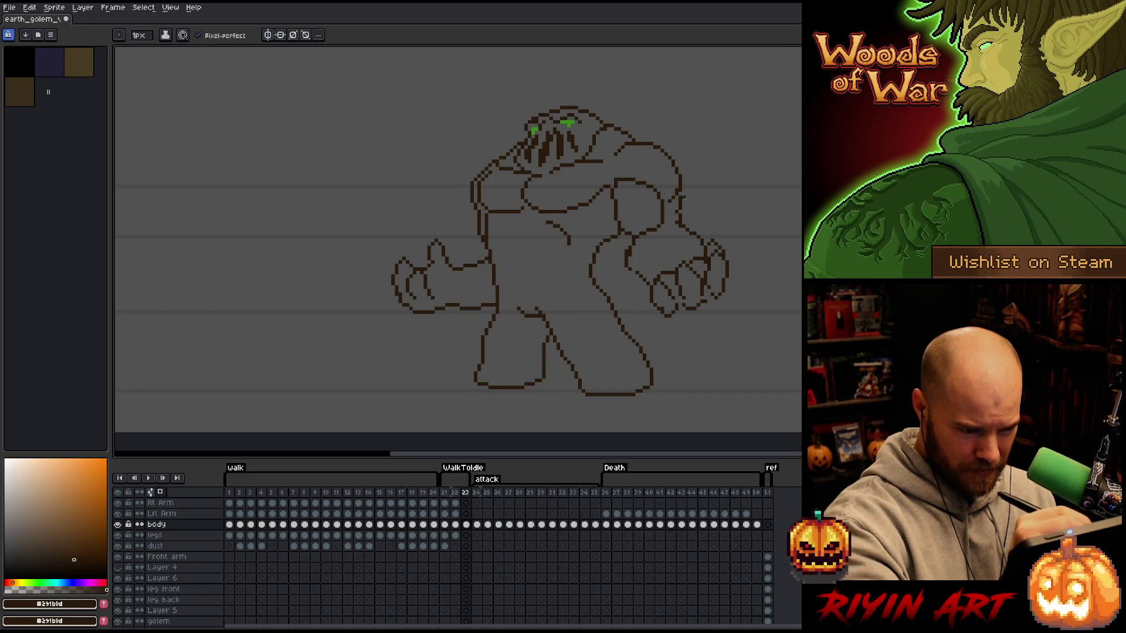
- Replace the old forearm line with a new one leading down into the right hand and clean stray pixels
key("e")
key("b")
key("e")
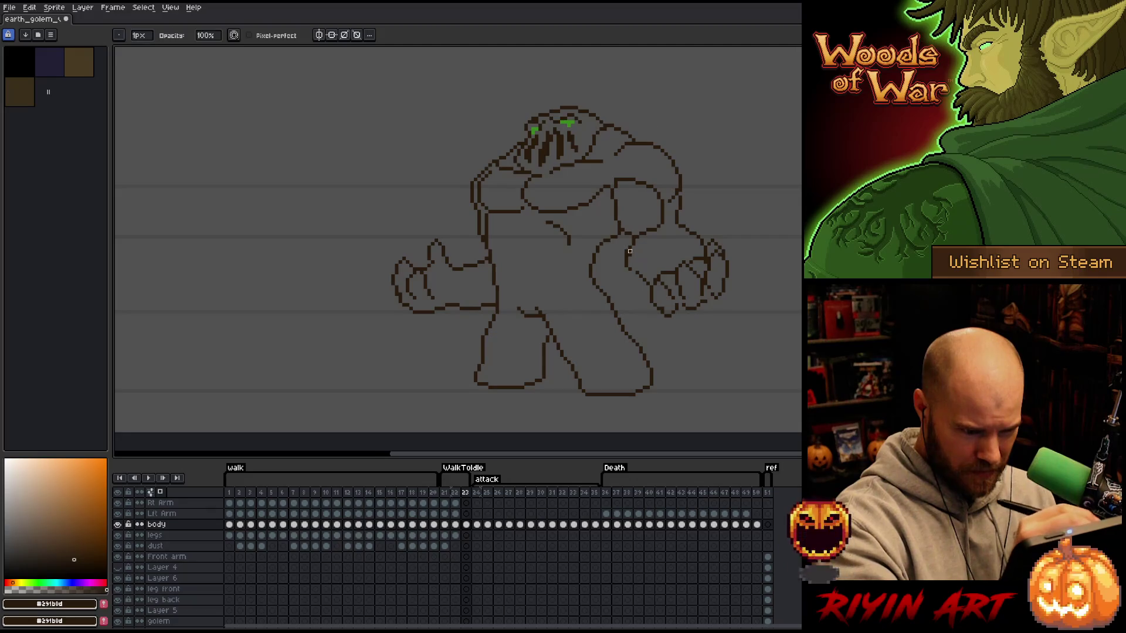
left_click_drag(636, 274, 648, 287)
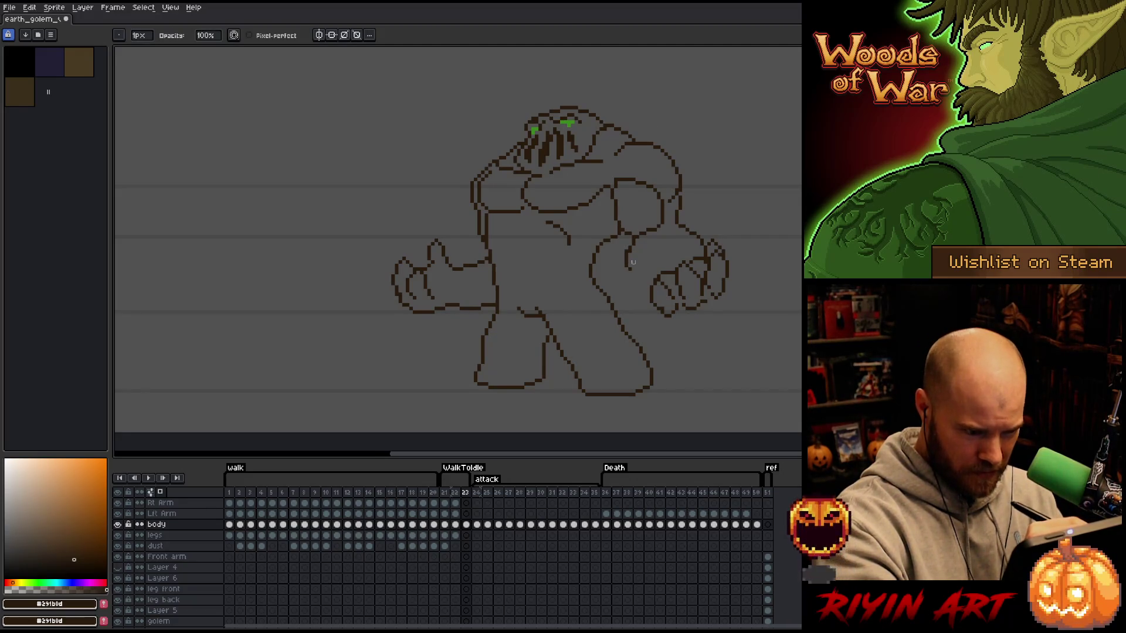
key("b")
left_click_drag(629, 270, 650, 292)
key("e")
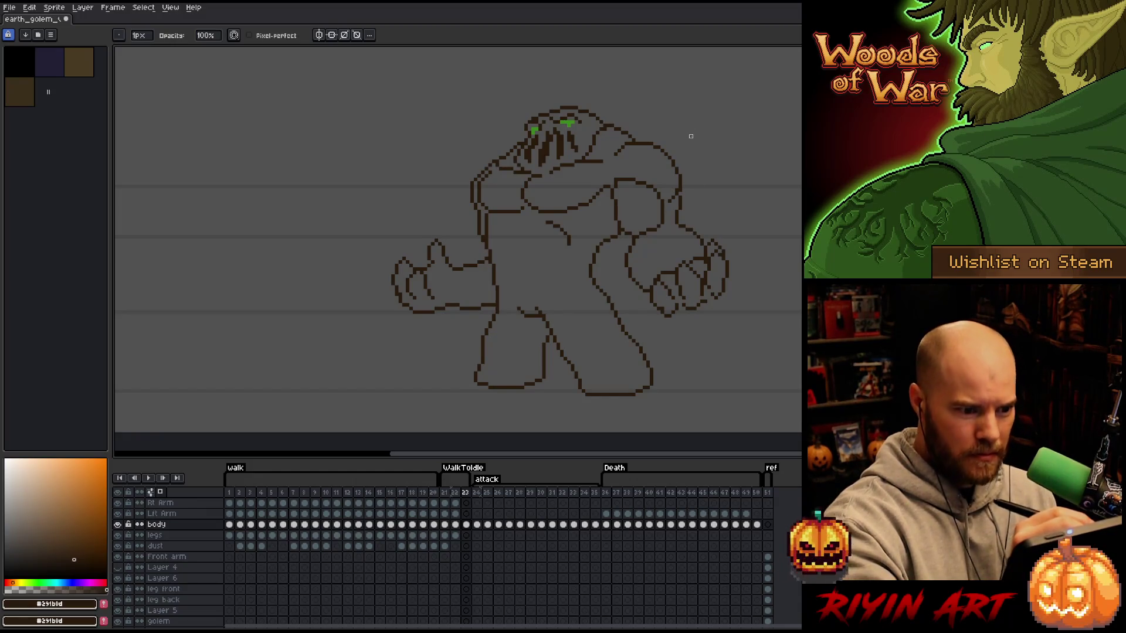
key("b")
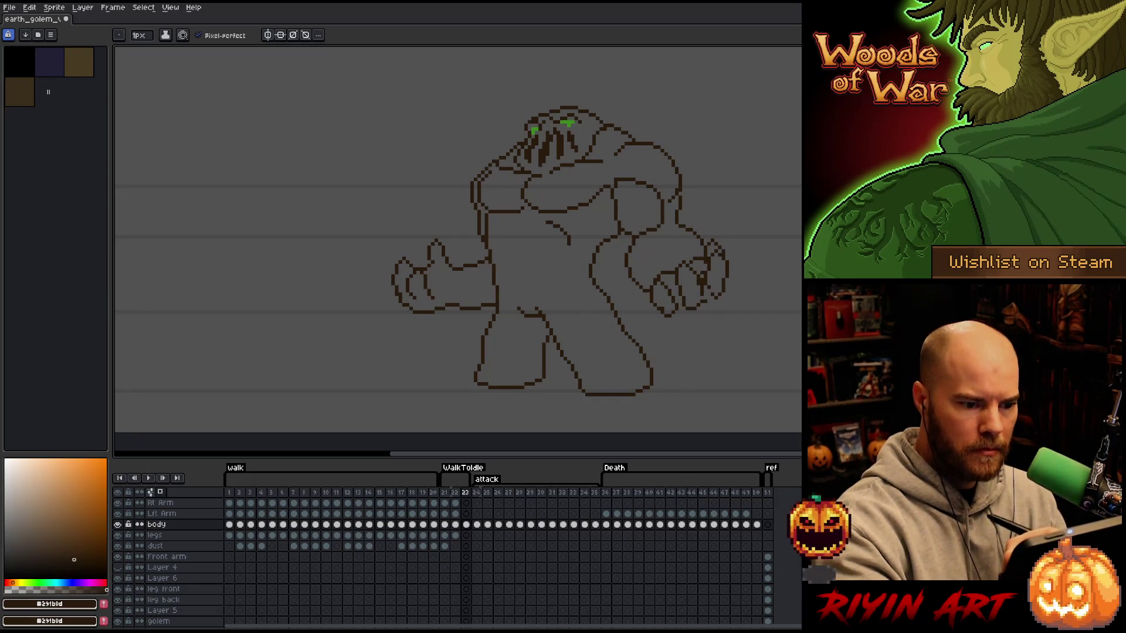
key("e")
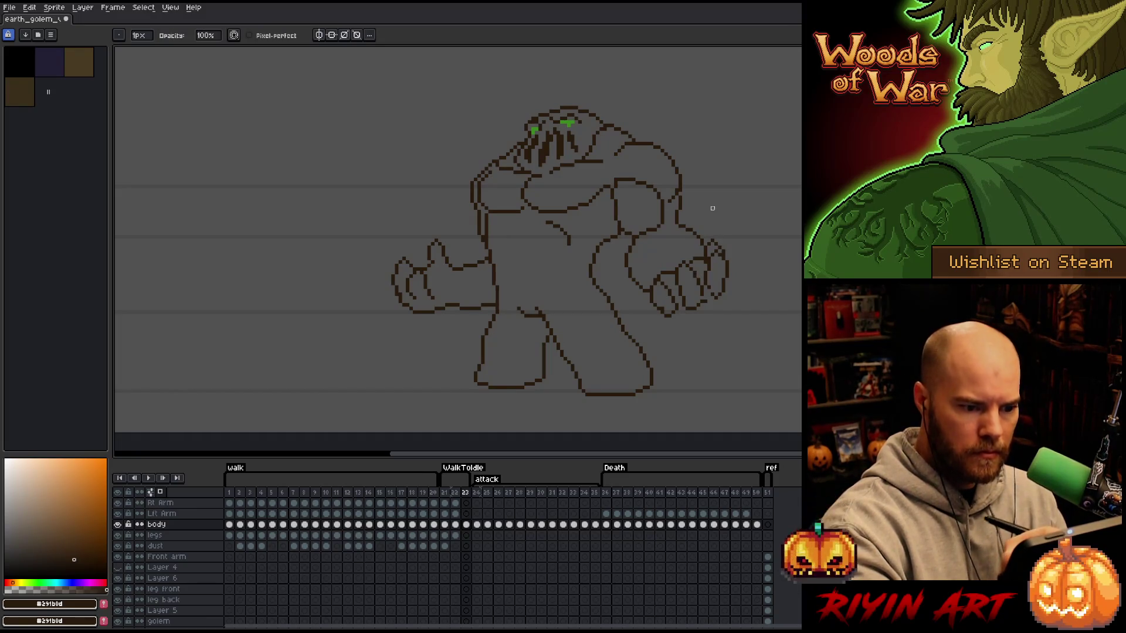
key("b")
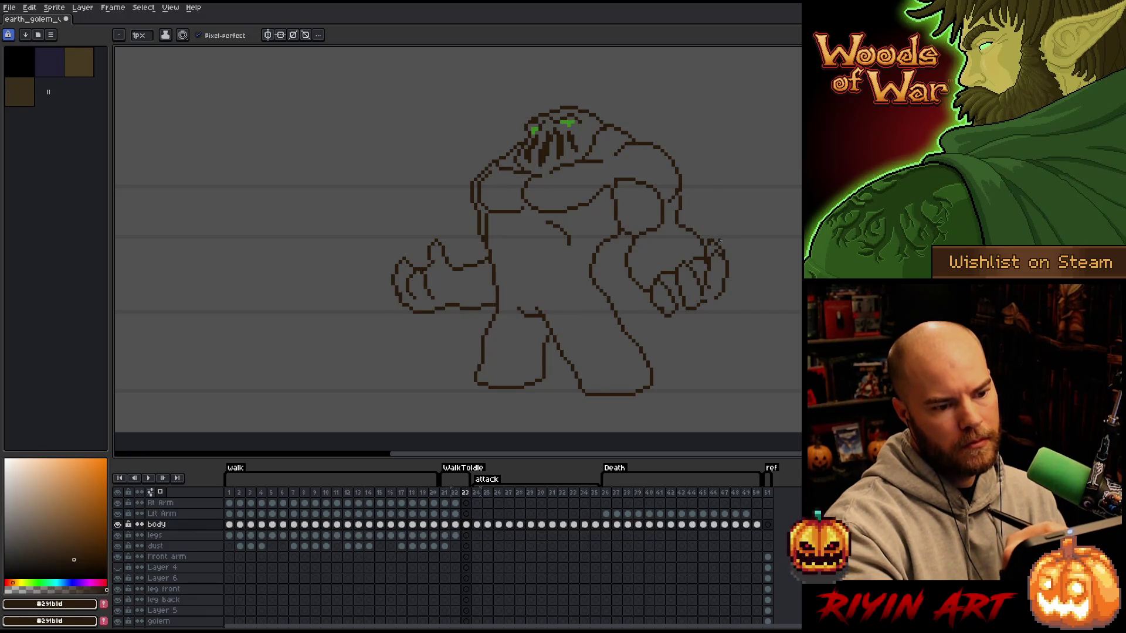
key("e")
key("b")
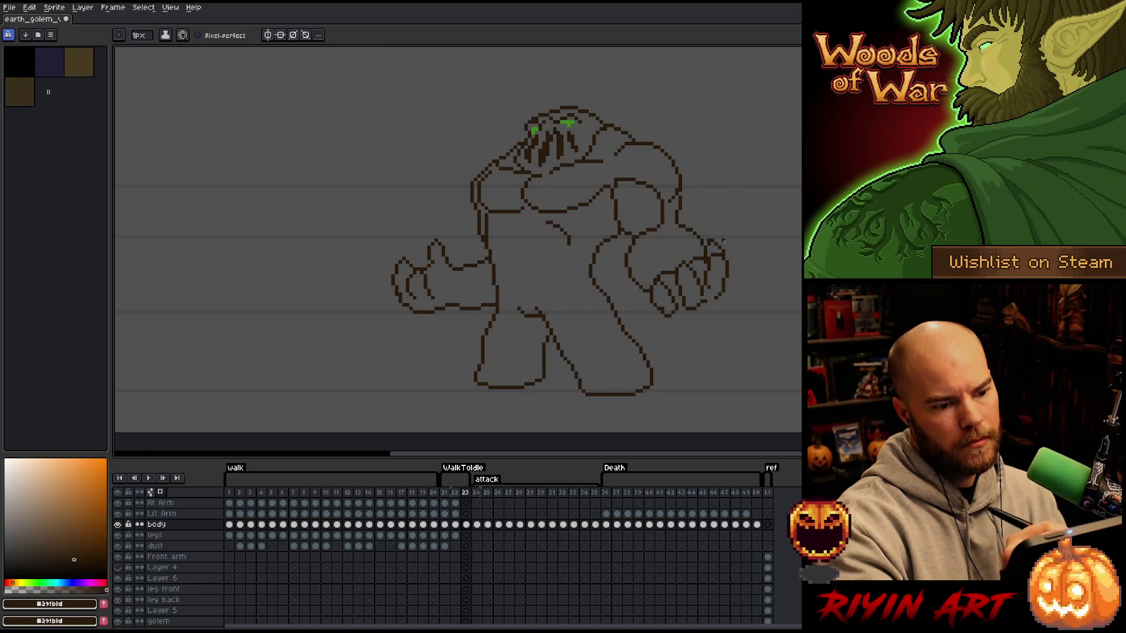
key("e")
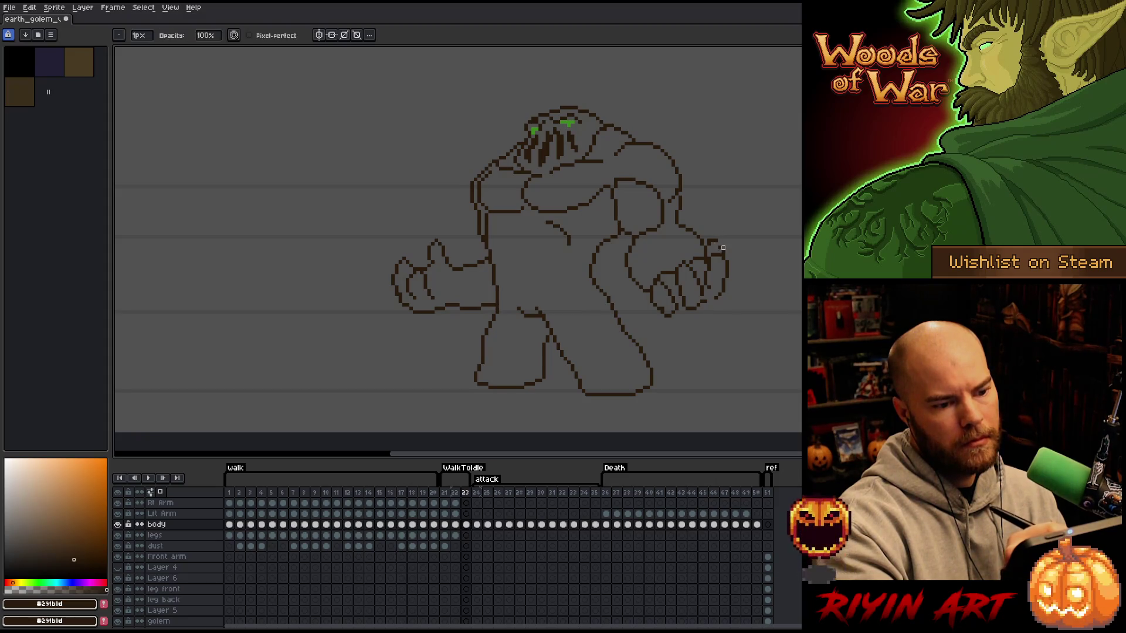
key("b")
key("e")
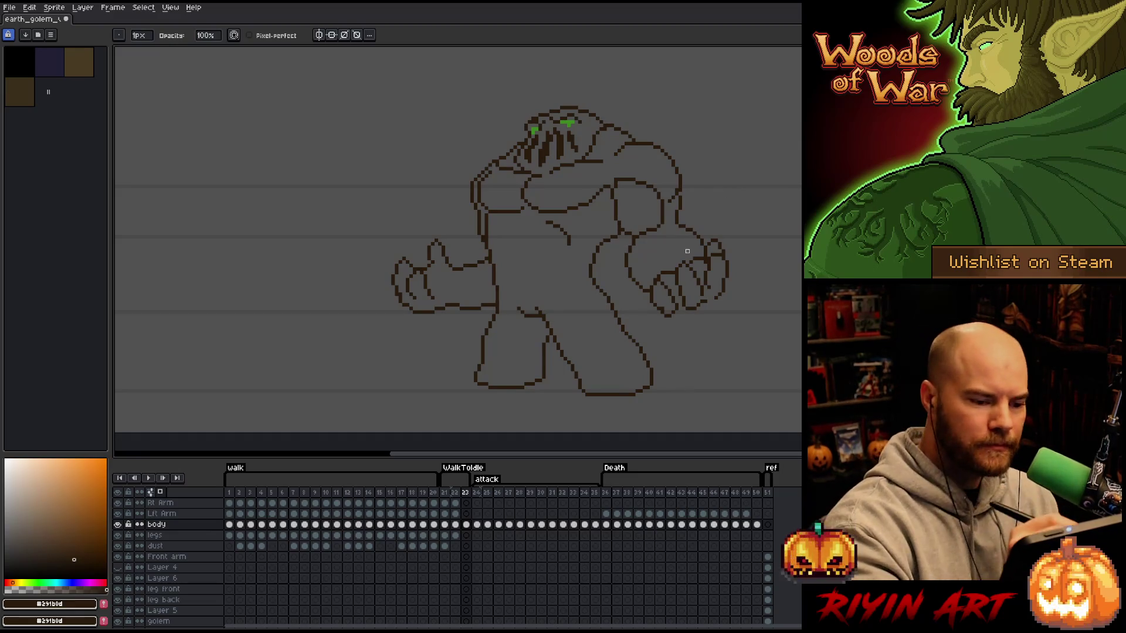
key("b")
key("e")
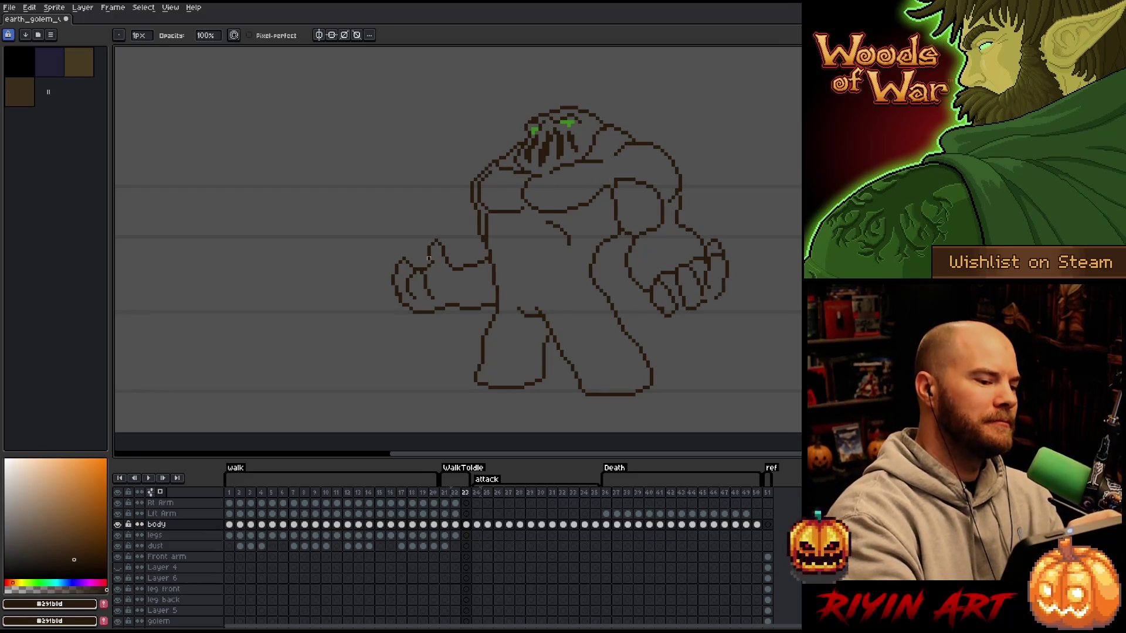
key("b")
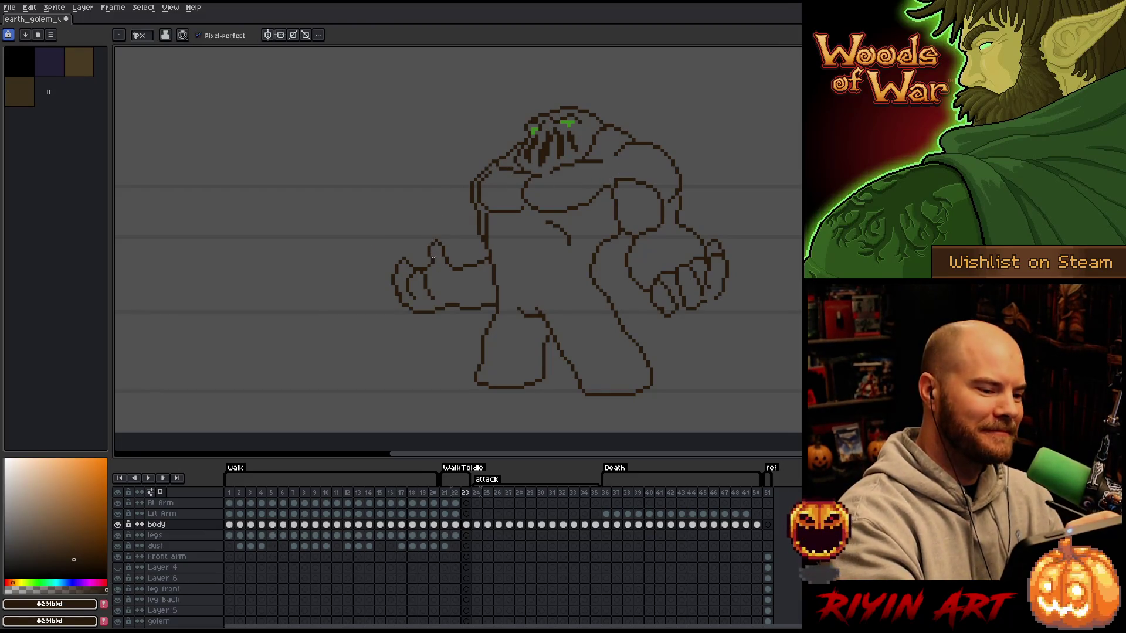
- Redraw the outline of the golem's left fist and save the sprite
key("ctrl+s")
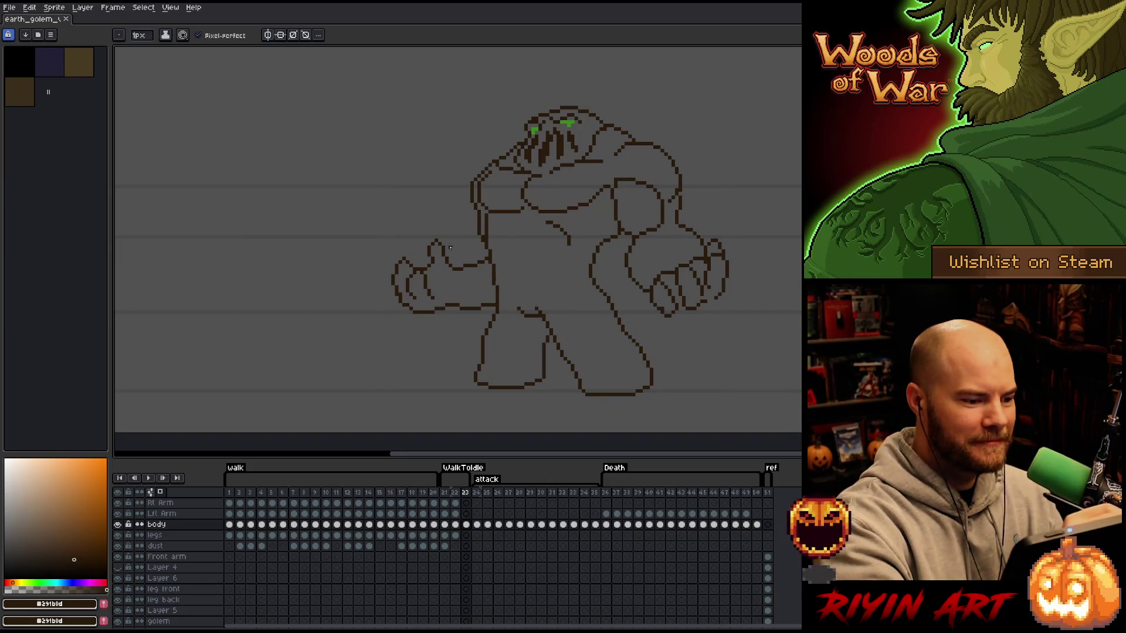
left_click_drag(443, 276, 460, 296)
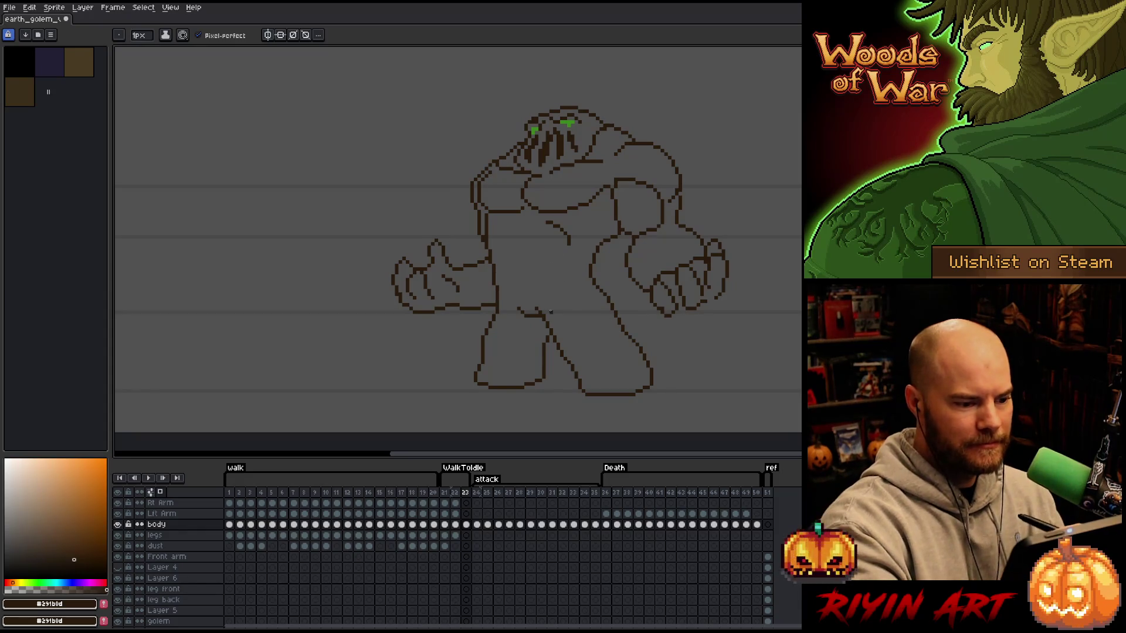
key("e")
key("b")
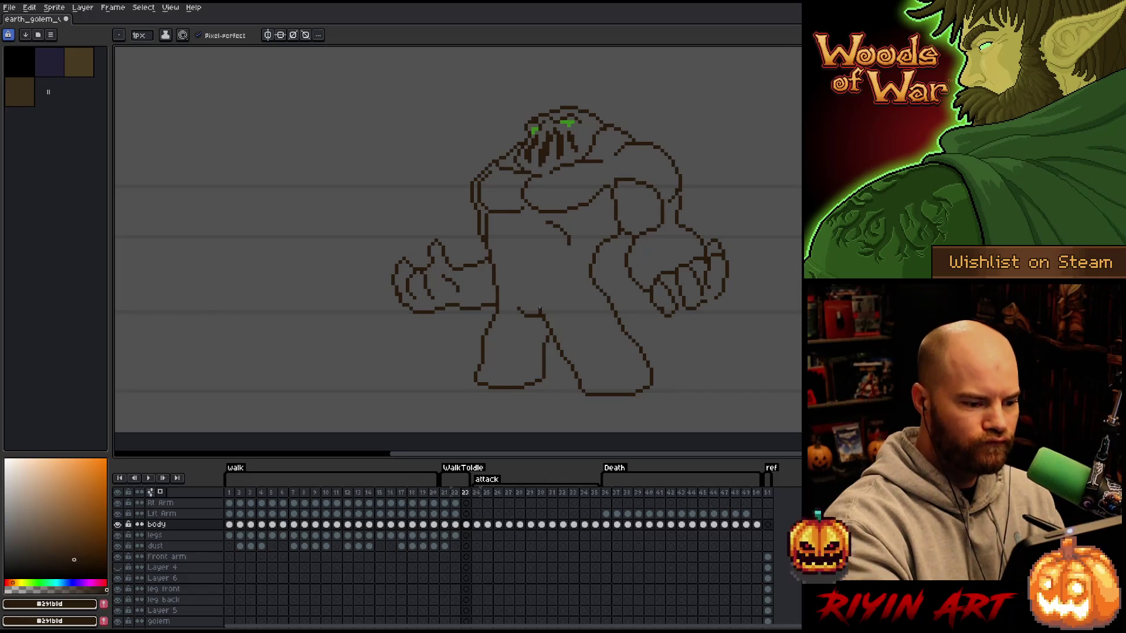
key("e")
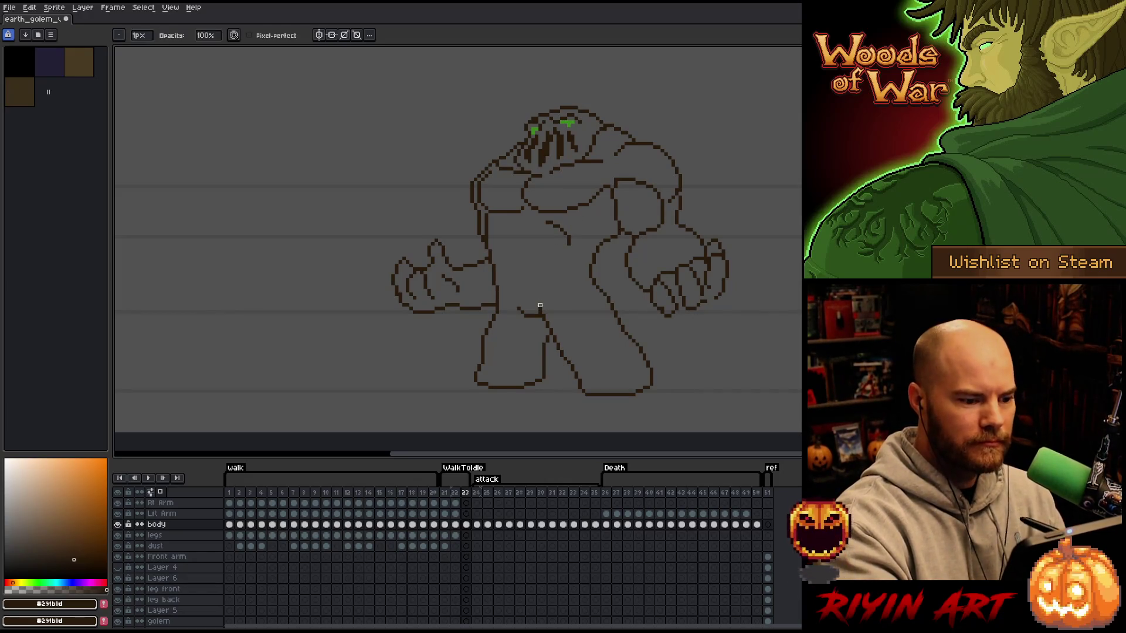
key("b")
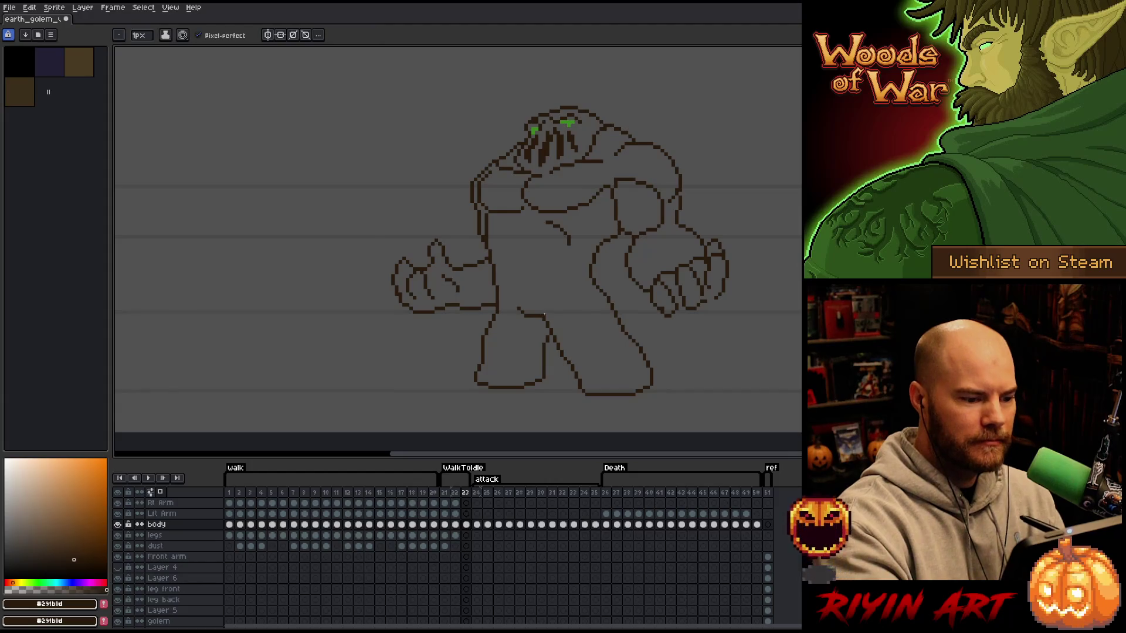
key("ctrl+s")
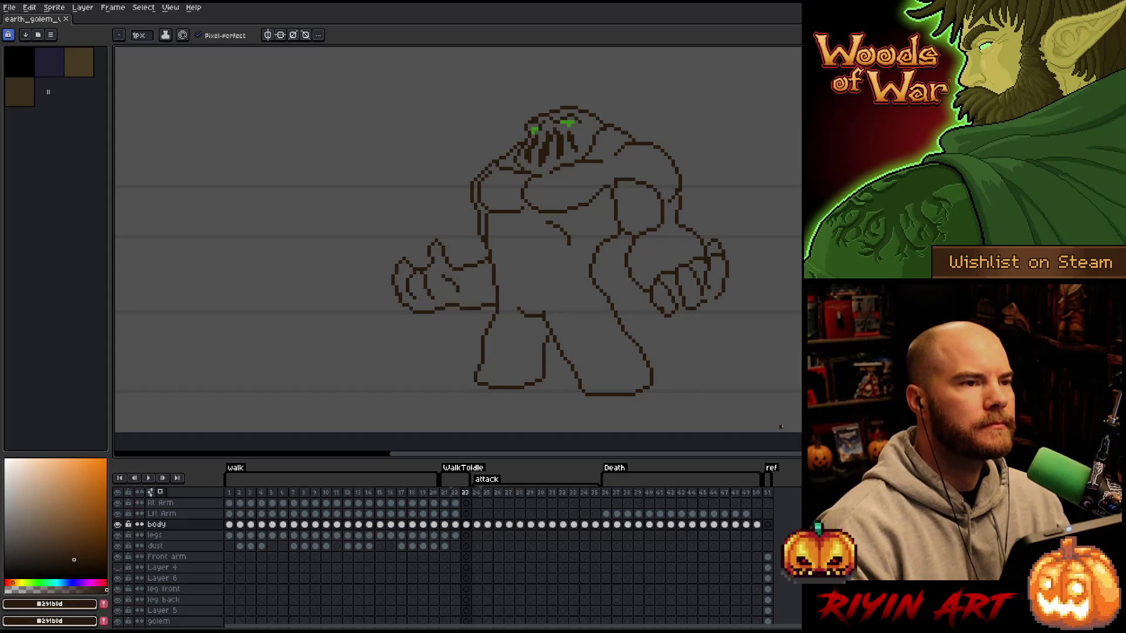
- Touch up the dark-brown outline, undoing an accidental erase on the golem's right arm
key("e")
left_click(663, 207)
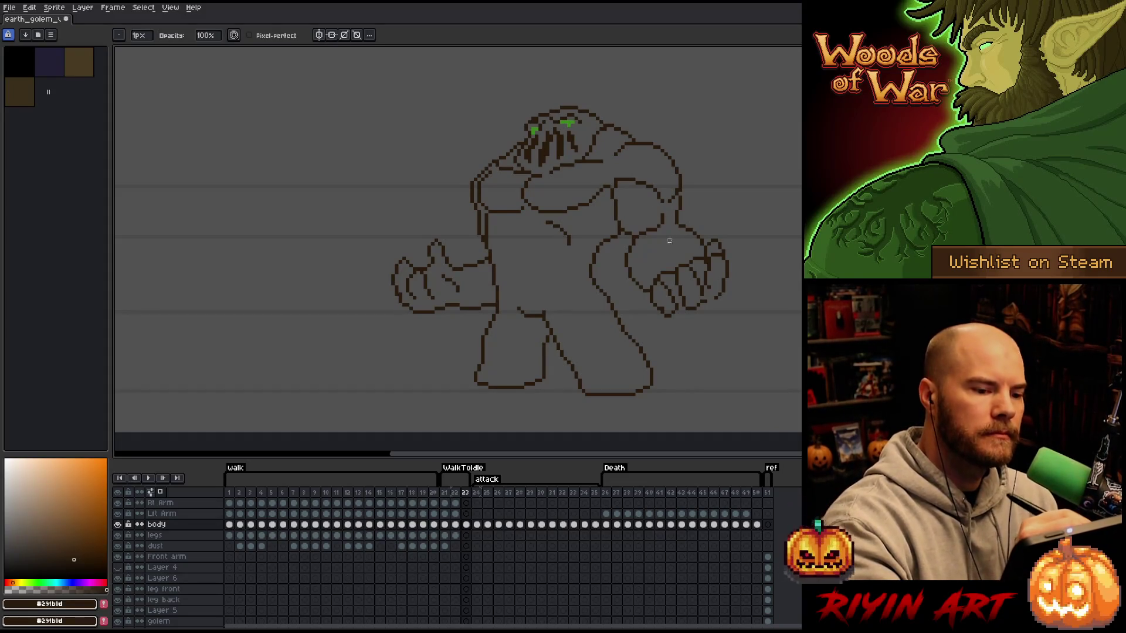
key("ctrl+z")
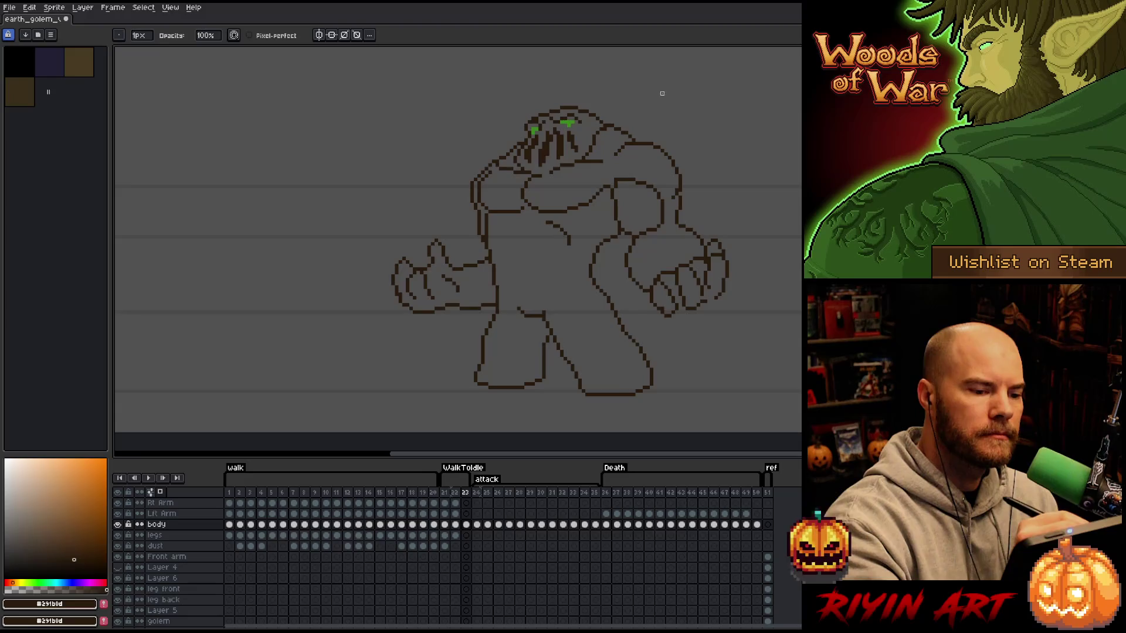
key("b")
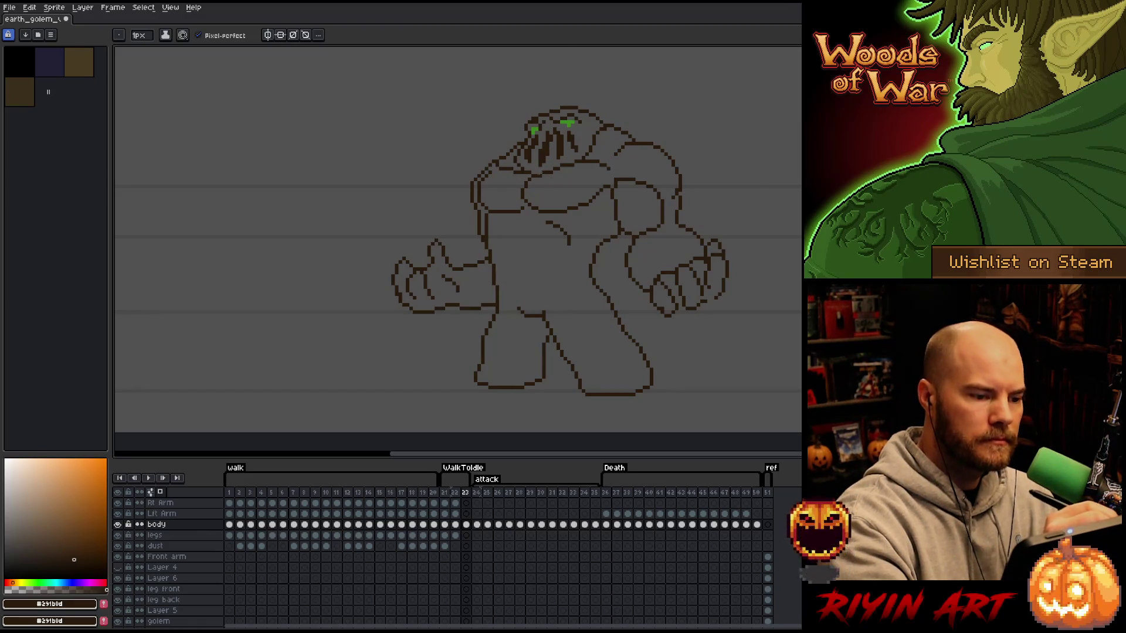
key("e")
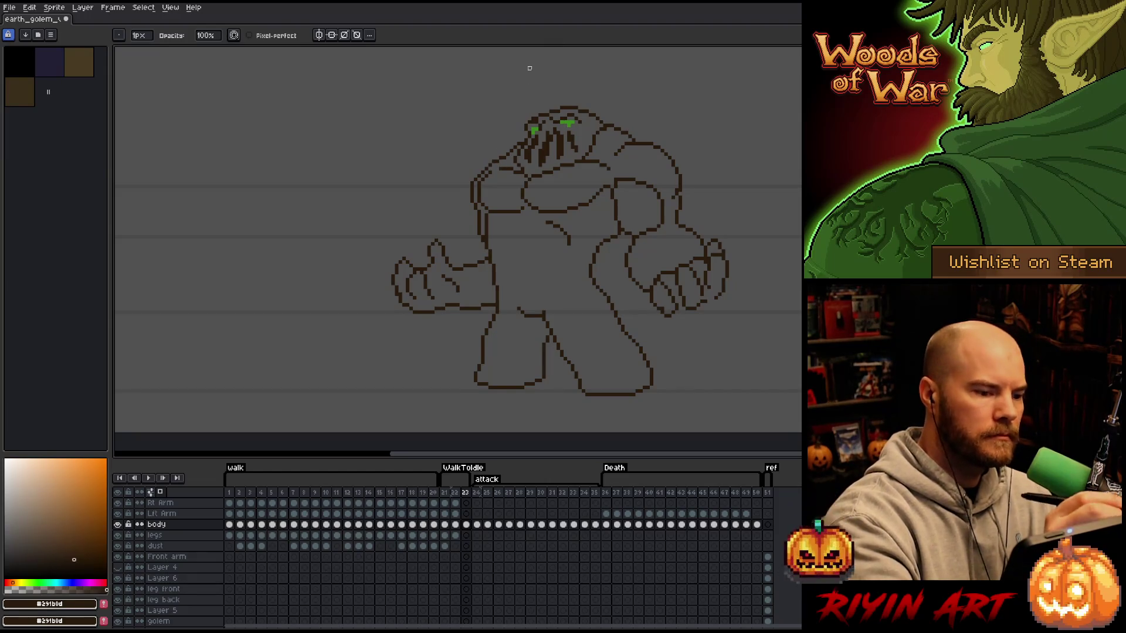
key("b")
key("e")
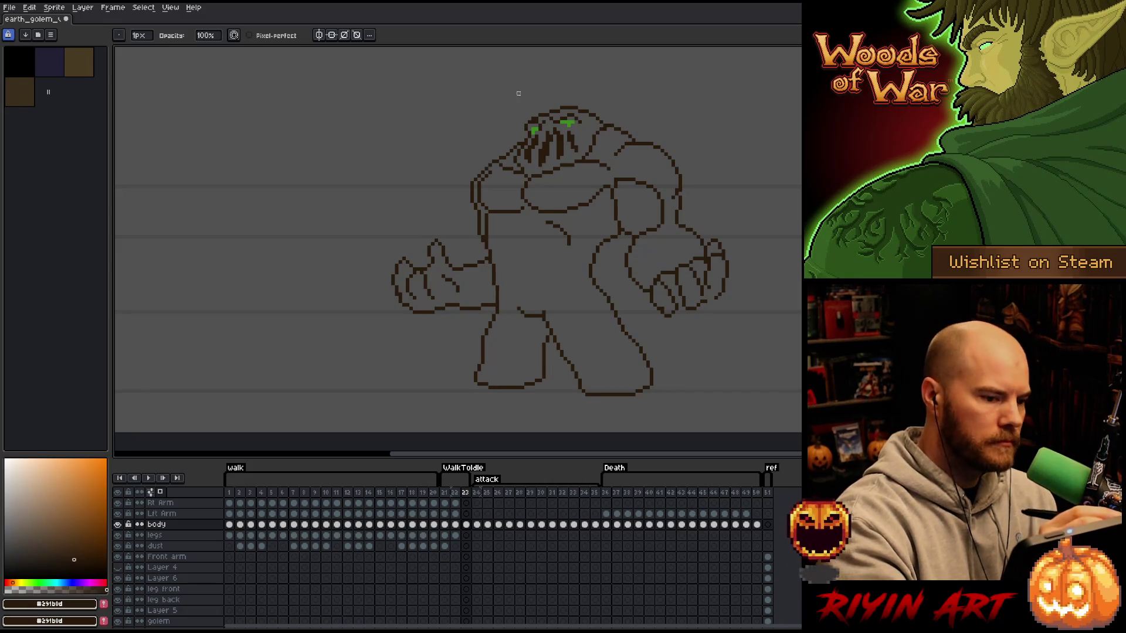
key("b")
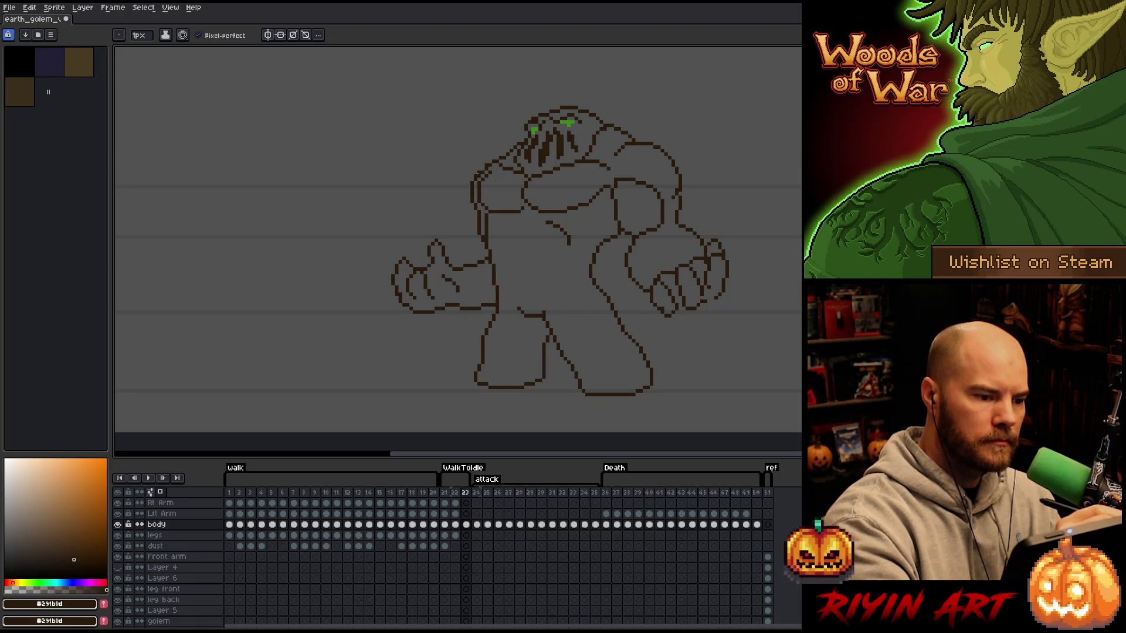
key("e")
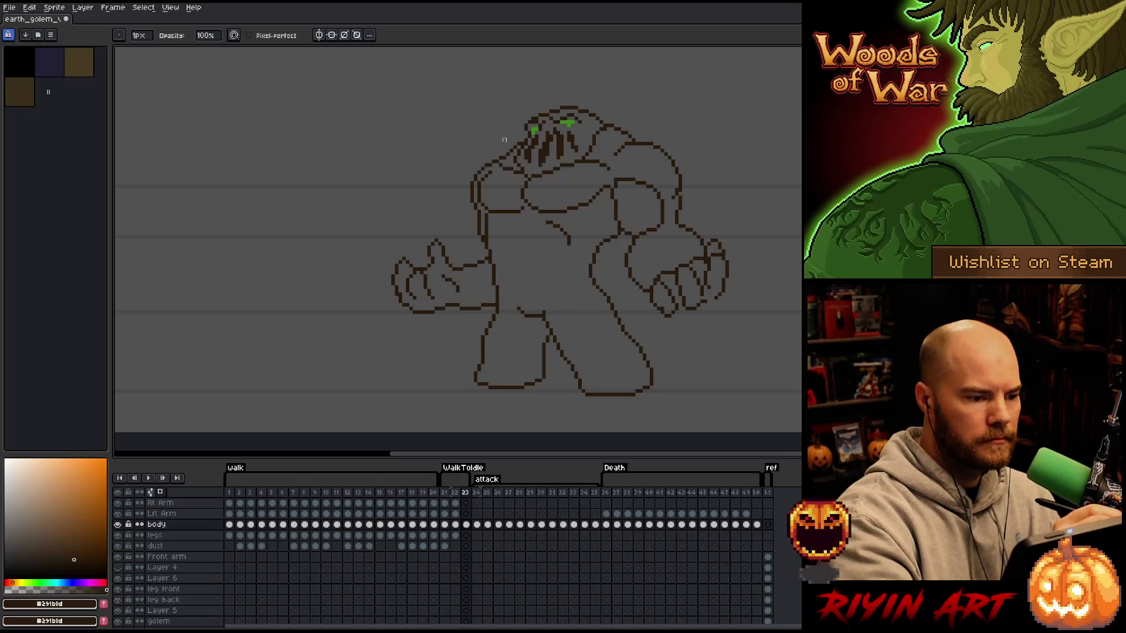
key("e")
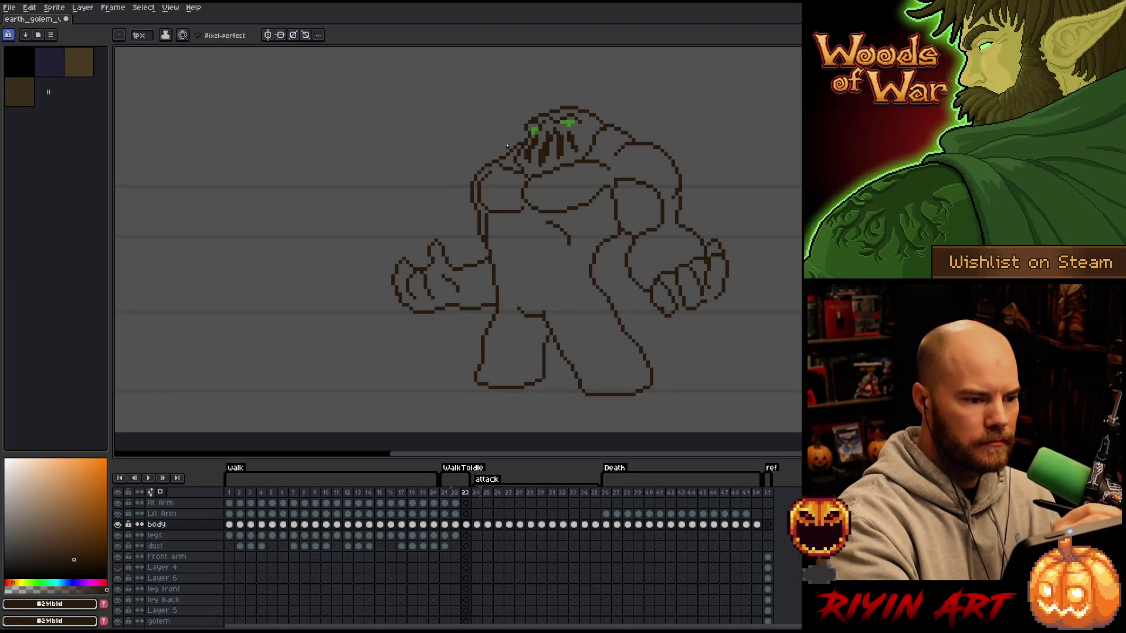
key("b")
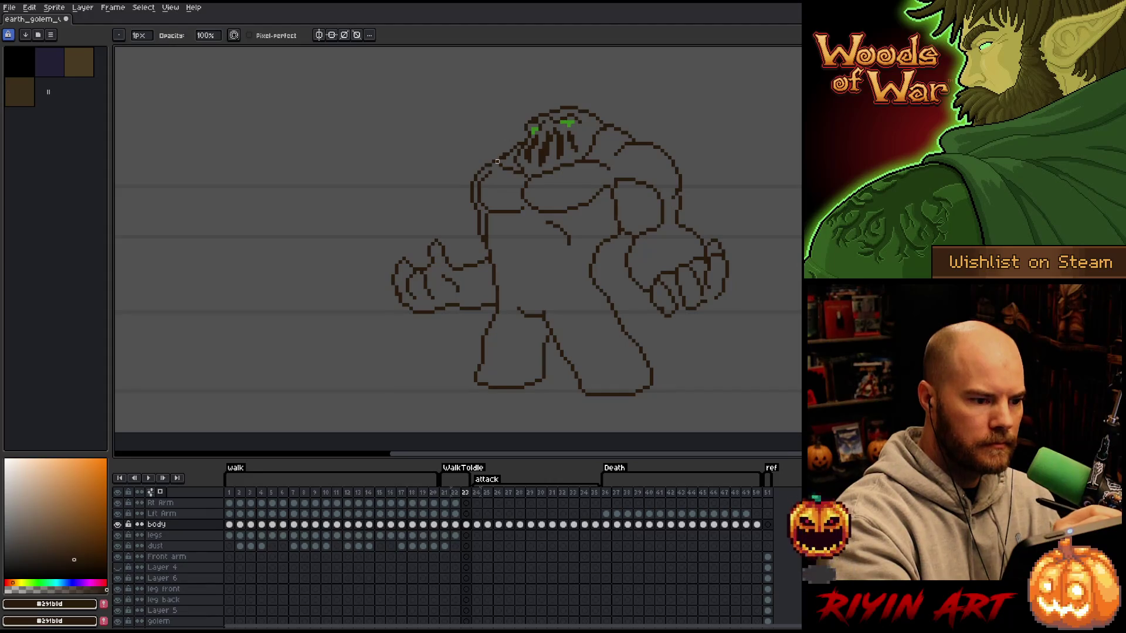
key("e")
key("b")
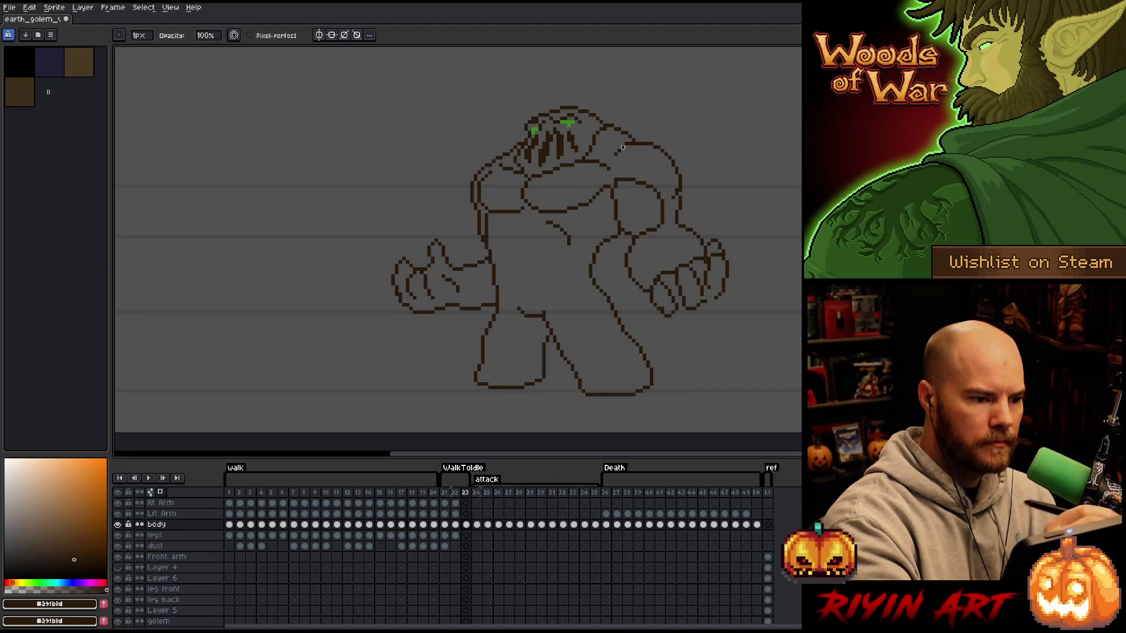
key("e")
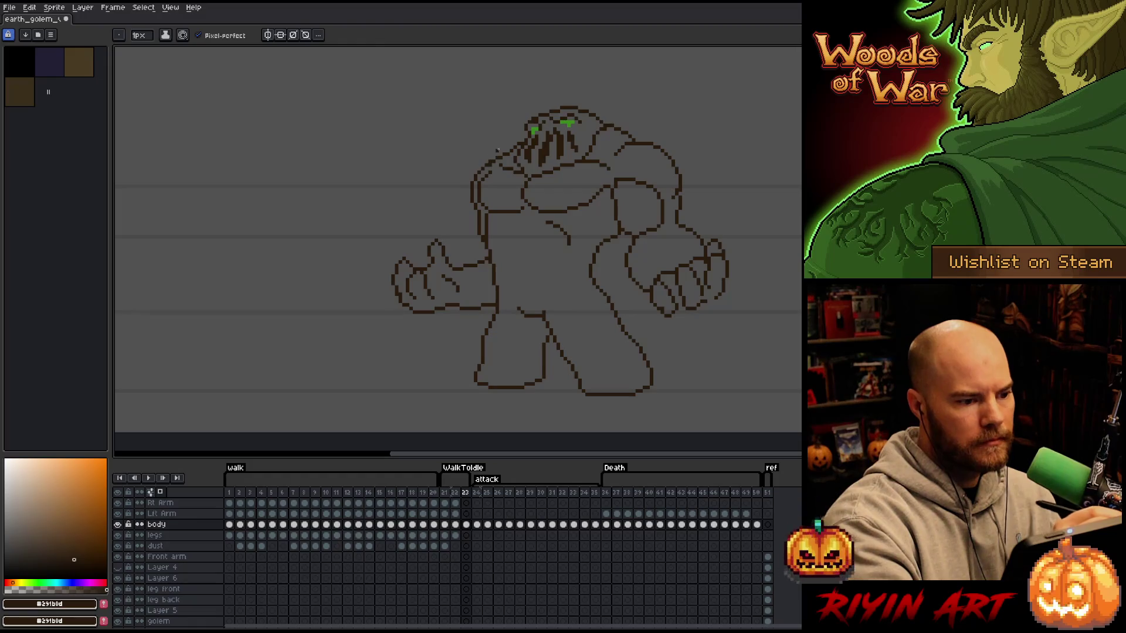
key("b")
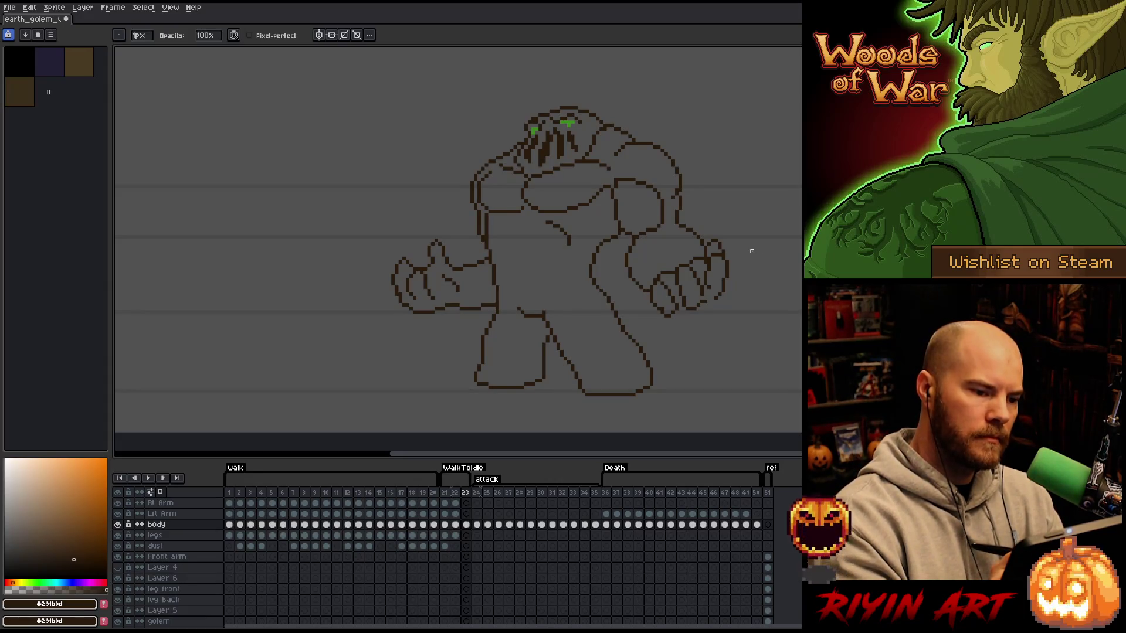
- Fix pixels with colours picked from the eye green, a grey and the outline's dark brown, then save
left_click(567, 122, "alt")
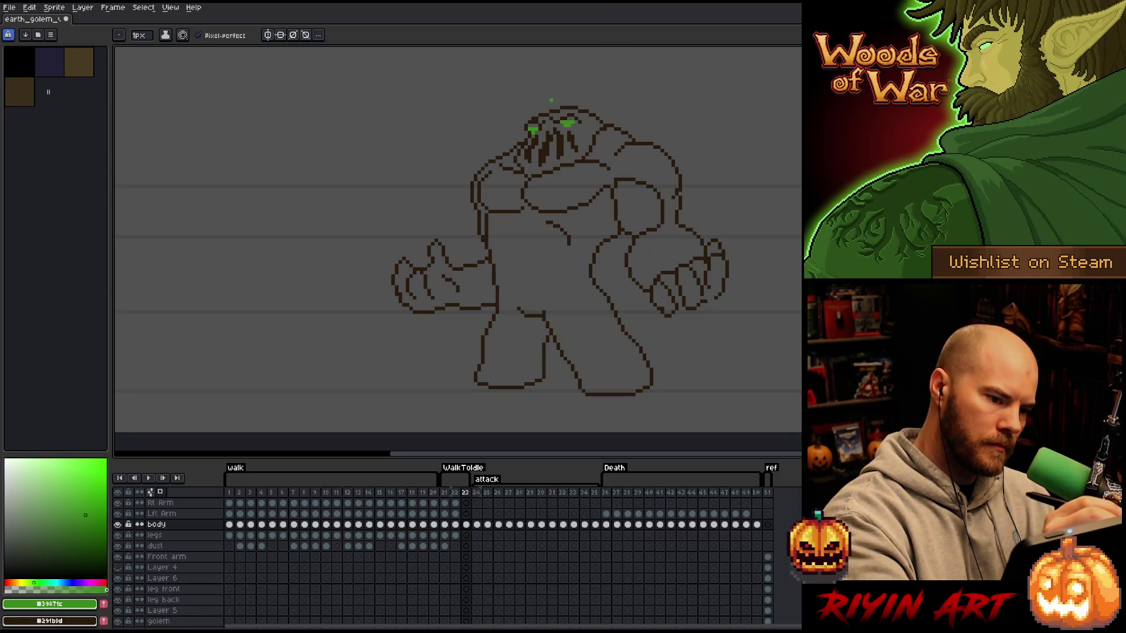
key("e")
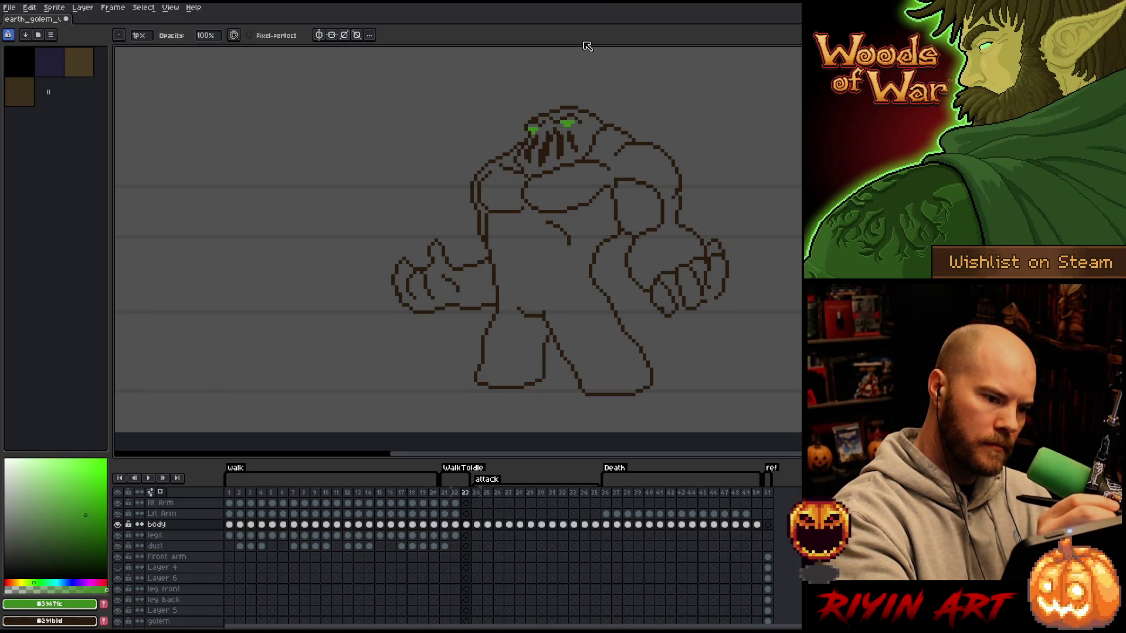
left_click(540, 113, "alt")
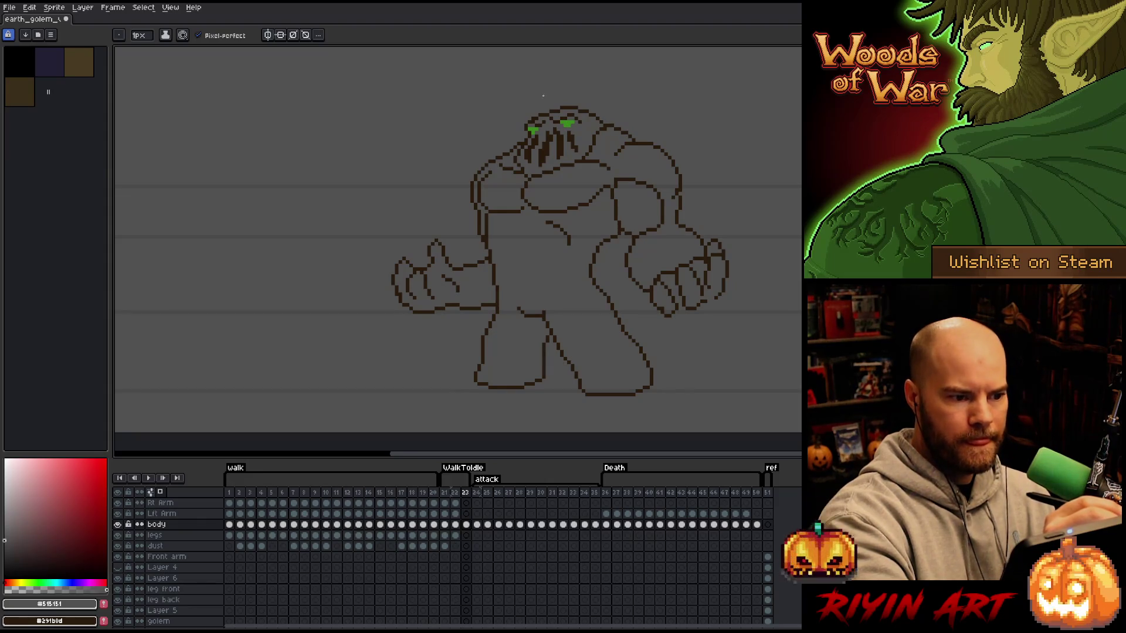
key("e")
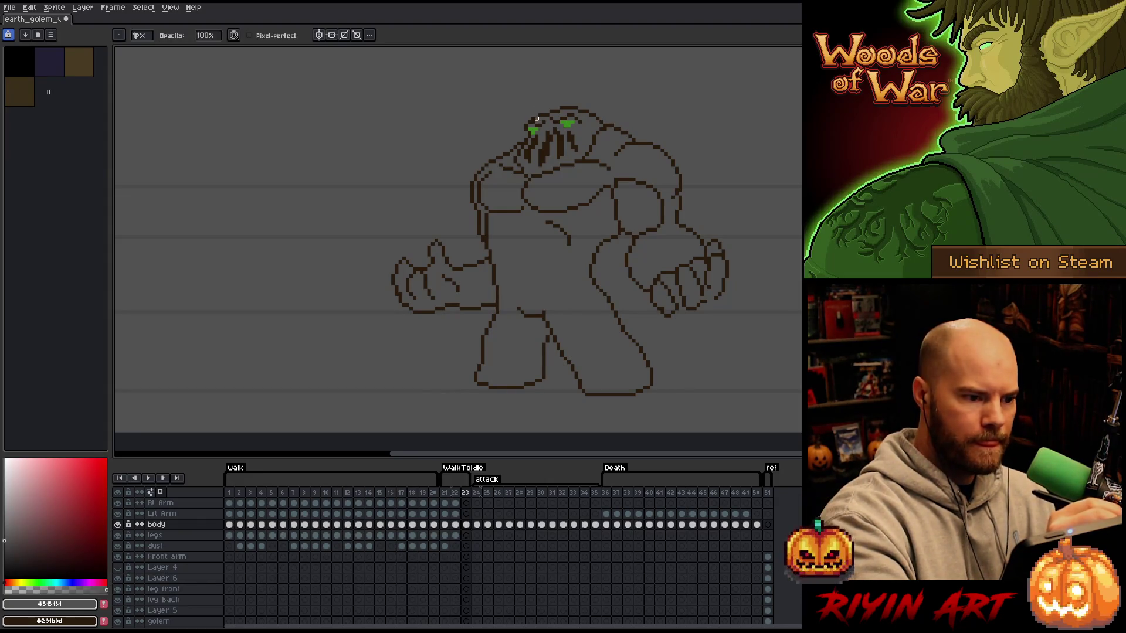
key("b")
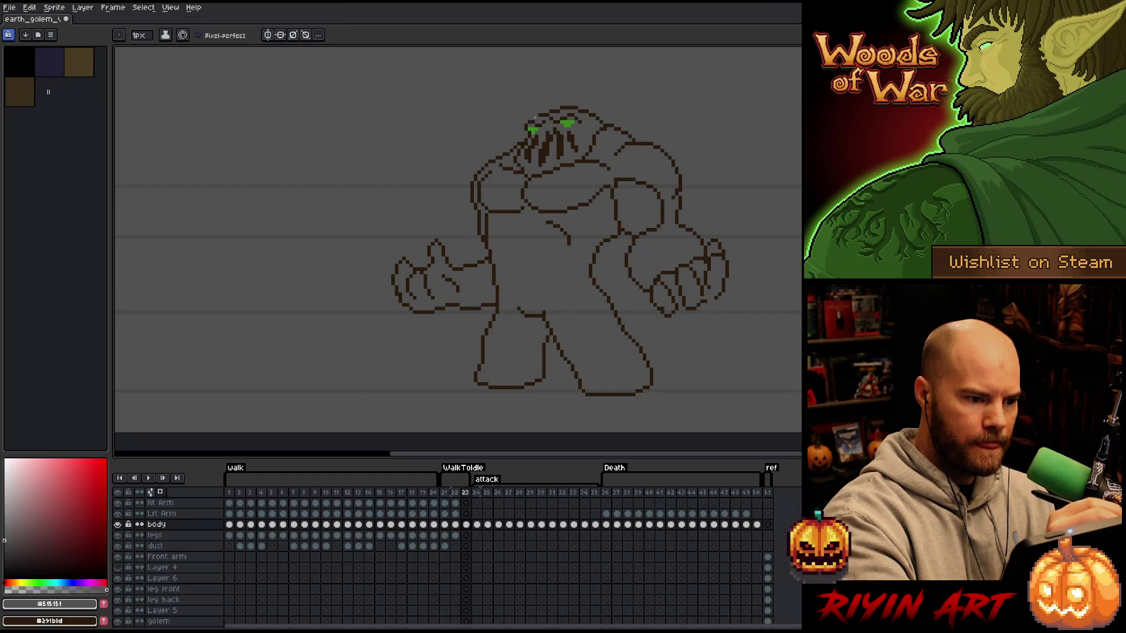
left_click(533, 119, "alt")
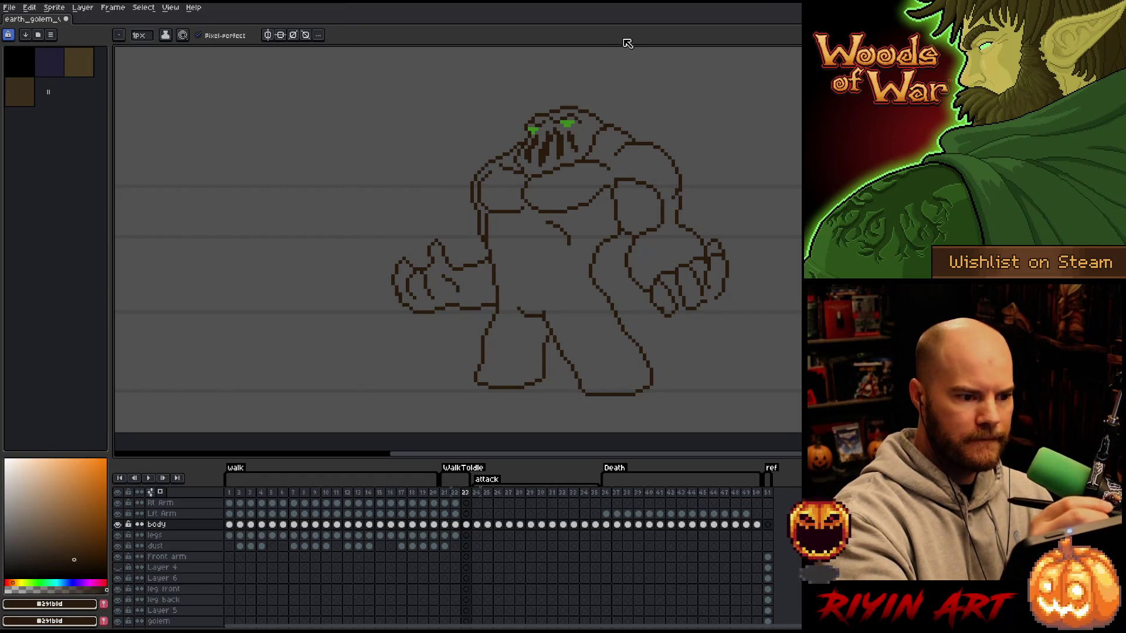
key("ctrl+s")
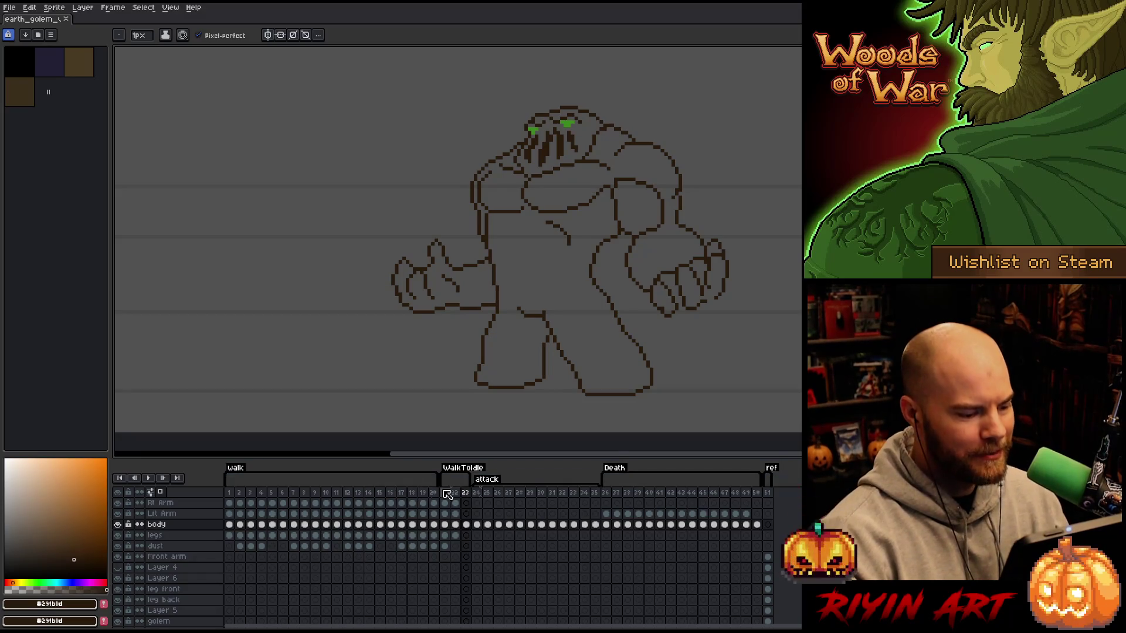
- Review frames 21–25, then insert a new frame after frame 23
left_click(491, 493)
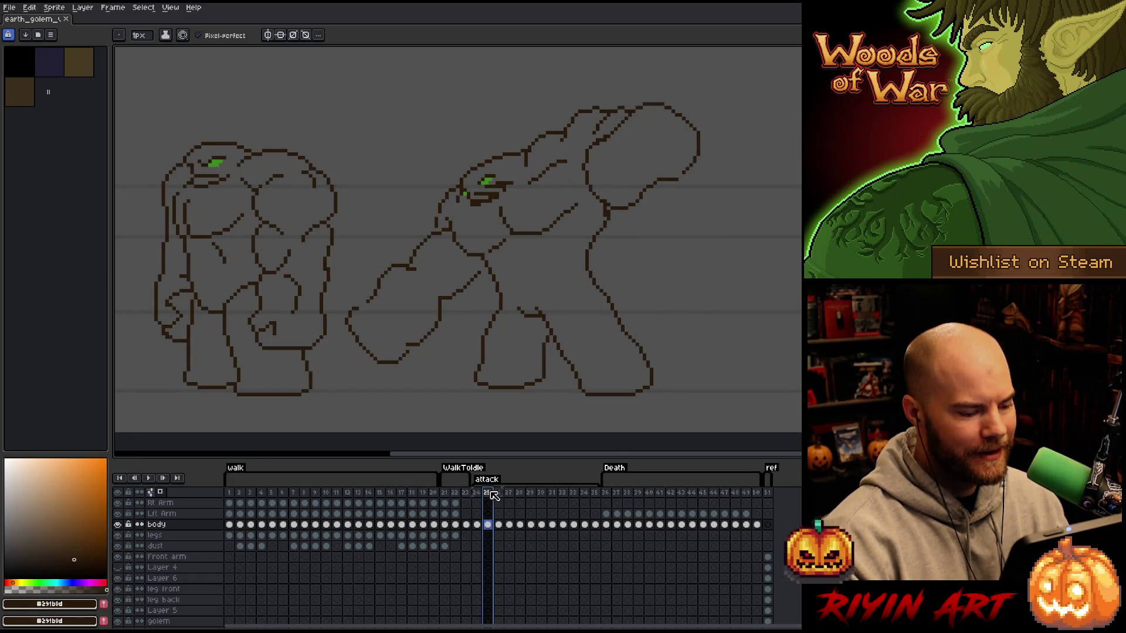
left_click(467, 495)
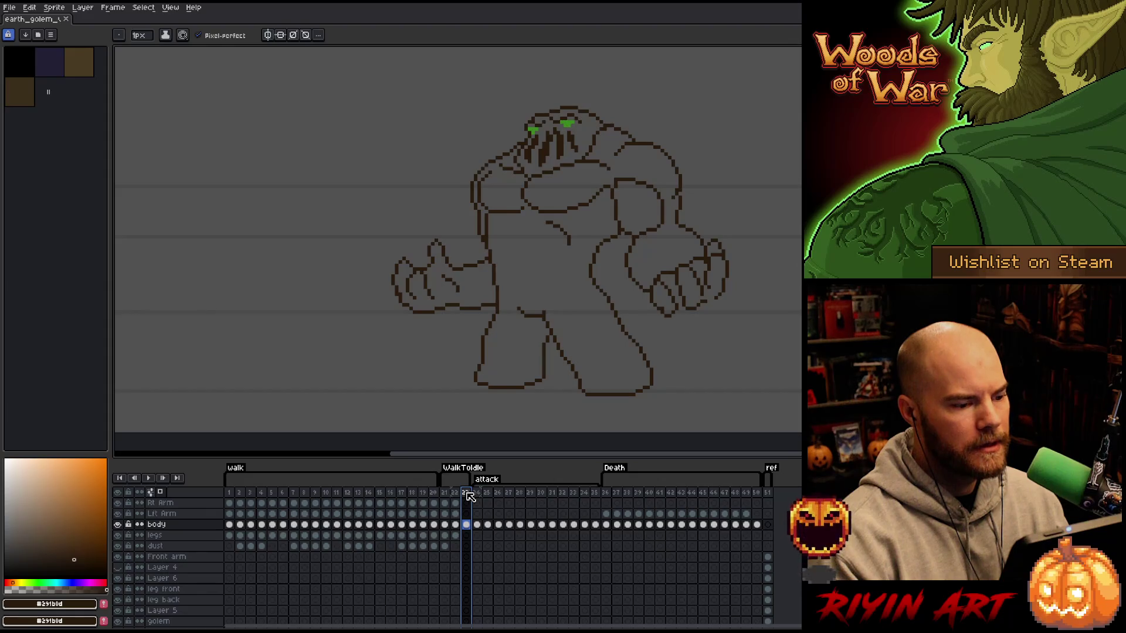
left_click_drag(444, 494, 473, 501)
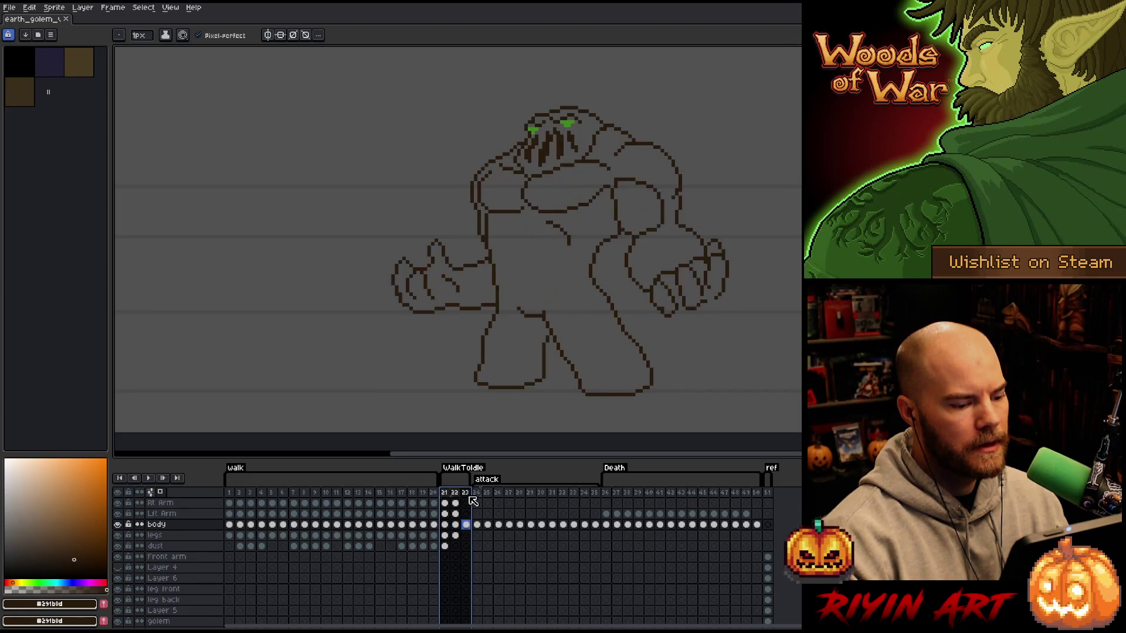
left_click(467, 494)
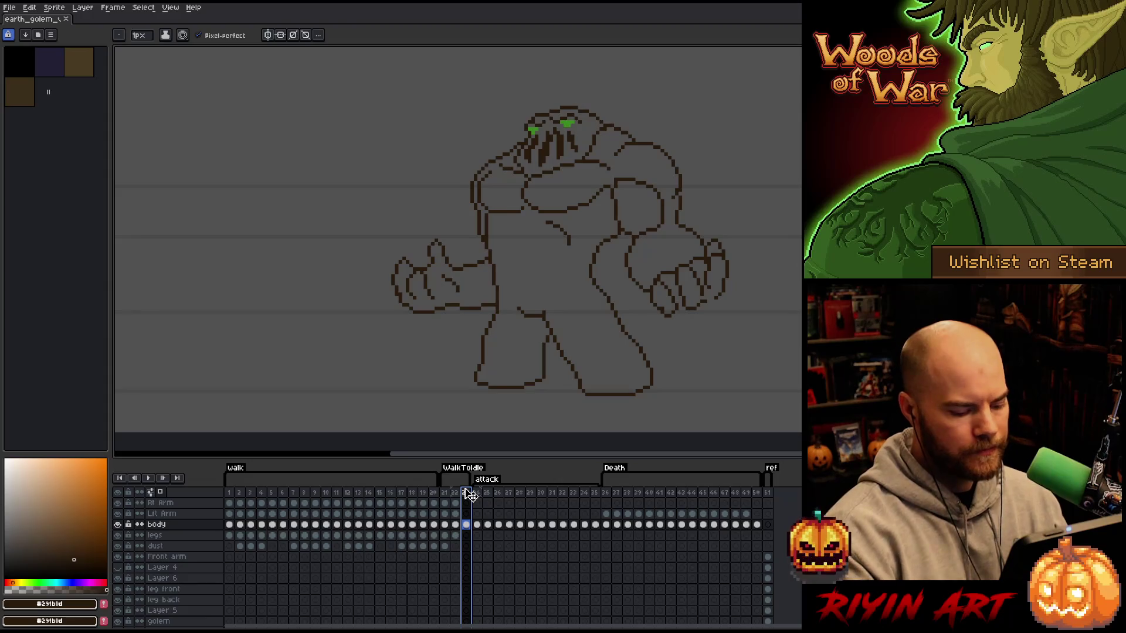
key("alt+n")
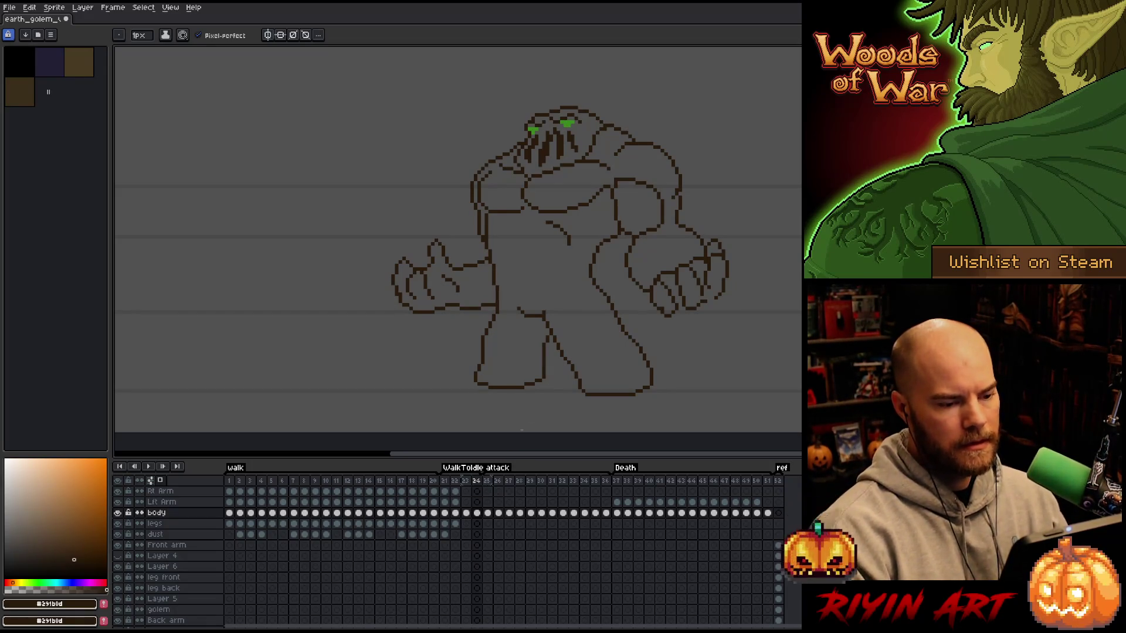
- Lasso the arm on the golem's left side and lower it by one pixel
key("q")
mouse_move(736, 309)
left_mouse_down()
mouse_move(718, 236)
mouse_move(657, 211)
mouse_move(626, 214)
mouse_move(668, 329)
mouse_move(713, 339)
left_mouse_up()
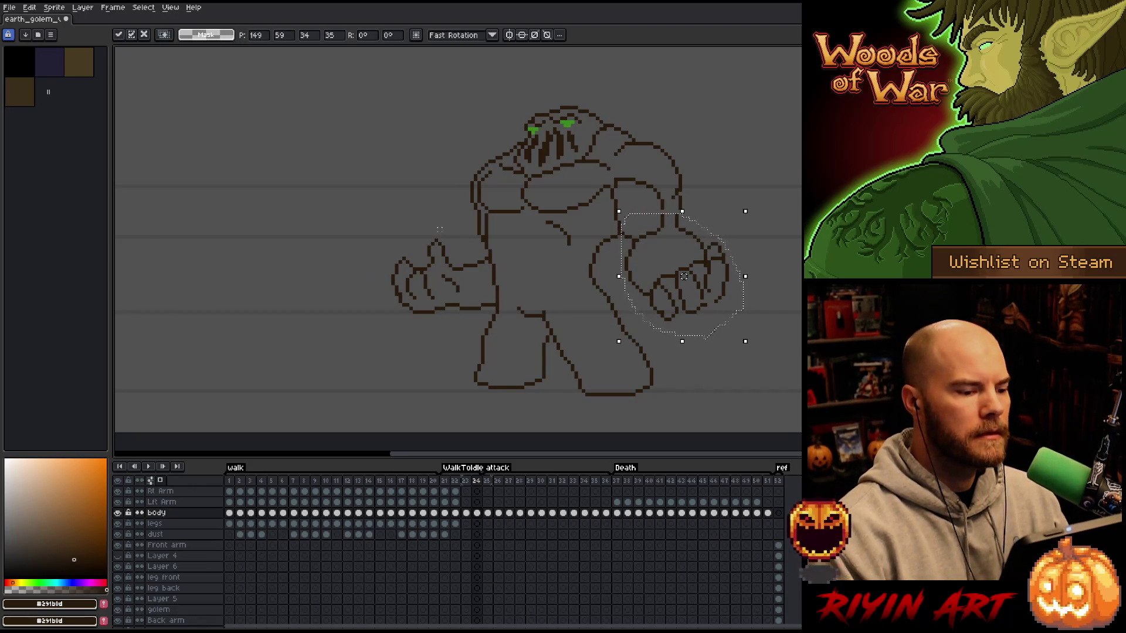
key("ctrl+d")
mouse_move(482, 252)
left_mouse_down()
mouse_move(495, 311)
mouse_move(370, 320)
mouse_move(487, 246)
mouse_move(491, 260)
left_mouse_up()
left_click(481, 309)
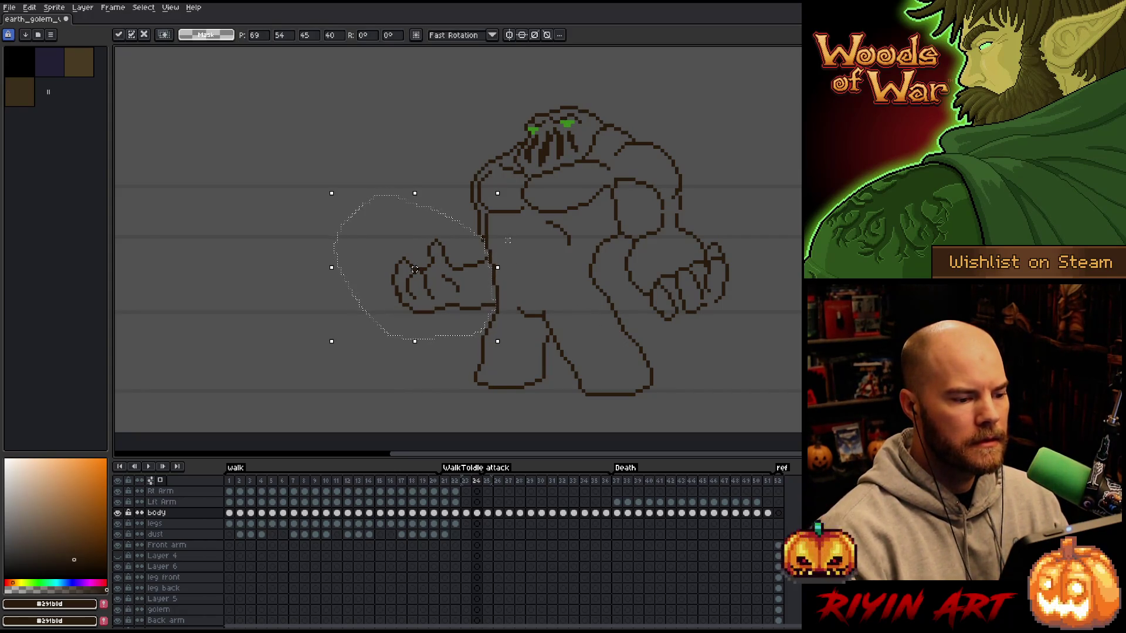
key("Down")
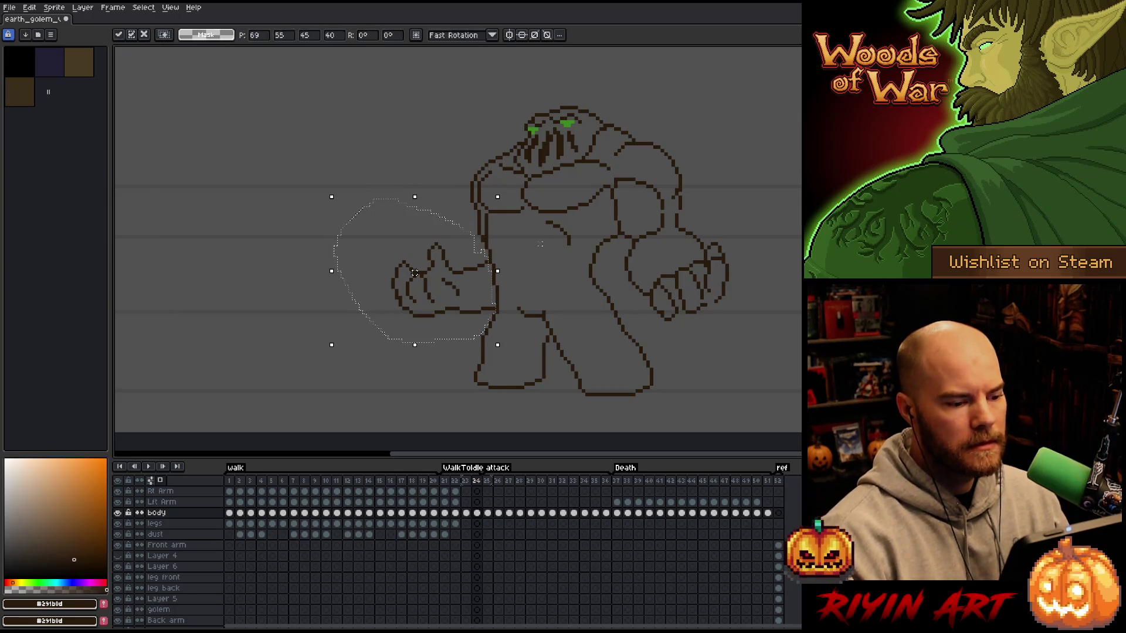
left_click(709, 341)
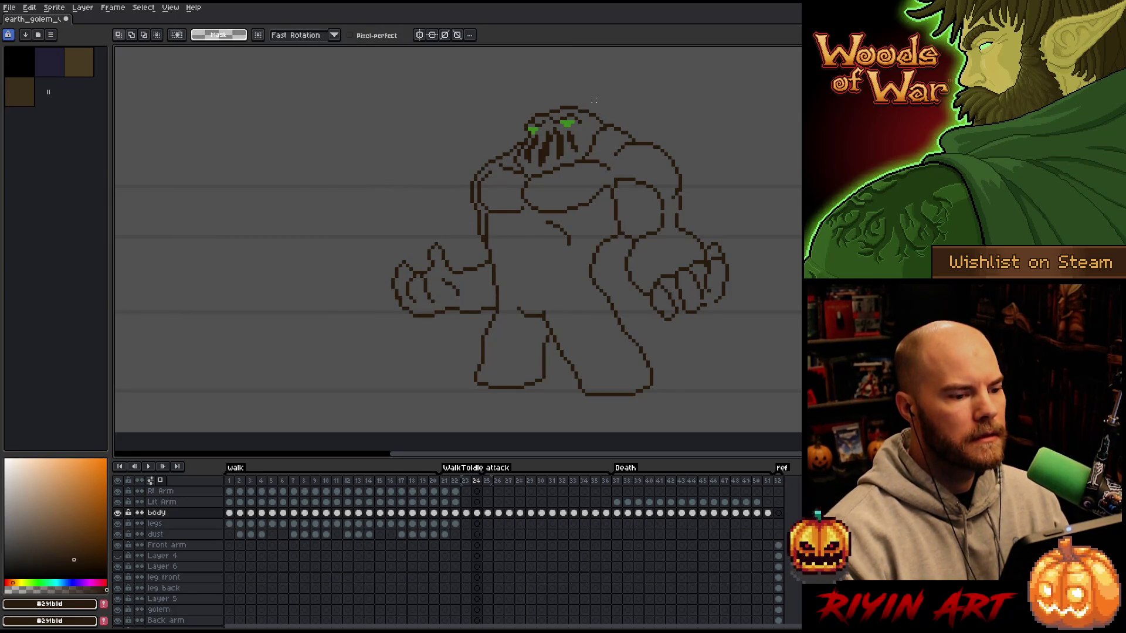
- Lasso the golem's head, raise it by one pixel, and return to the pencil
mouse_move(594, 101)
left_mouse_down()
mouse_move(577, 133)
mouse_move(534, 144)
mouse_move(514, 122)
mouse_move(531, 94)
left_mouse_up()
key("Up")
left_click(661, 151)
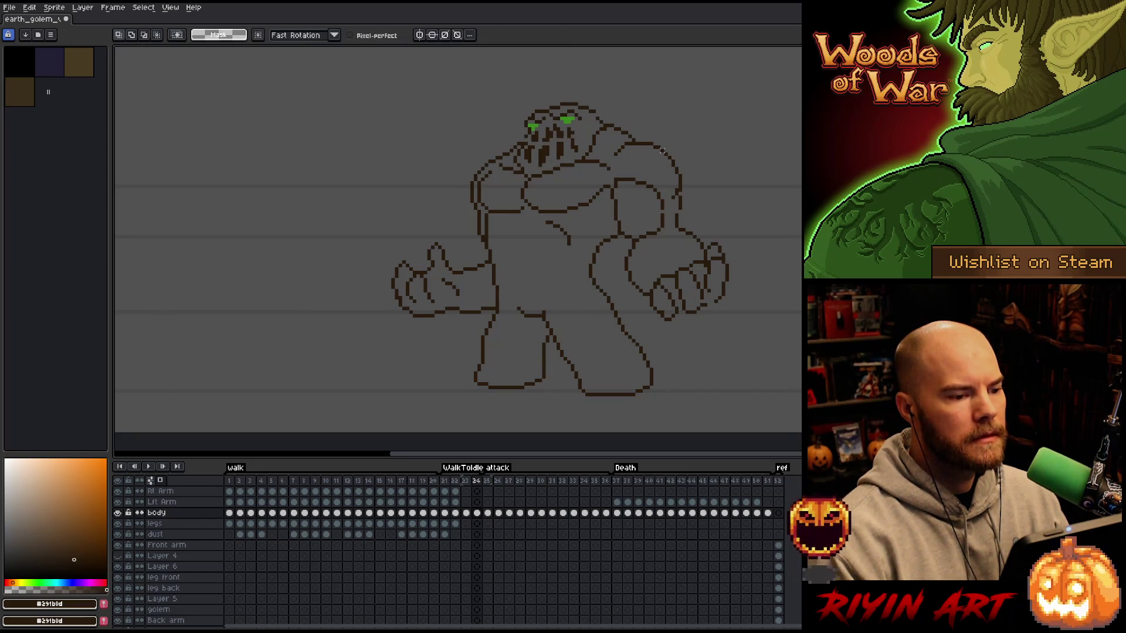
key("b")
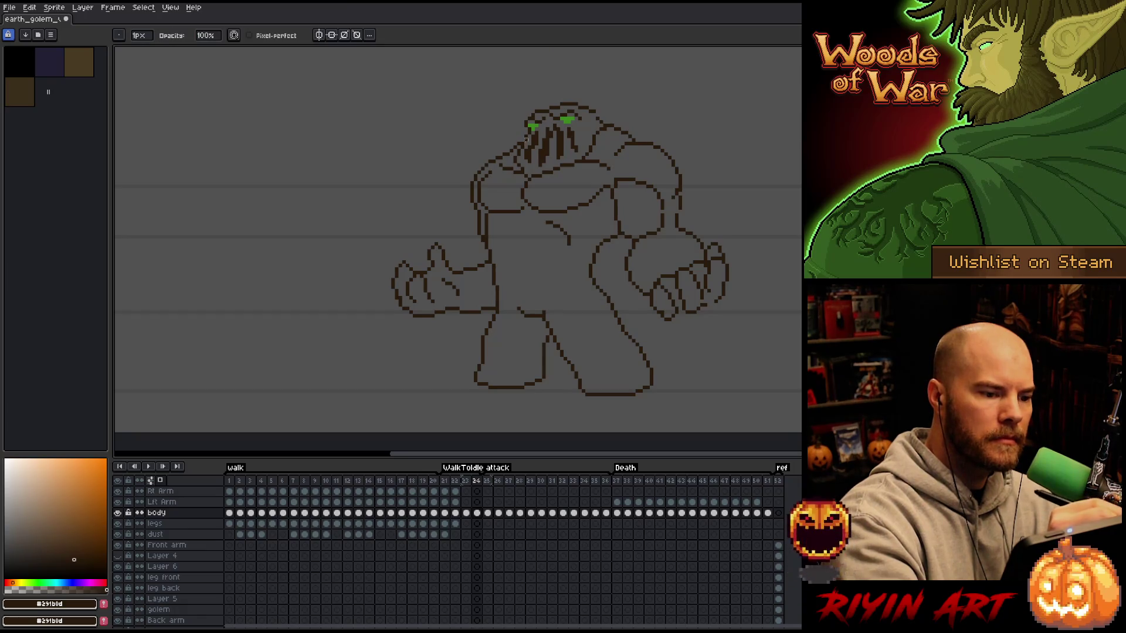
- Shift small pieces of both shoulder outlines into place with marquee and lasso selections
key("e")
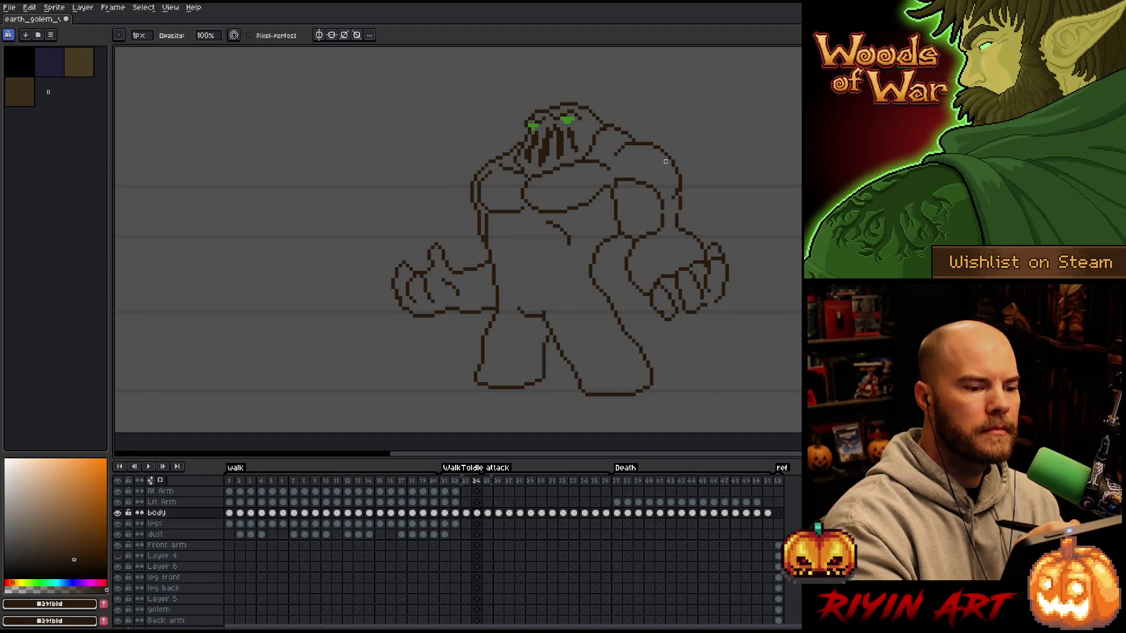
key("m")
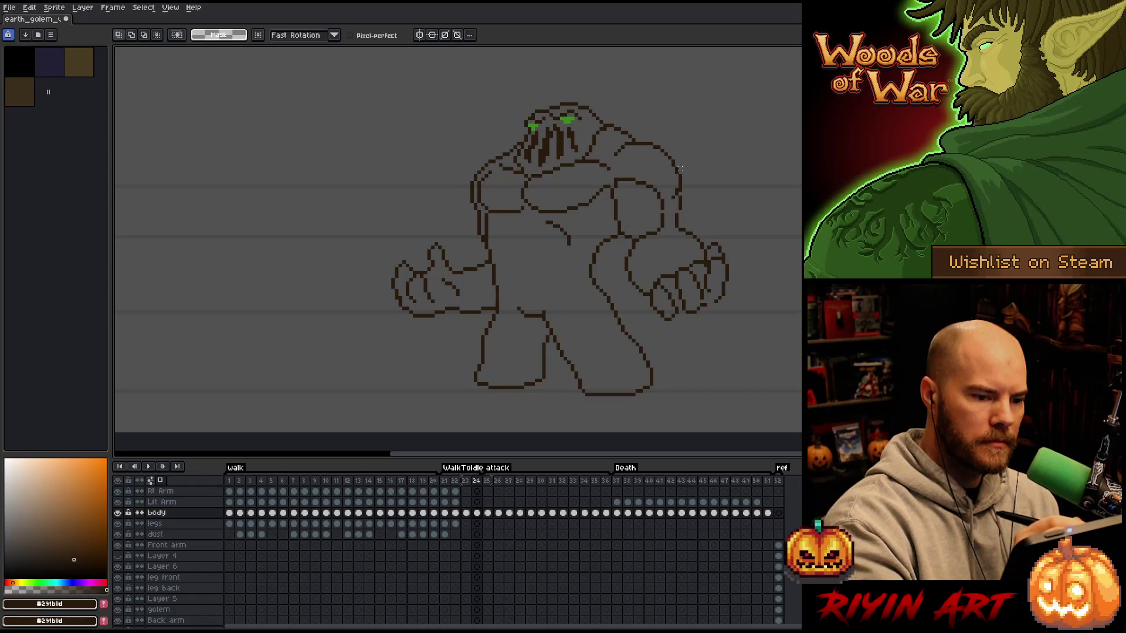
mouse_move(676, 183)
left_mouse_down()
mouse_move(691, 153)
mouse_move(650, 136)
mouse_move(609, 171)
mouse_move(651, 158)
left_mouse_up()
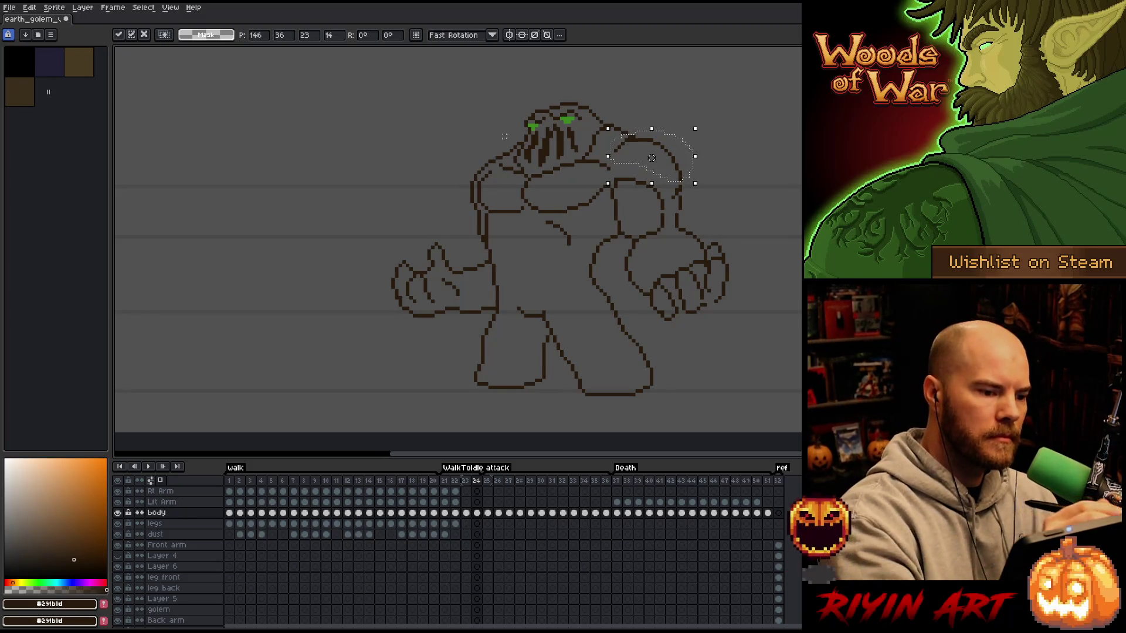
mouse_move(501, 151)
left_mouse_down()
mouse_move(493, 182)
mouse_move(452, 153)
left_mouse_up()
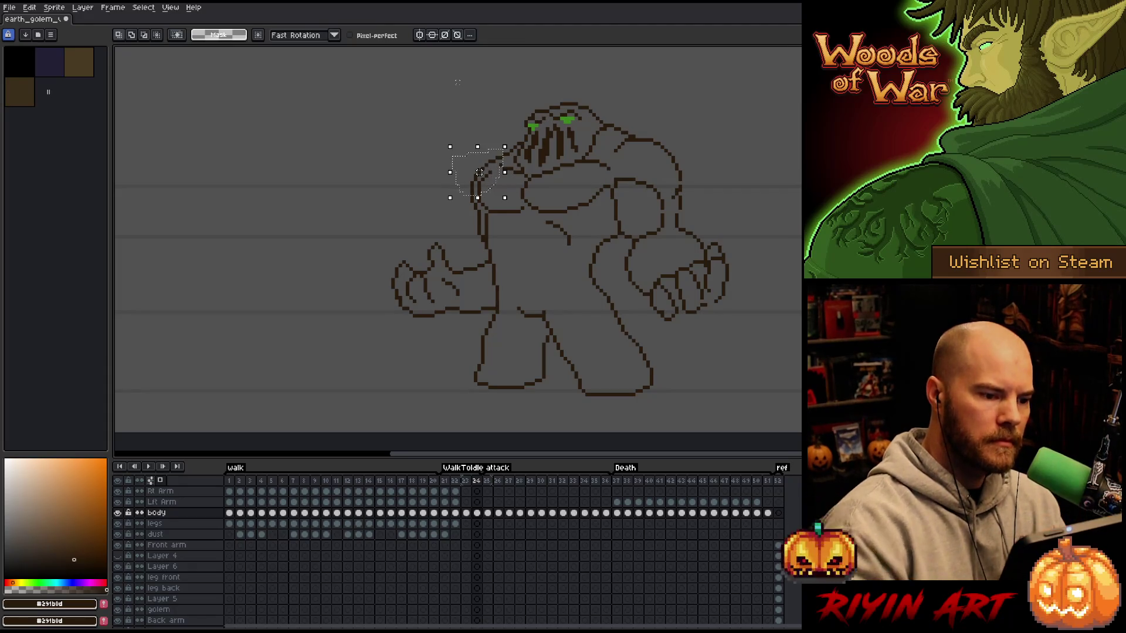
left_click(458, 82)
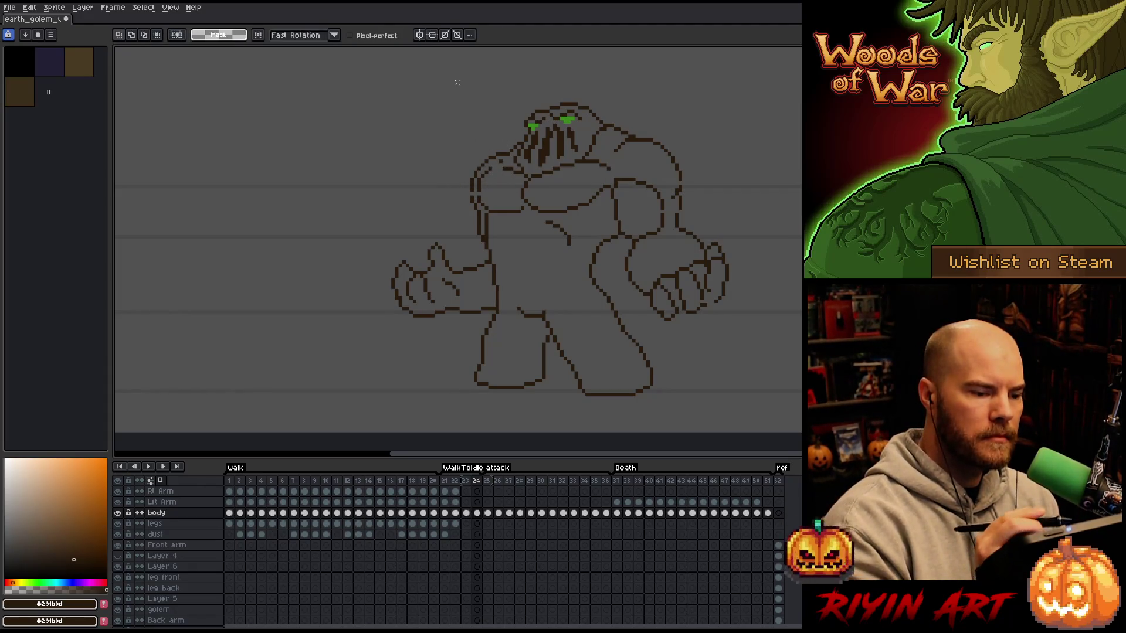
mouse_move(493, 175)
left_mouse_down()
mouse_move(485, 169)
mouse_move(476, 192)
mouse_move(495, 197)
left_mouse_up()
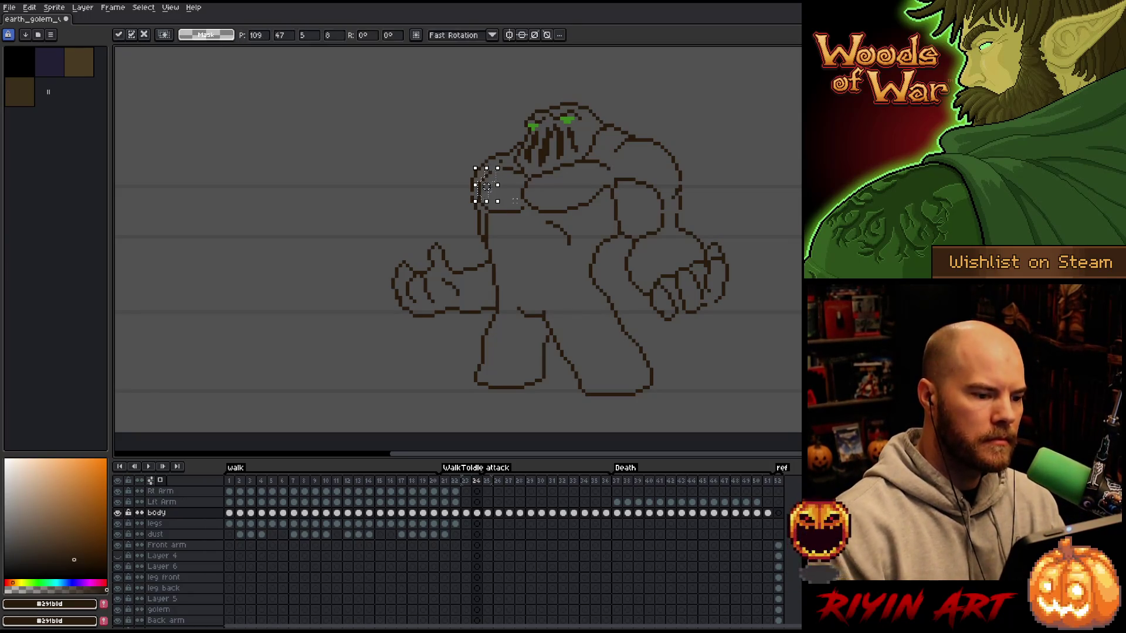
key("b")
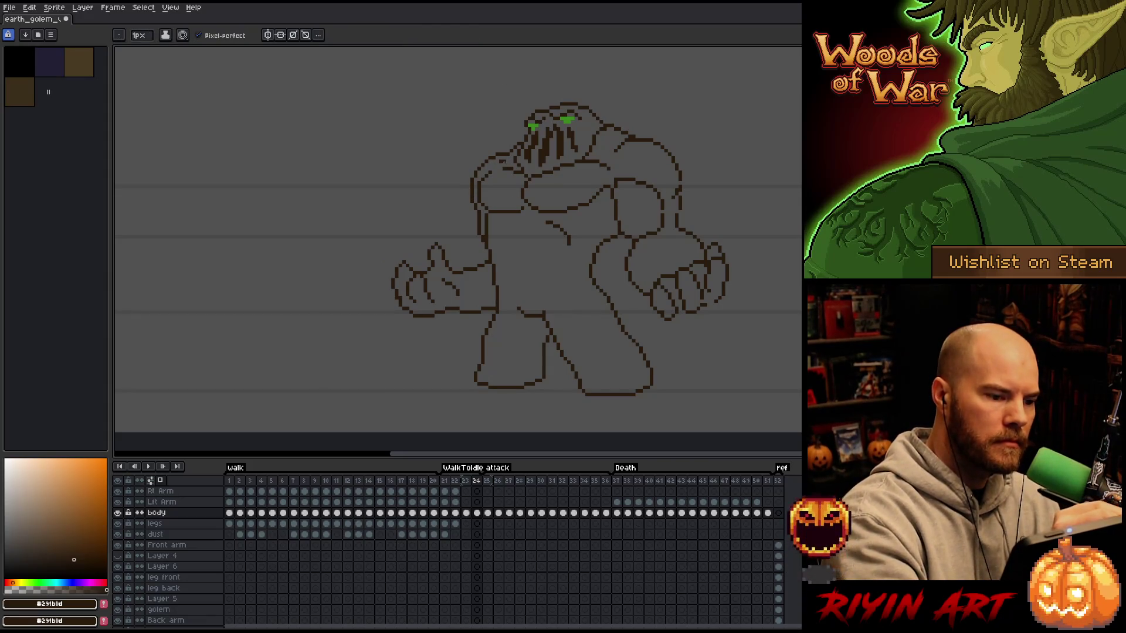
key("q")
left_click_drag(503, 167, 507, 169)
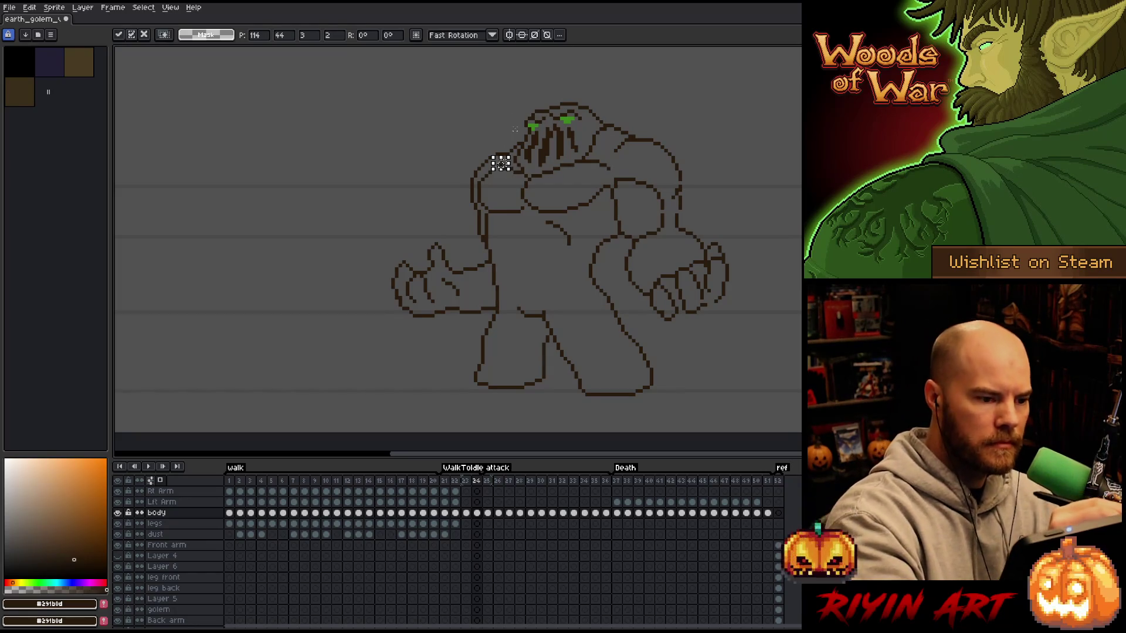
key("ctrl+d")
- Tidy the pixels beside the face, compare against frame 23, and play the animation
left_click_drag(510, 154, 503, 158)
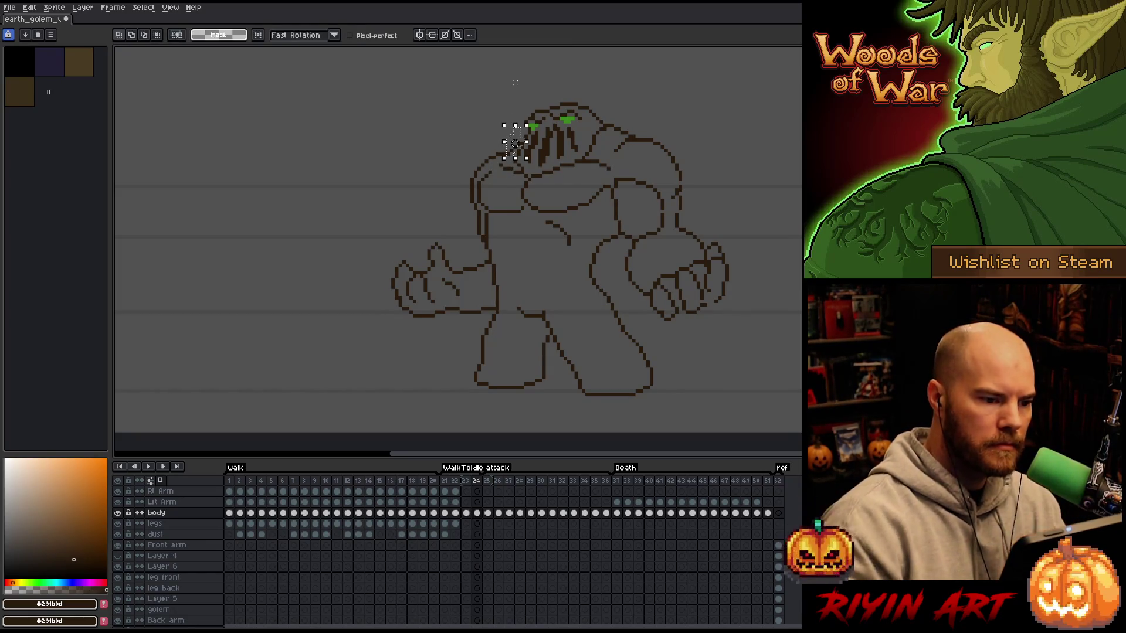
key("ctrl+d")
key("b")
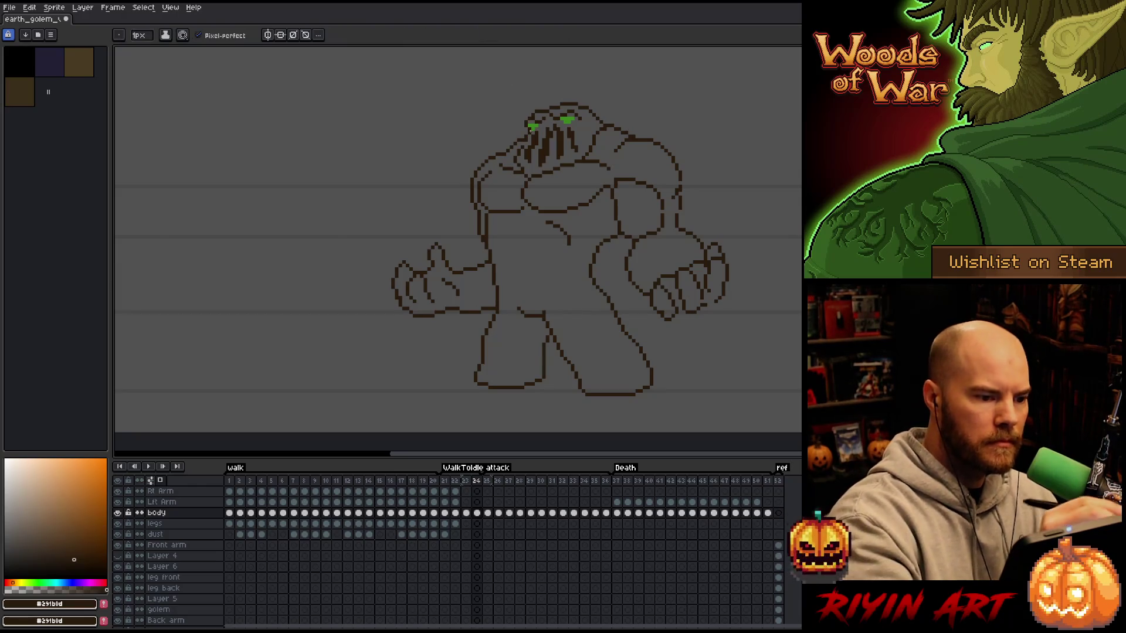
key("e")
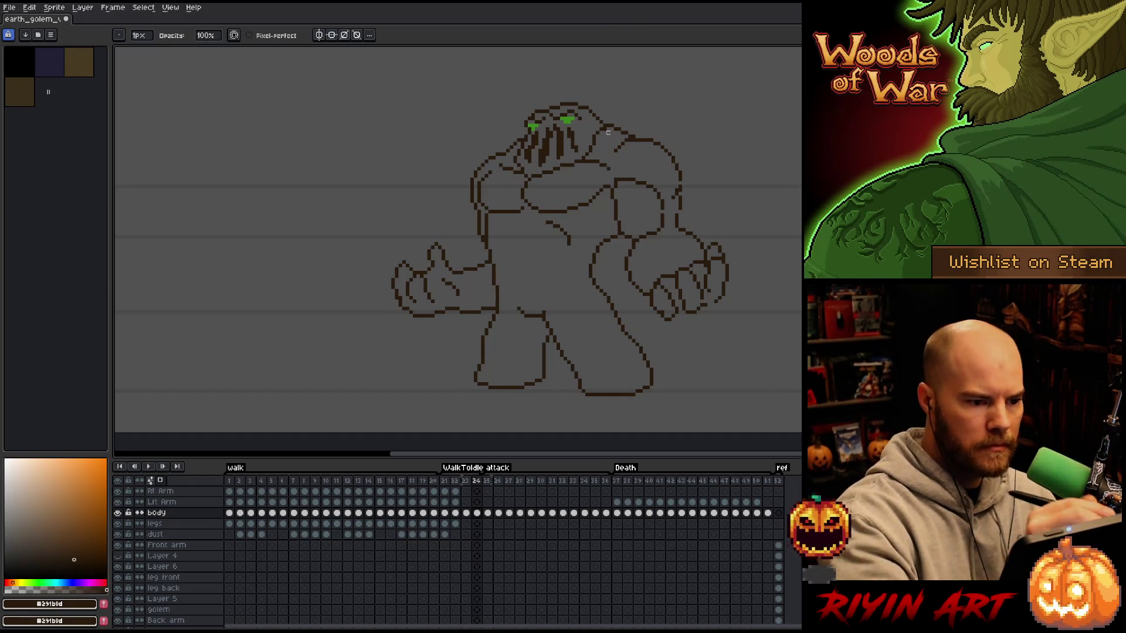
key("comma")
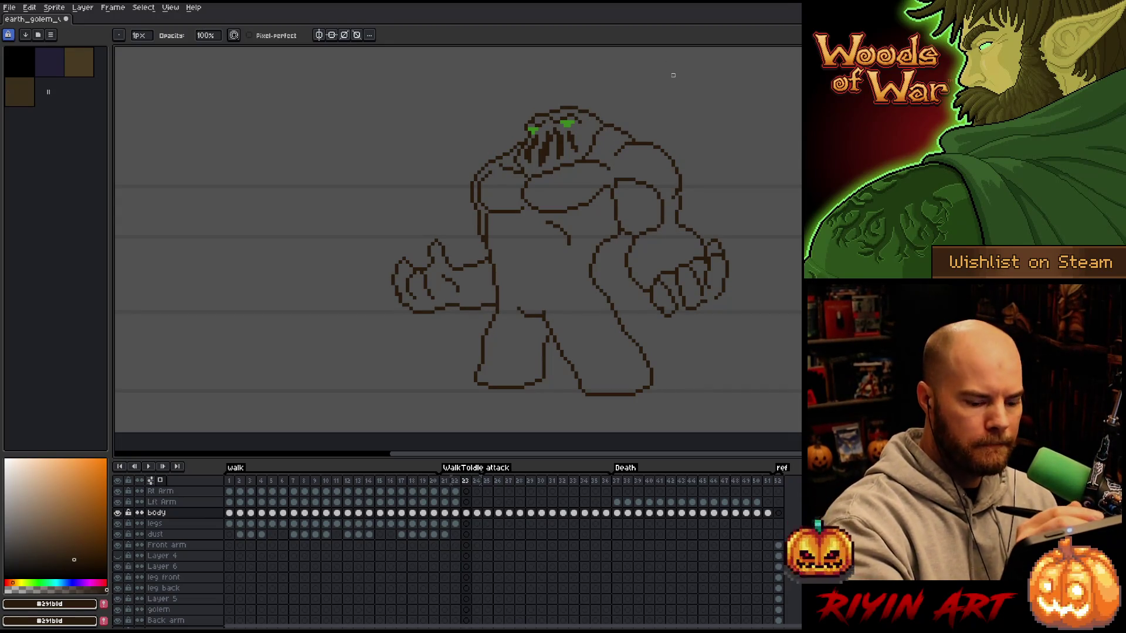
key("period")
key("m")
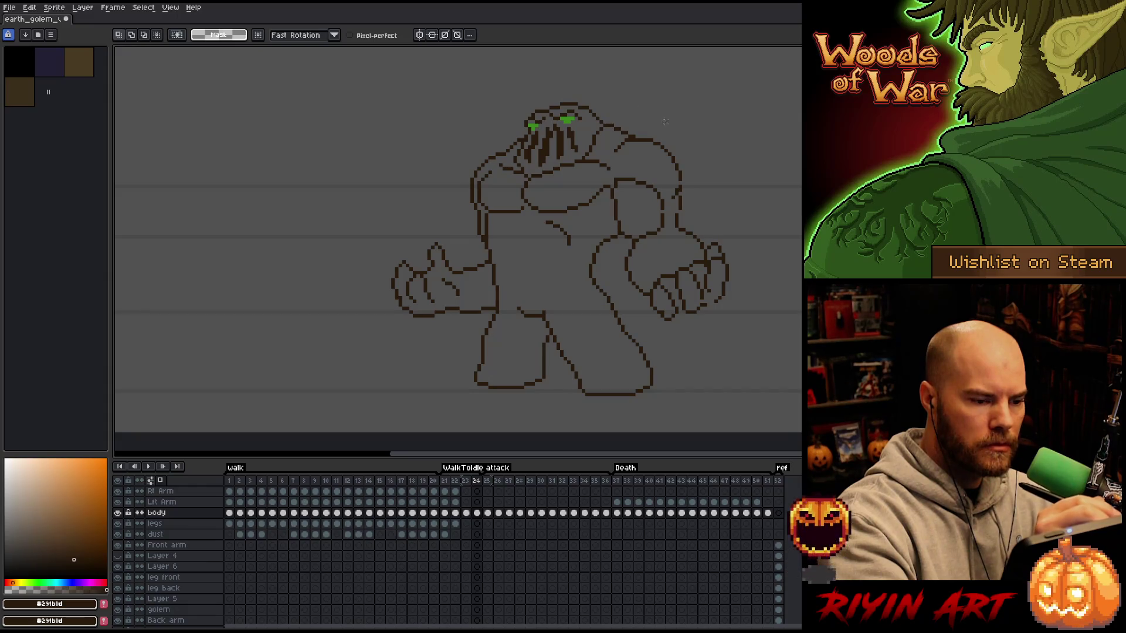
key("Return")
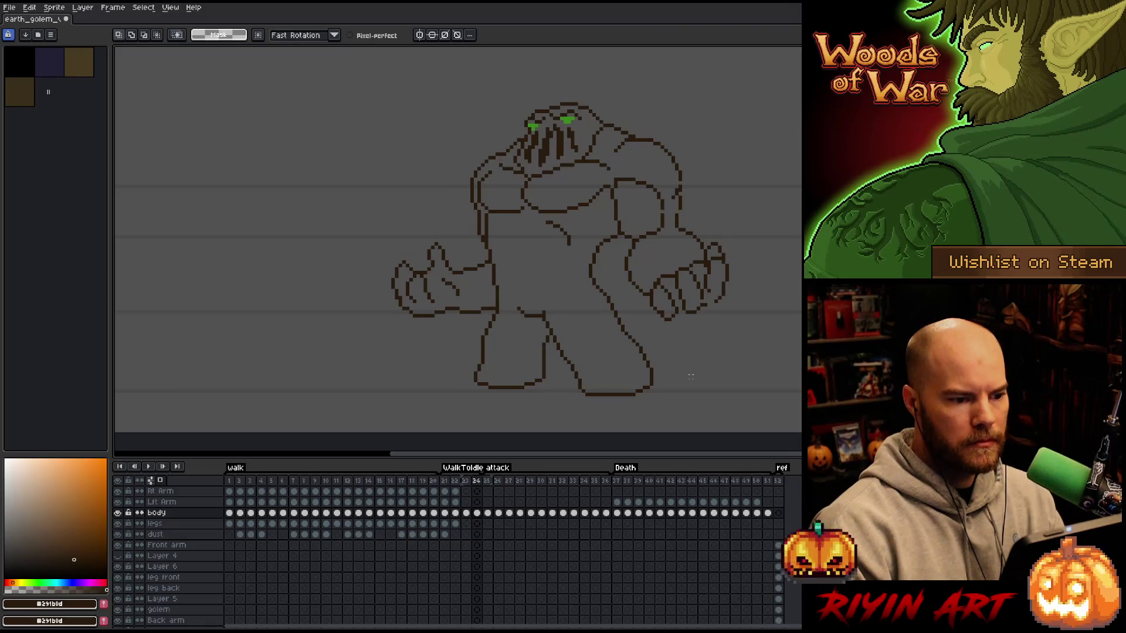
key("b")
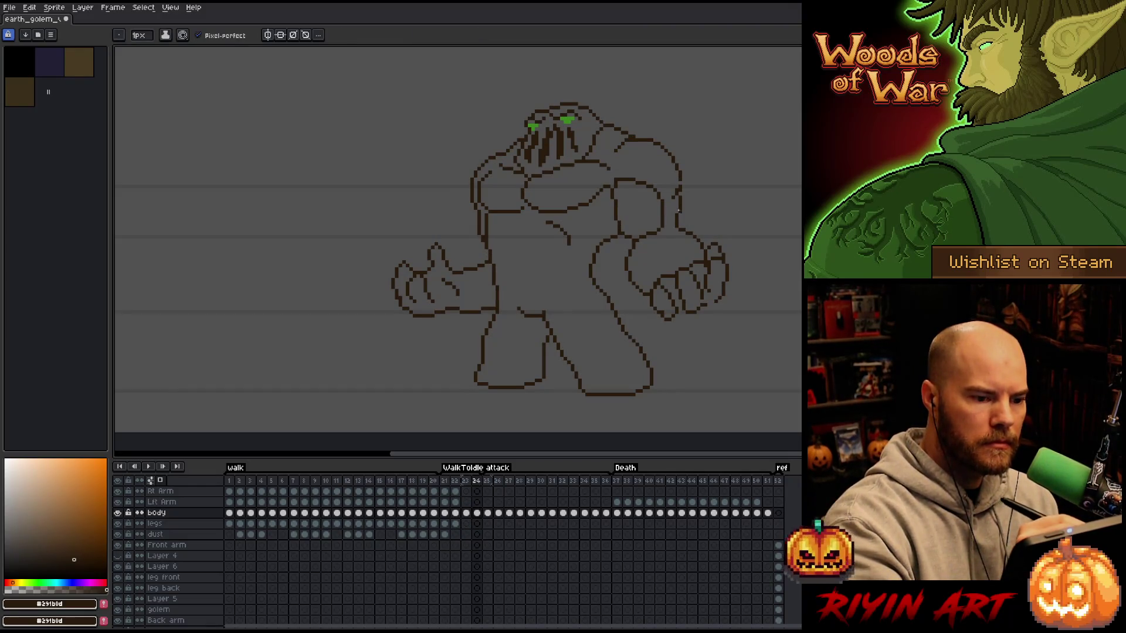
key("e")
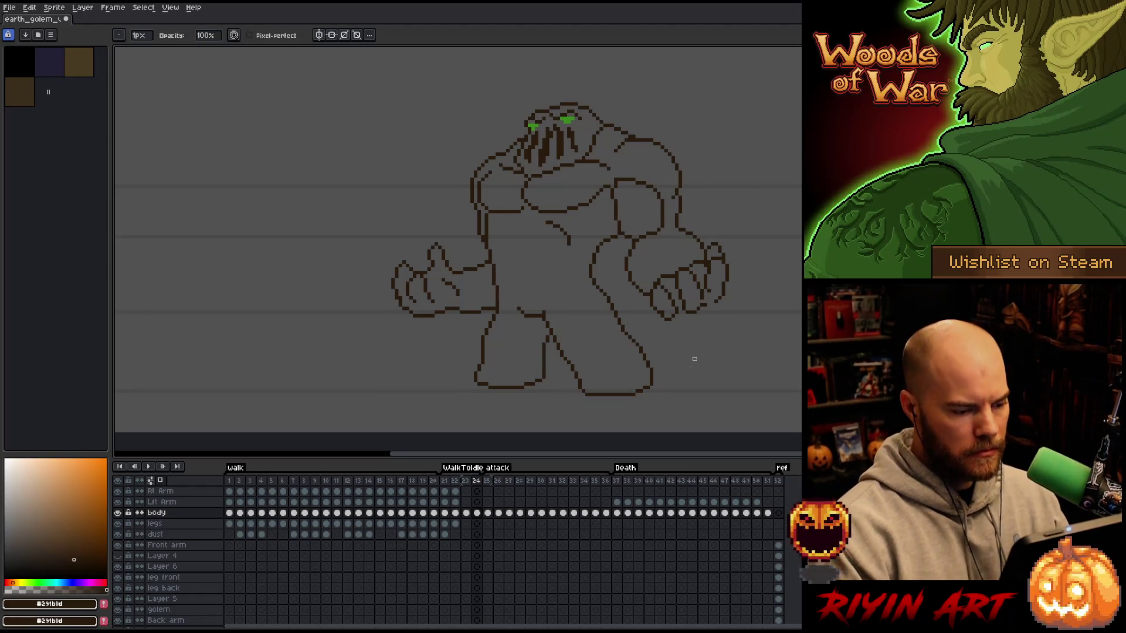
- Compare the golem poses in frames 23 and 24, ending on frame 24
left_click(469, 490)
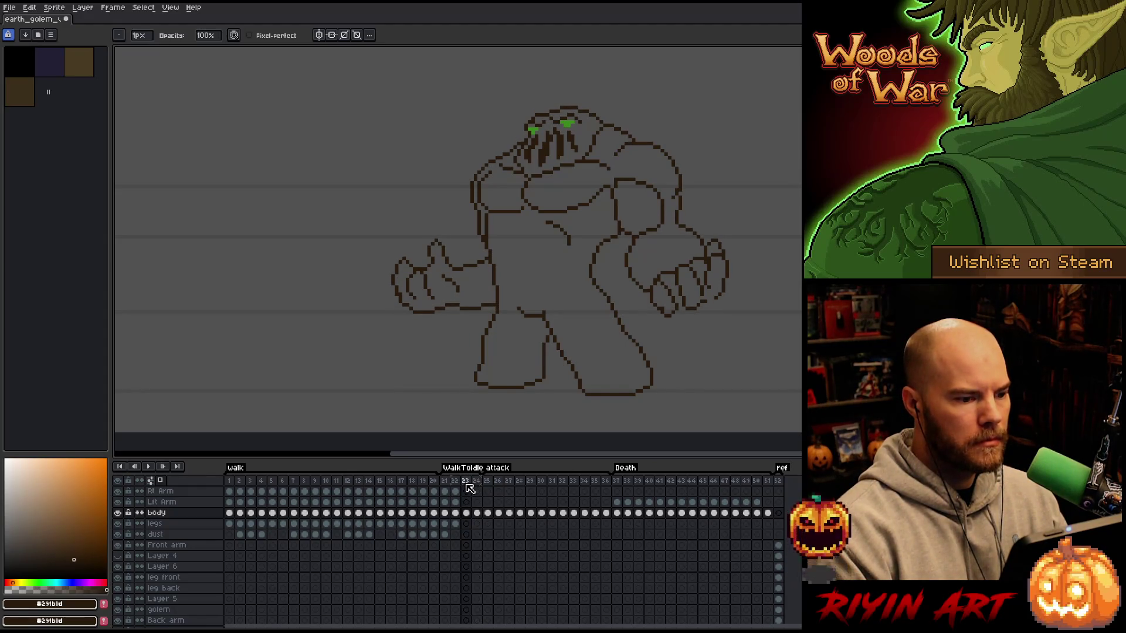
key("Right")
key("Left")
key("Right")
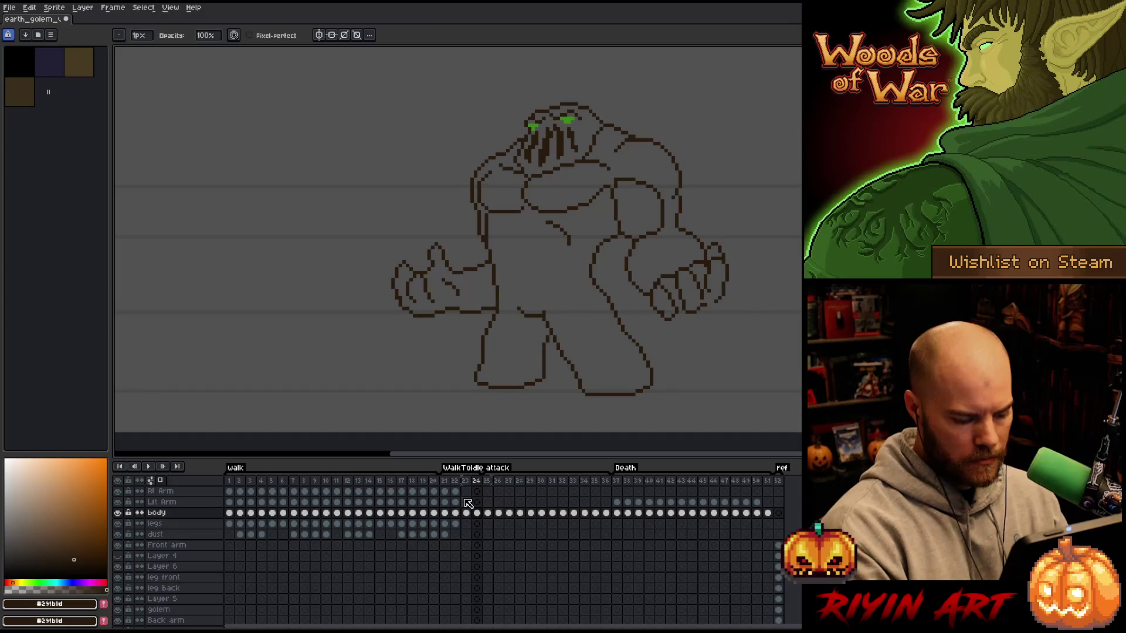
- Insert new frames after frames 24 and 26, comparing them with frames 23 and 25
key("alt+n")
key("alt+n")
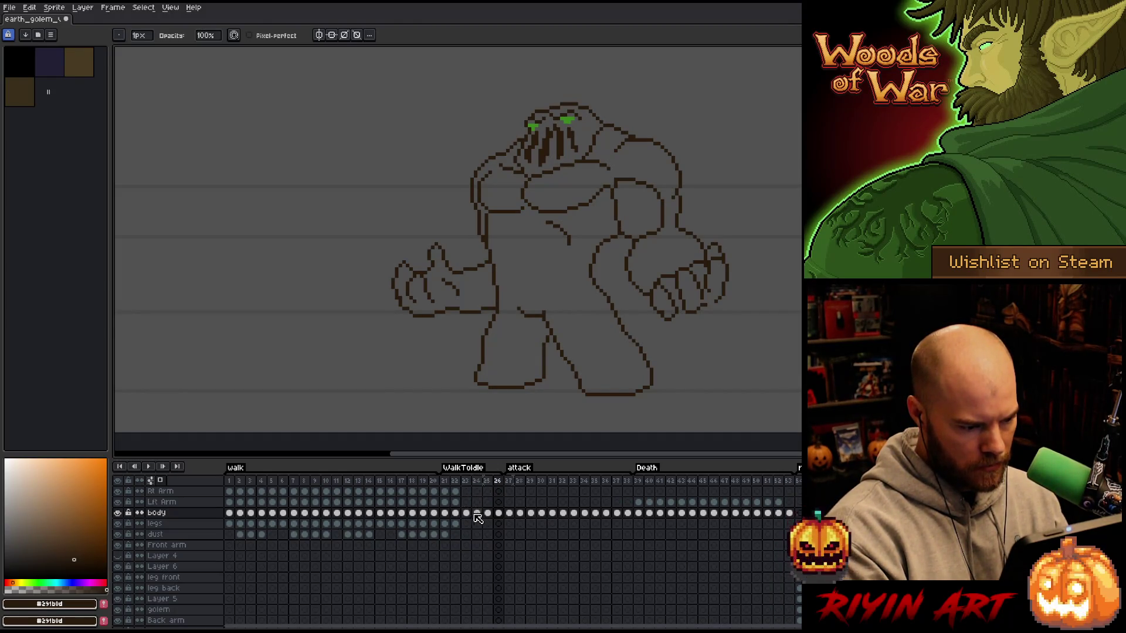
left_click(467, 514)
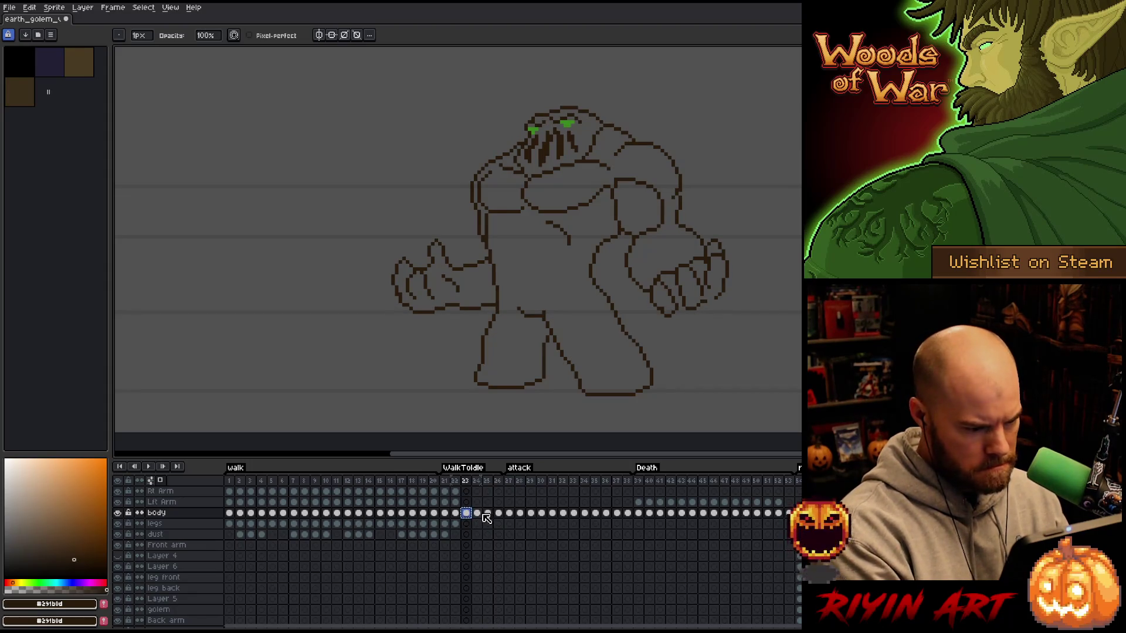
left_click(487, 514)
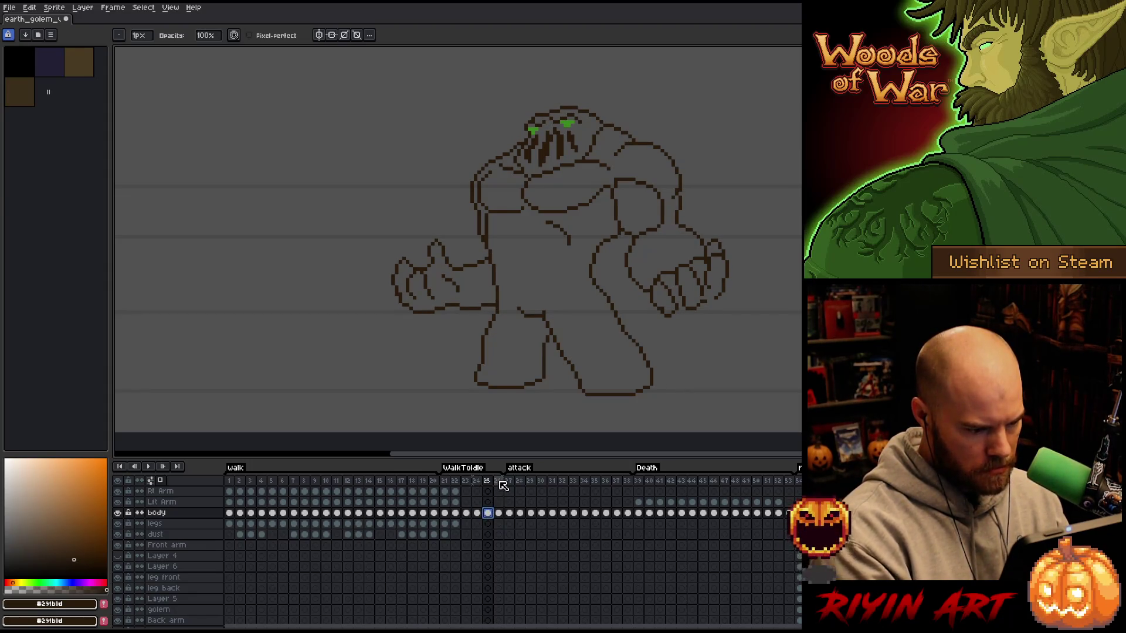
left_click(499, 482)
key("alt+n")
key("alt+n")
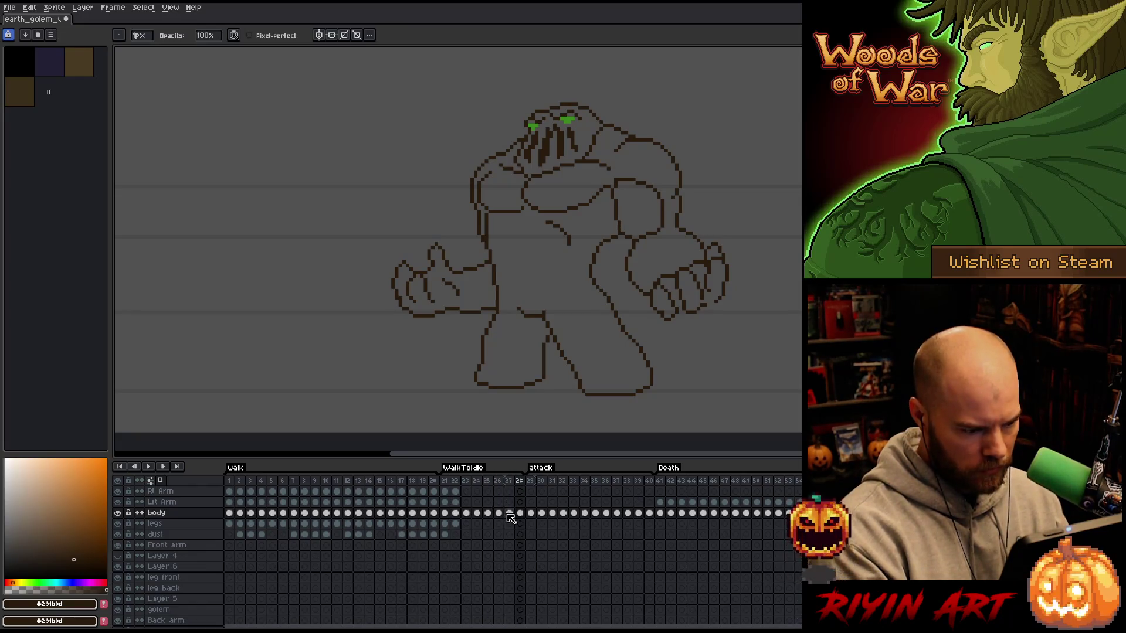
left_click(511, 515)
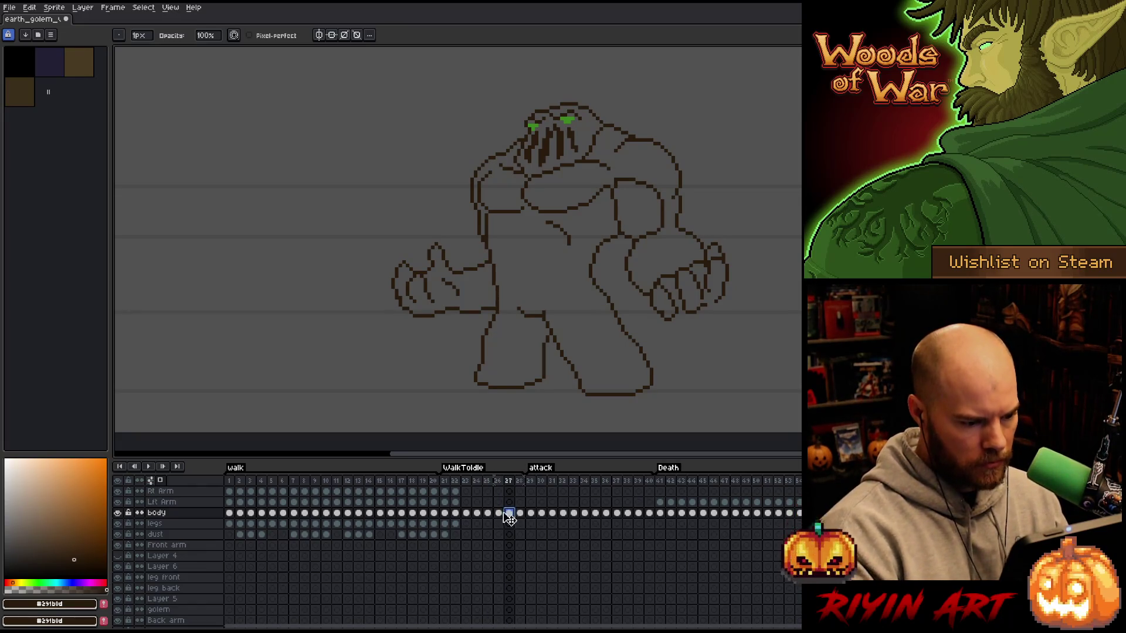
left_click(490, 514)
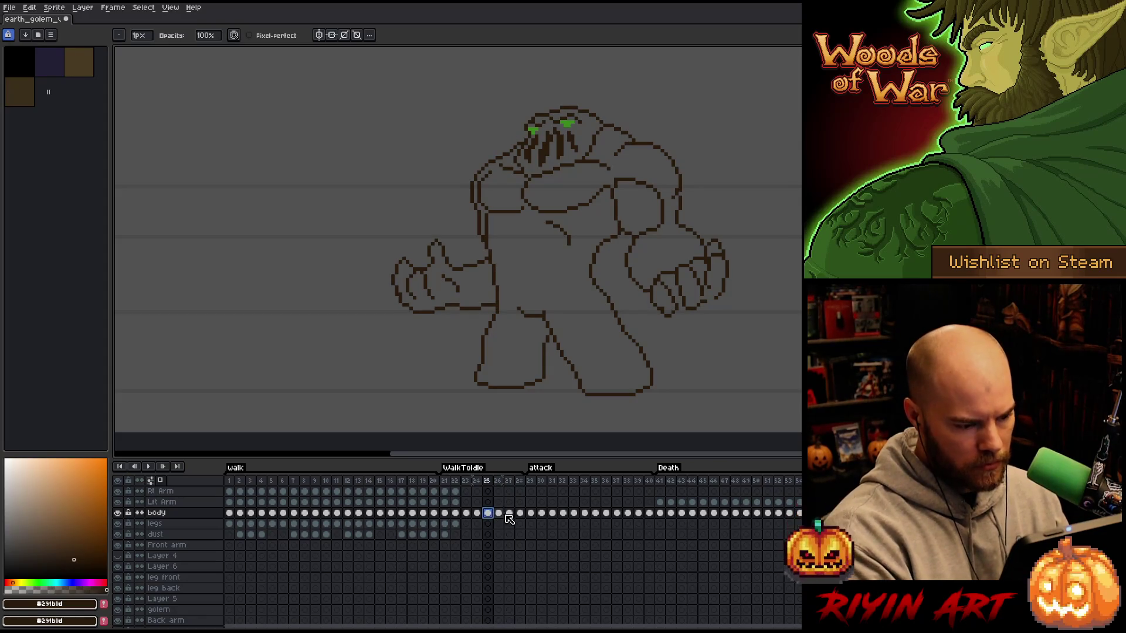
left_click(509, 514)
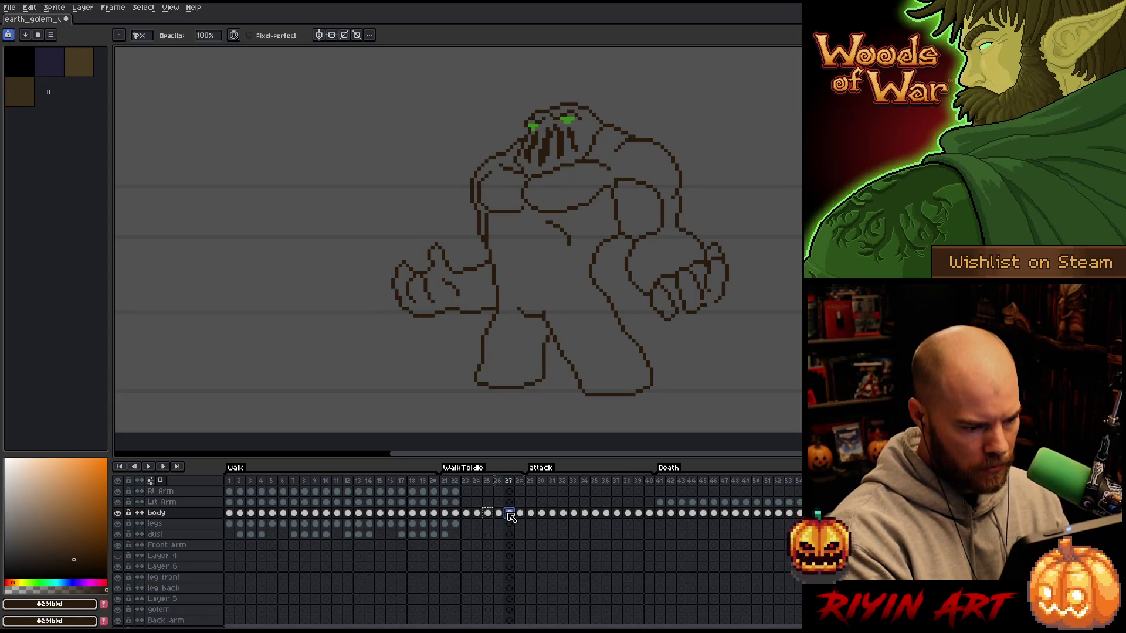
- Play the animation from WalkToIdle and review the attack poses in frames 29–41
left_click(447, 481)
key("Return")
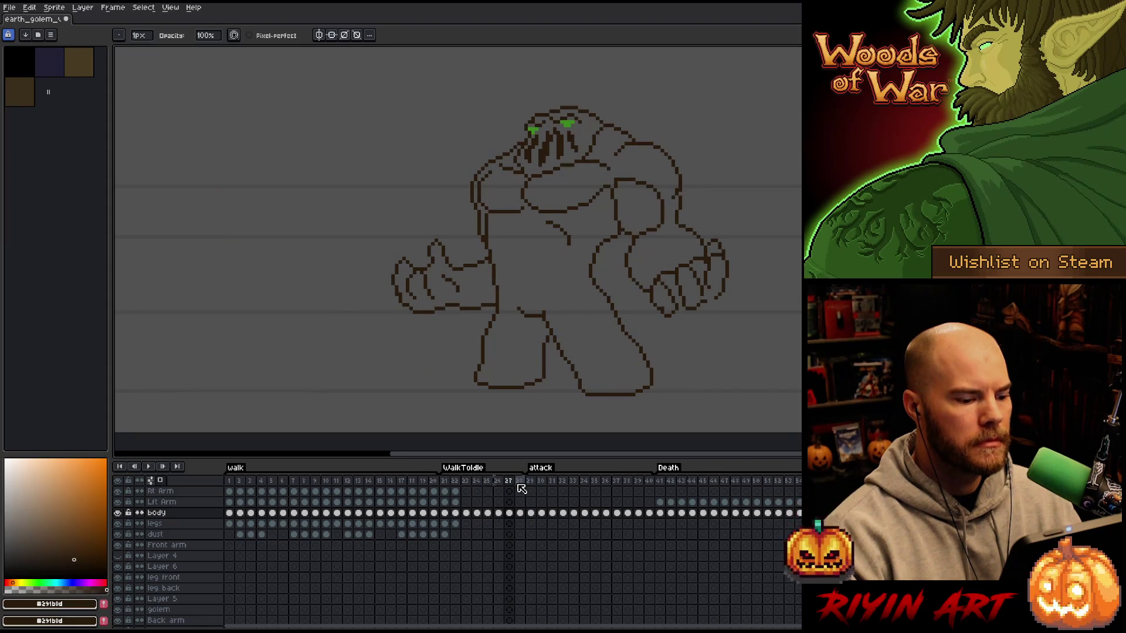
left_click(532, 482)
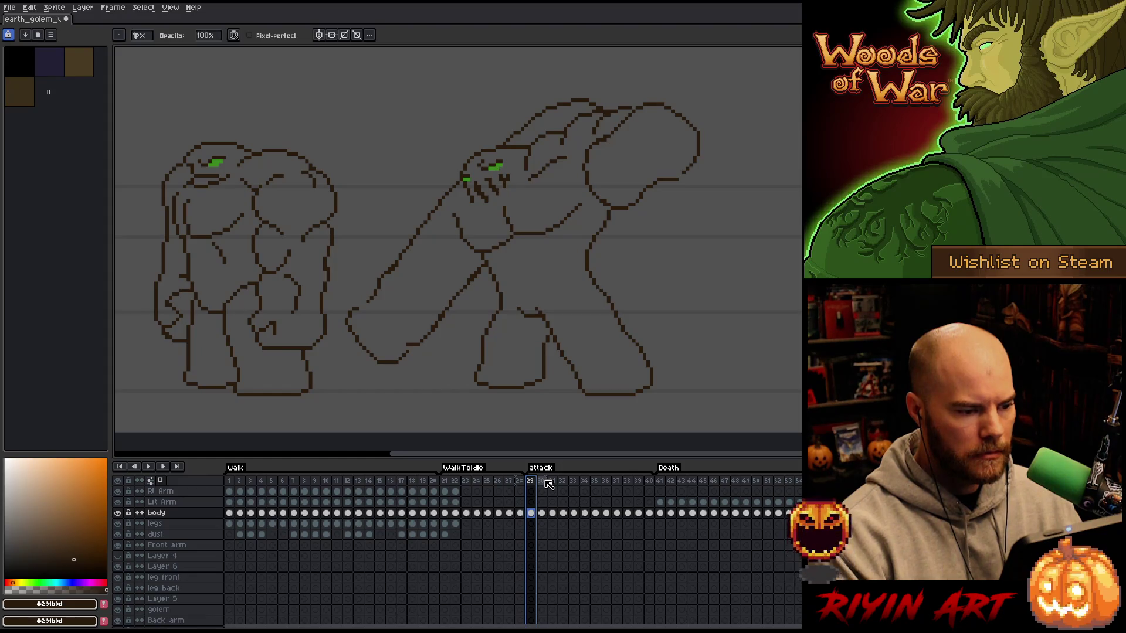
left_click(651, 482)
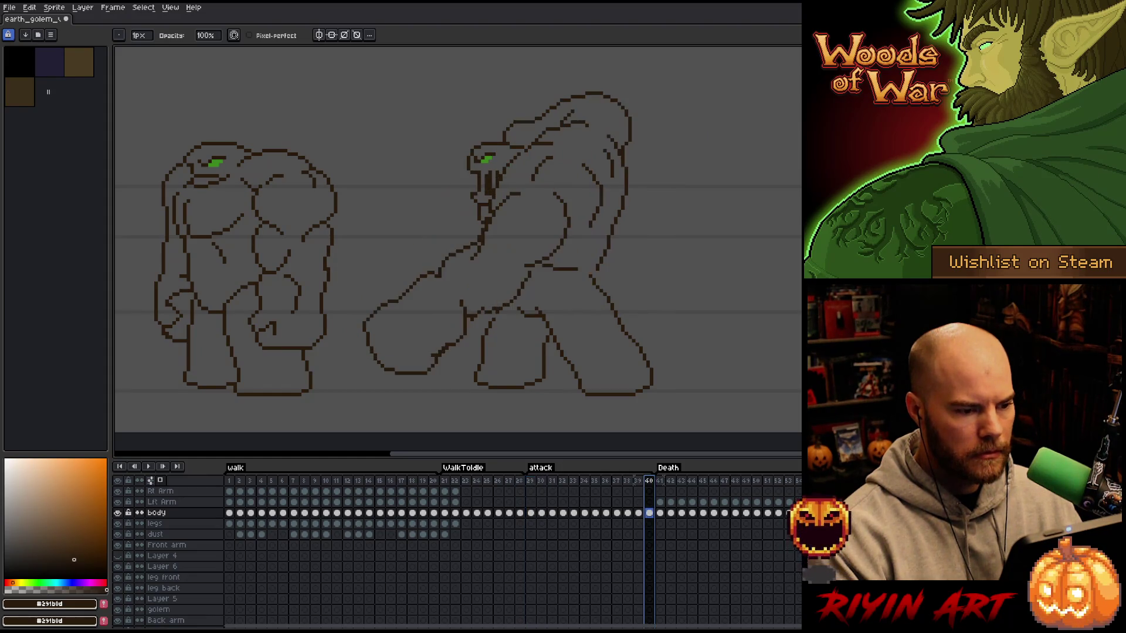
left_click(643, 482)
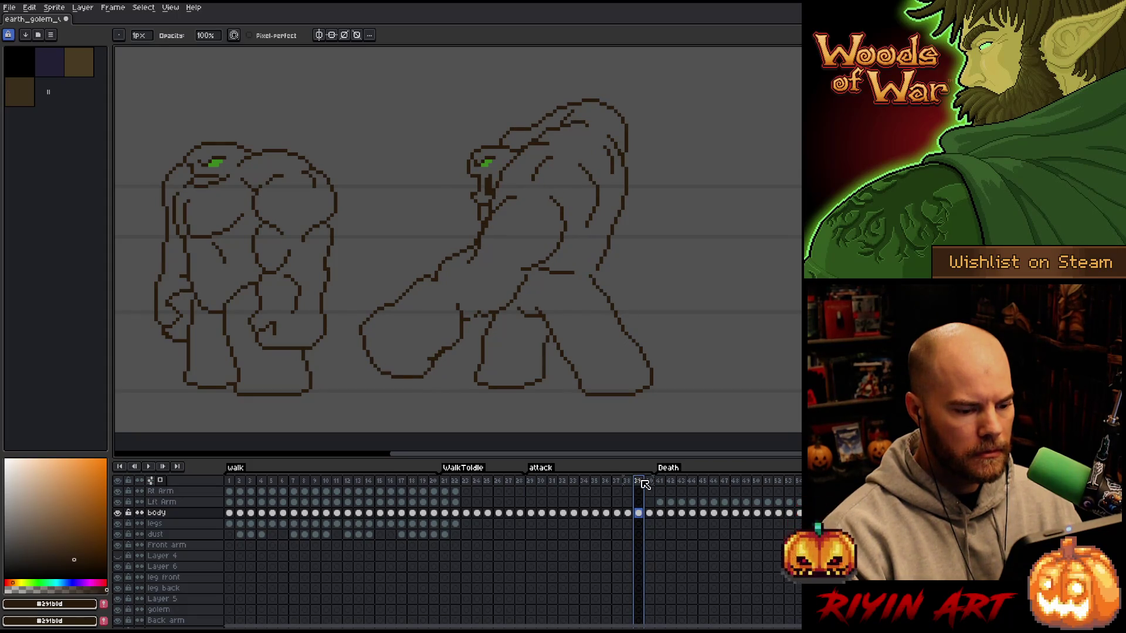
left_click(649, 483)
left_click(650, 515)
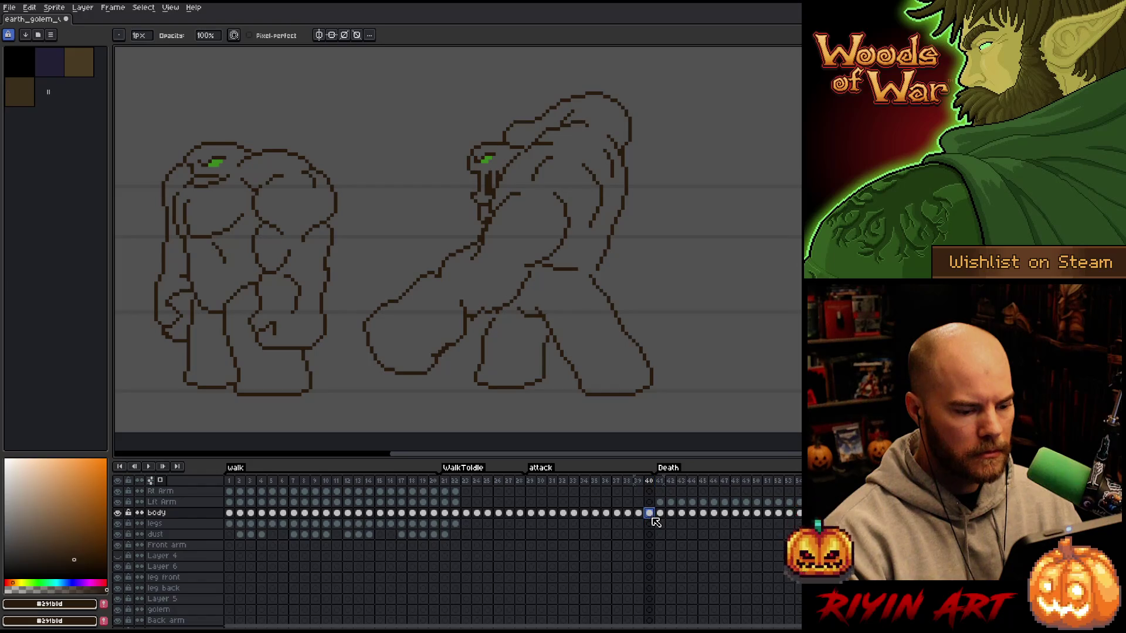
- Insert a new frame after frame 28, clearing its body cel then restoring it
left_click(521, 485)
key("alt+n")
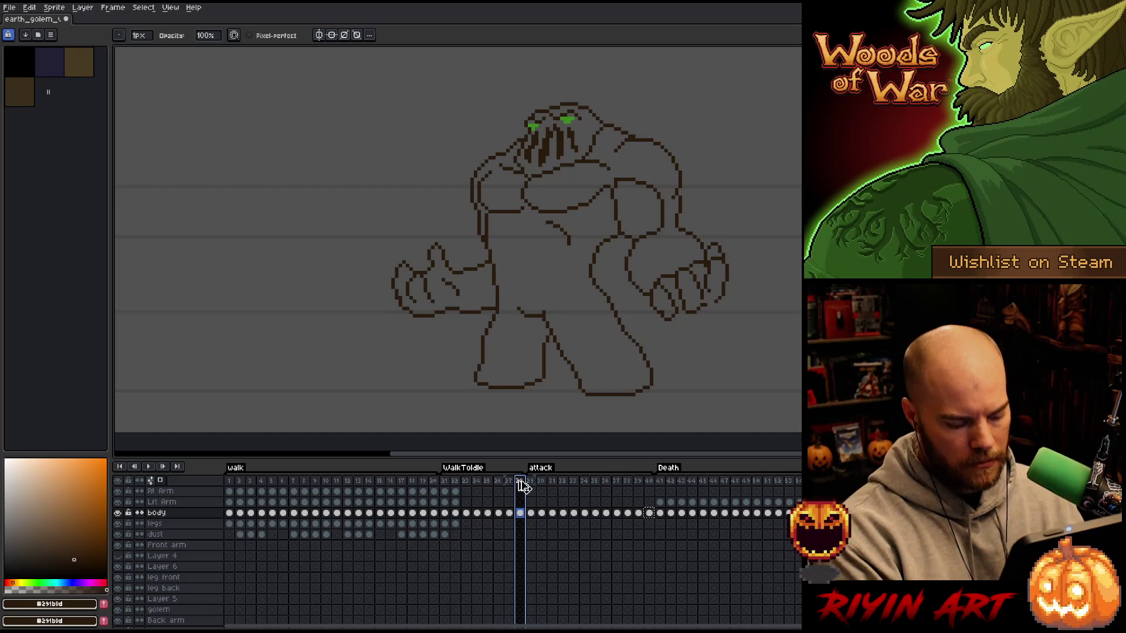
left_click(531, 514)
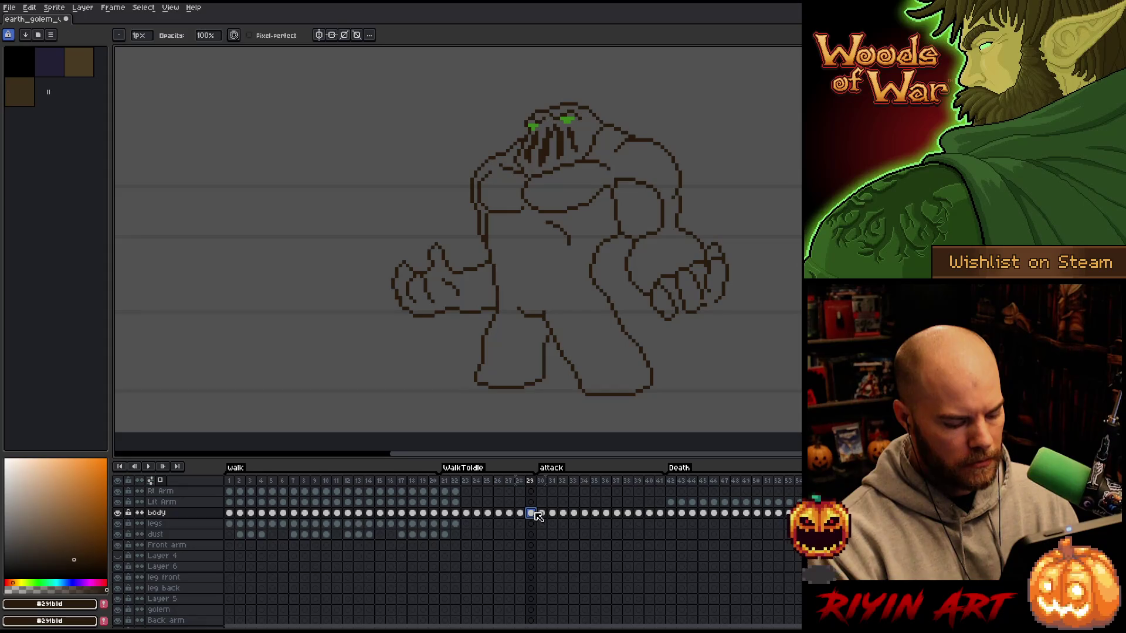
key("Delete")
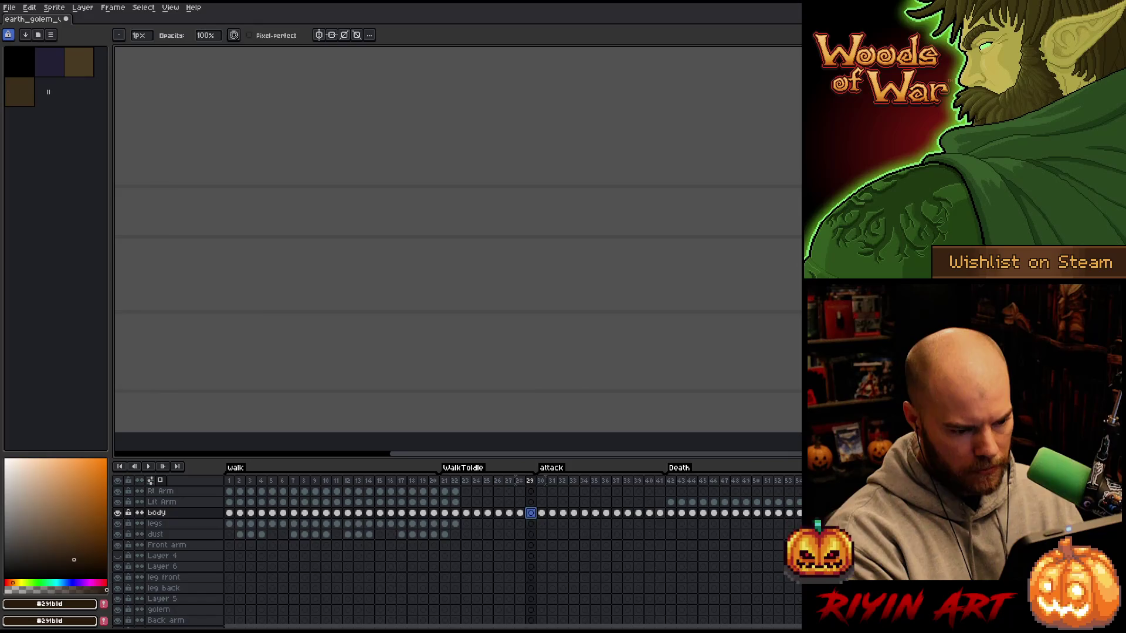
key("ctrl+z")
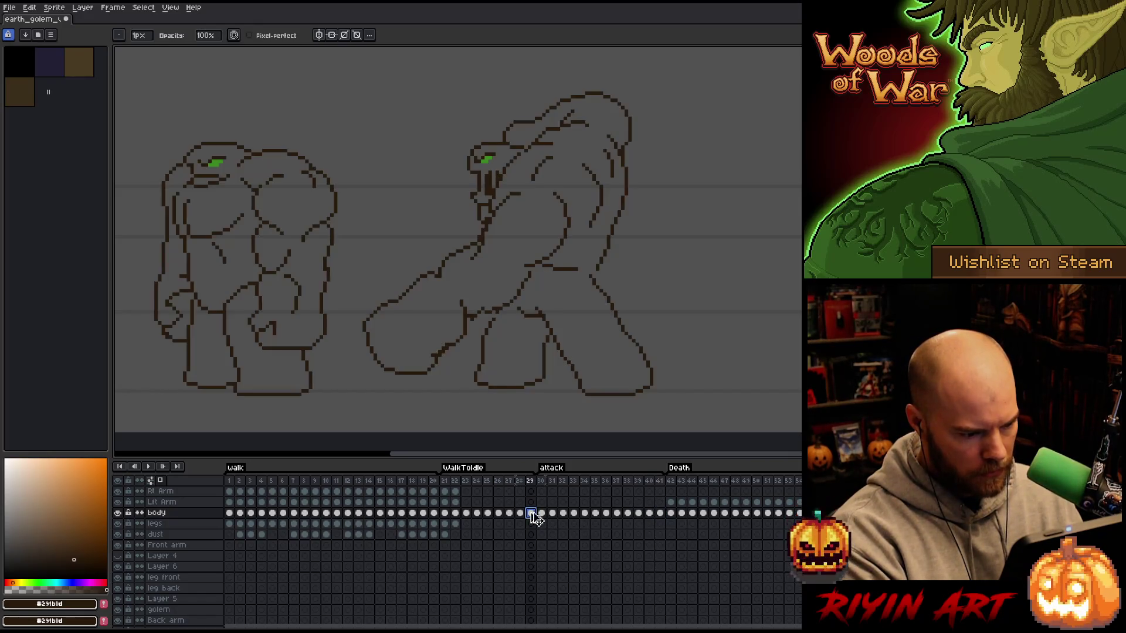
- Compare the frame 37 and 40 poses, then insert the new frame 29 after frame 28
left_click(648, 515)
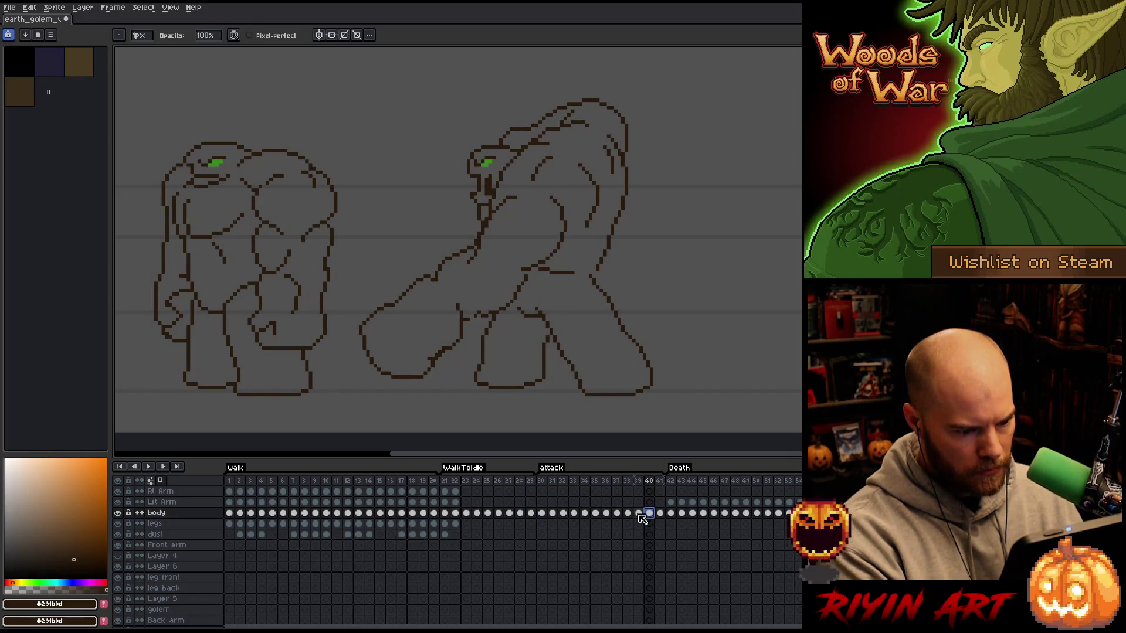
left_click(616, 513)
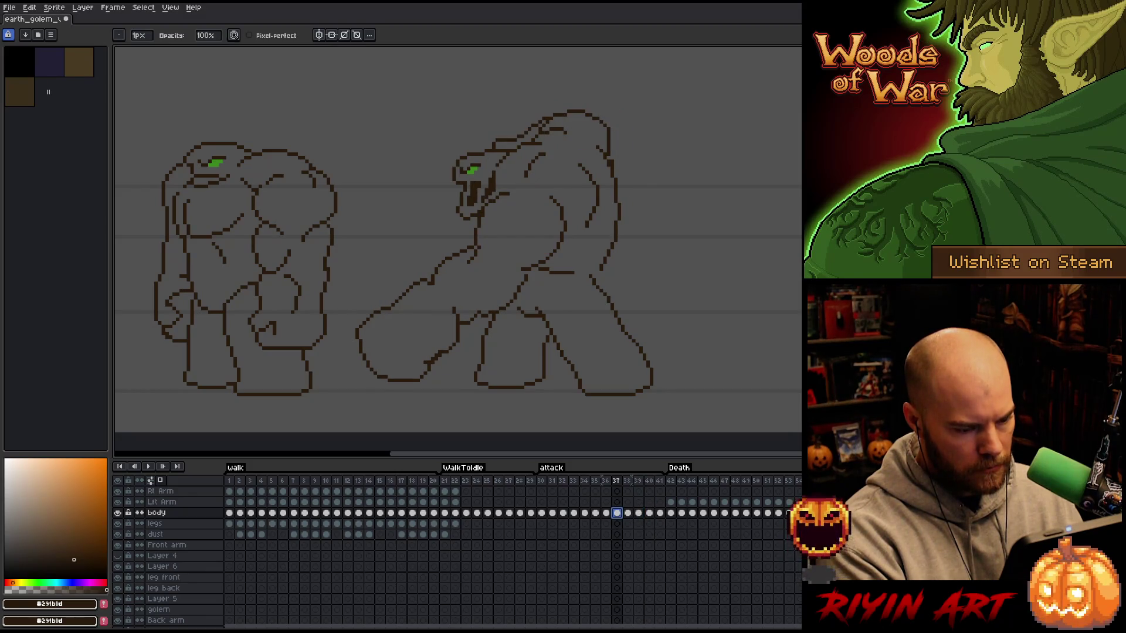
left_click_drag(497, 481, 535, 488)
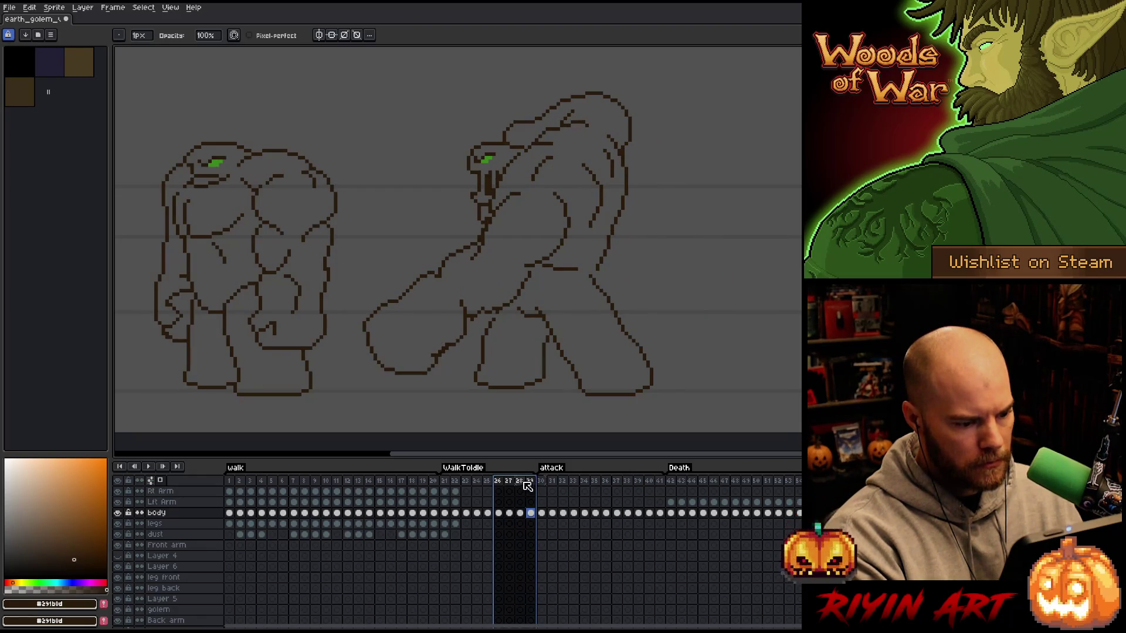
left_click(526, 485)
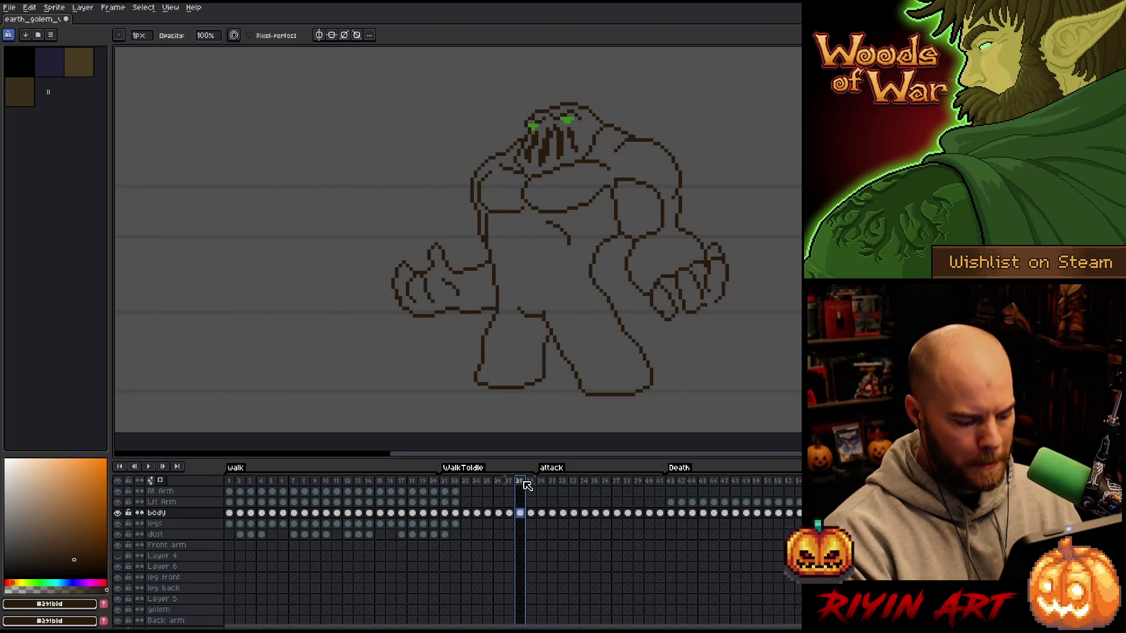
key("alt+n")
- Hide the grey background and guide-line layers to reveal the blue sketches, centring the golem
scroll(150, 586, "down", 3)
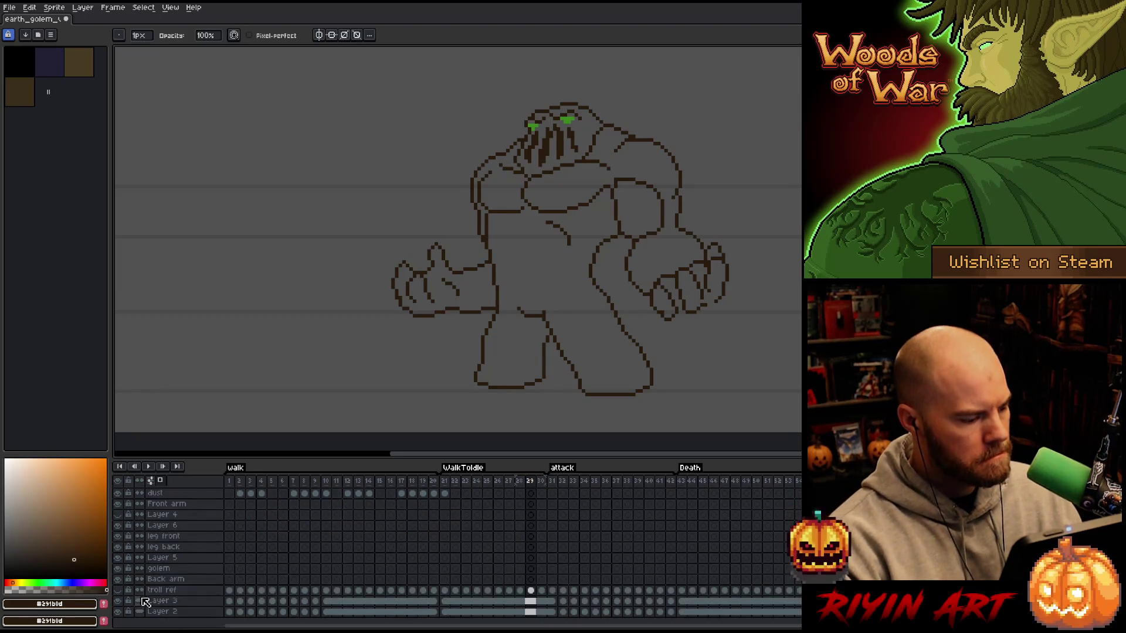
left_click(117, 611)
left_click(117, 601)
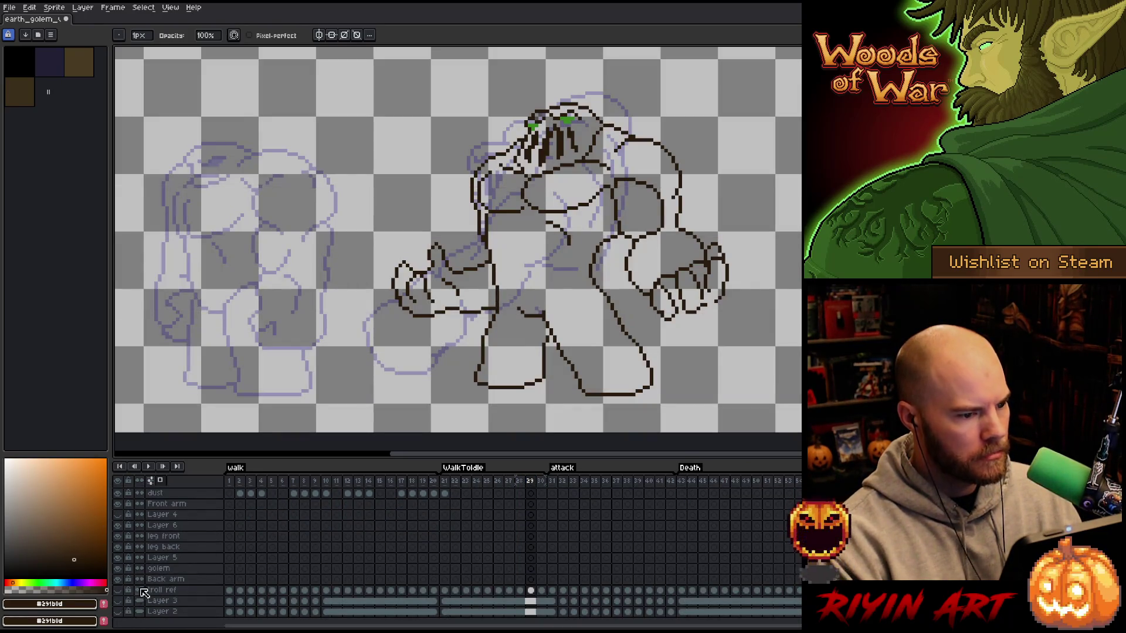
left_click_drag(389, 165, 454, 177)
scroll(516, 510, "up", 2)
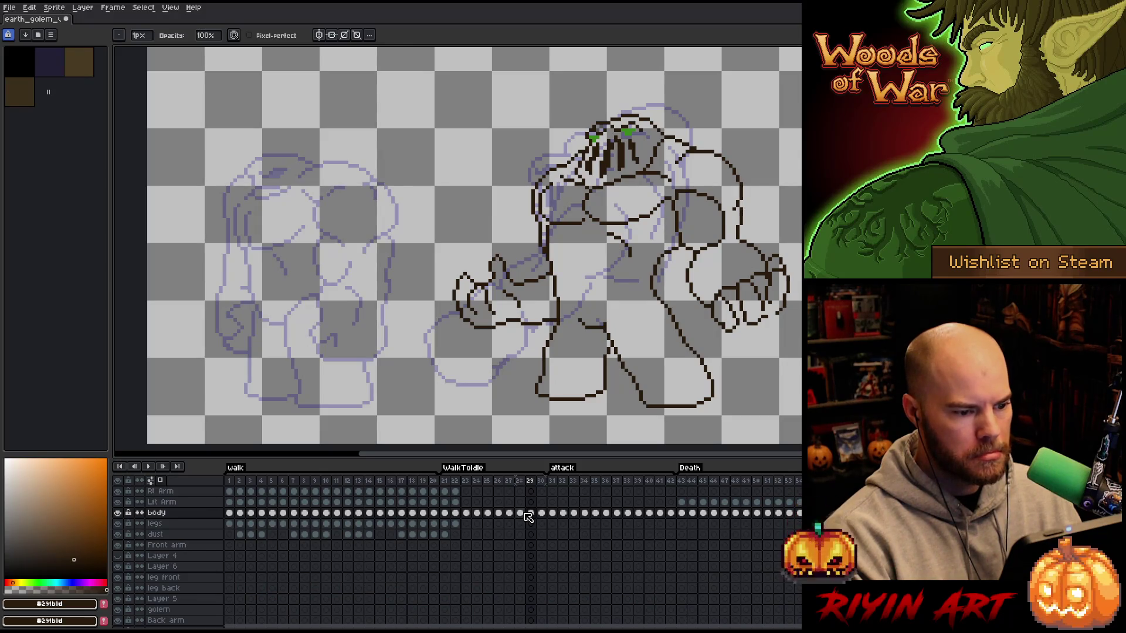
- Lasso the golem's upper body above the legs on frame 29's body cel
left_click(529, 513)
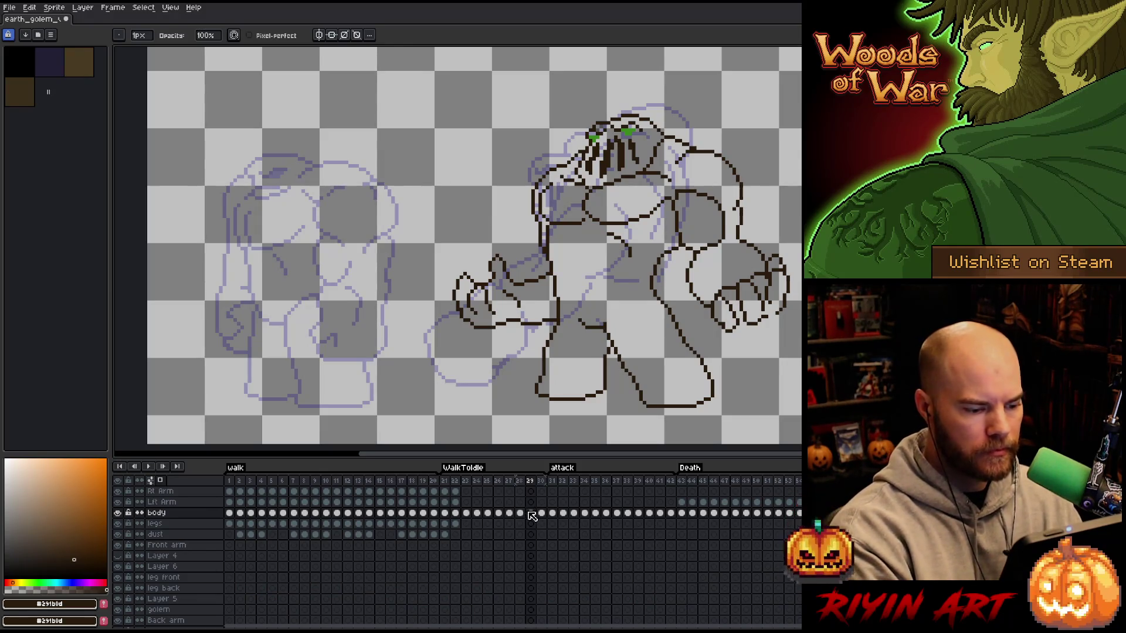
key("ctrl+v")
mouse_move(718, 336)
left_mouse_down()
mouse_move(650, 275)
mouse_move(585, 290)
mouse_move(481, 364)
mouse_move(457, 166)
mouse_move(674, 81)
mouse_move(799, 164)
left_mouse_up()
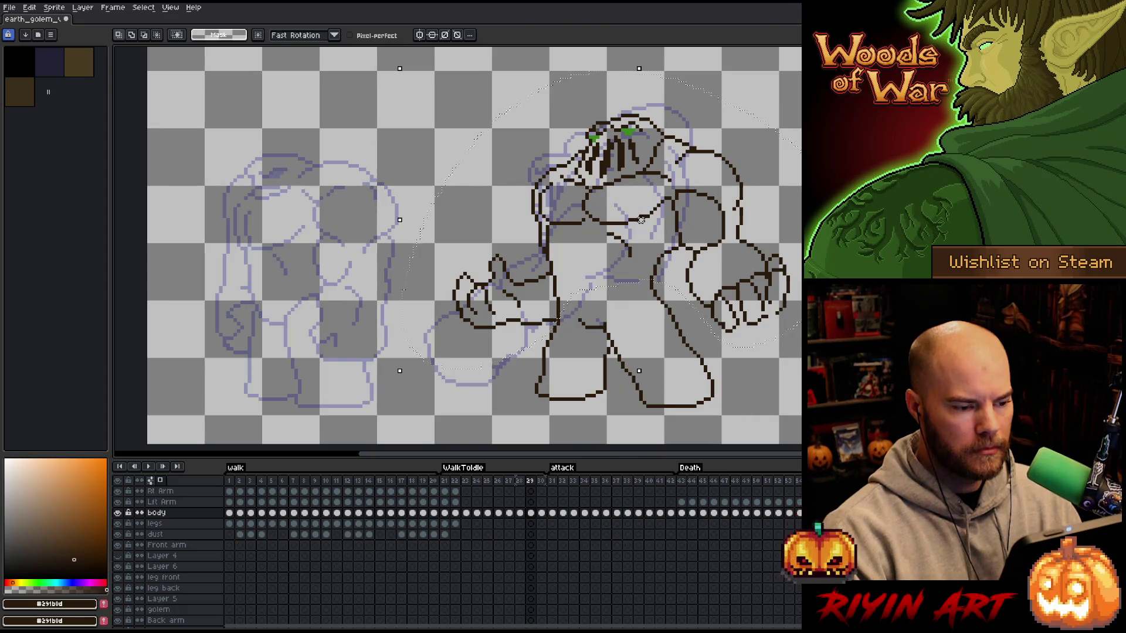
- Delete the lassoed upper body lines, deselect, and switch to the Pencil
key("Delete")
key("ctrl+d")
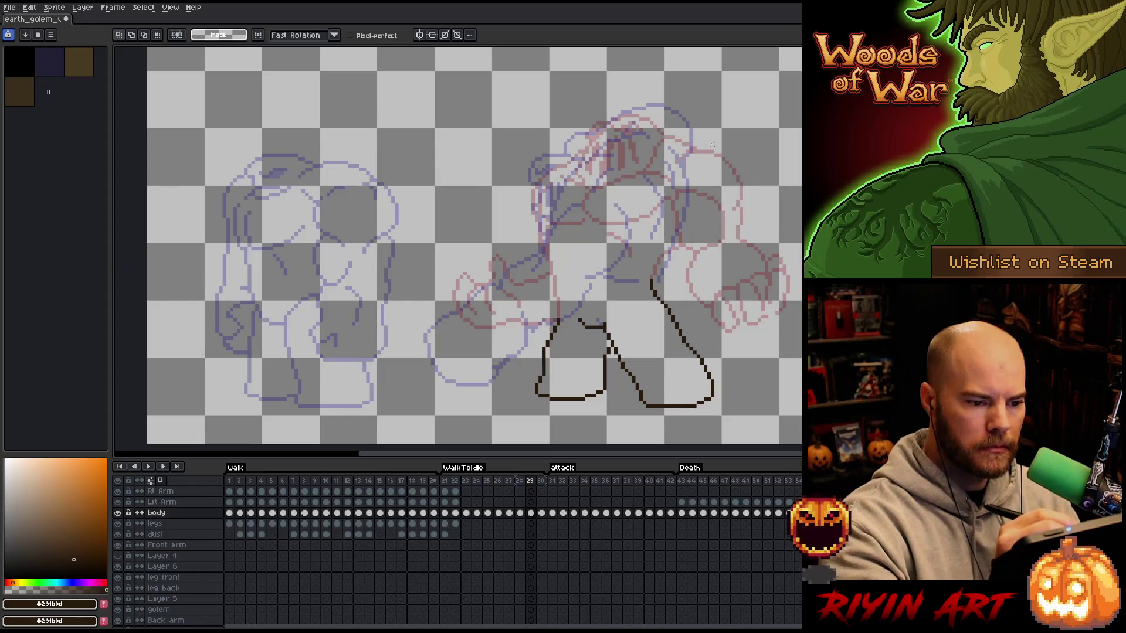
key("b")
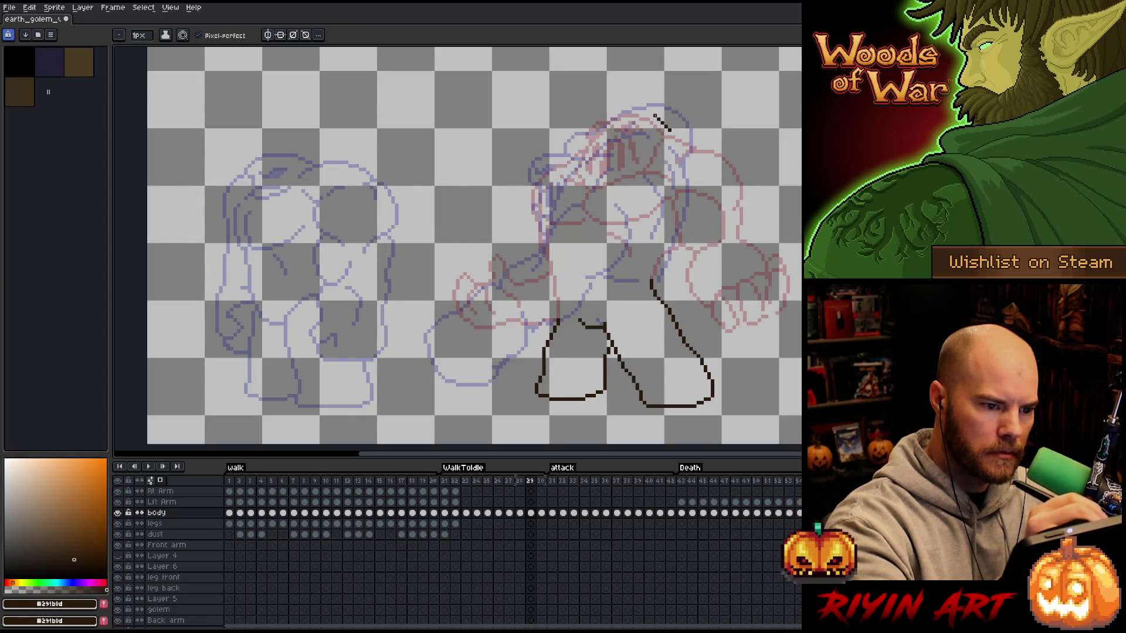
- Draw the head's top arc, face detail and top-right edge, trying and undoing several shoulder curves
mouse_move(655, 116)
left_mouse_down()
mouse_move(619, 110)
mouse_move(593, 124)
mouse_move(583, 161)
left_mouse_up()
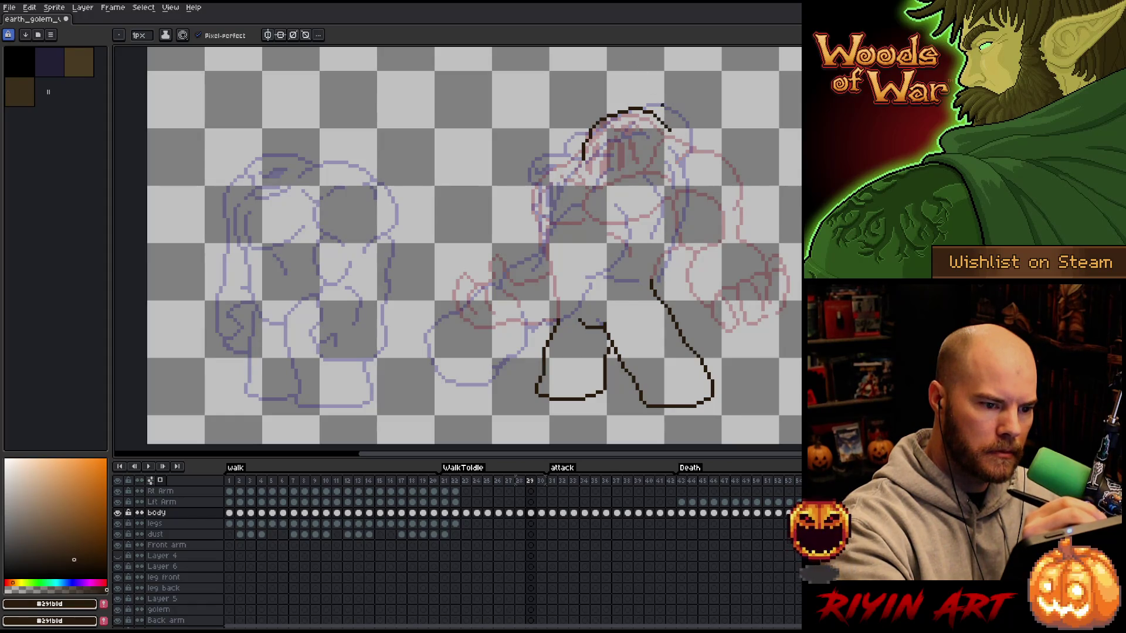
mouse_move(618, 121)
left_mouse_down()
mouse_move(644, 132)
mouse_move(646, 120)
left_mouse_up()
key("ctrl+z")
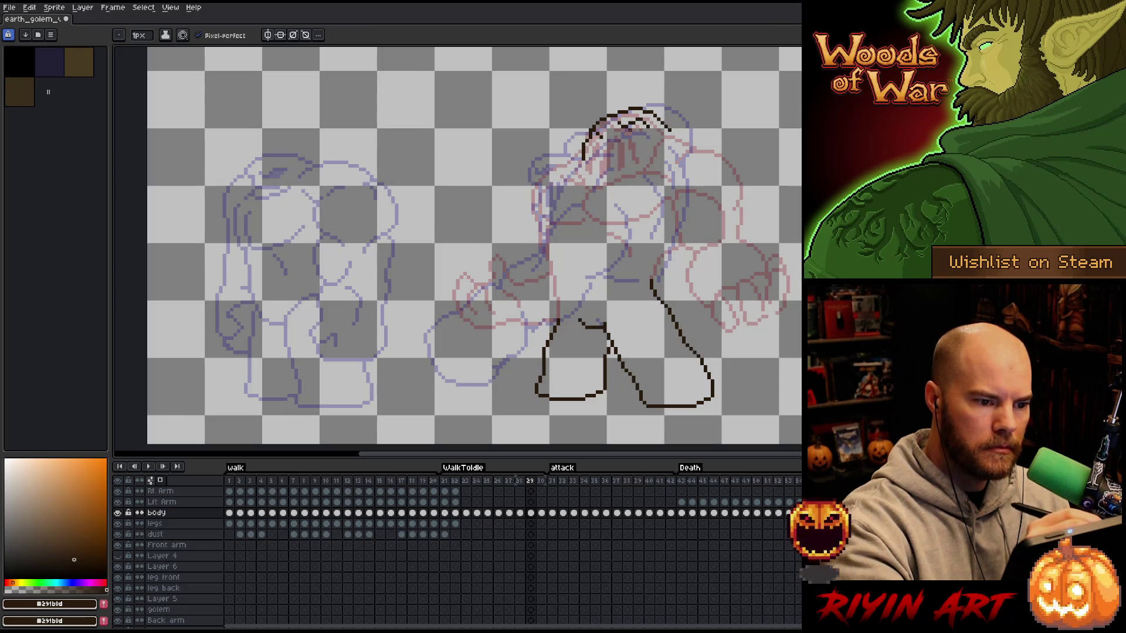
mouse_move(630, 144)
left_mouse_down()
mouse_move(636, 155)
mouse_move(621, 154)
mouse_move(622, 168)
mouse_move(592, 158)
mouse_move(588, 172)
left_mouse_up()
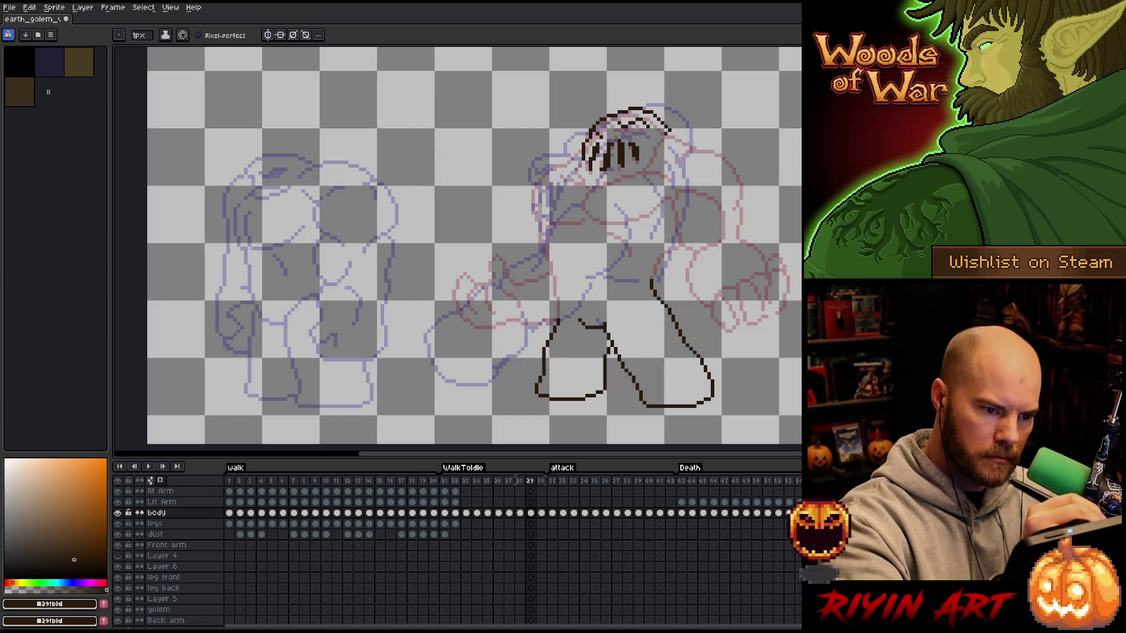
mouse_move(663, 131)
left_mouse_down()
mouse_move(750, 153)
mouse_move(757, 168)
left_mouse_up()
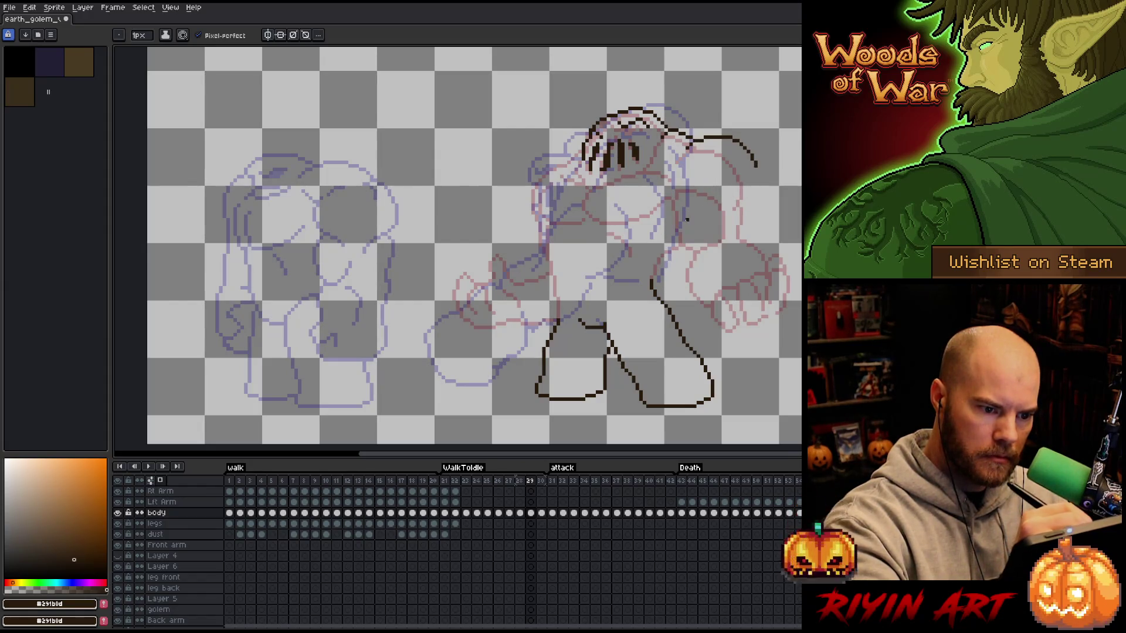
mouse_move(681, 186)
left_mouse_down()
mouse_move(725, 188)
mouse_move(722, 238)
left_mouse_up()
key("ctrl+z")
mouse_move(683, 186)
left_mouse_down()
mouse_move(722, 234)
mouse_move(763, 258)
mouse_move(762, 287)
left_mouse_up()
key("ctrl+z")
mouse_move(705, 241)
left_mouse_down()
mouse_move(726, 241)
mouse_move(762, 294)
left_mouse_up()
key("ctrl+z")
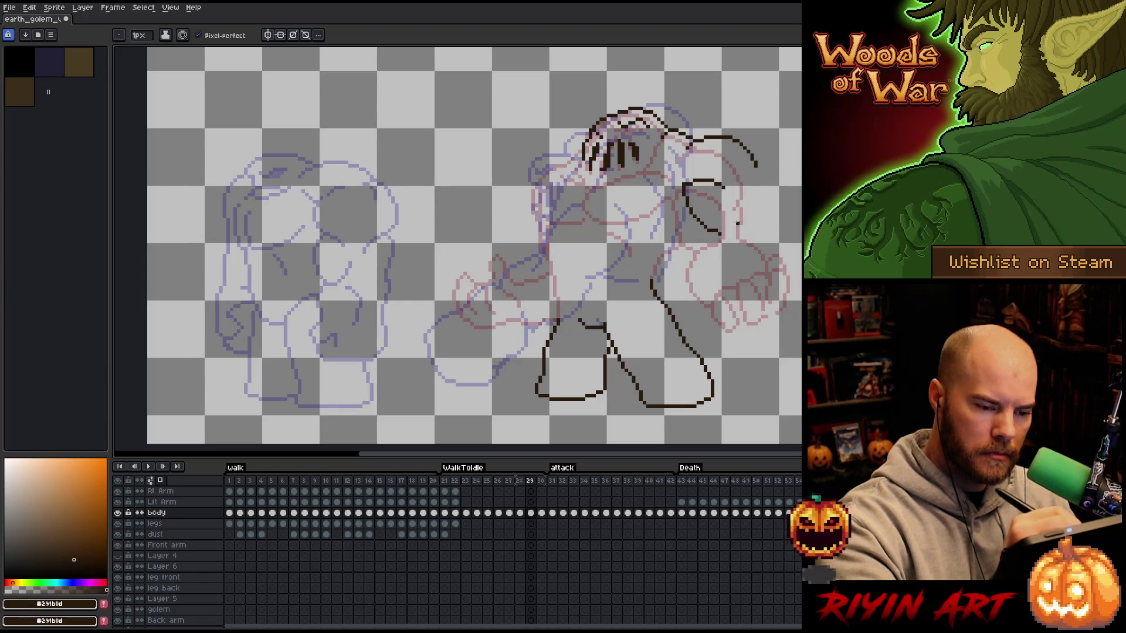
mouse_move(737, 223)
left_mouse_down()
mouse_move(767, 217)
mouse_move(789, 258)
mouse_move(747, 284)
mouse_move(727, 230)
mouse_move(755, 290)
mouse_move(791, 241)
mouse_move(740, 209)
left_mouse_up()
key("ctrl+z")
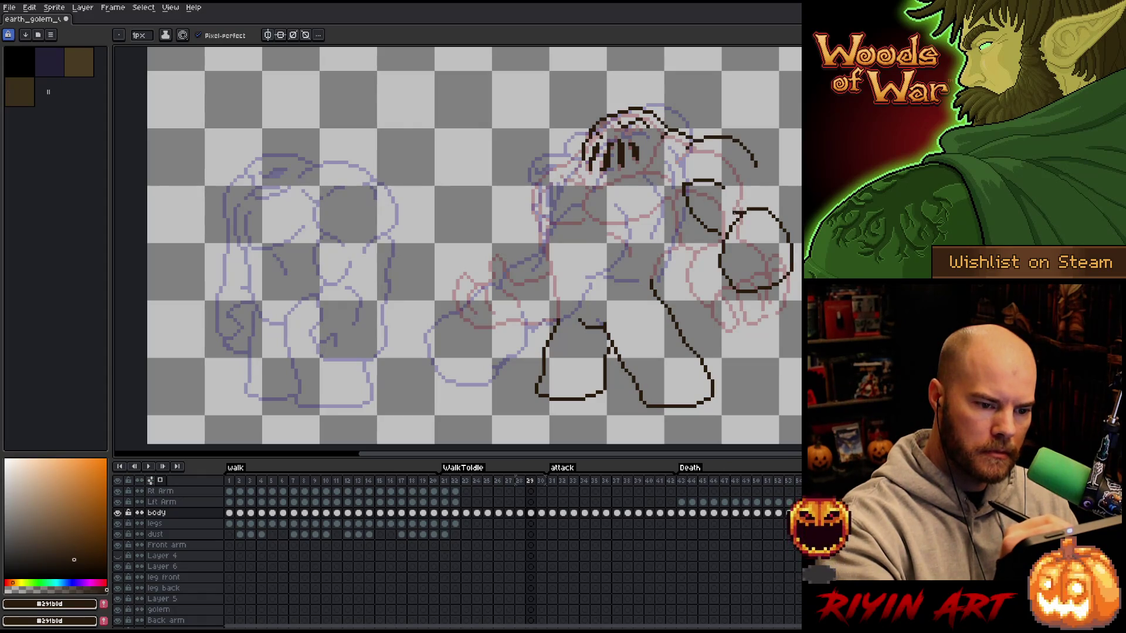
- Extend the raised arm outline down to the fist and trace the fist's left and upper-right edges
key("e")
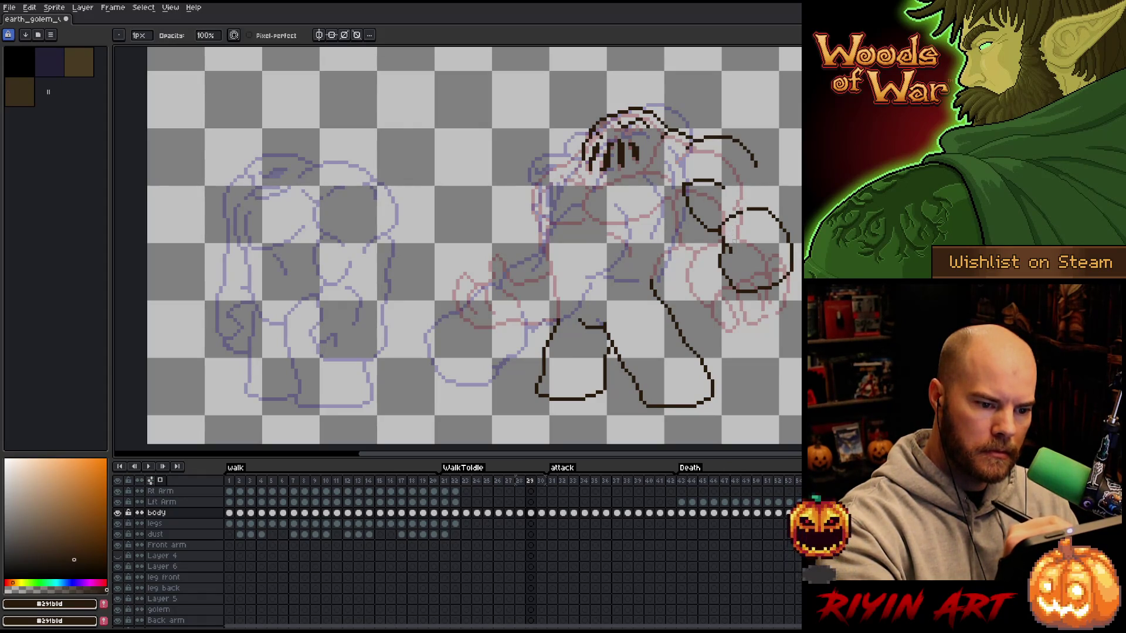
key("b")
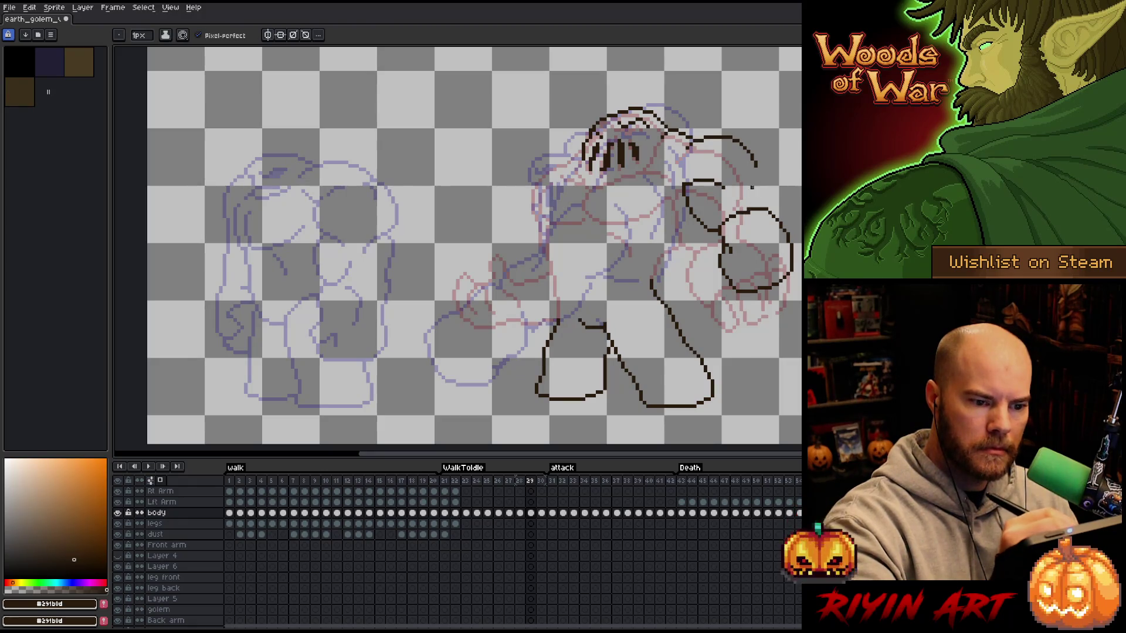
left_click_drag(756, 166, 760, 184)
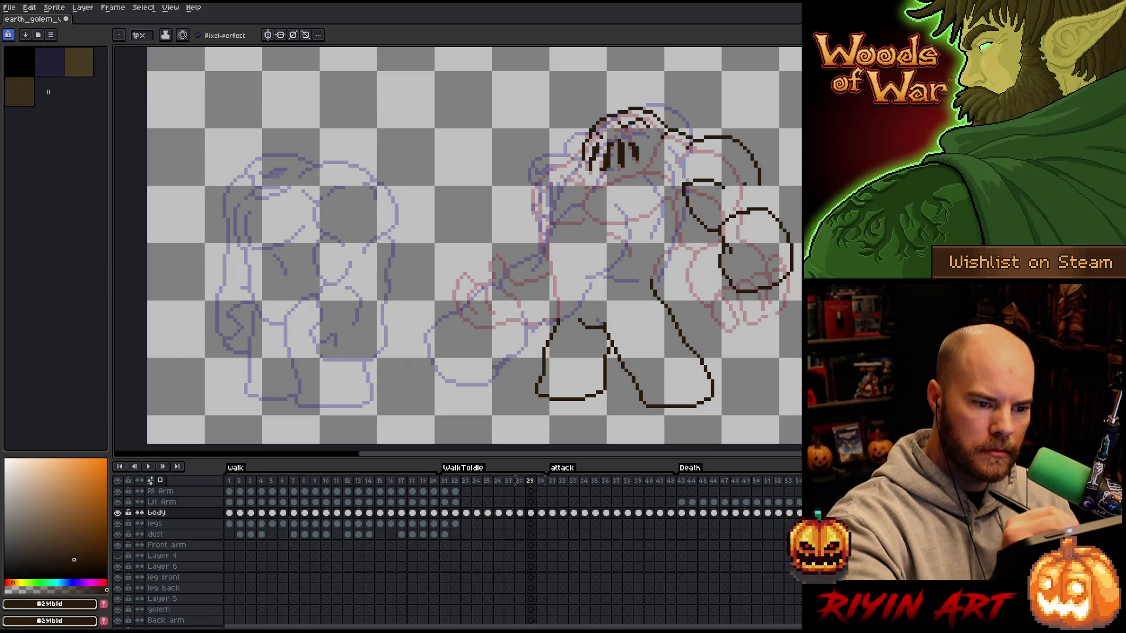
left_click_drag(743, 178, 771, 203)
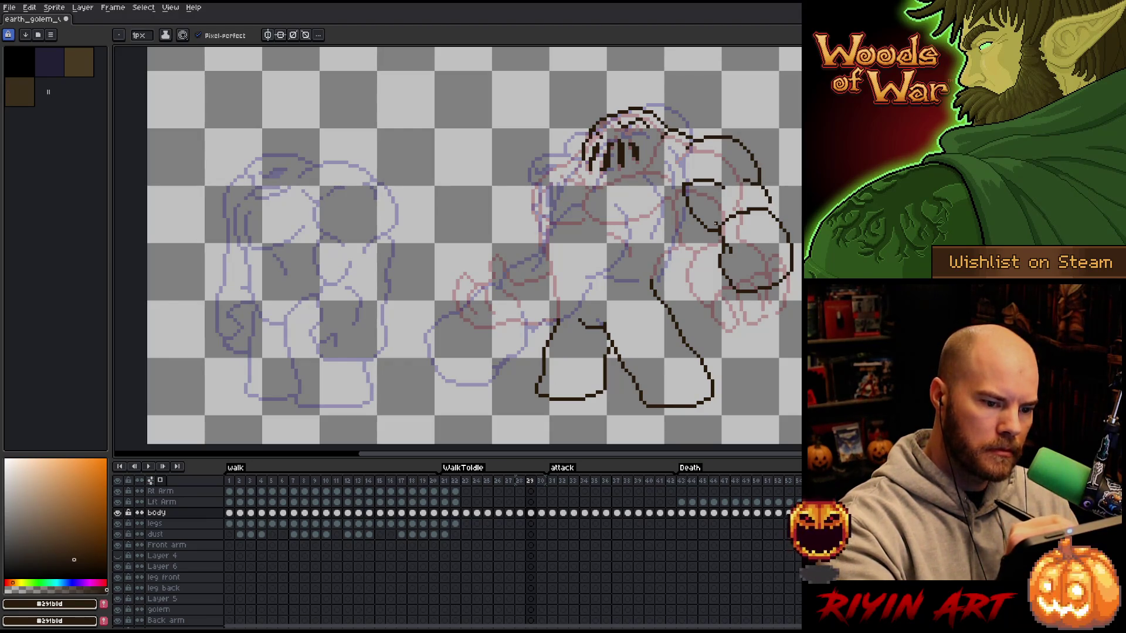
left_click_drag(708, 232, 719, 265)
key("e")
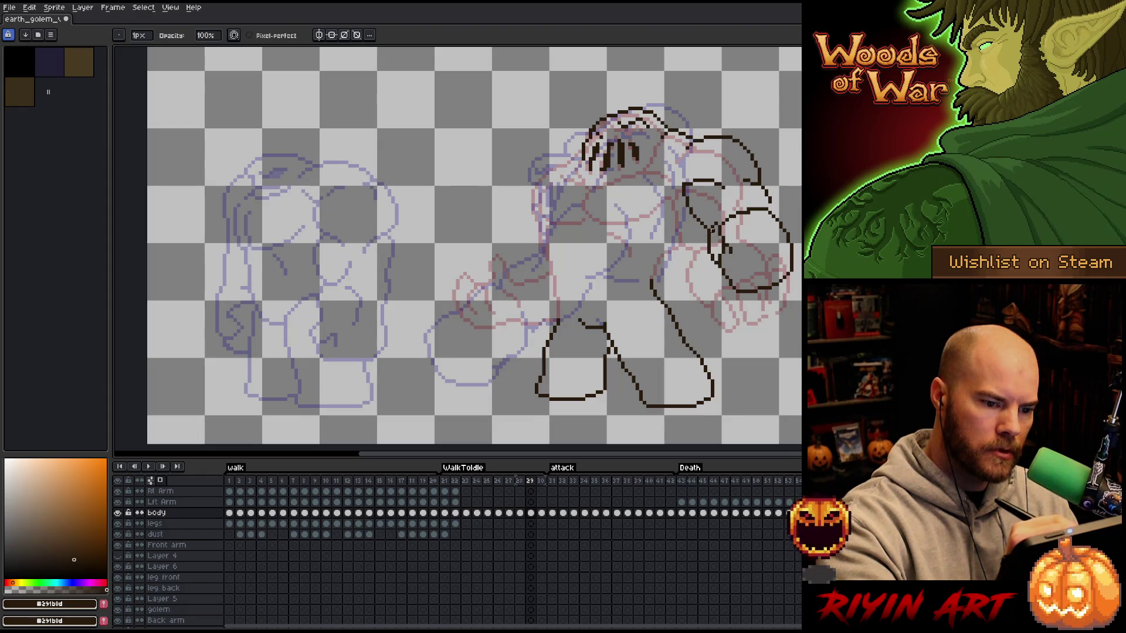
key("b")
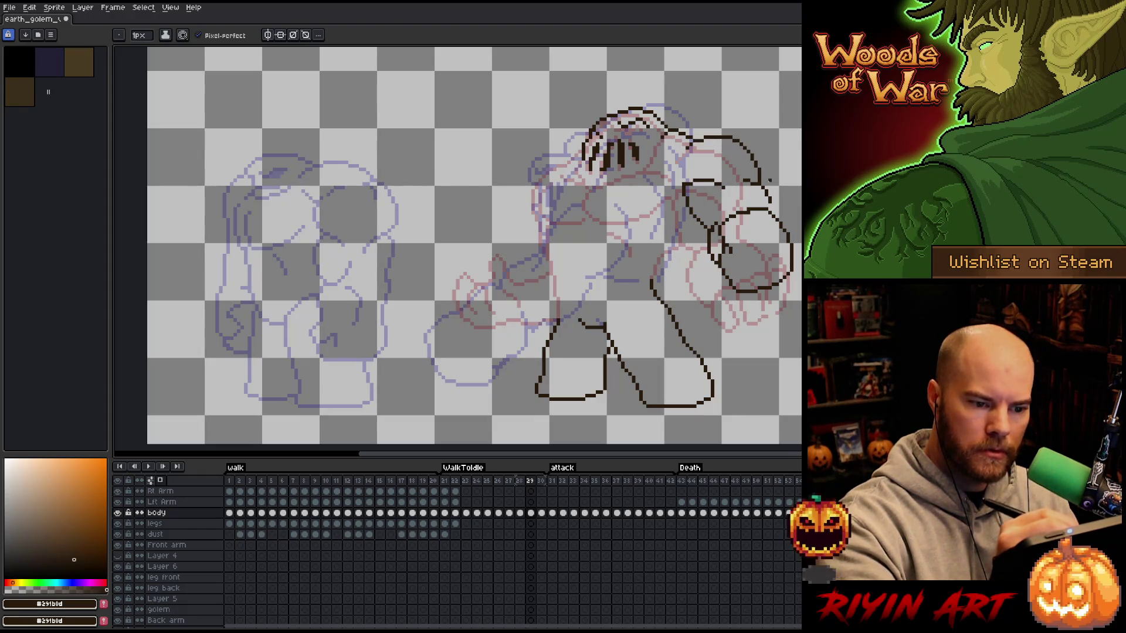
left_click_drag(772, 203, 785, 225)
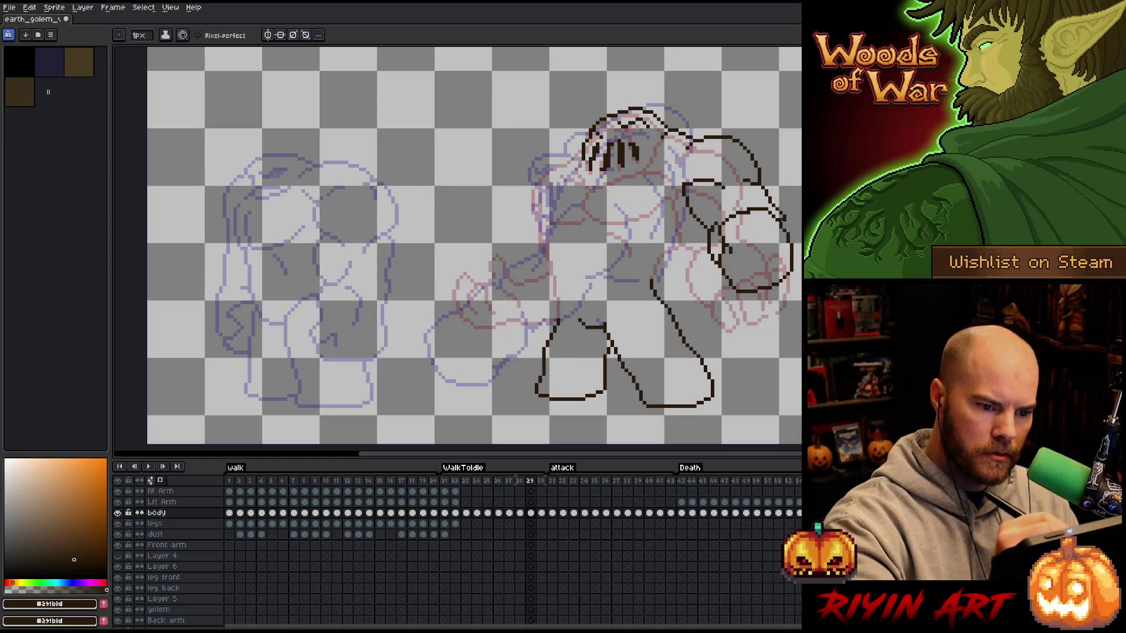
key("e")
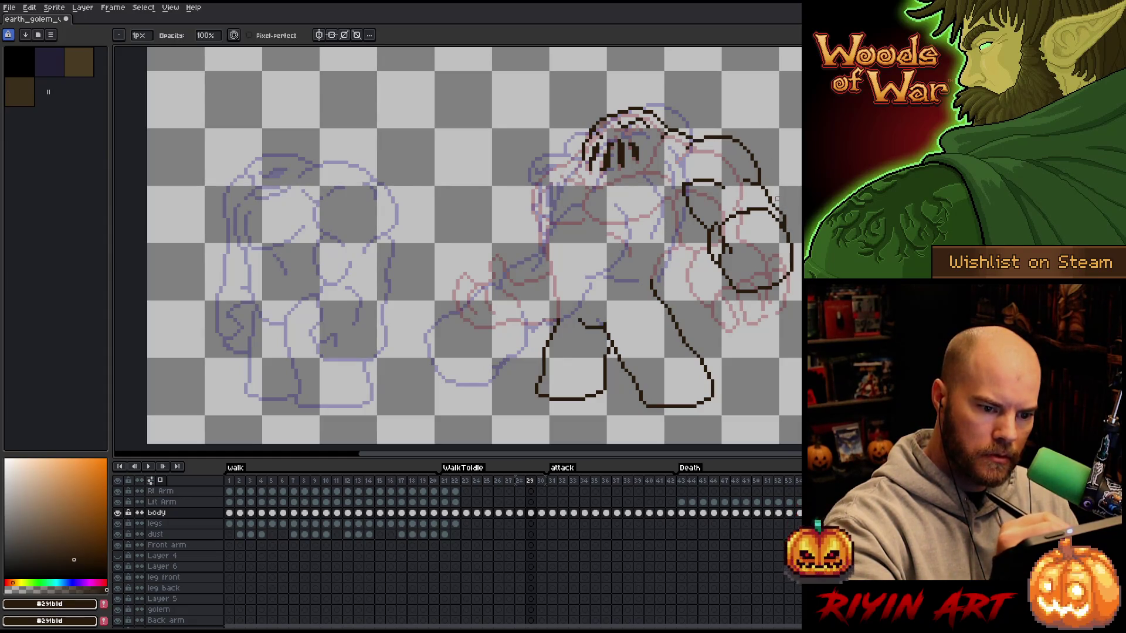
key("b")
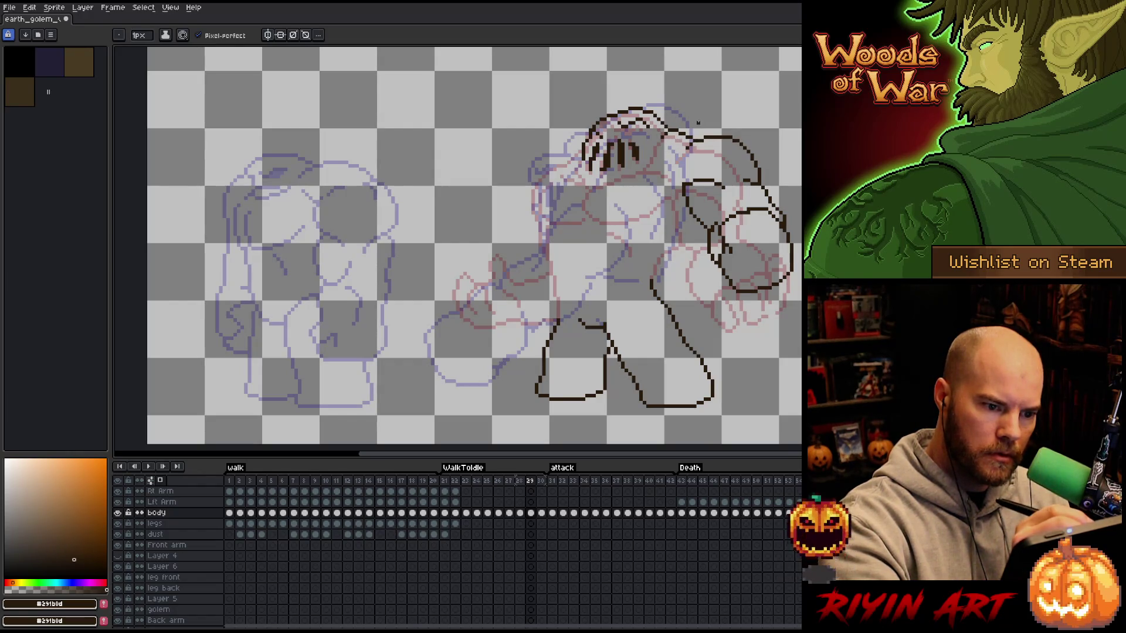
- Draw the chest line, the new arm's upper edge, and the golem's left side outline
key("m")
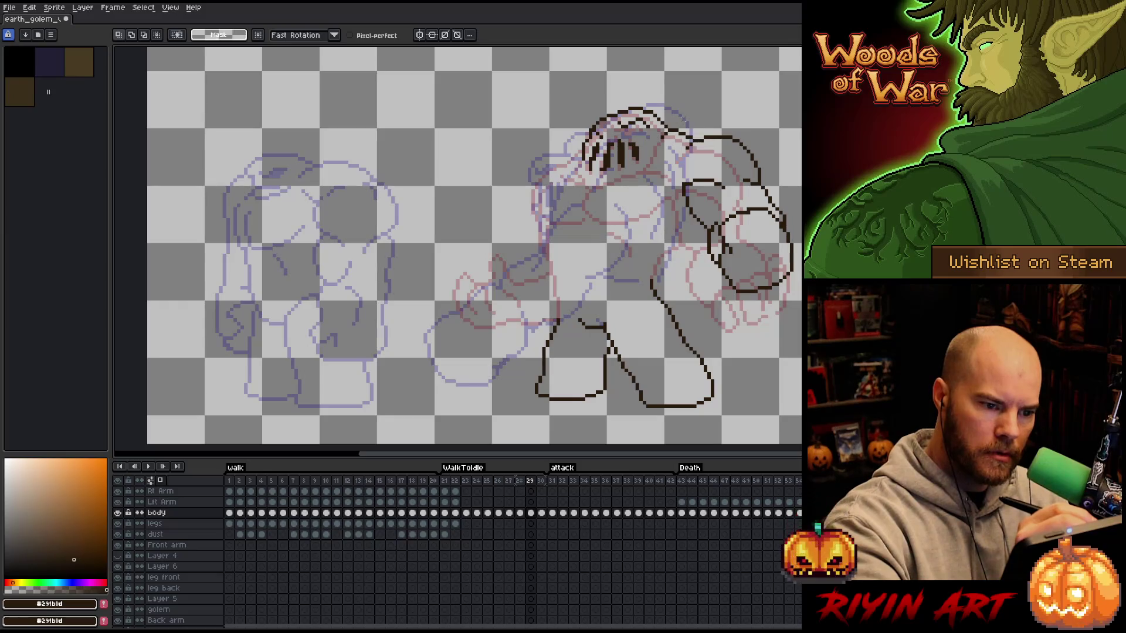
key("b")
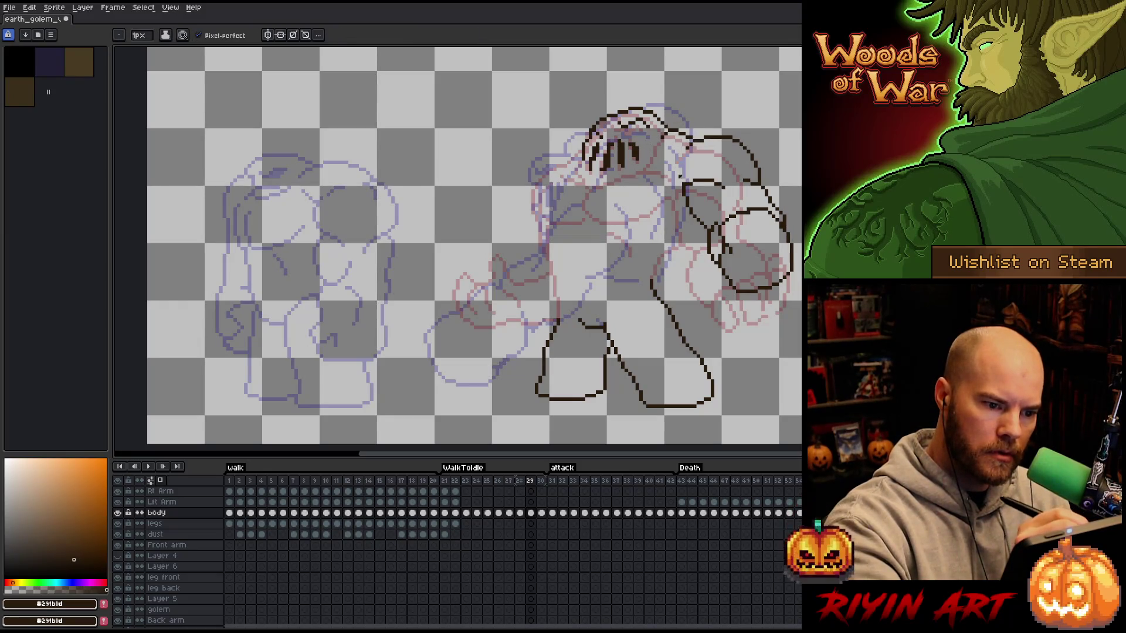
mouse_move(680, 182)
left_mouse_down()
mouse_move(643, 214)
mouse_move(599, 211)
mouse_move(610, 183)
mouse_move(671, 163)
left_mouse_up()
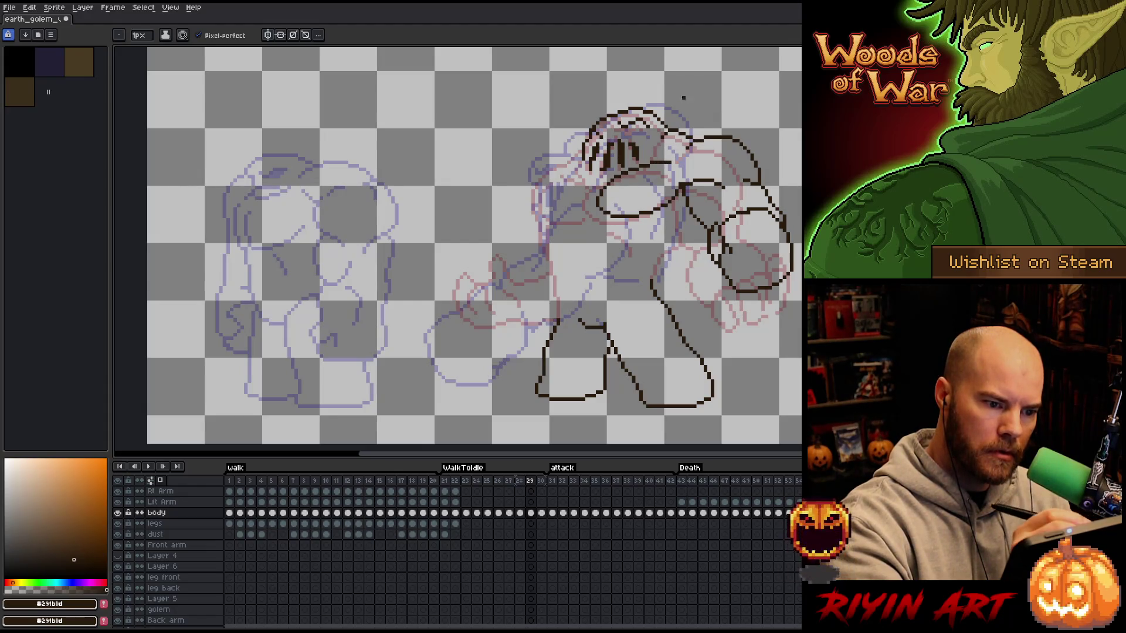
mouse_move(601, 210)
left_mouse_down()
mouse_move(554, 230)
mouse_move(536, 186)
left_mouse_up()
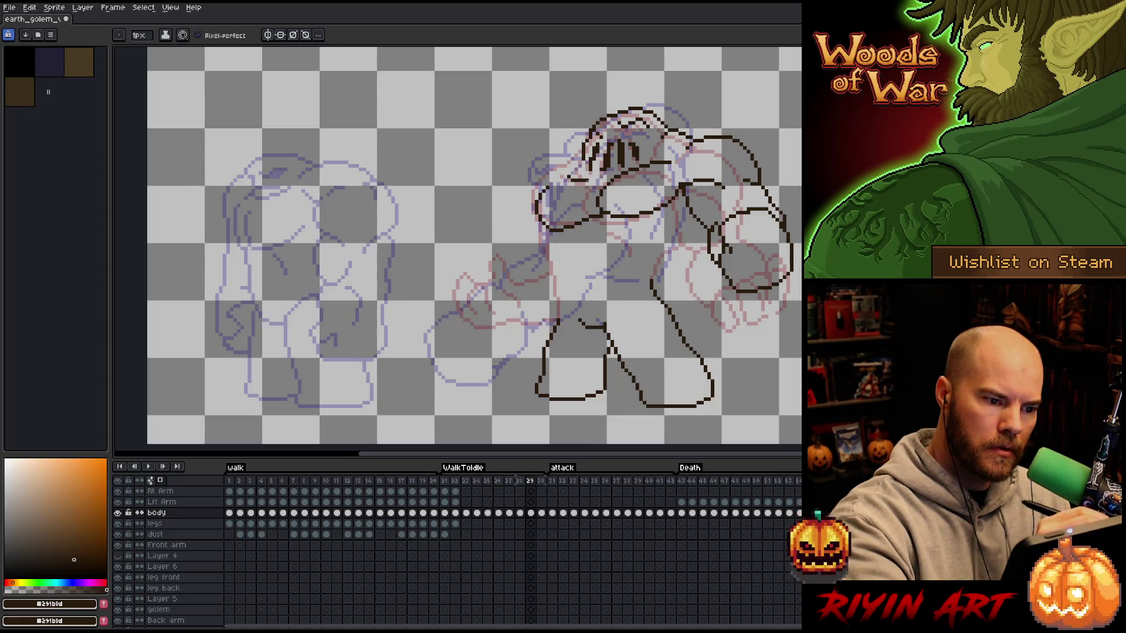
mouse_move(582, 150)
left_mouse_down()
mouse_move(540, 189)
mouse_move(531, 224)
left_mouse_up()
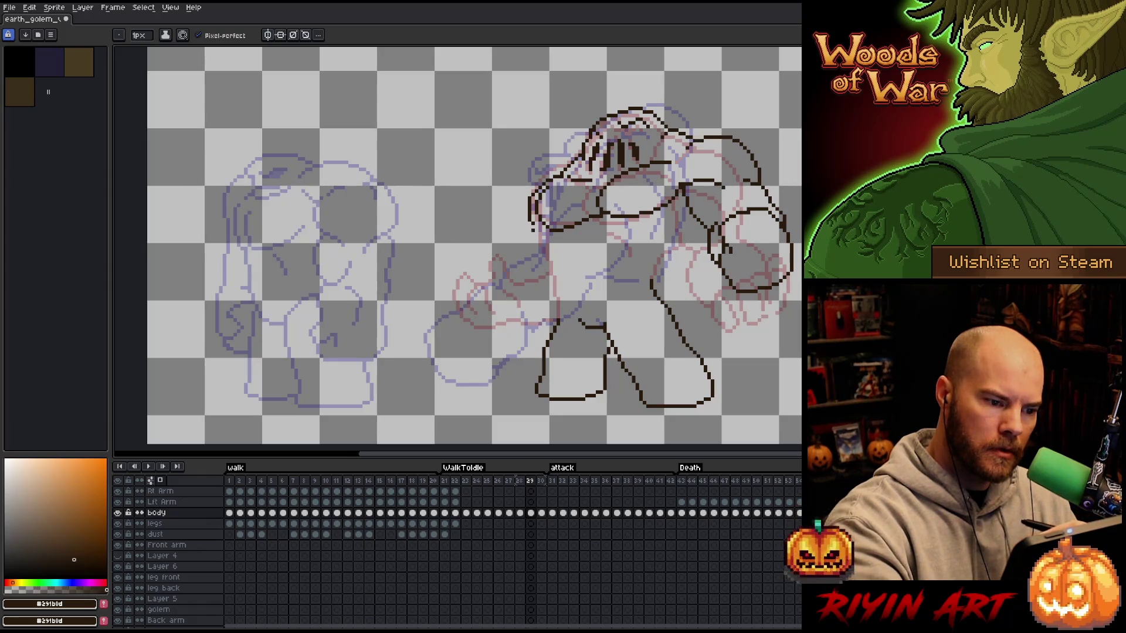
mouse_move(531, 228)
left_mouse_down()
mouse_move(536, 270)
mouse_move(482, 316)
left_mouse_up()
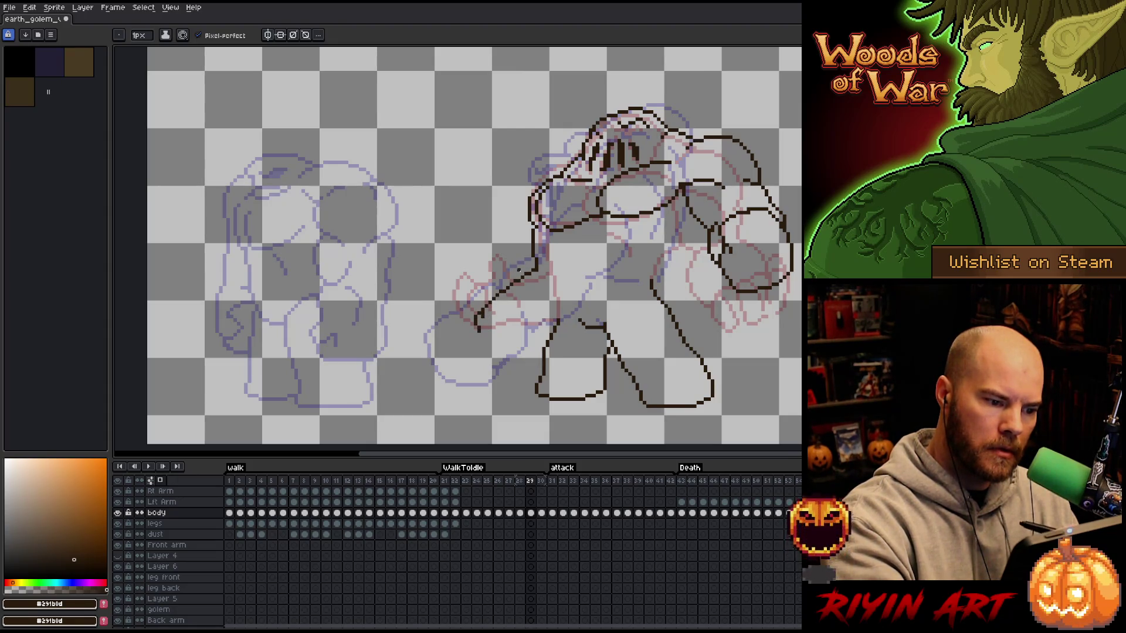
key("e")
left_click_drag(498, 295, 476, 328)
key("b")
- Outline the new fist in front of the body, with a top stroke and diagonal finger line
mouse_move(504, 286)
left_mouse_down()
mouse_move(464, 317)
mouse_move(509, 336)
mouse_move(524, 323)
mouse_move(506, 340)
left_mouse_up()
key("e")
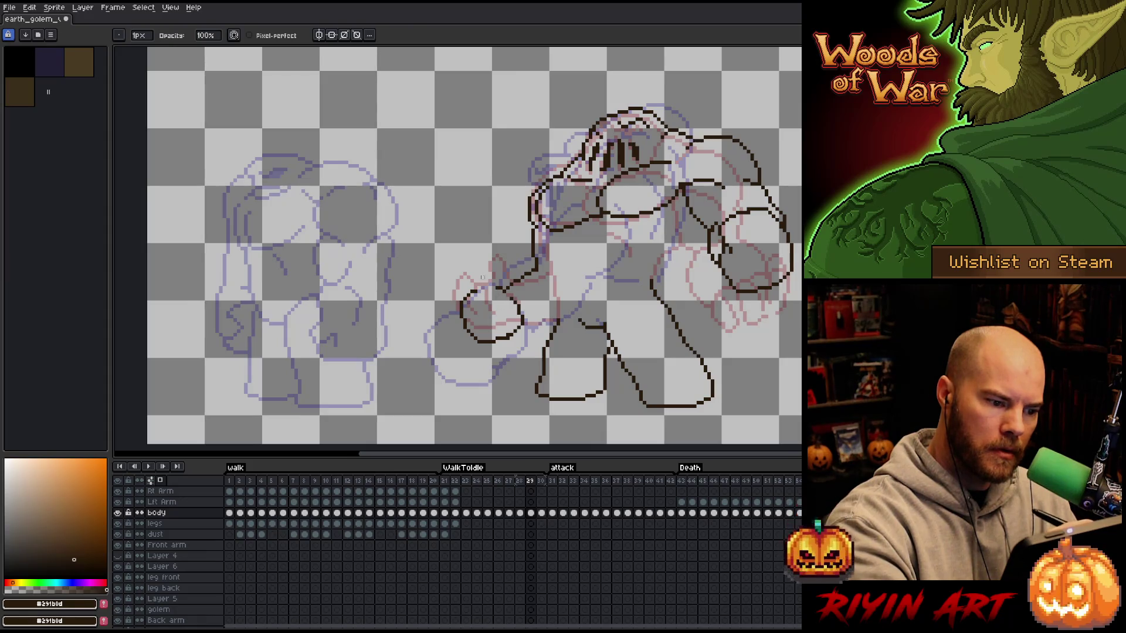
key("b")
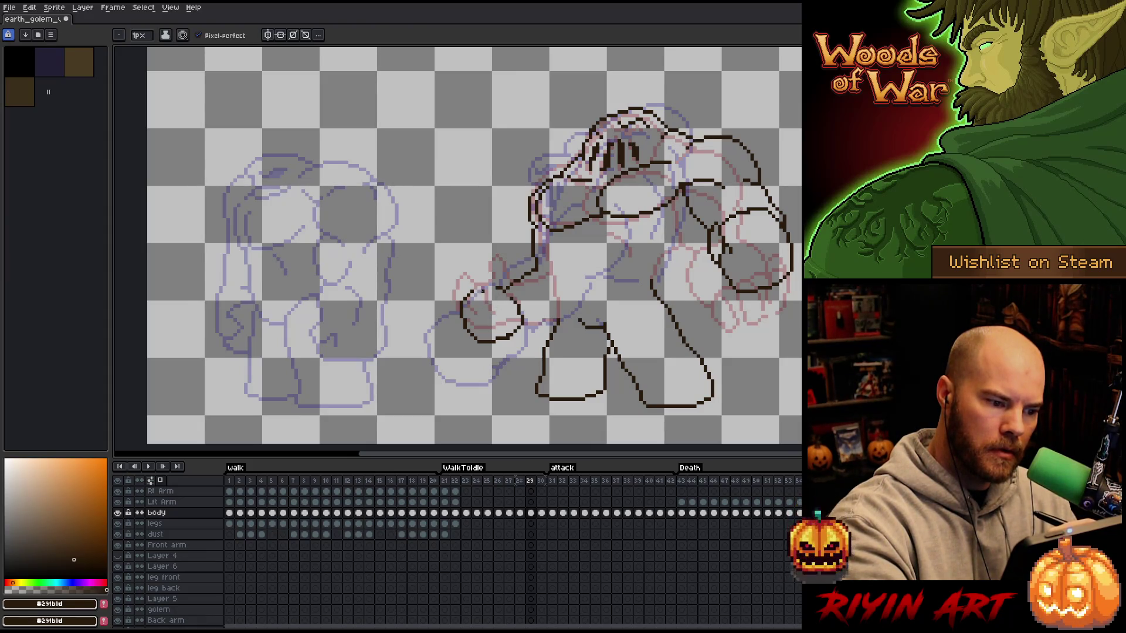
mouse_move(475, 282)
left_mouse_down()
mouse_move(497, 287)
mouse_move(501, 303)
mouse_move(500, 280)
left_mouse_up()
key("e")
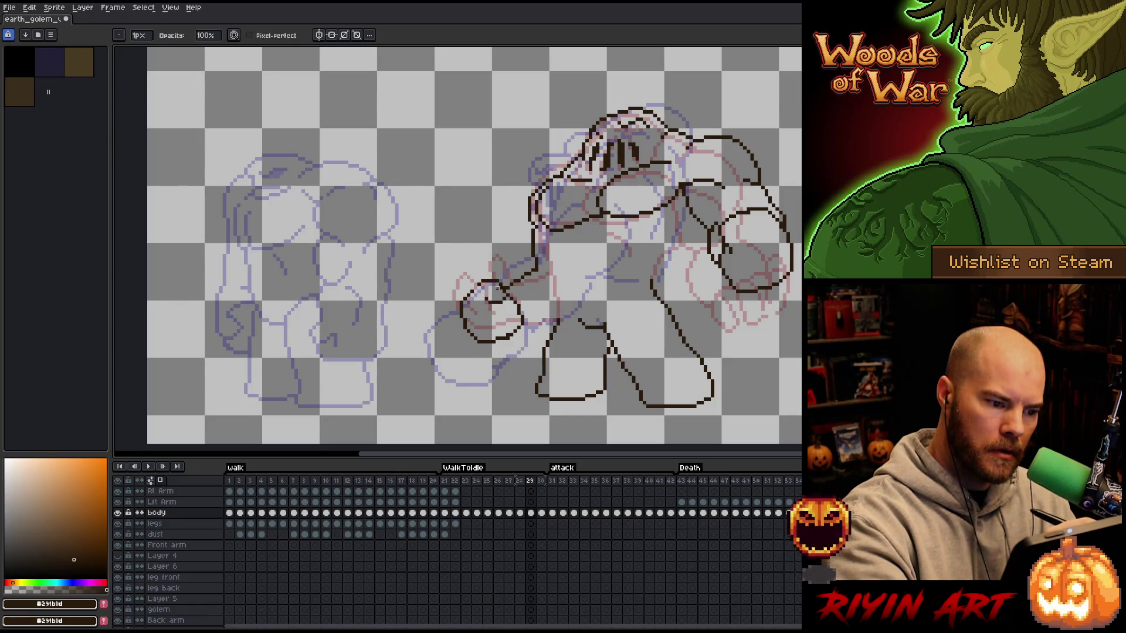
key("b")
mouse_move(486, 316)
left_mouse_down()
mouse_move(505, 297)
mouse_move(516, 318)
mouse_move(555, 311)
left_mouse_up()
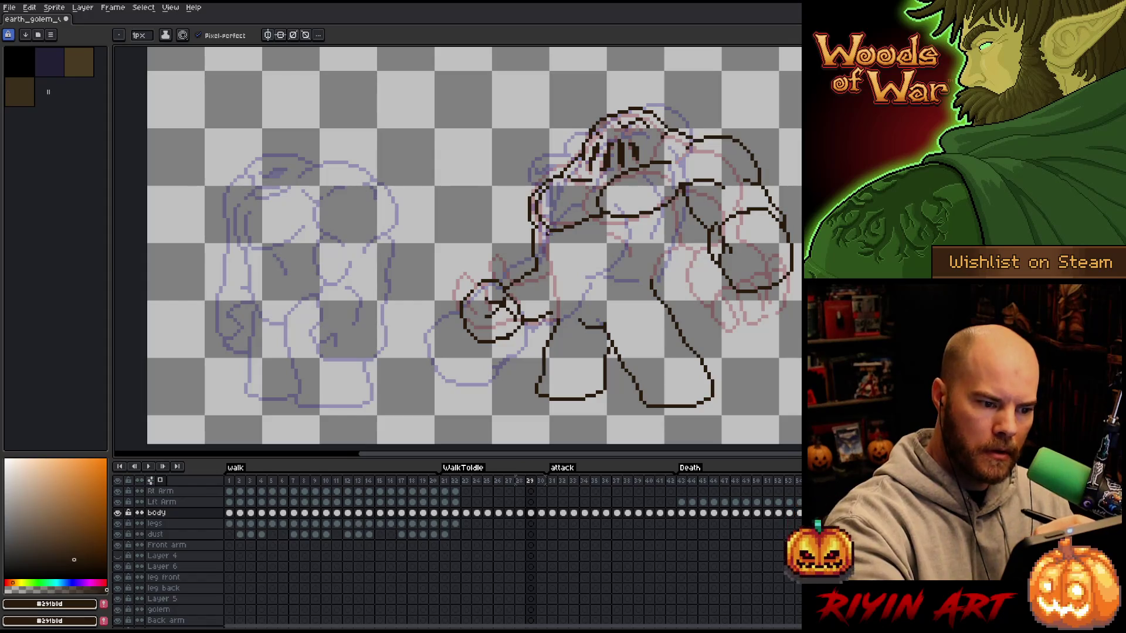
- Draw the left body outline, torso stroke and right shoulder line, then advance to frame 30
left_click_drag(544, 226, 557, 302)
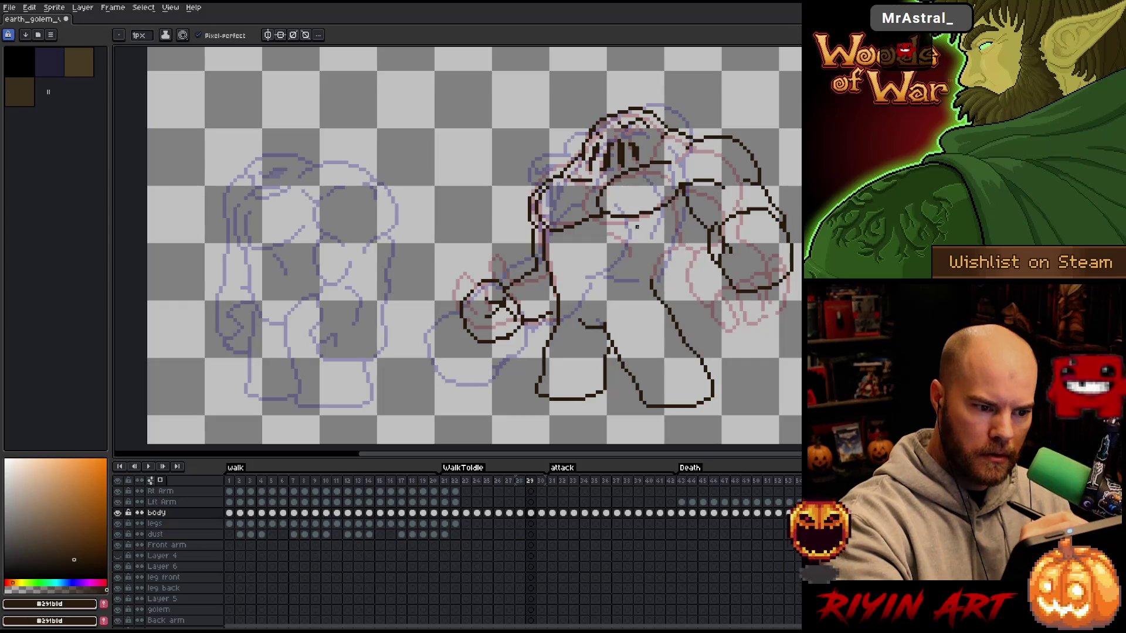
left_click_drag(623, 228, 637, 256)
key("e")
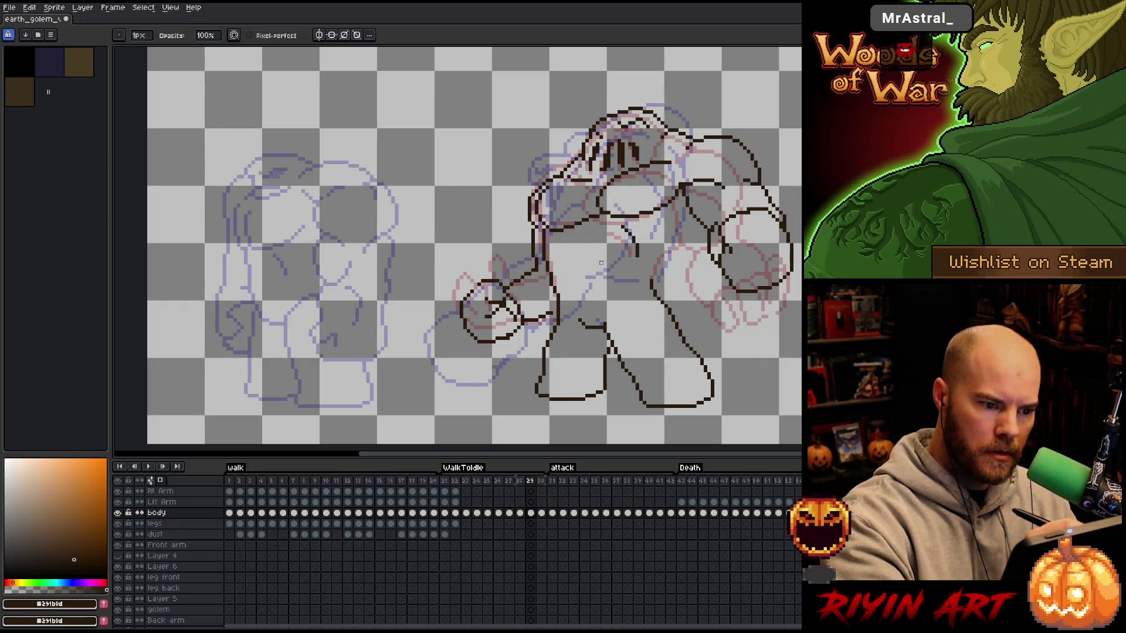
key("b")
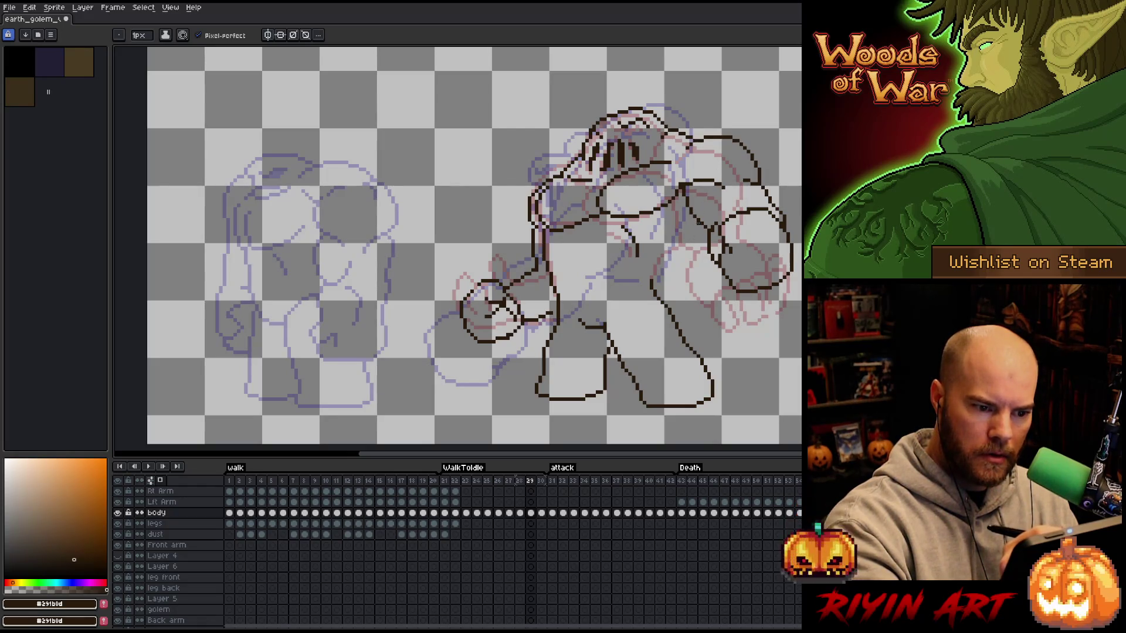
left_click_drag(694, 217, 653, 288)
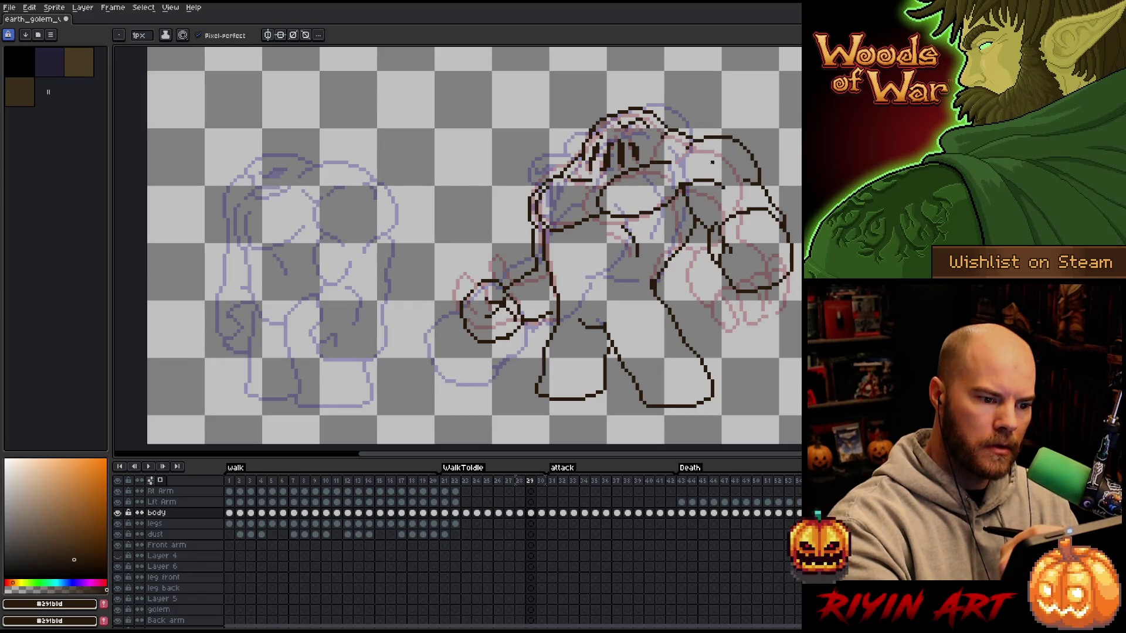
left_click_drag(546, 251, 558, 303)
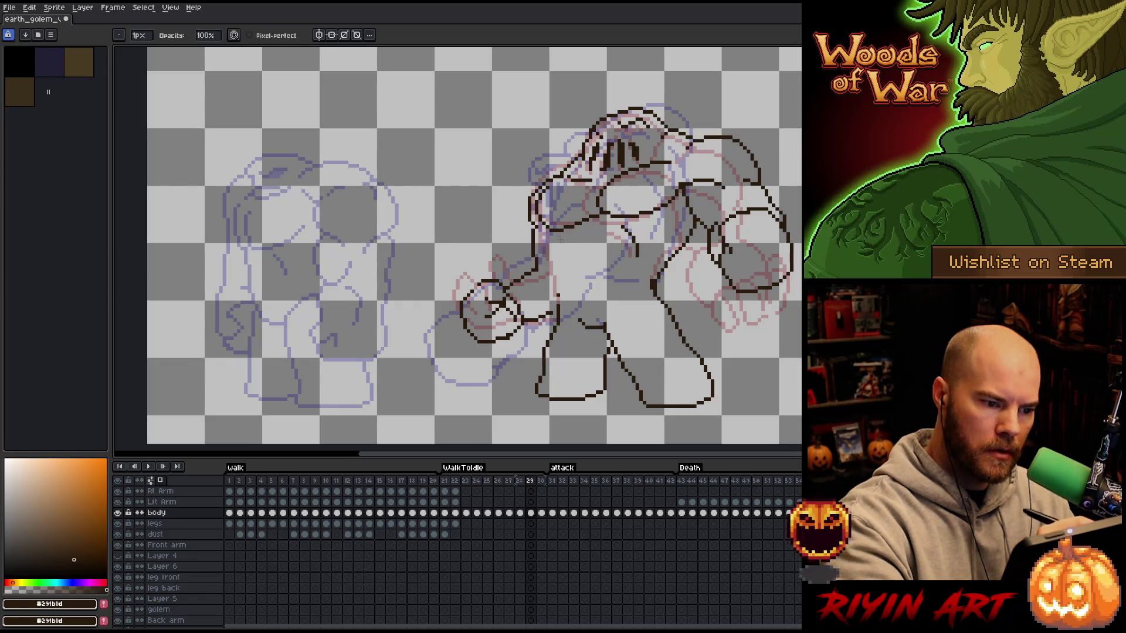
left_click_drag(555, 231, 559, 303)
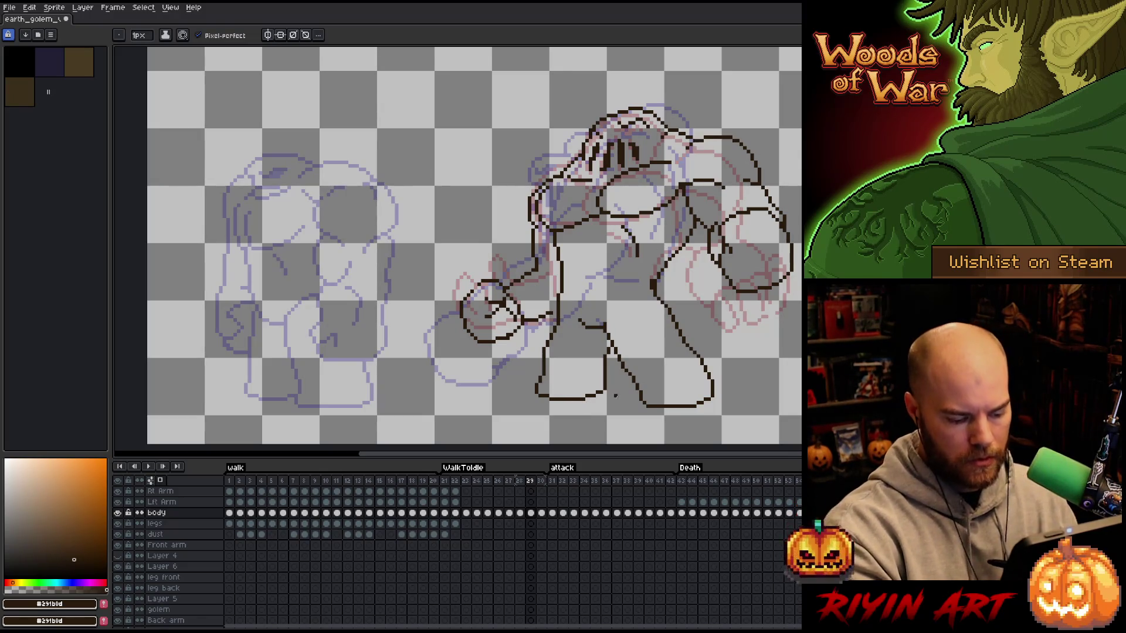
key("period")
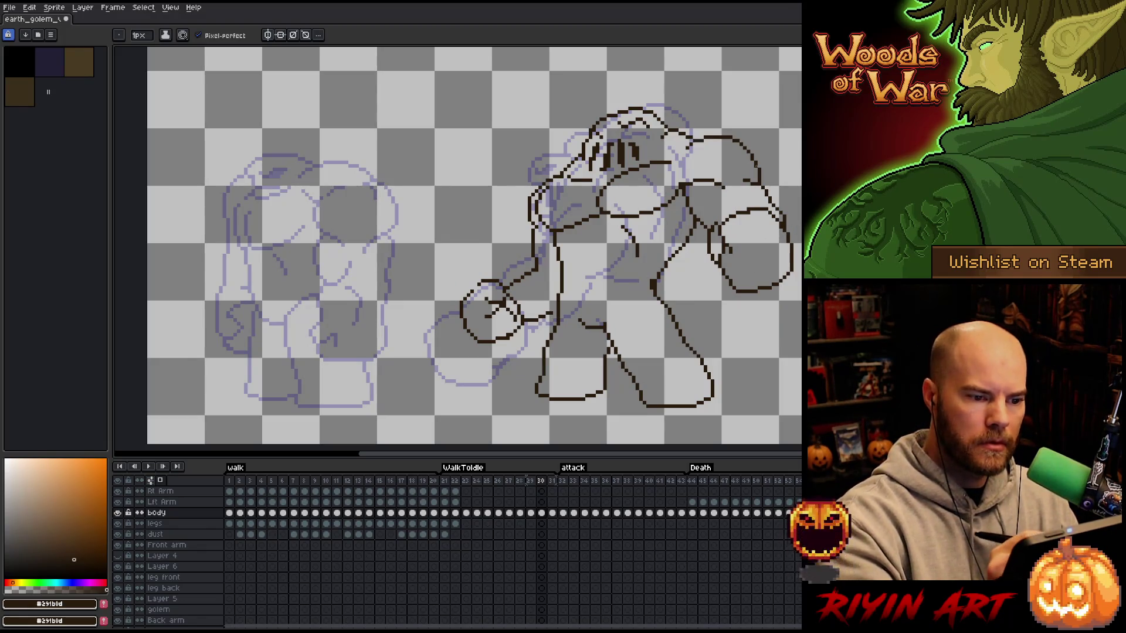
- Erase stray pixels at the fist's upper-right and lift the right upper arm higher
key("q")
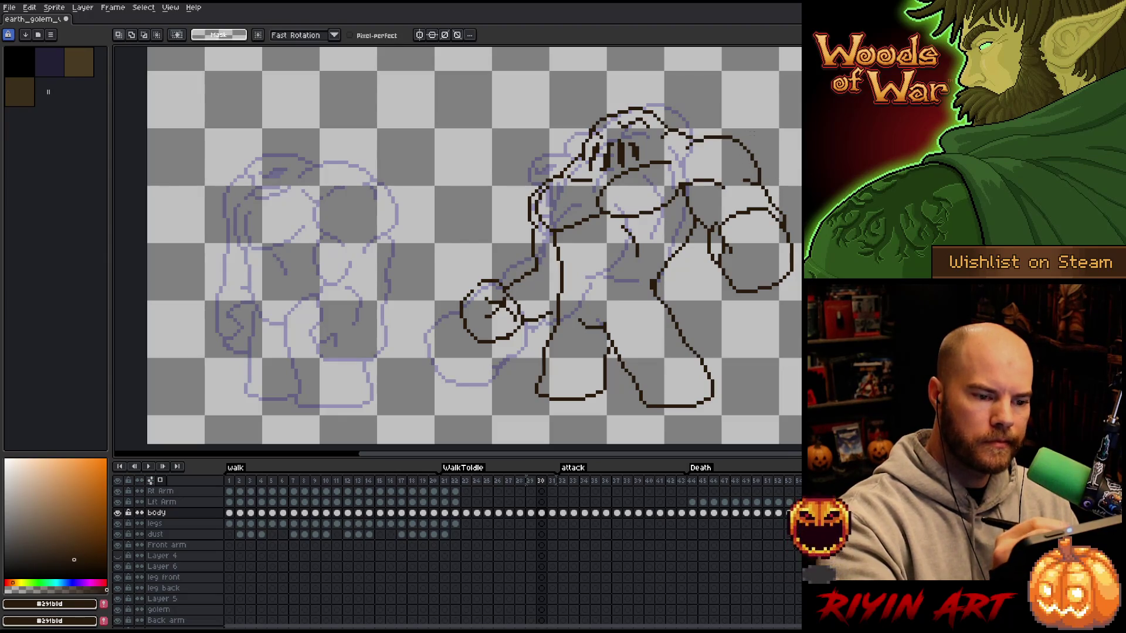
mouse_move(798, 160)
left_mouse_down()
mouse_move(801, 171)
mouse_move(701, 258)
mouse_move(775, 216)
mouse_move(791, 170)
left_mouse_up()
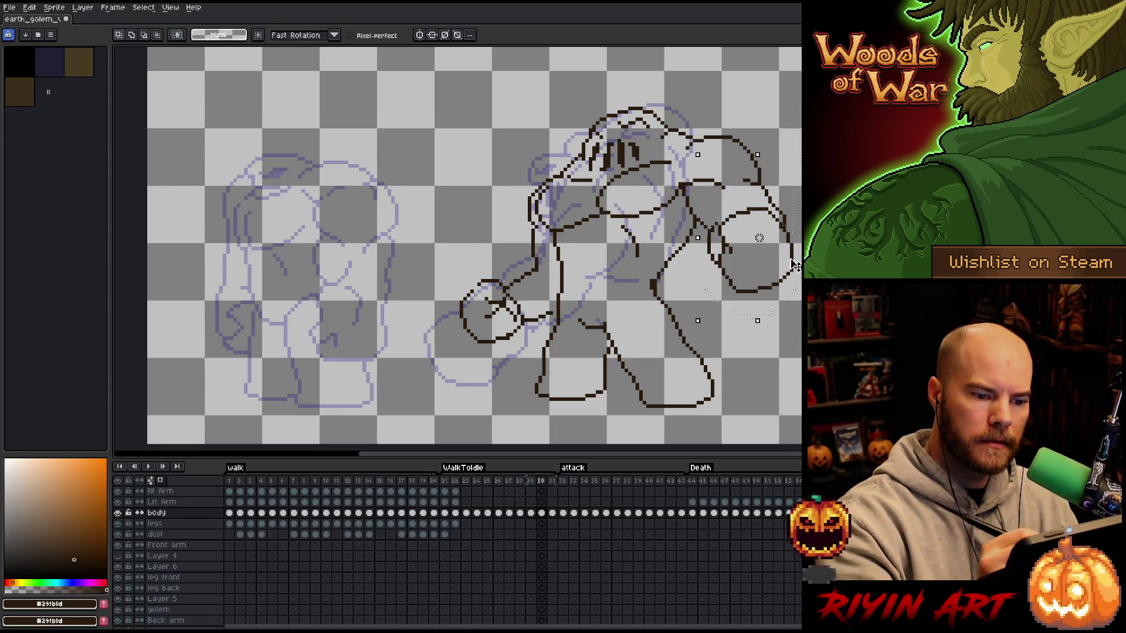
key("e")
mouse_move(784, 216)
left_mouse_down()
mouse_move(751, 191)
mouse_move(759, 149)
mouse_move(749, 121)
mouse_move(684, 150)
mouse_move(723, 197)
mouse_move(731, 177)
left_mouse_up()
key("q")
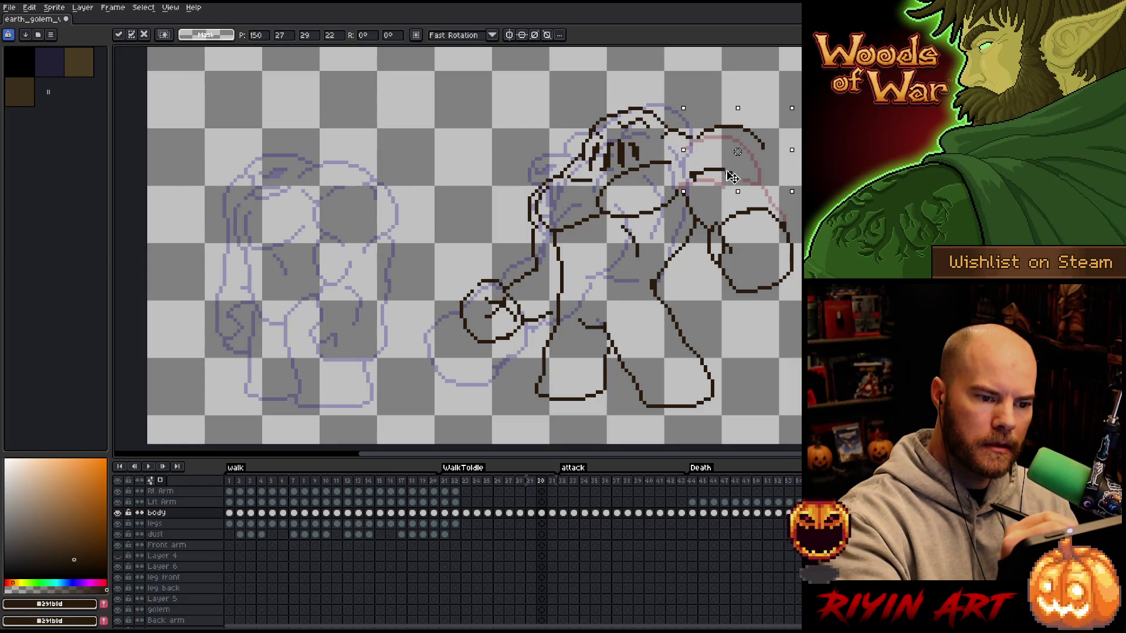
key("Return")
key("ctrl+d")
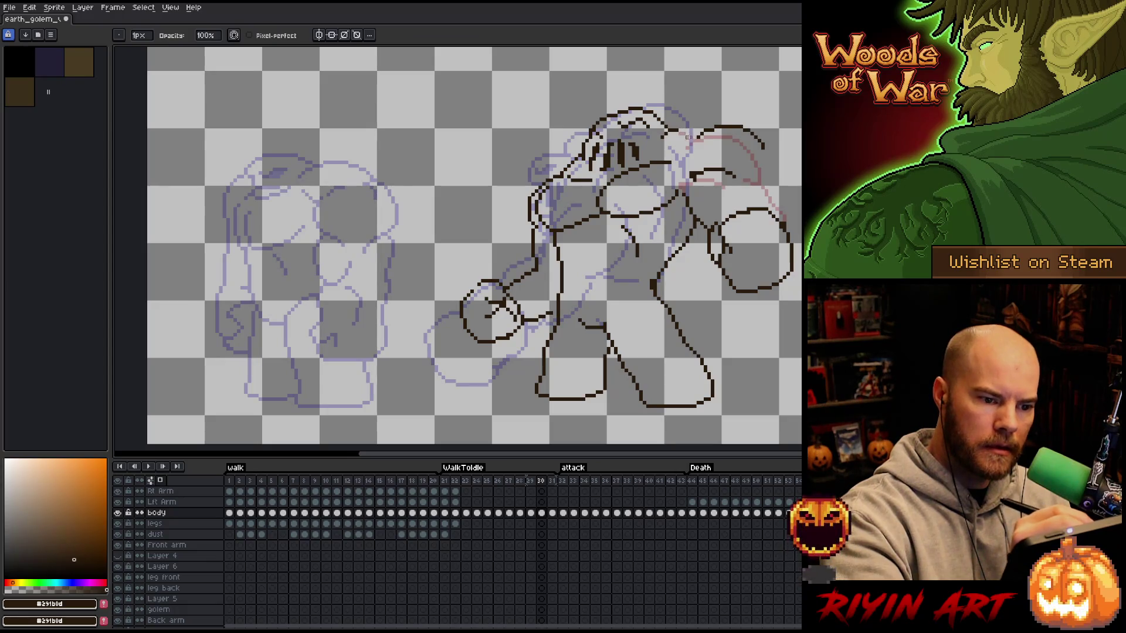
- Rework the stroke along the top of the golem's head, undoing the unwanted attempts
key("b")
left_click_drag(679, 133, 696, 128)
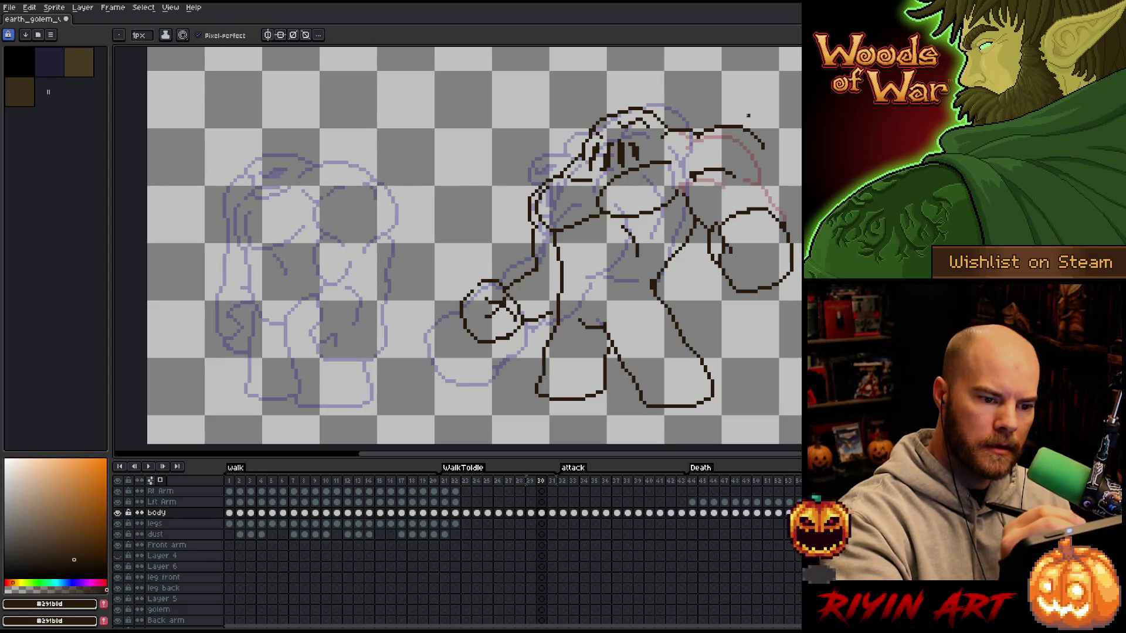
key("ctrl+z")
key("e")
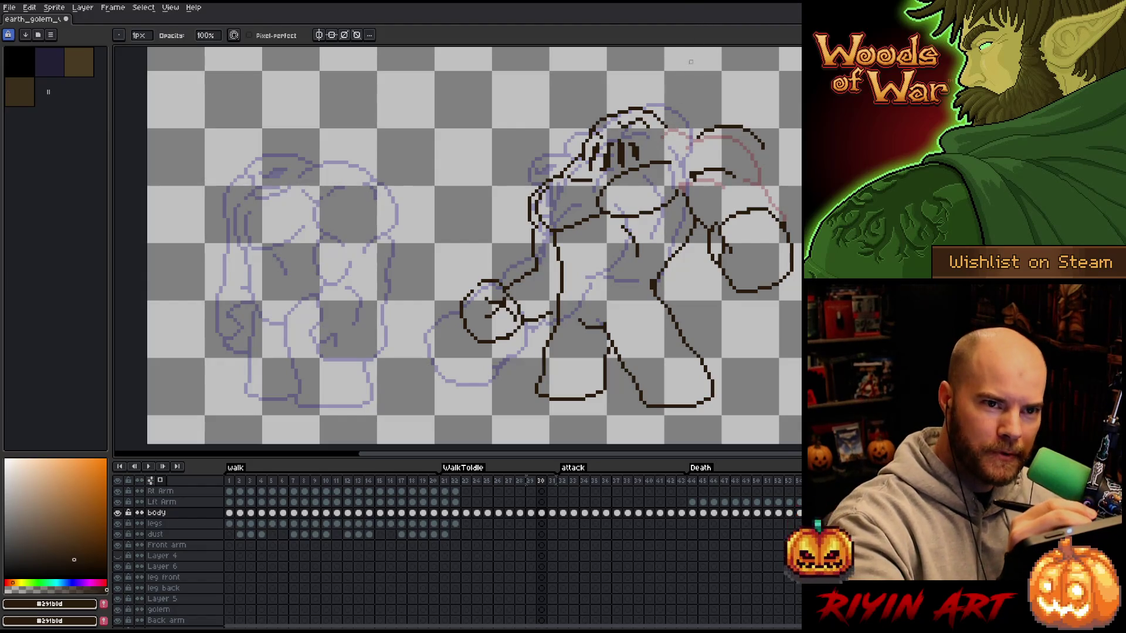
key("b")
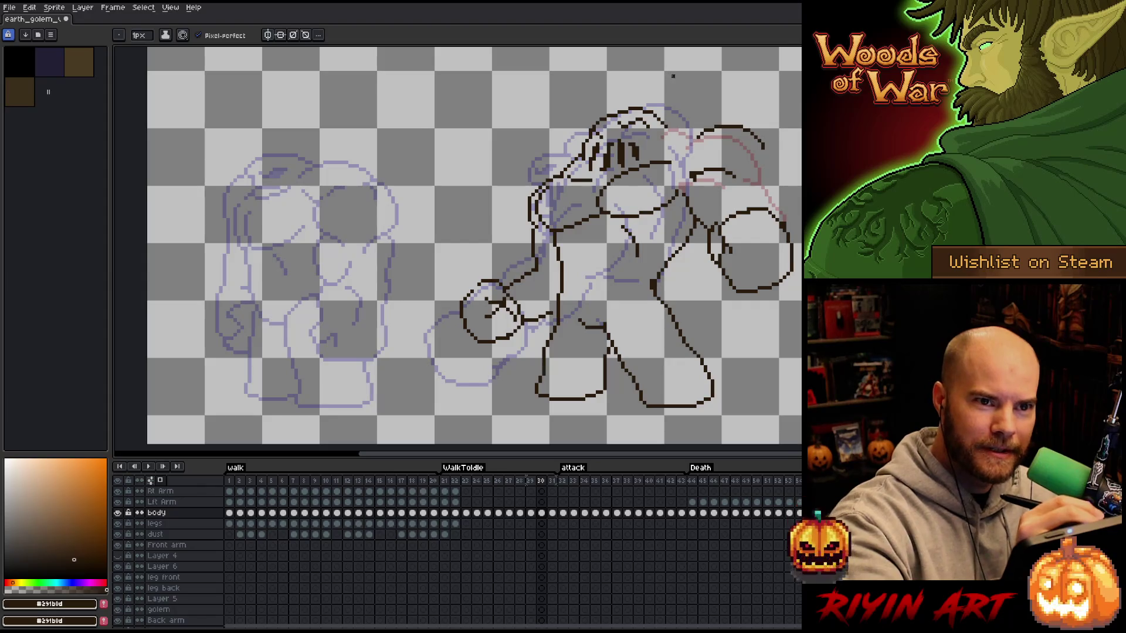
left_click_drag(662, 125, 712, 121)
key("e")
key("b")
key("e")
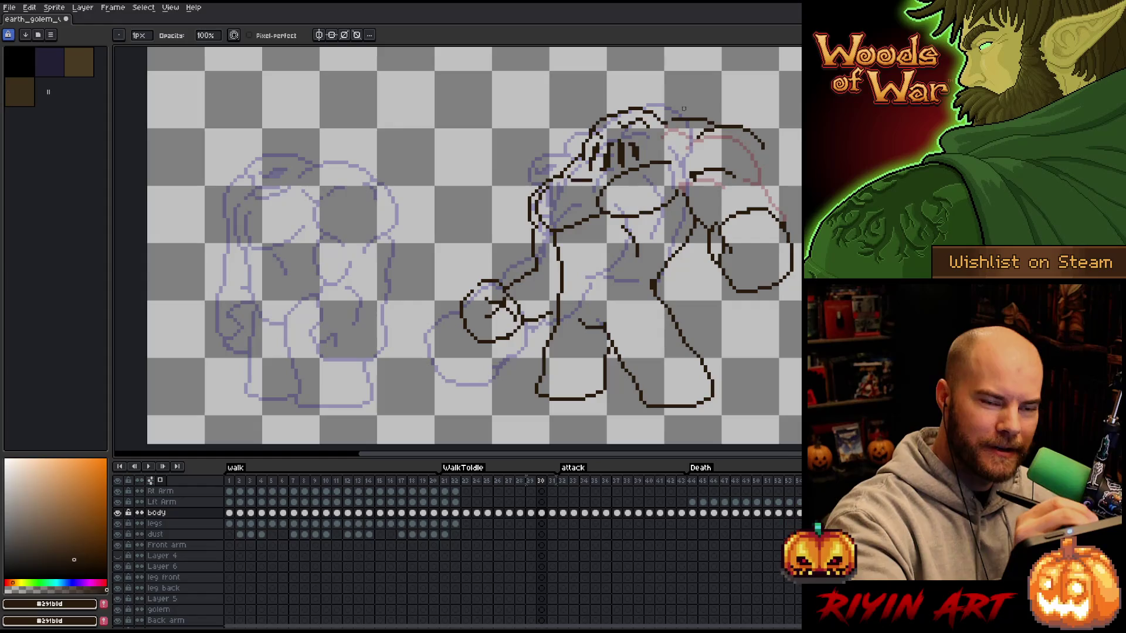
key("ctrl+z")
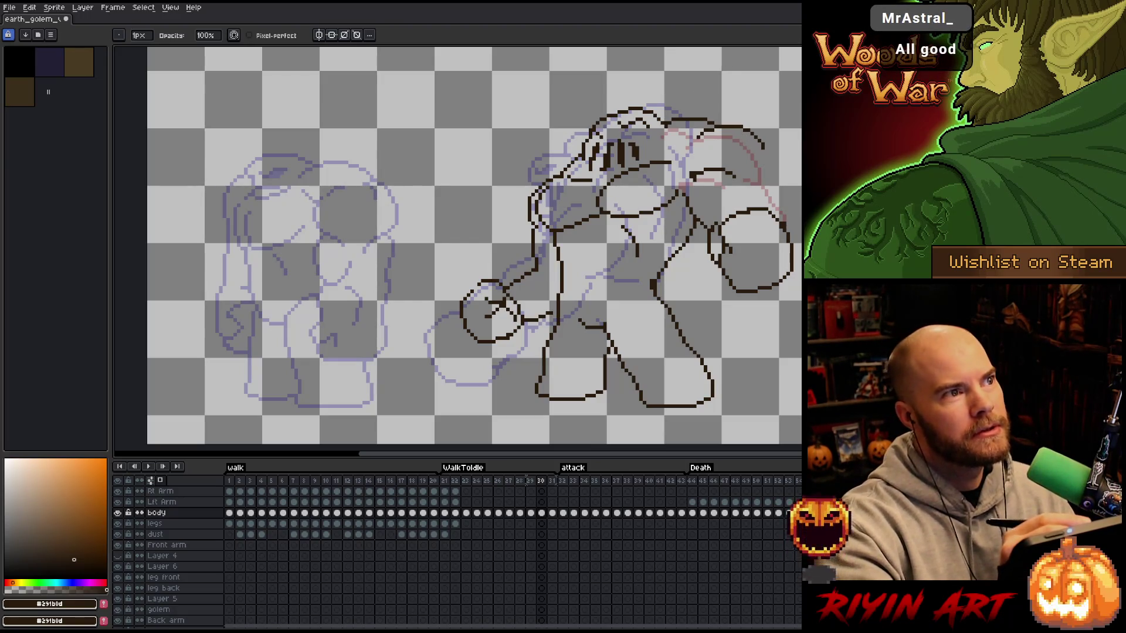
- Select the golem's right fist and arm with freehand selection and nudge them upward
key("e")
key("m")
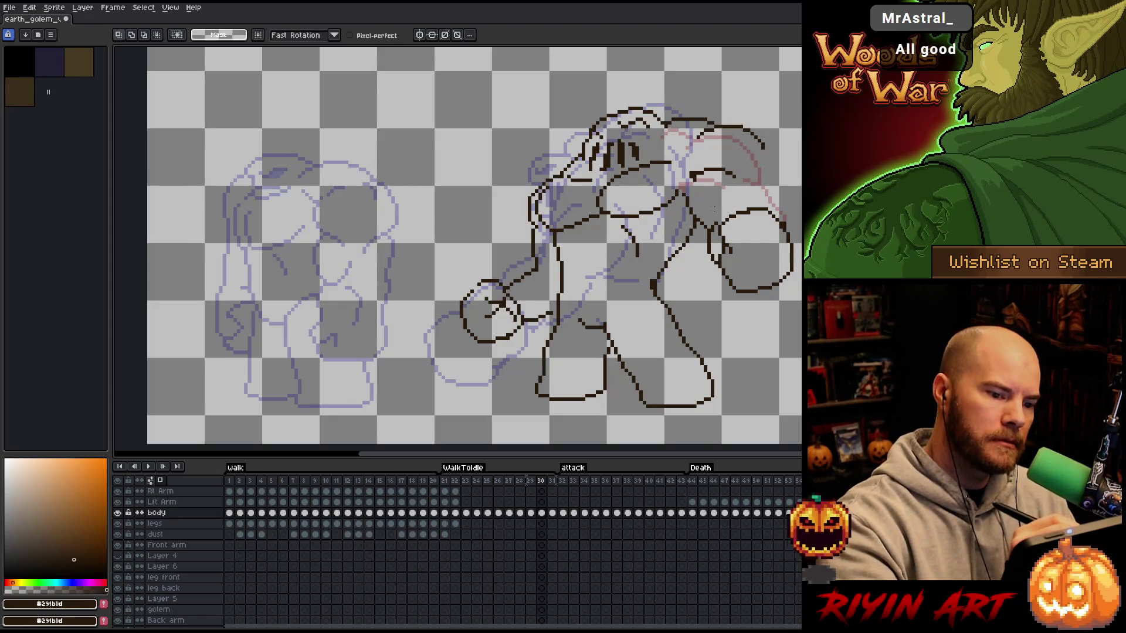
mouse_move(693, 218)
left_mouse_down()
mouse_move(756, 173)
mouse_move(733, 223)
mouse_move(751, 254)
mouse_move(759, 226)
mouse_move(749, 201)
mouse_move(795, 197)
left_mouse_up()
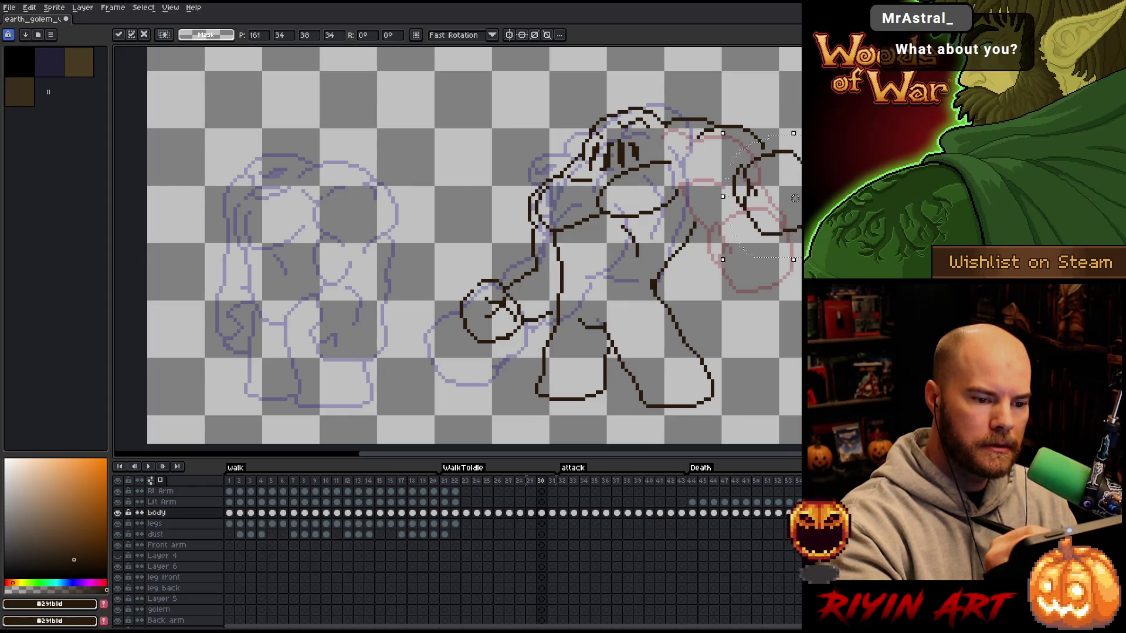
key("b")
- Redraw the arm's upper and lower edge strokes, erasing part of the dark arm line
left_click_drag(686, 176, 735, 160)
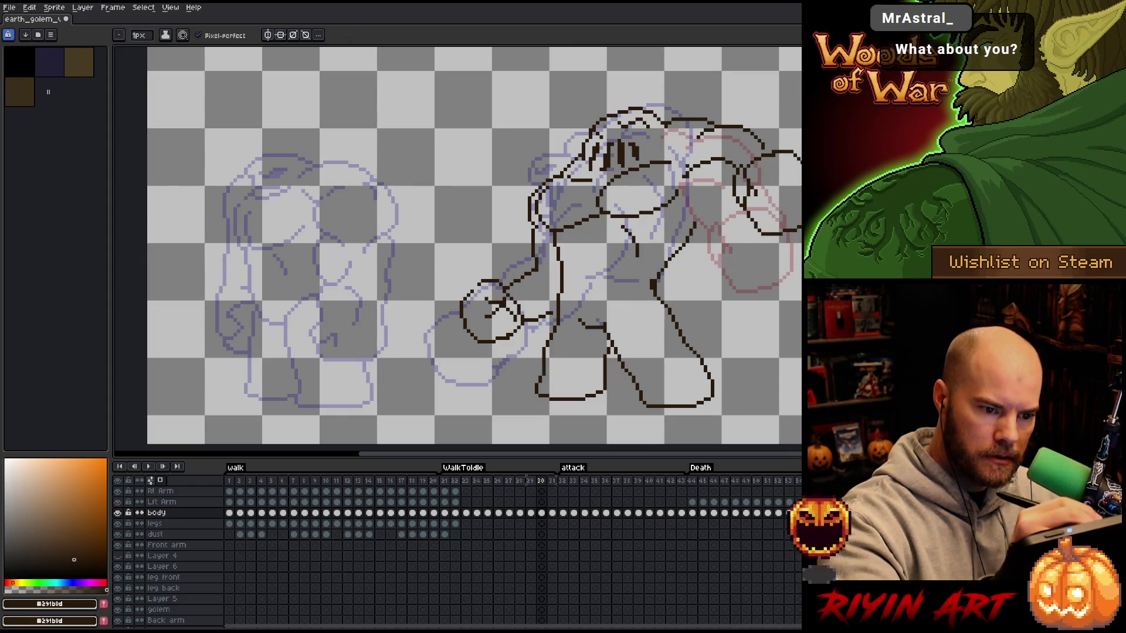
left_click_drag(679, 190, 733, 213)
key("ctrl+z")
key("e")
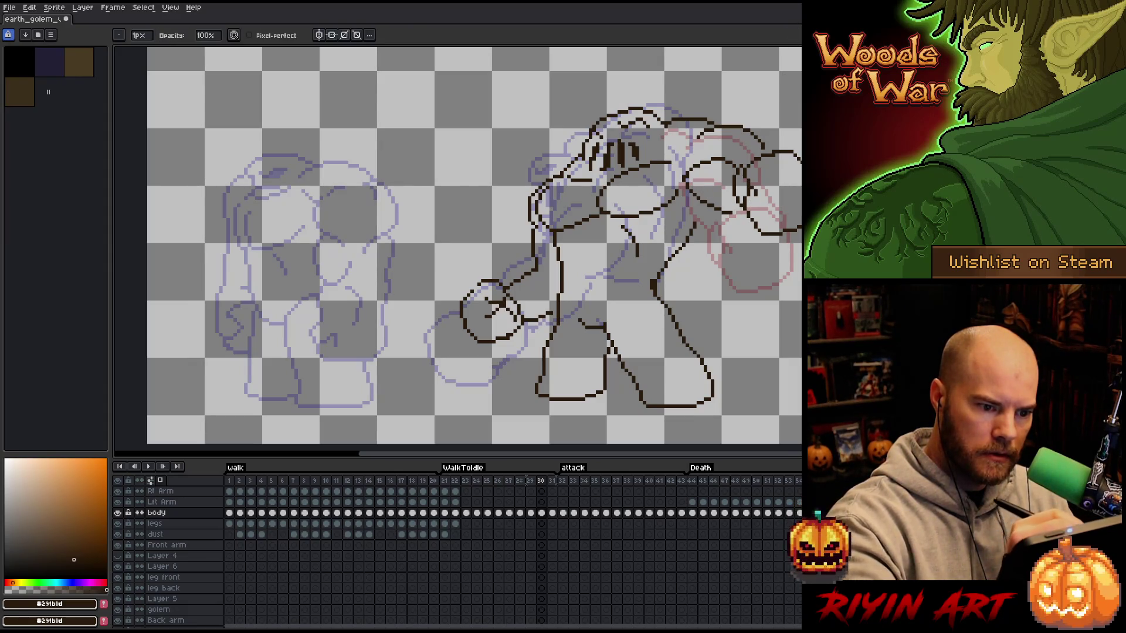
left_click_drag(689, 184, 762, 236)
key("b")
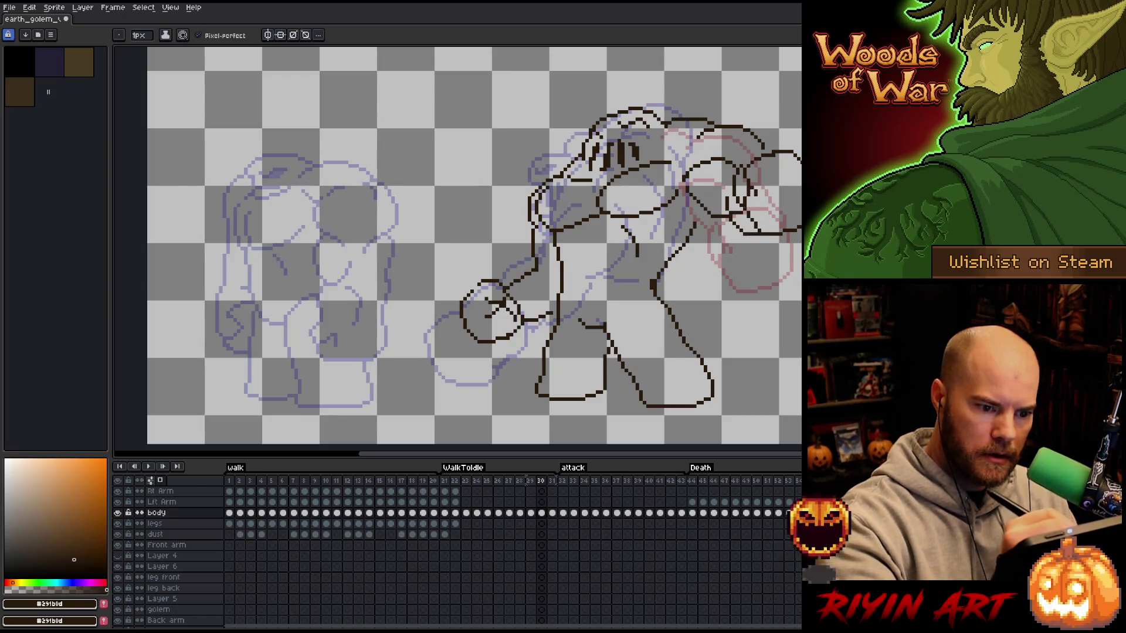
key("e")
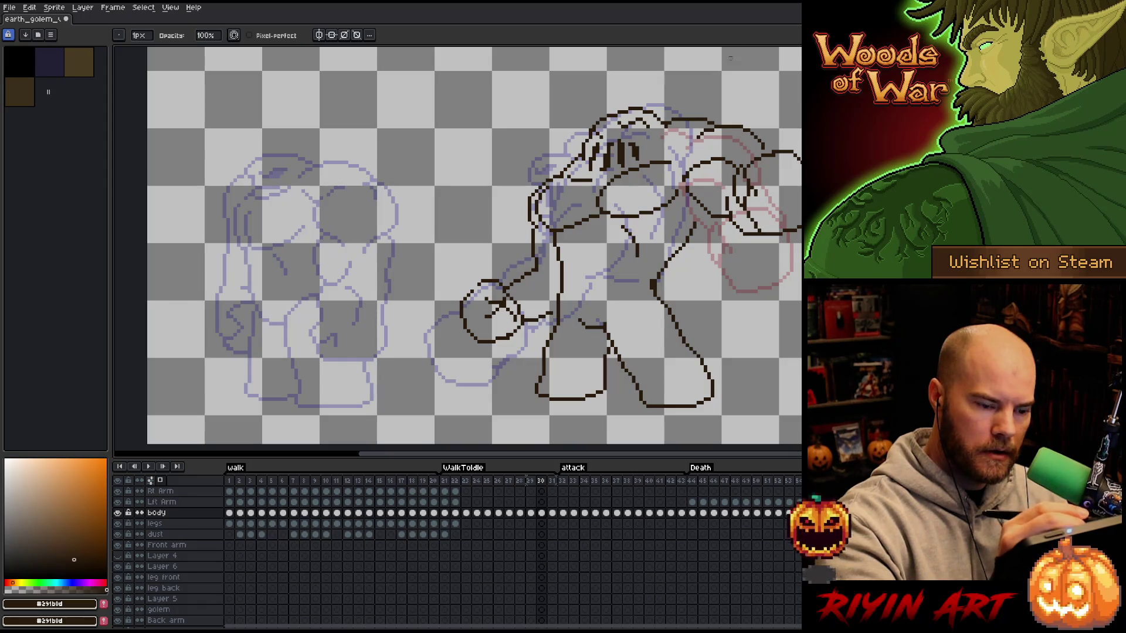
key("b")
mouse_move(702, 203)
left_mouse_down()
mouse_move(698, 214)
mouse_move(616, 224)
mouse_move(599, 181)
mouse_move(681, 165)
left_mouse_up()
key("q")
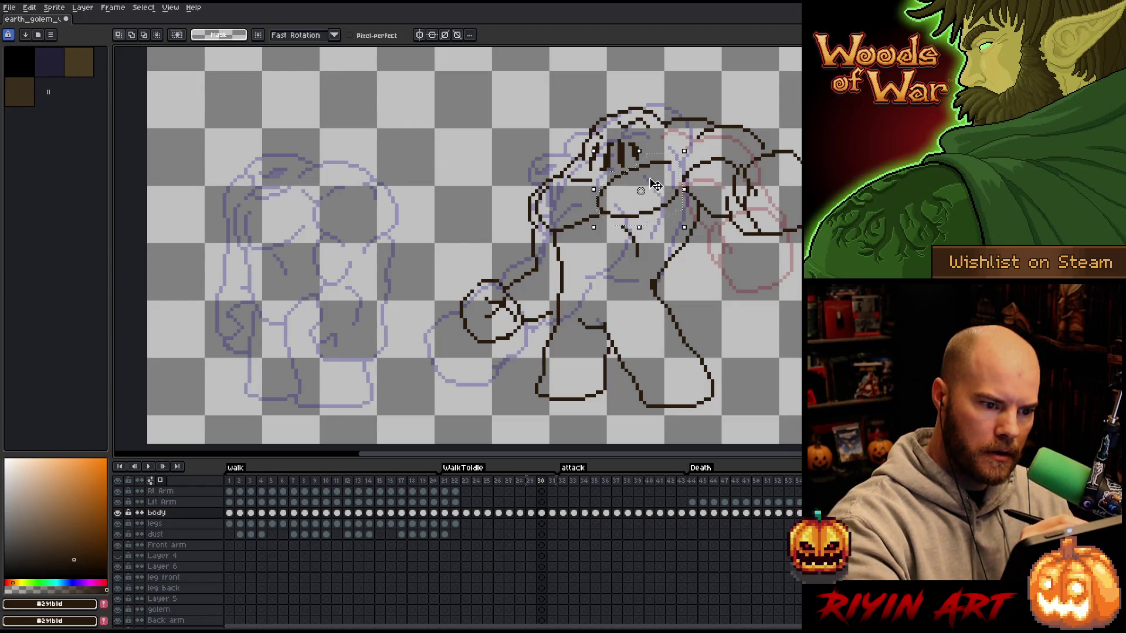
- Shift the lassoed head a few pixels right and one pixel up, then commit it
left_click_drag(655, 187, 658, 187)
key("Up")
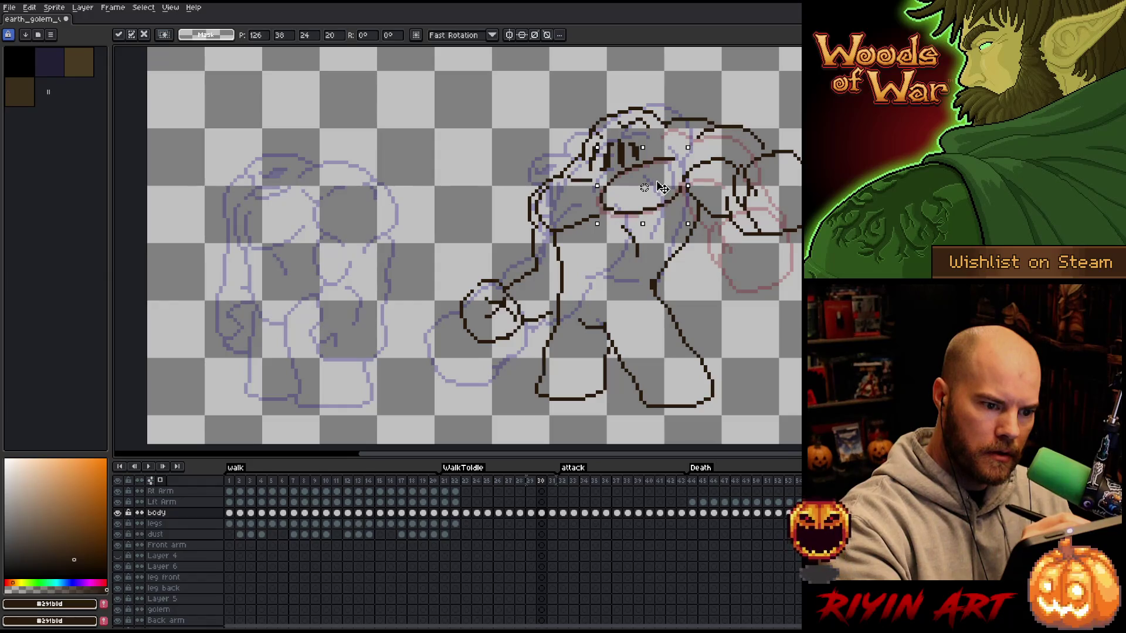
key("Return")
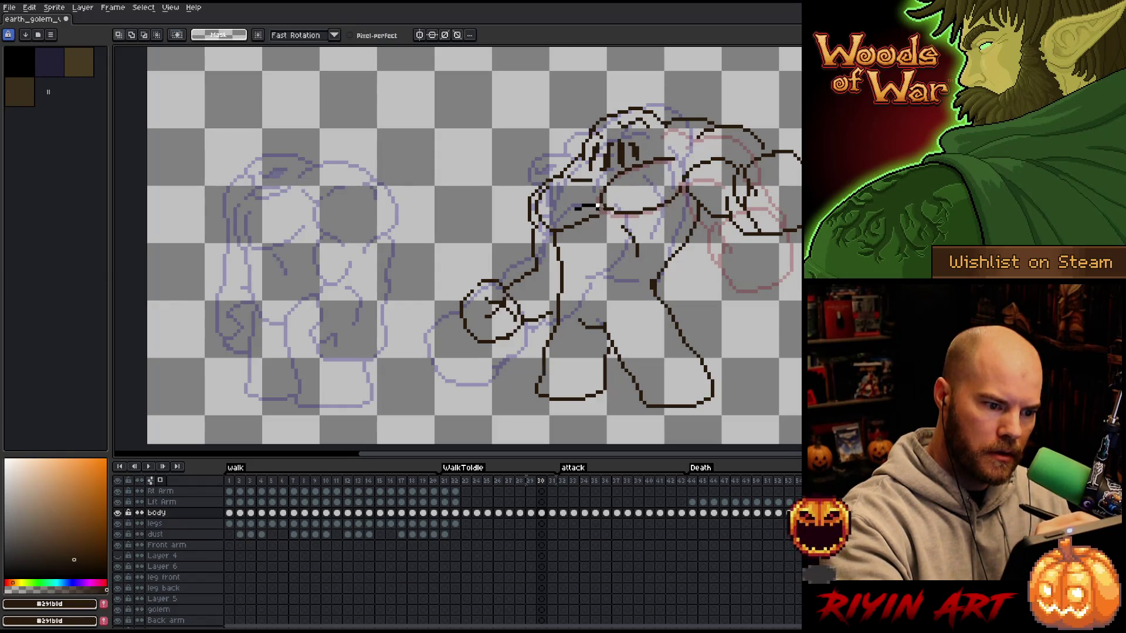
mouse_move(607, 205)
left_mouse_down()
mouse_move(554, 234)
mouse_move(554, 206)
left_mouse_up()
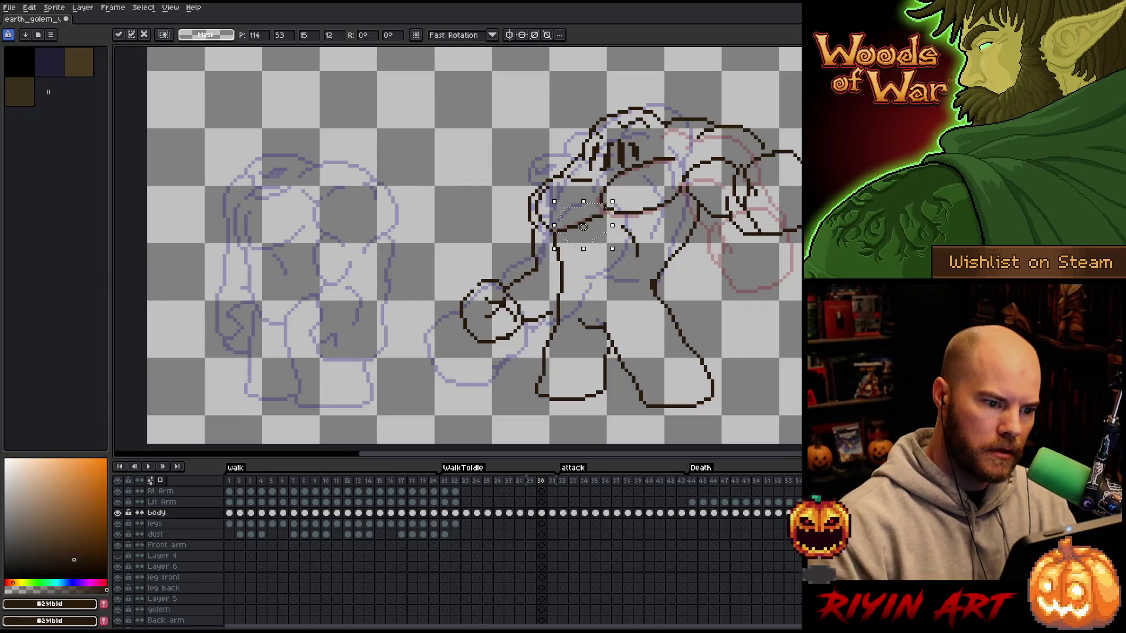
key("ctrl+d")
key("b")
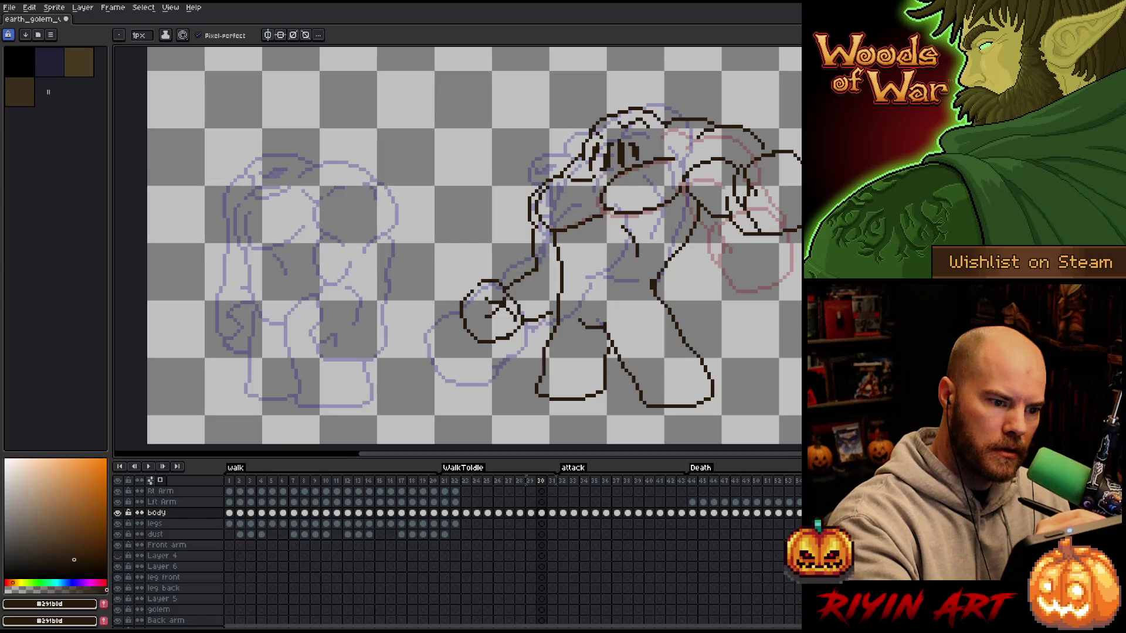
- Reselect the golem's head with the Lasso and drop it back in place
key("e")
key("q")
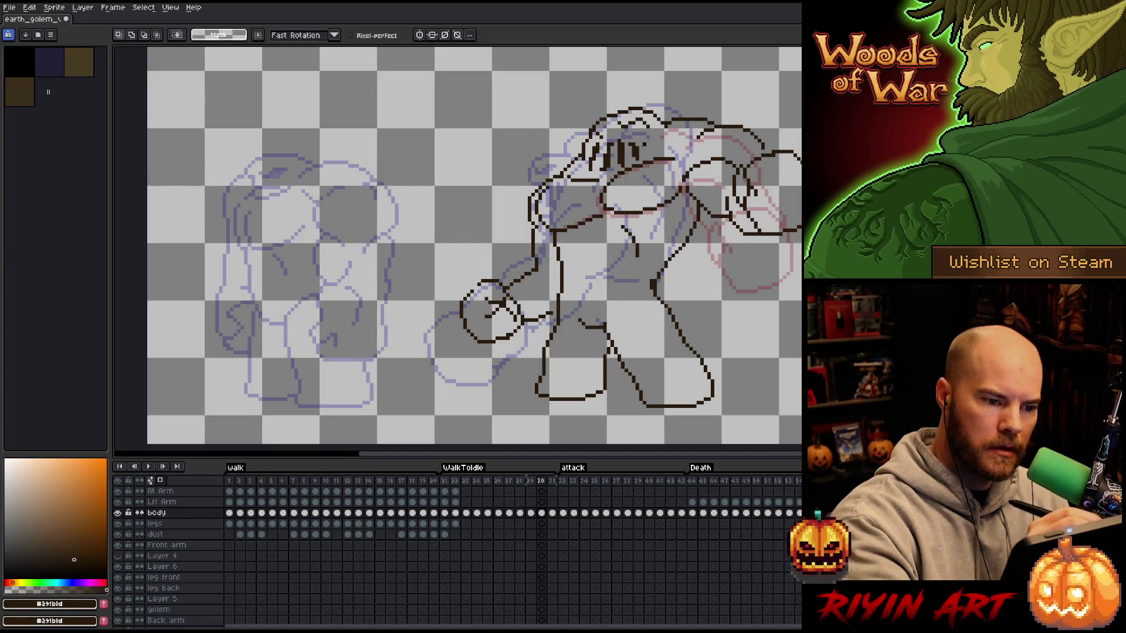
mouse_move(644, 147)
left_mouse_down()
mouse_move(619, 158)
mouse_move(585, 147)
mouse_move(639, 132)
left_mouse_up()
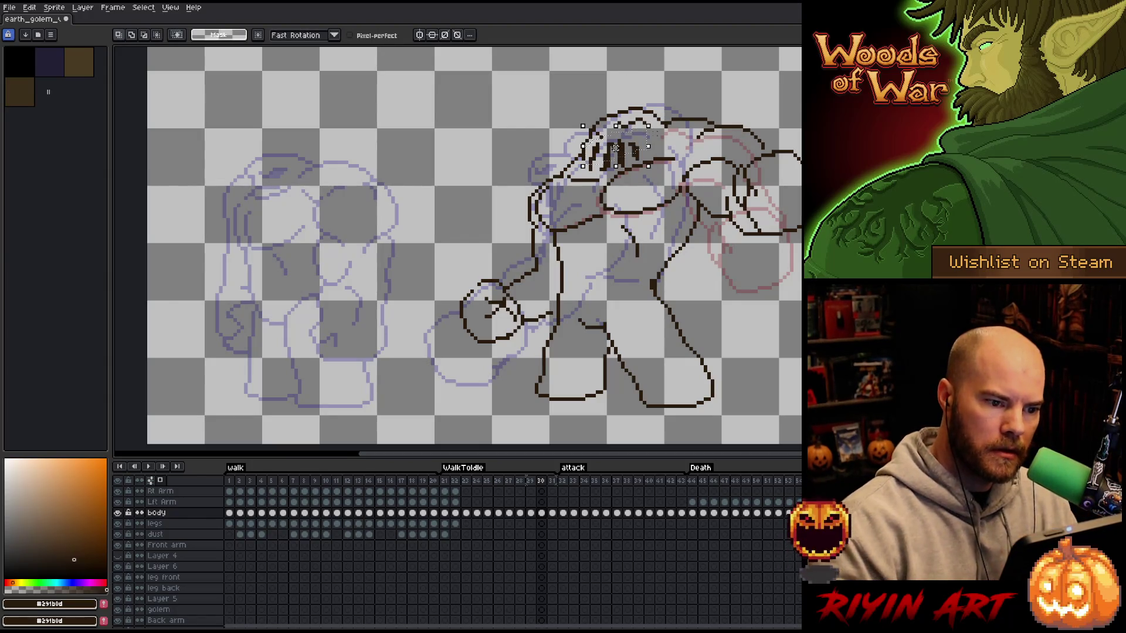
left_click(655, 133)
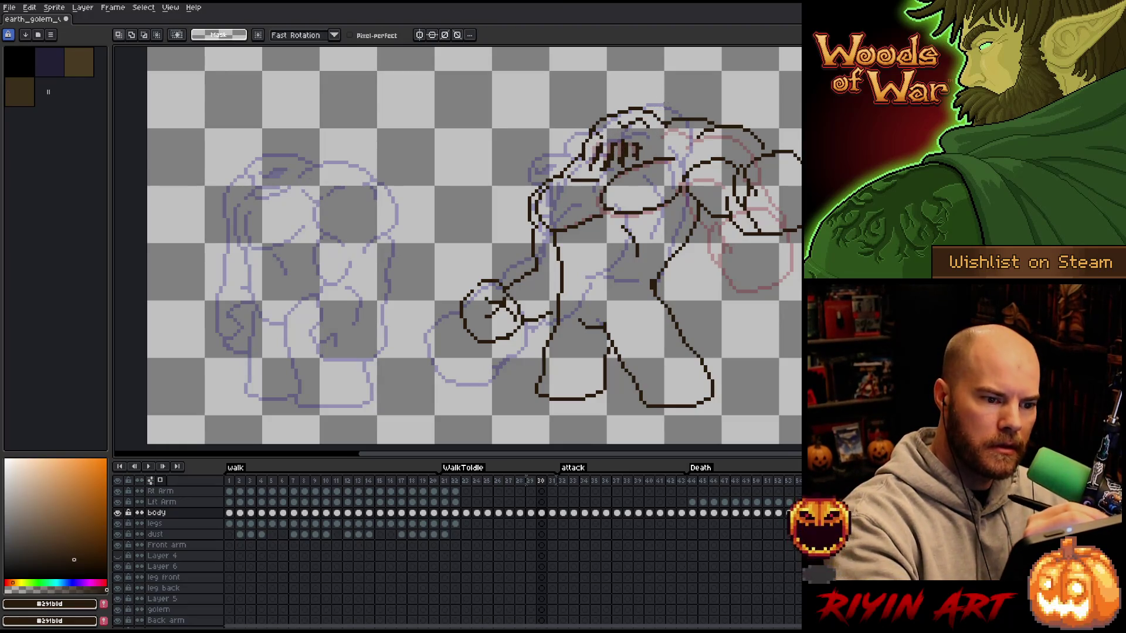
left_click_drag(663, 115, 577, 151)
left_click(622, 126)
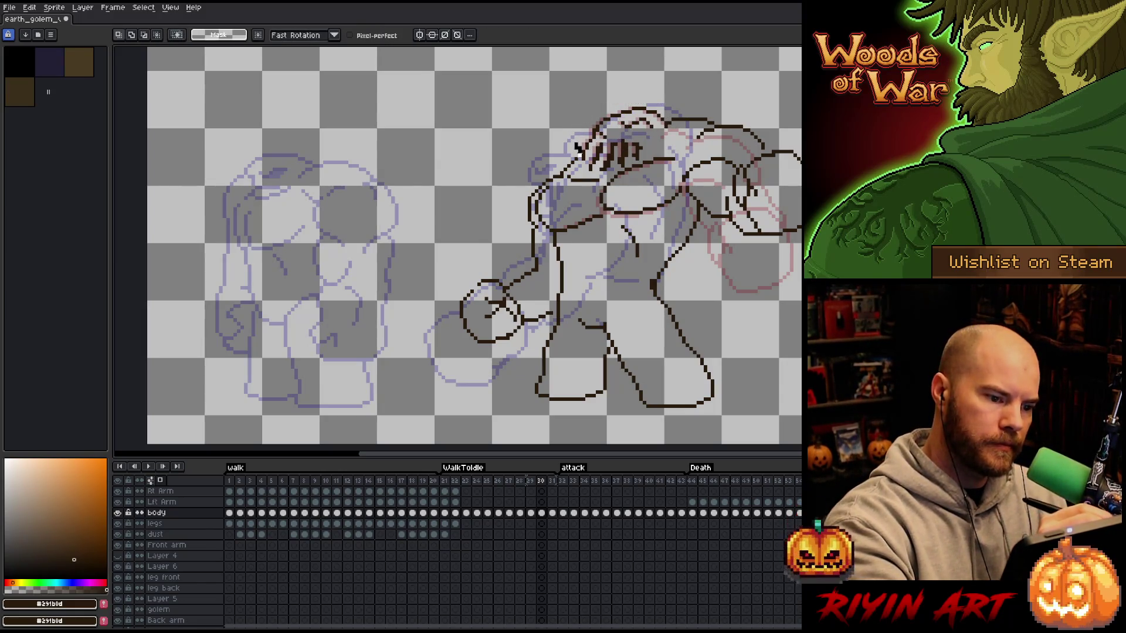
- Move the back-of-head lines up slightly and commit them
mouse_move(578, 151)
left_mouse_down()
mouse_move(548, 206)
mouse_move(518, 170)
mouse_move(545, 144)
left_mouse_up()
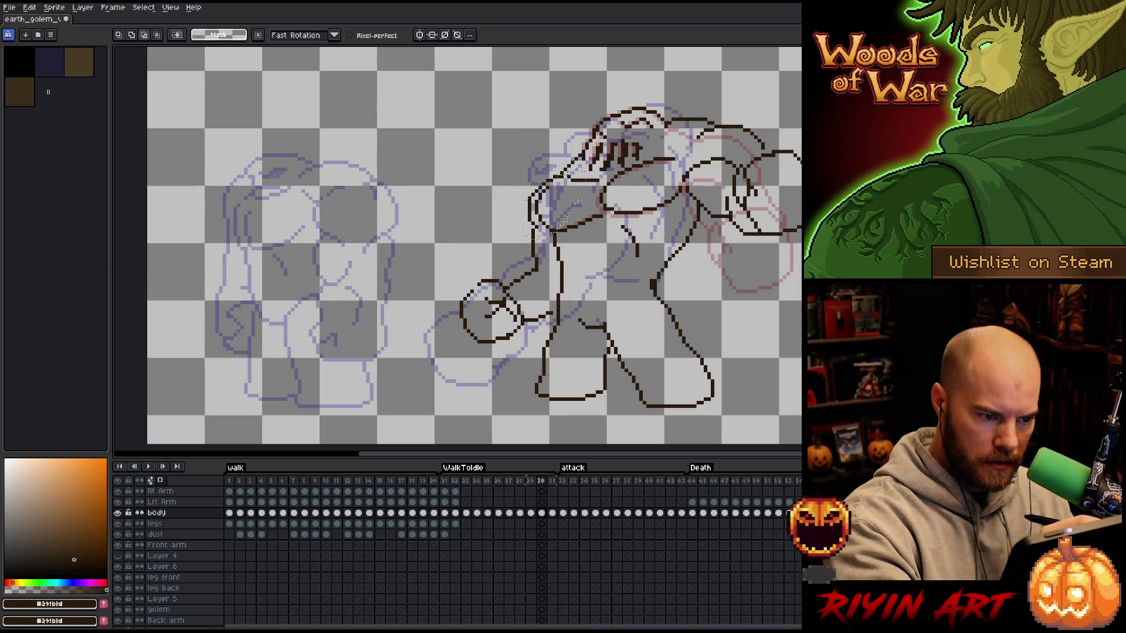
mouse_move(549, 120)
left_mouse_down()
mouse_move(554, 175)
mouse_move(531, 218)
left_mouse_up()
key("ctrl+z")
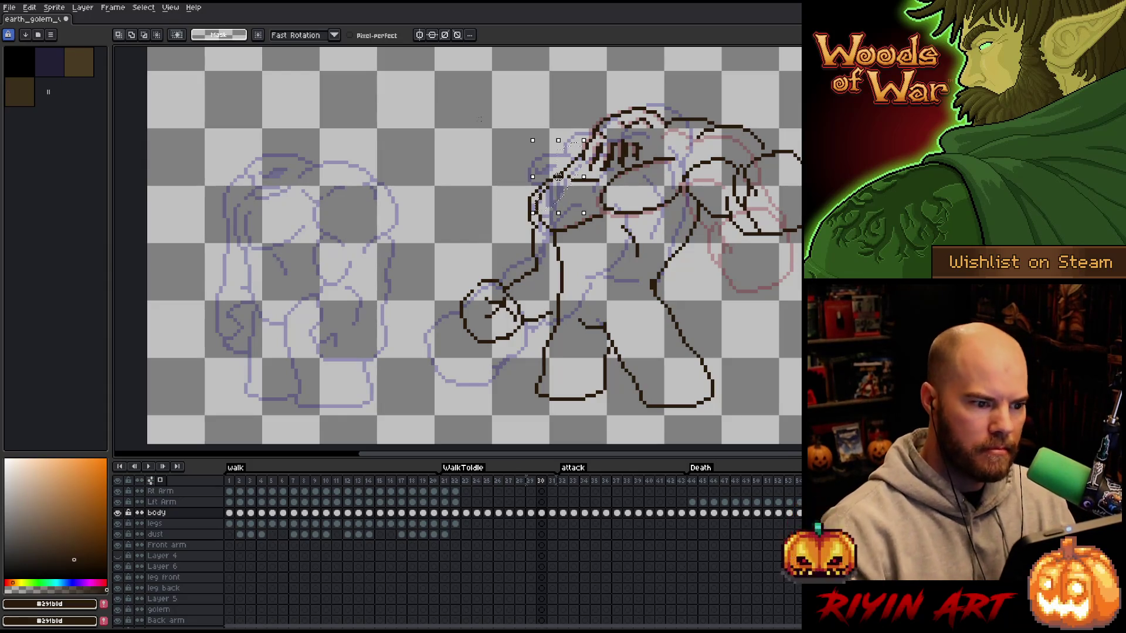
left_click_drag(558, 176, 558, 172)
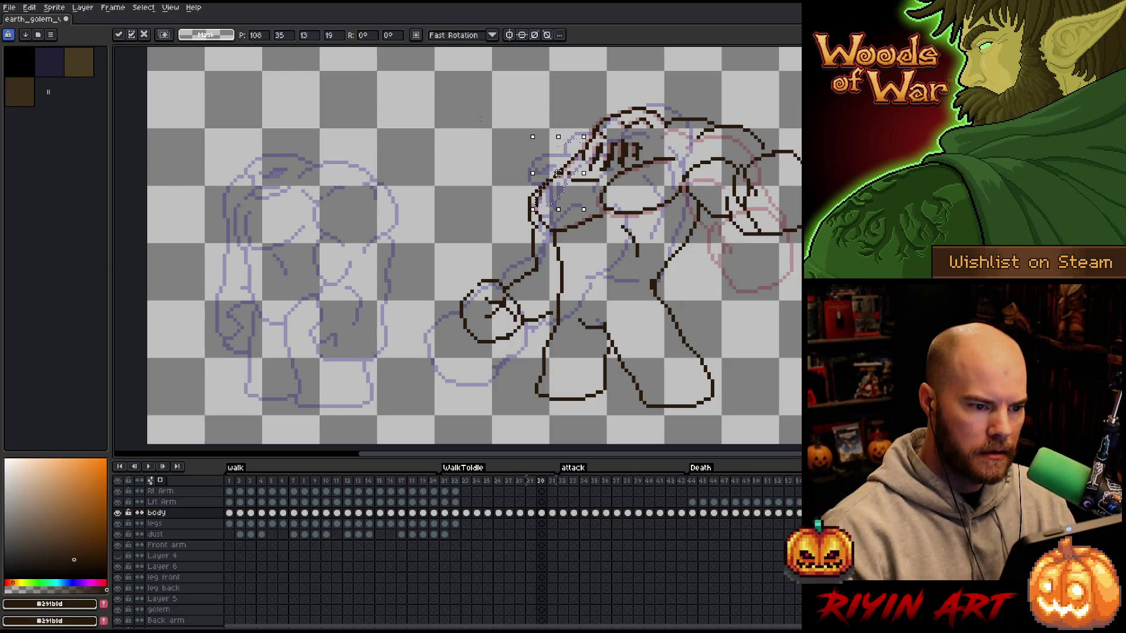
key("ctrl+d")
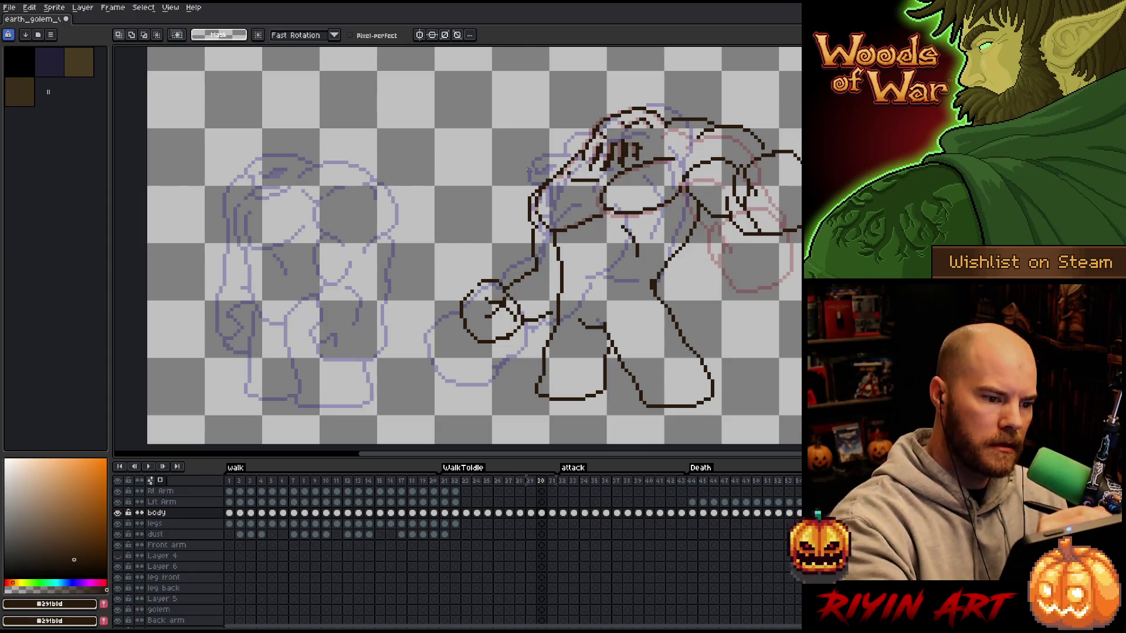
- Nudge the golem's left edge lines up one pixel and deselect
mouse_move(529, 170)
left_mouse_down()
mouse_move(540, 246)
mouse_move(516, 258)
left_mouse_up()
key("Up")
key("ctrl+d")
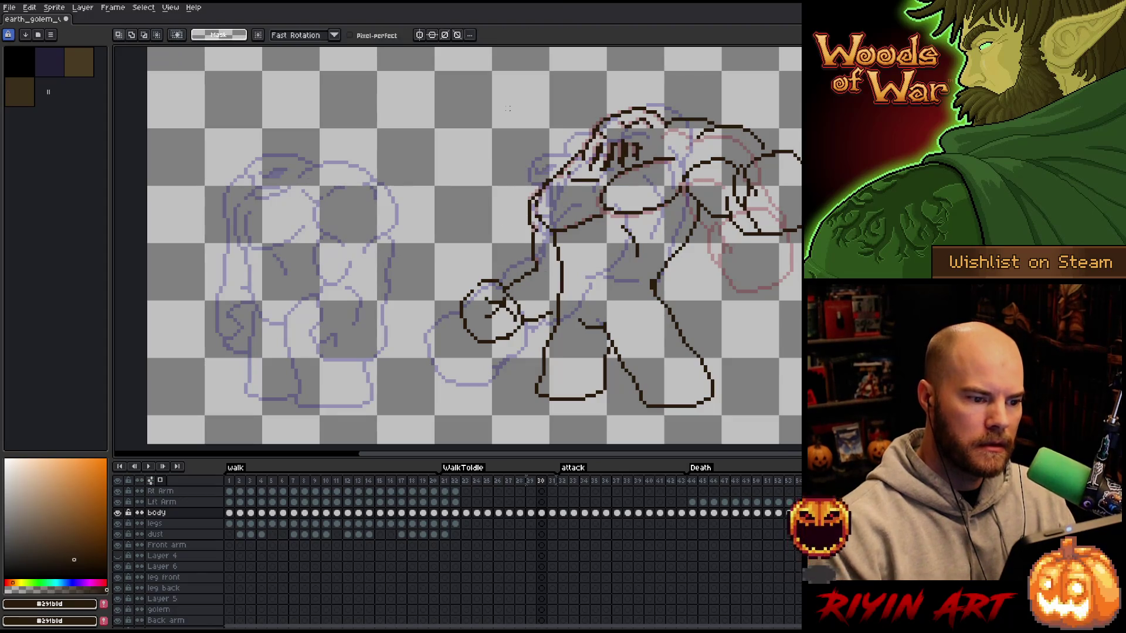
key("b")
key("e")
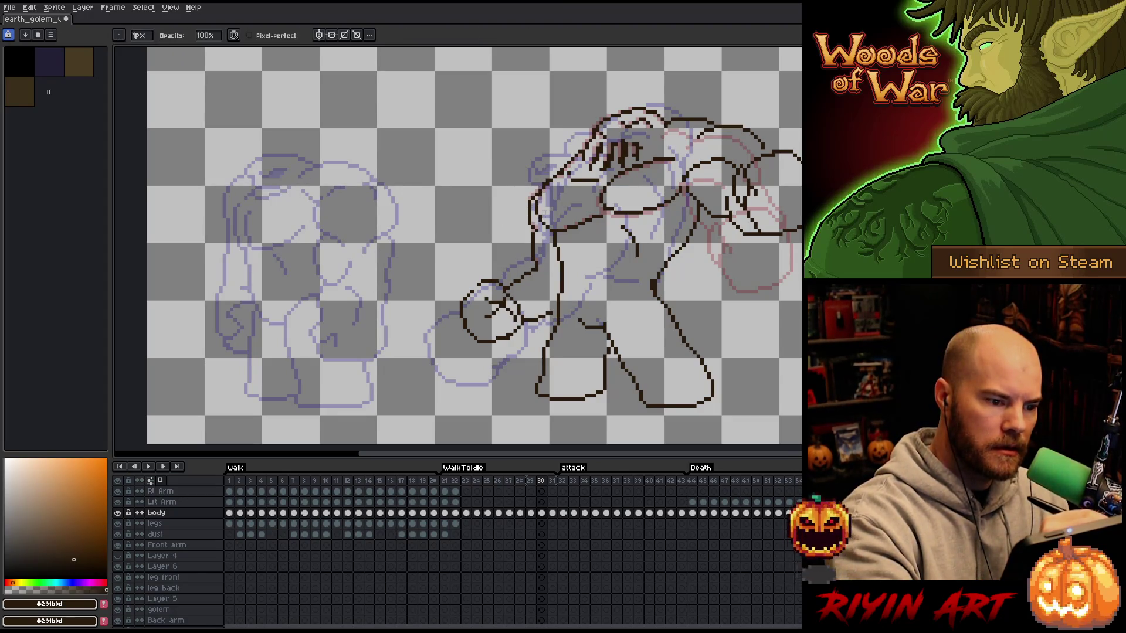
key("b")
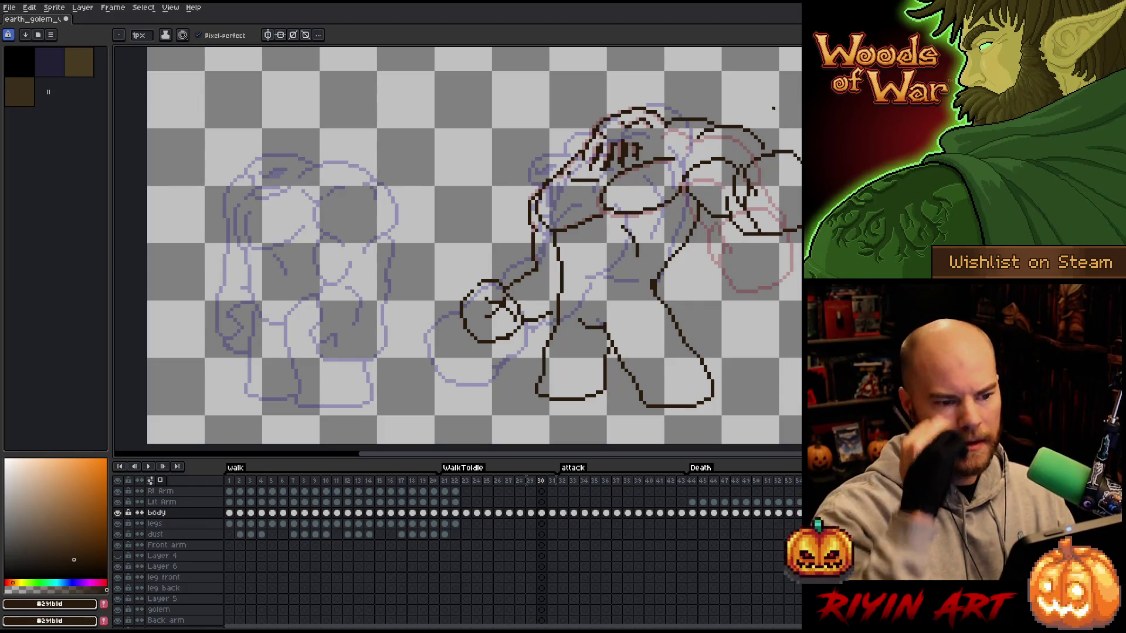
- Select a round patch of chest lines with the Ellipse marquee and commit it
key("shift+m")
mouse_move(605, 216)
left_mouse_down()
mouse_move(659, 270)
mouse_move(638, 246)
left_mouse_up()
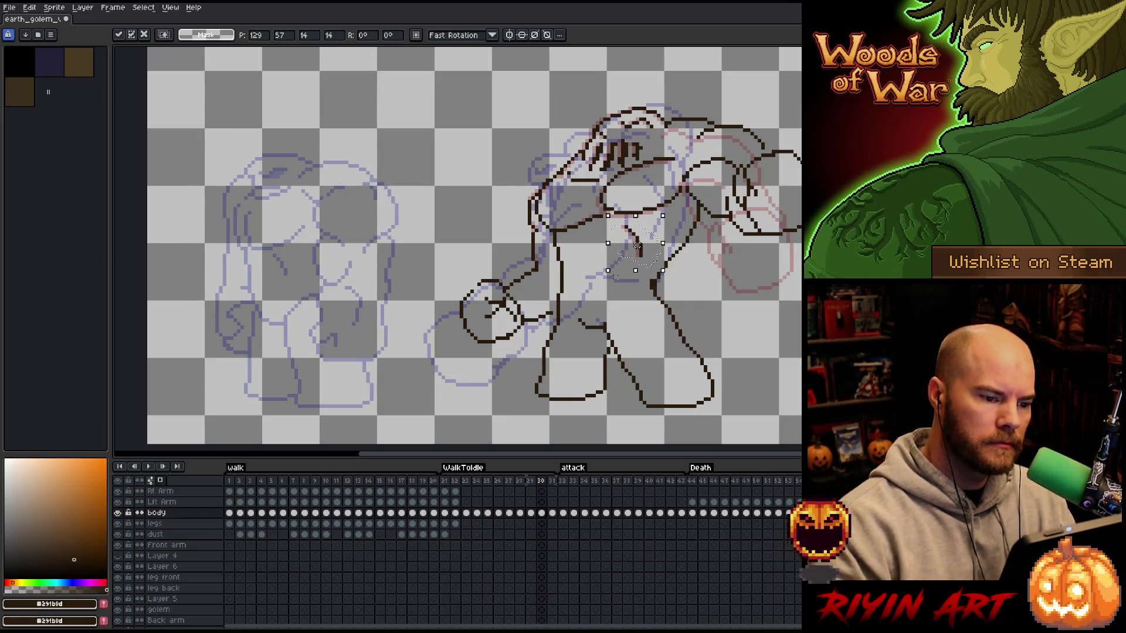
key("ctrl+d")
- Check frame 29 and save the golem sprite file
key("b")
key("e")
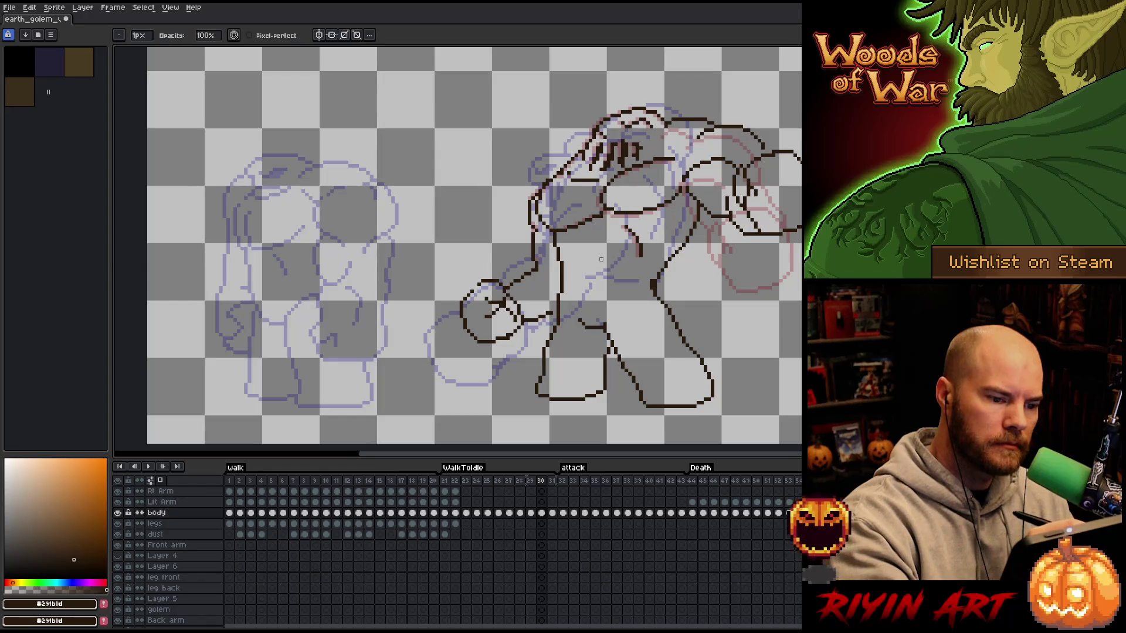
key("b")
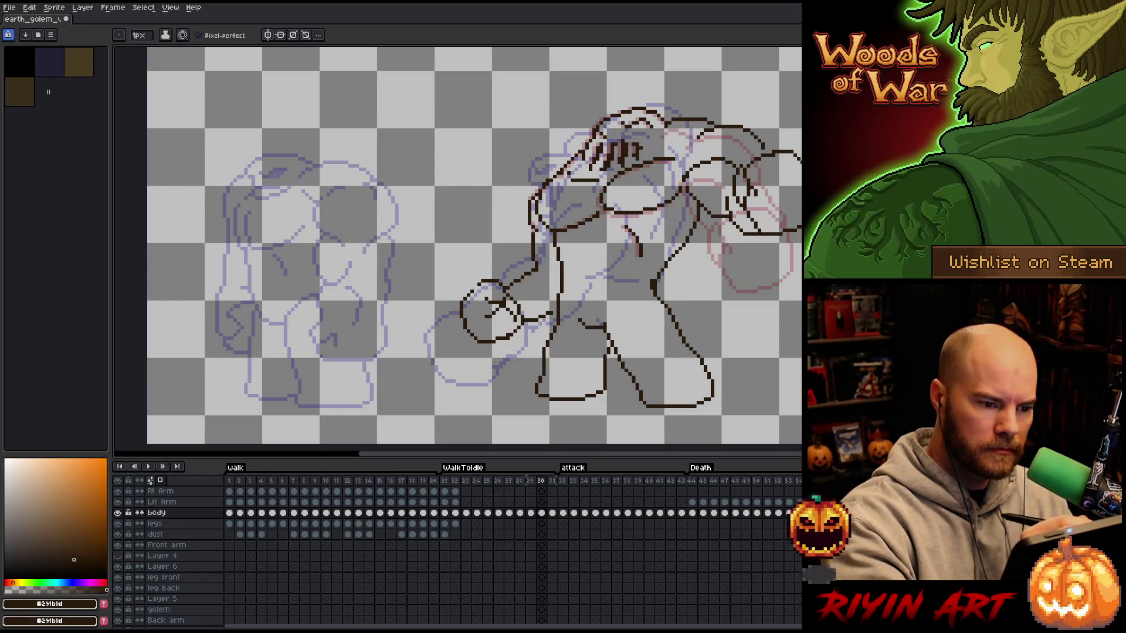
key("comma")
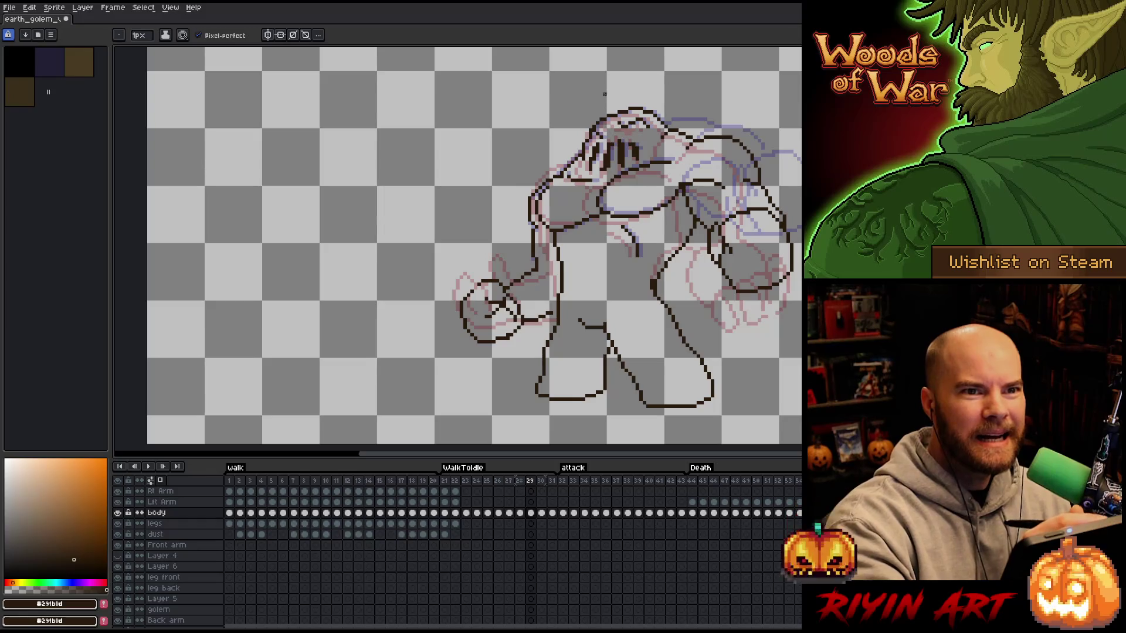
key("e")
key("b")
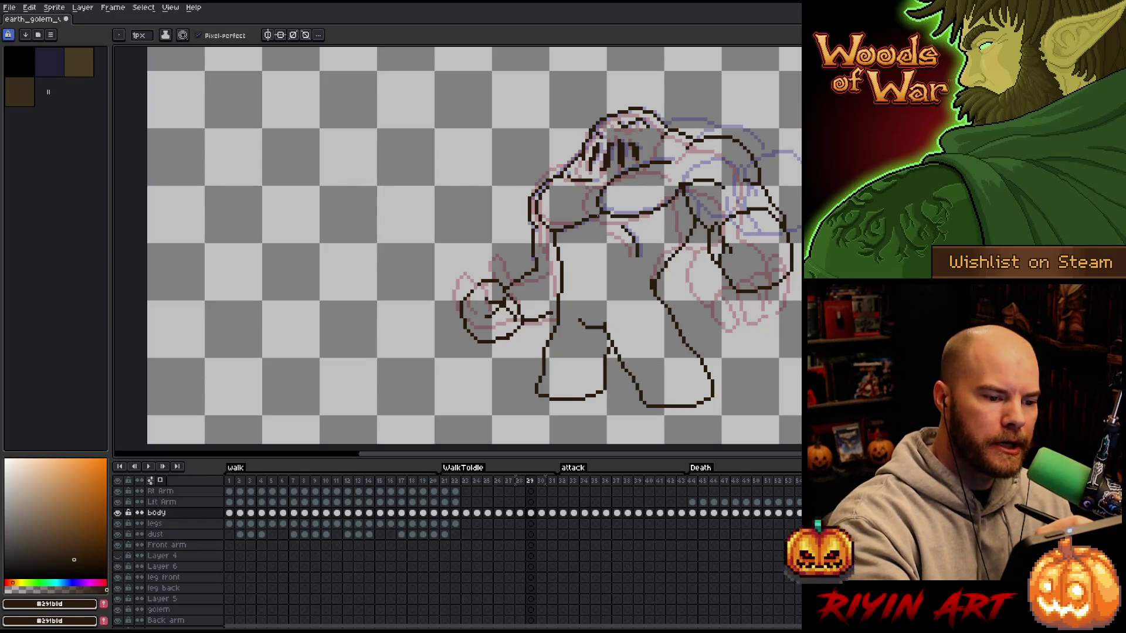
key("e")
key("ctrl+s")
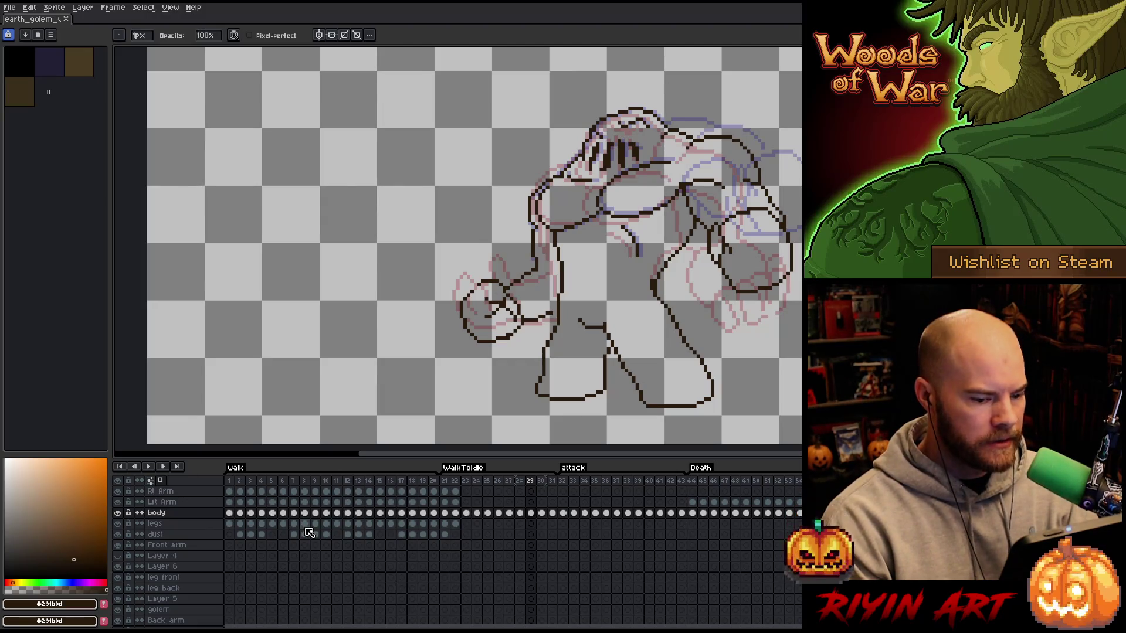
- Preview the animation and compare frames 30, 31 and 32
key("Right")
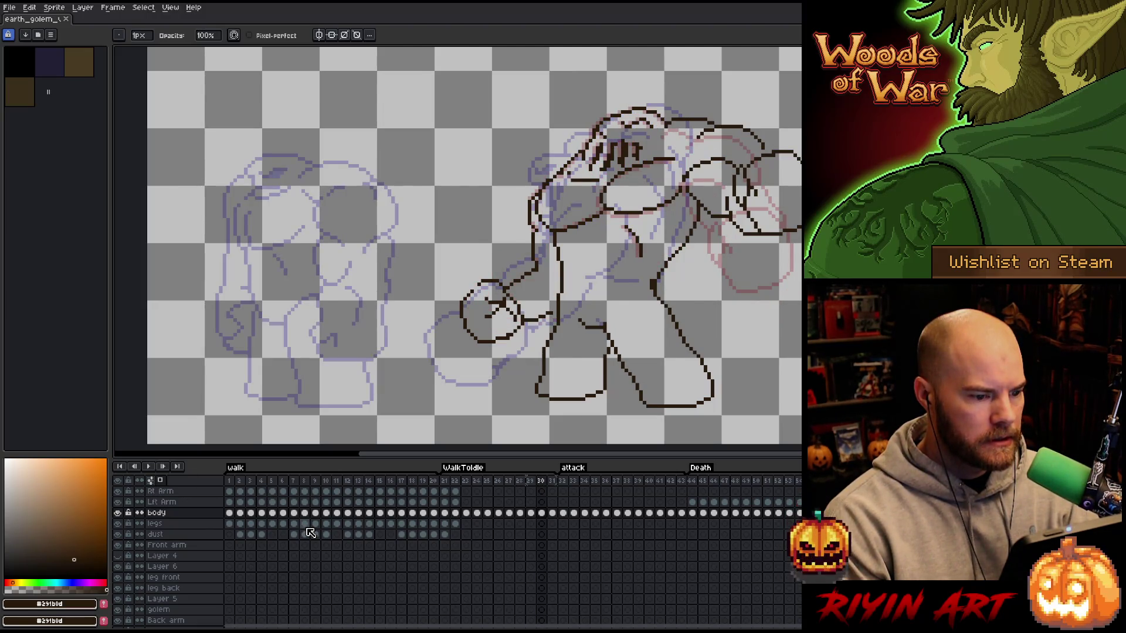
key("Right")
key("Return")
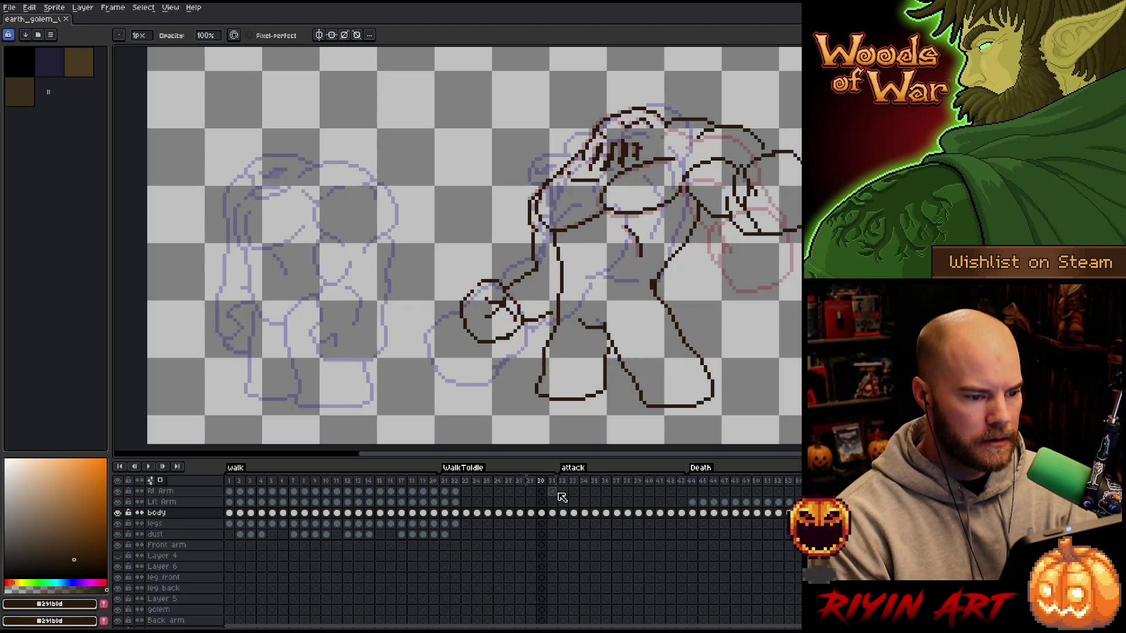
key("Return")
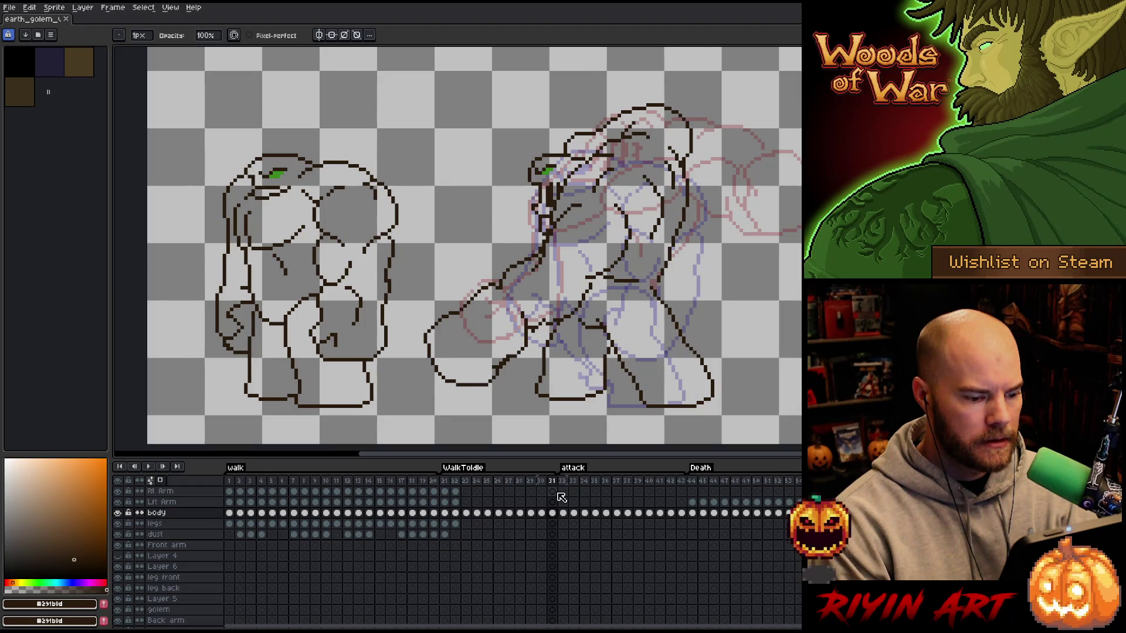
left_click(564, 481)
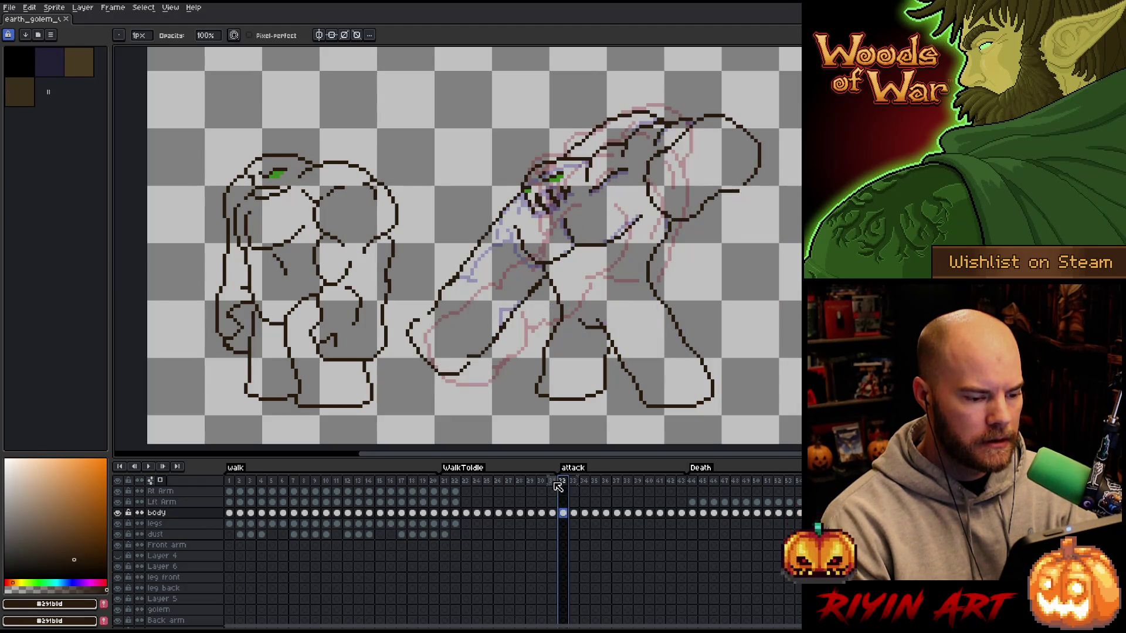
left_click(554, 482)
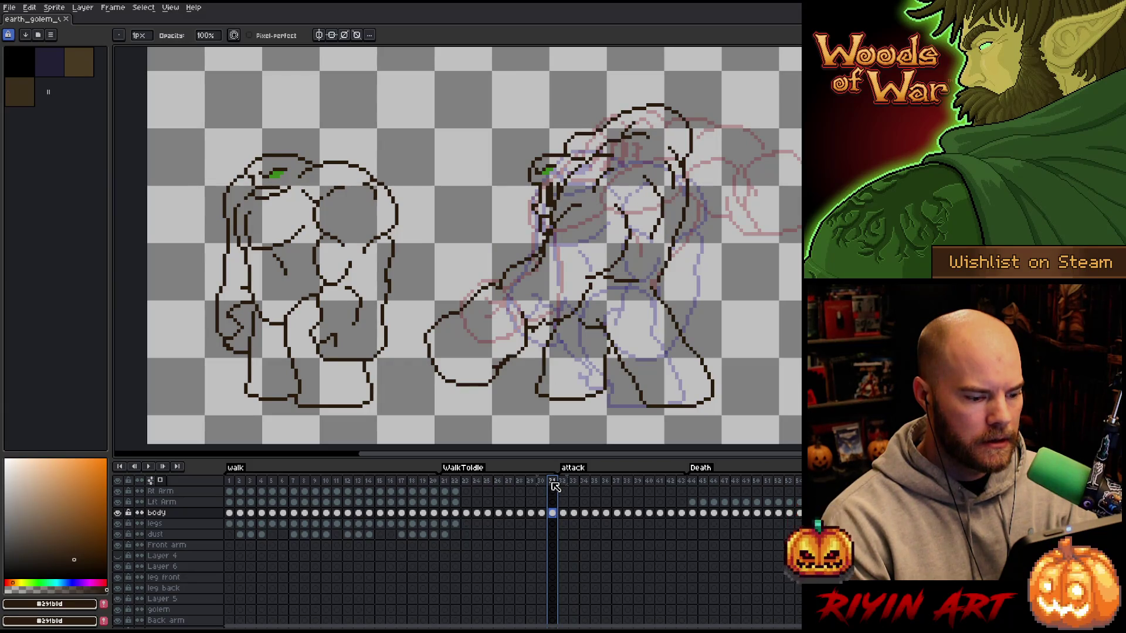
key("Left")
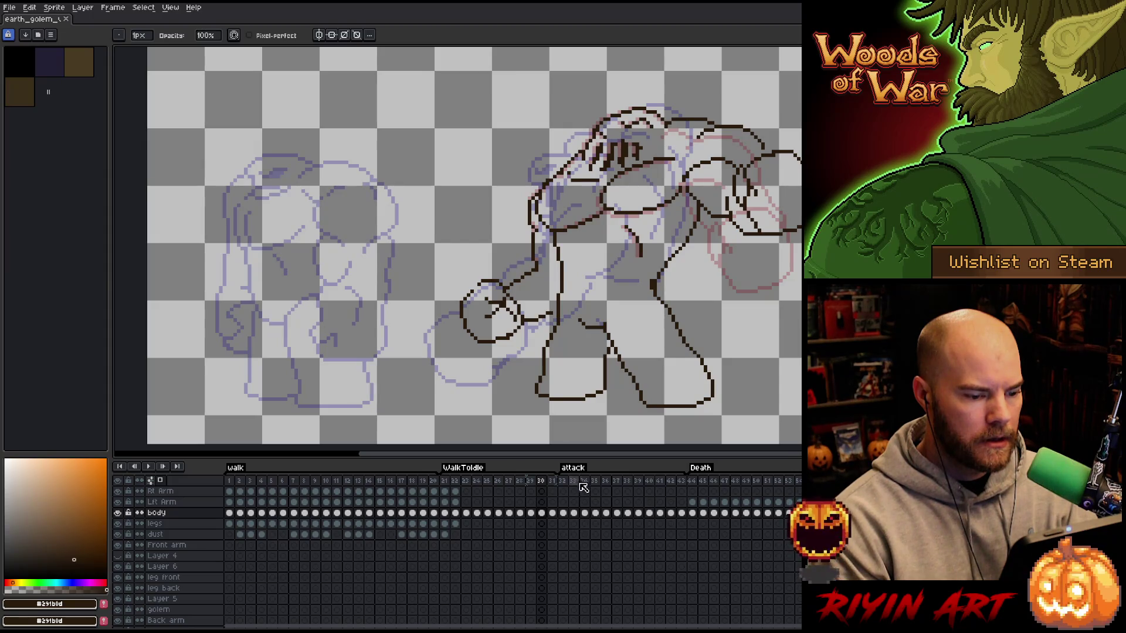
- Check frame 40, then compare frame 30 against frame 31
left_click(649, 482)
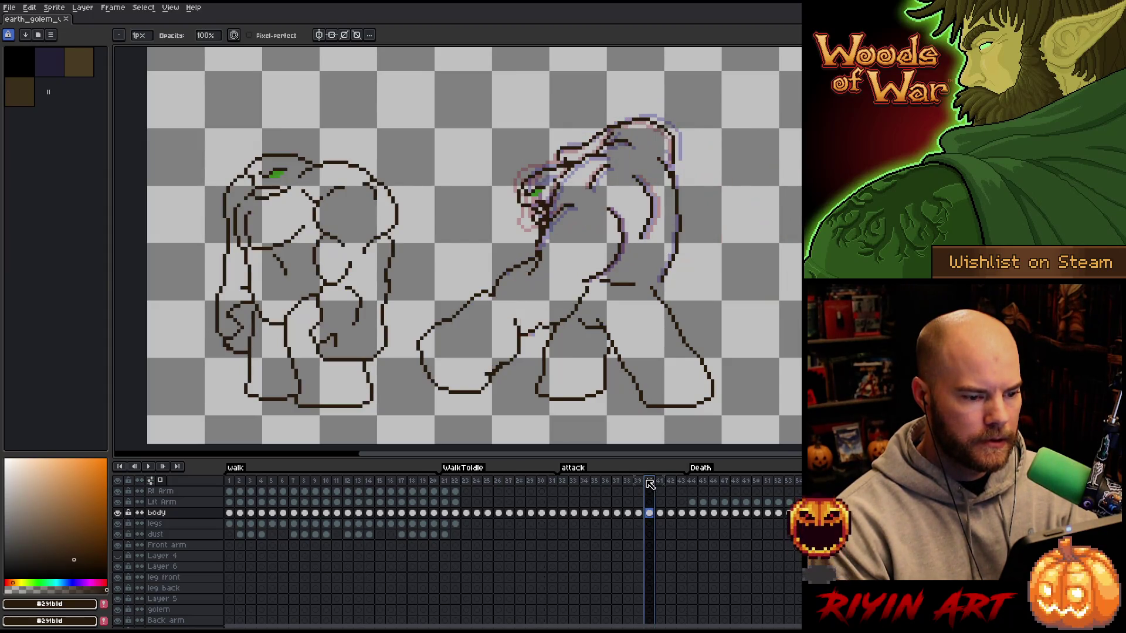
left_click(551, 482)
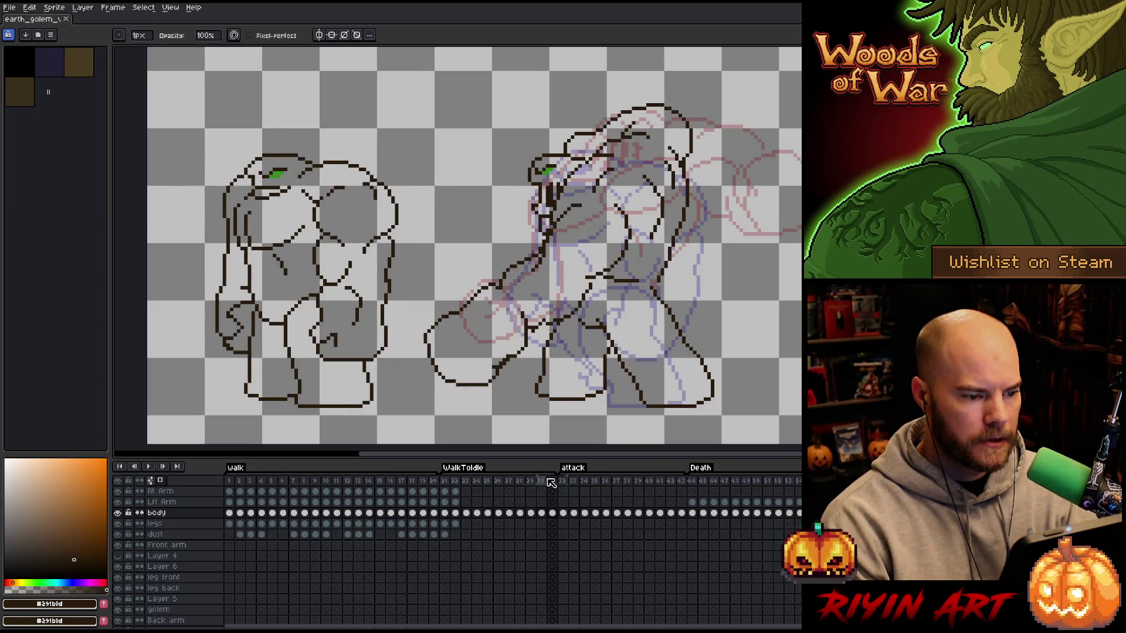
key("Left")
key("Left")
key("Left")
key("Right")
key("Right")
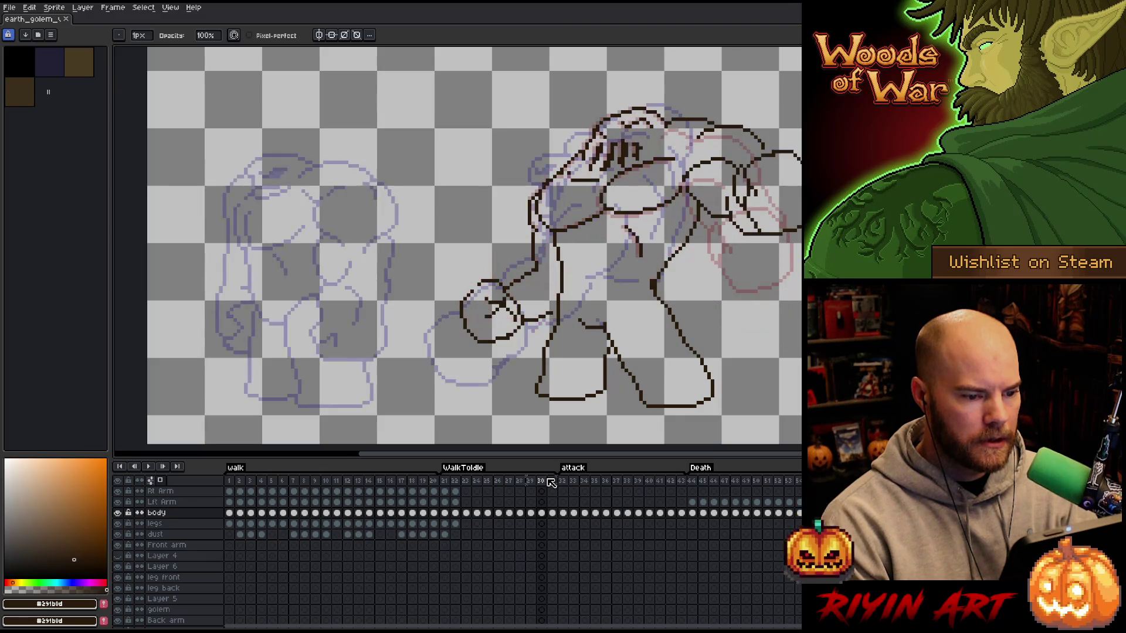
key("Right")
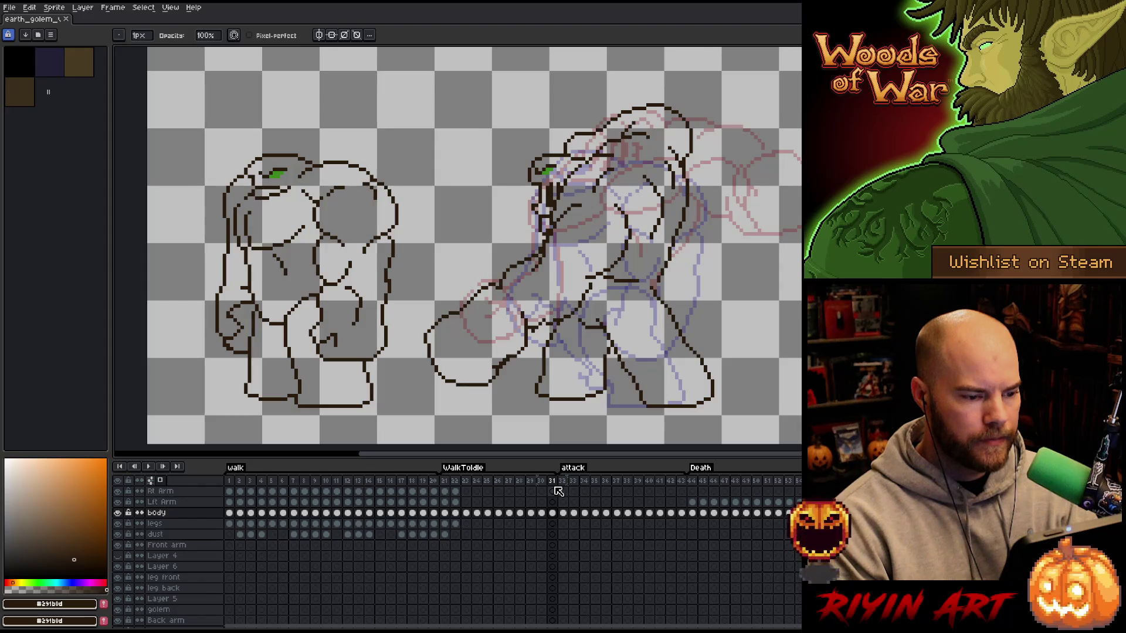
key("Left")
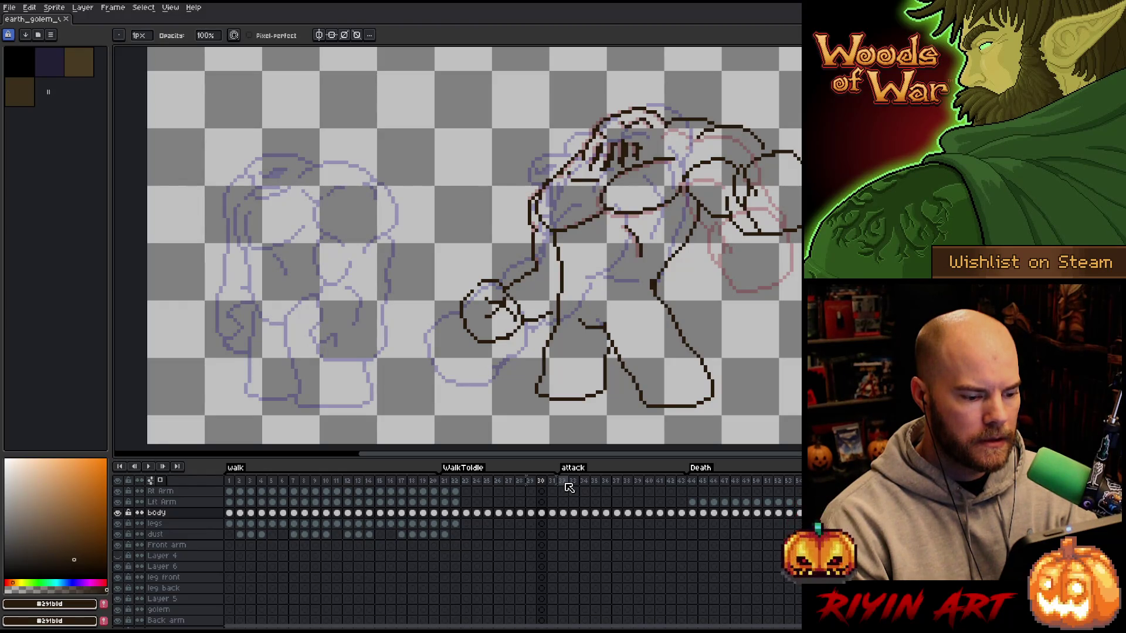
- Flip between frames 30, 31 and 32, ending on frame 31
left_click(566, 485)
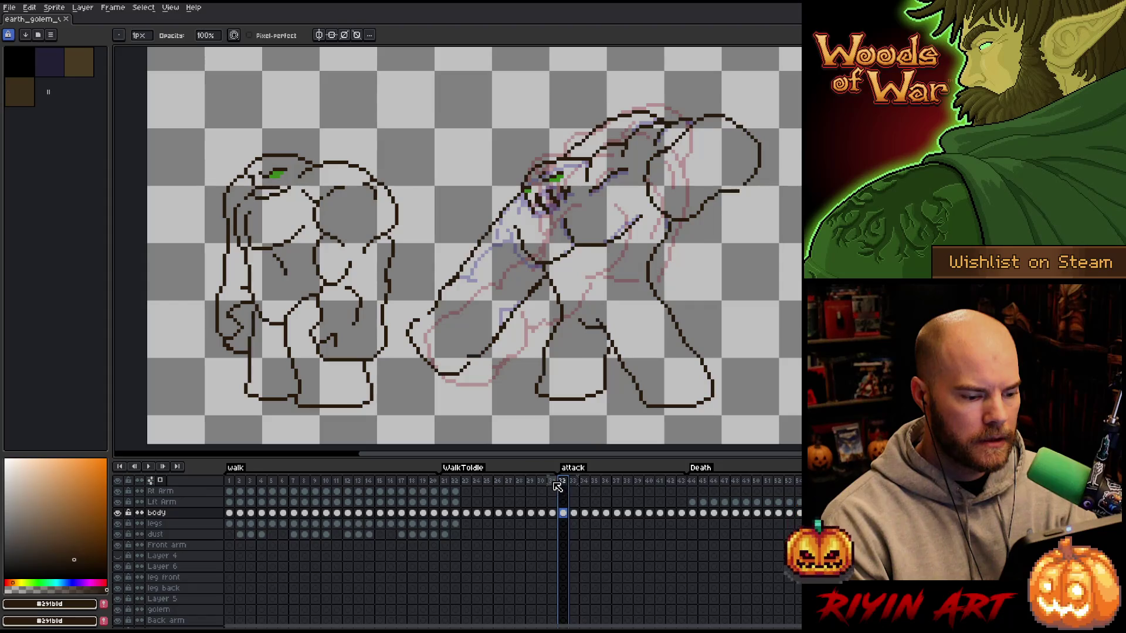
left_click(554, 485)
left_click(547, 485)
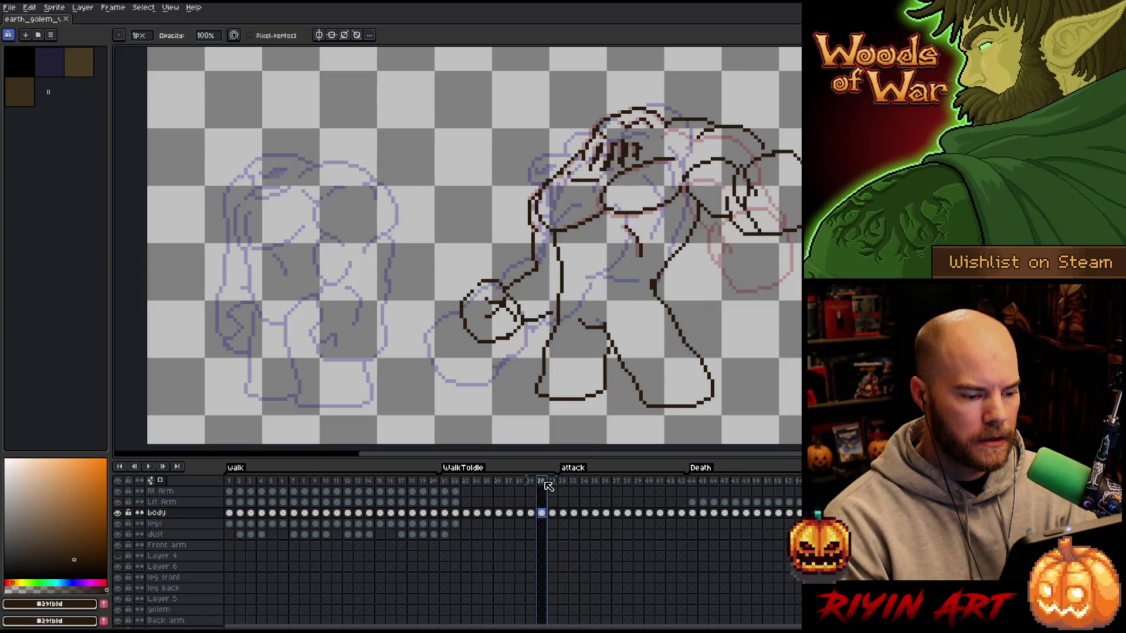
left_click(551, 486)
left_click(541, 485)
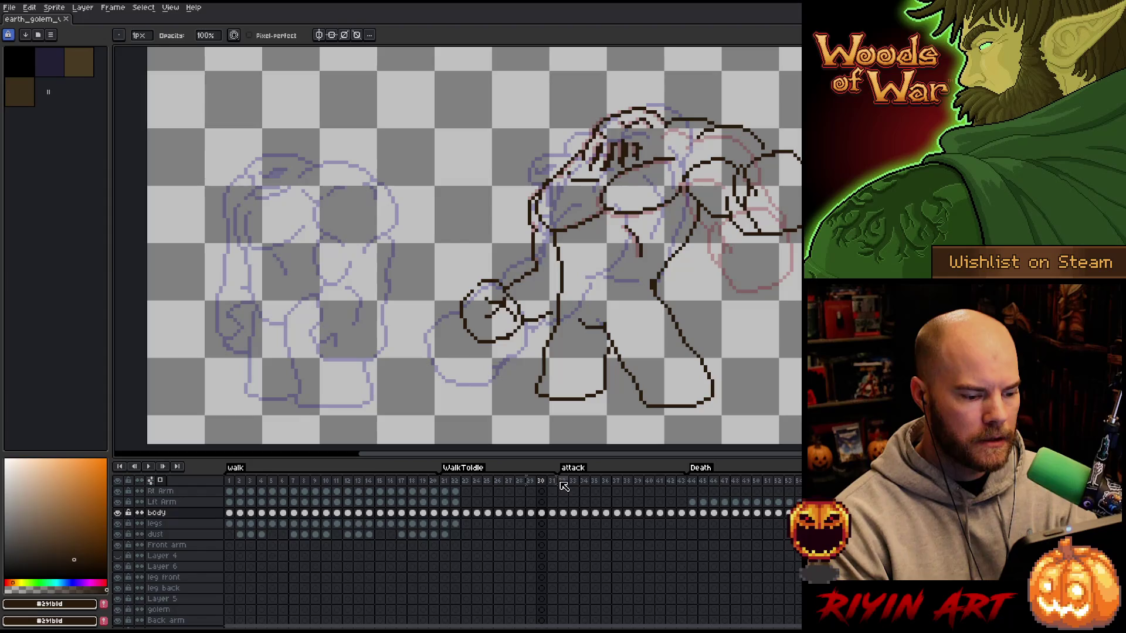
left_click(564, 485)
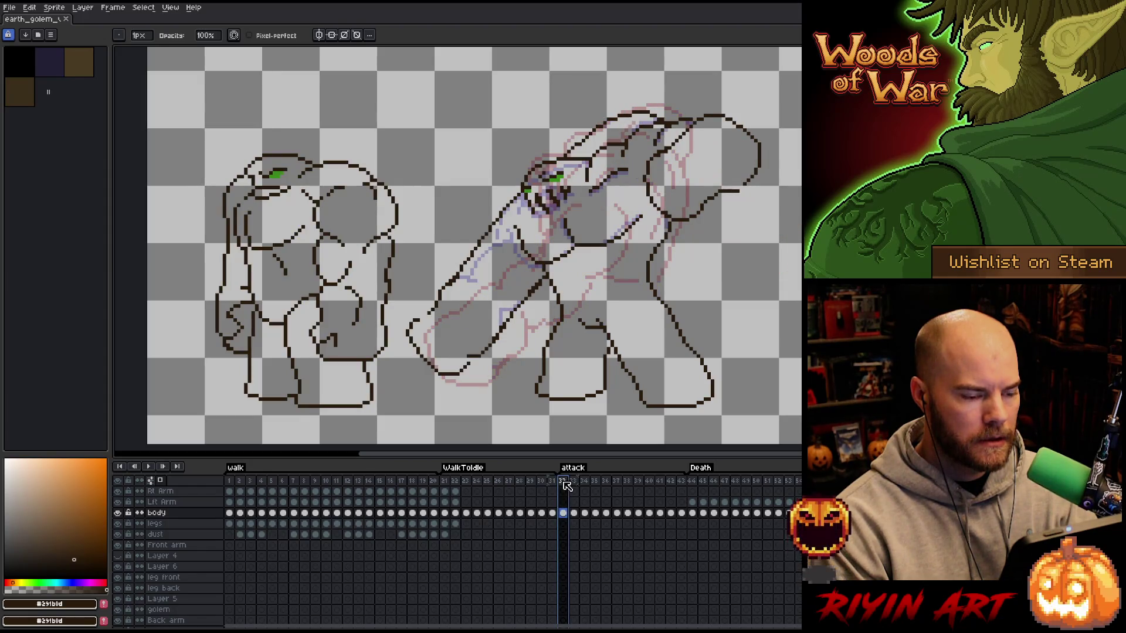
left_click(542, 484)
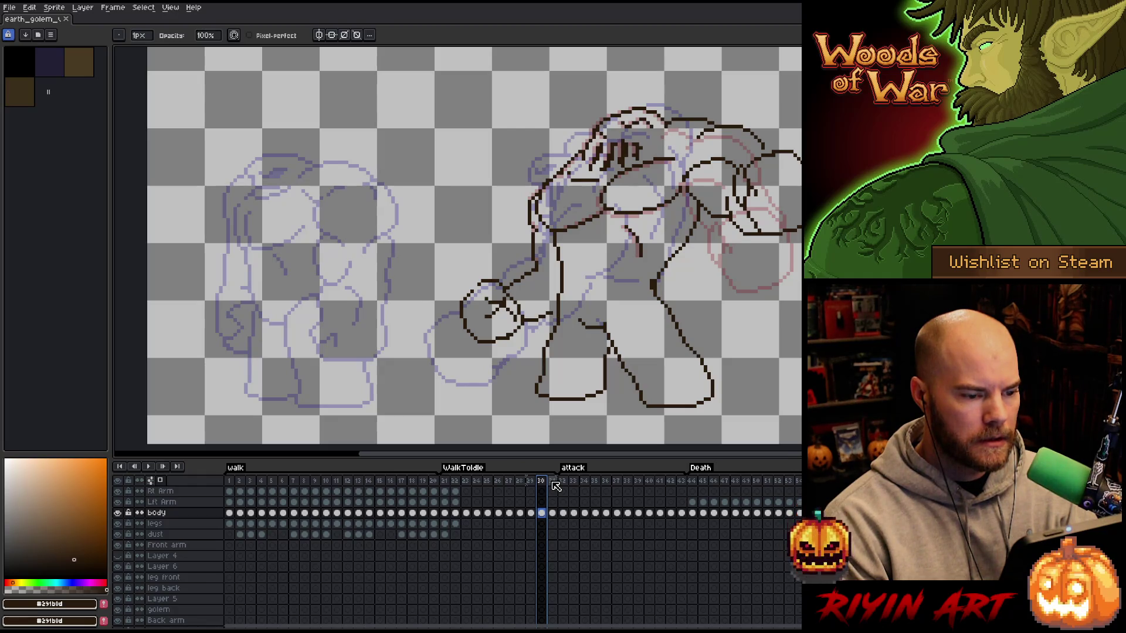
left_click(553, 482)
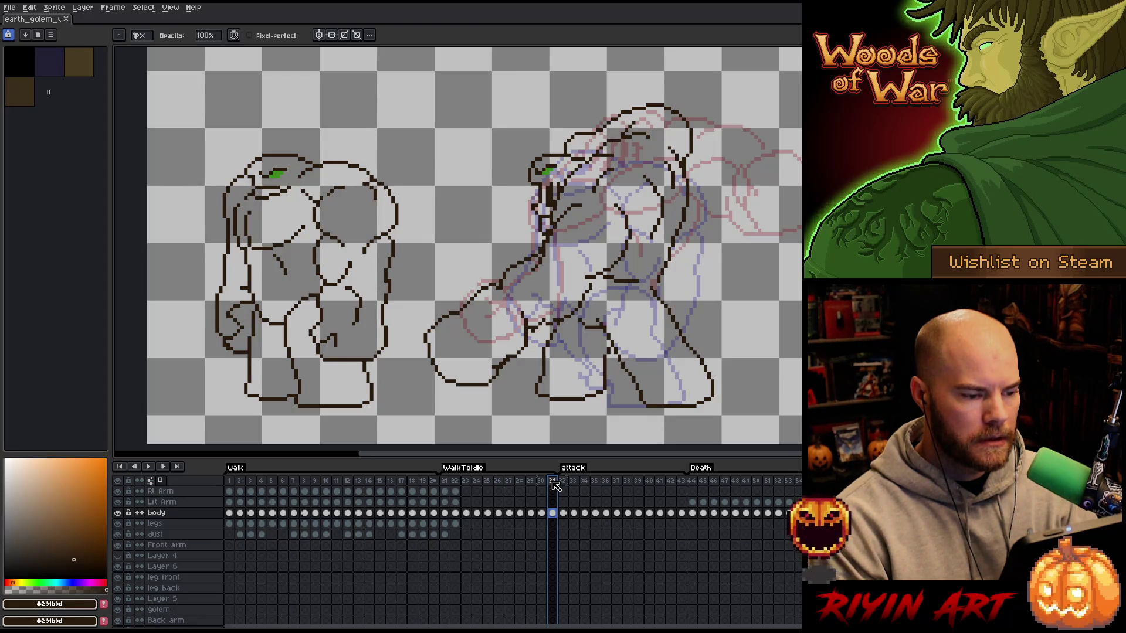
left_click(542, 515)
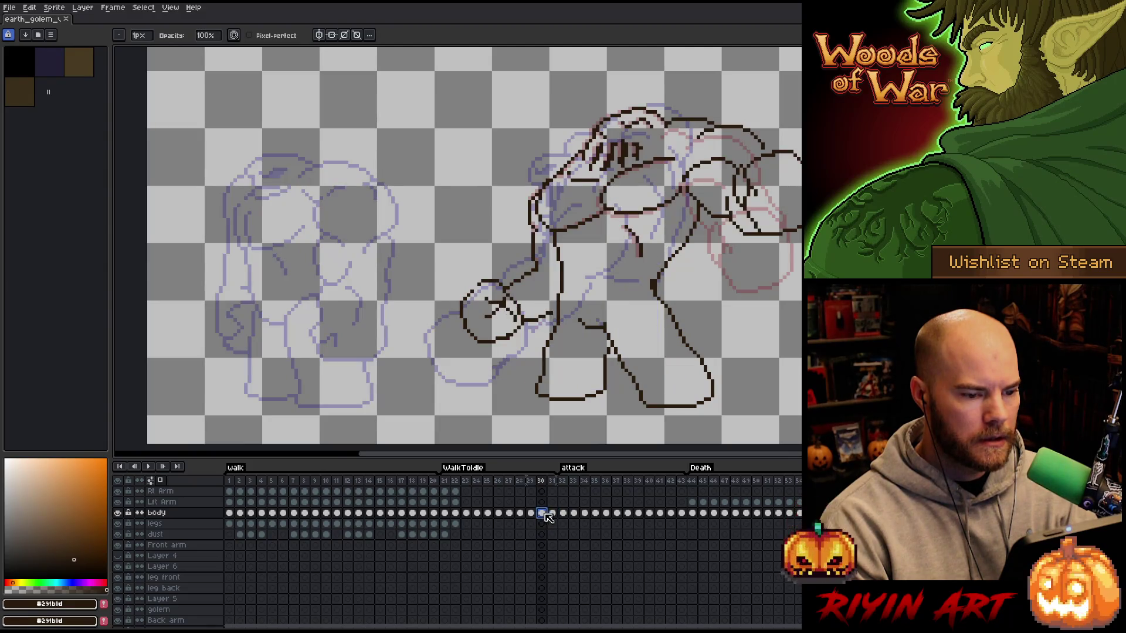
left_click(553, 514)
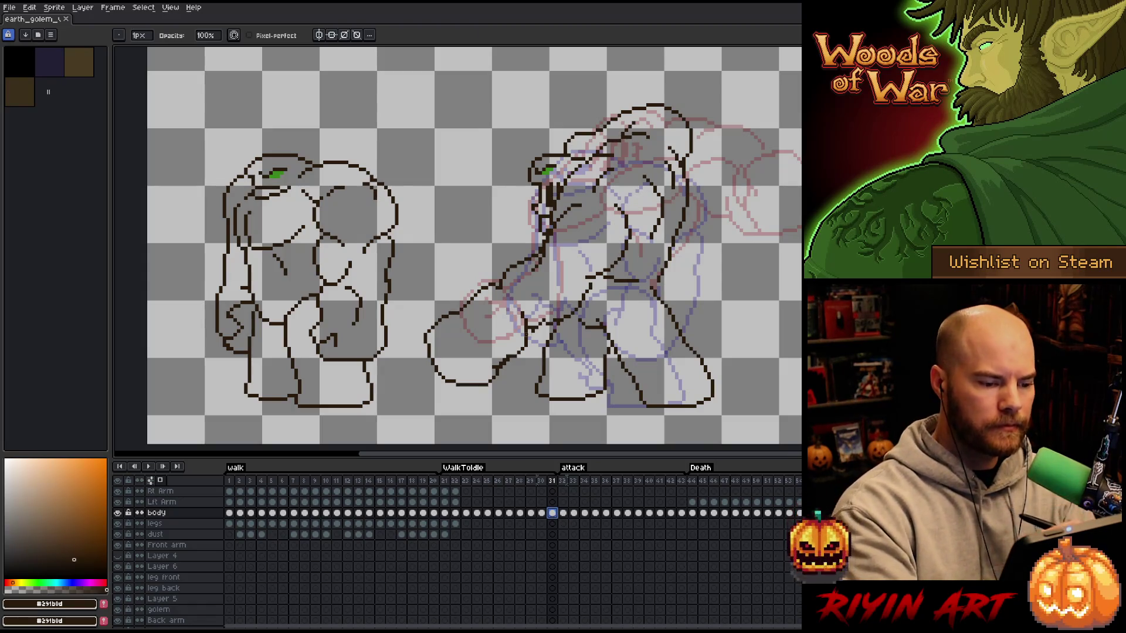
- Delete the golem's low forward-reaching arm using a freehand selection
key("m")
mouse_move(526, 326)
left_mouse_down()
mouse_move(427, 398)
mouse_move(524, 320)
left_mouse_up()
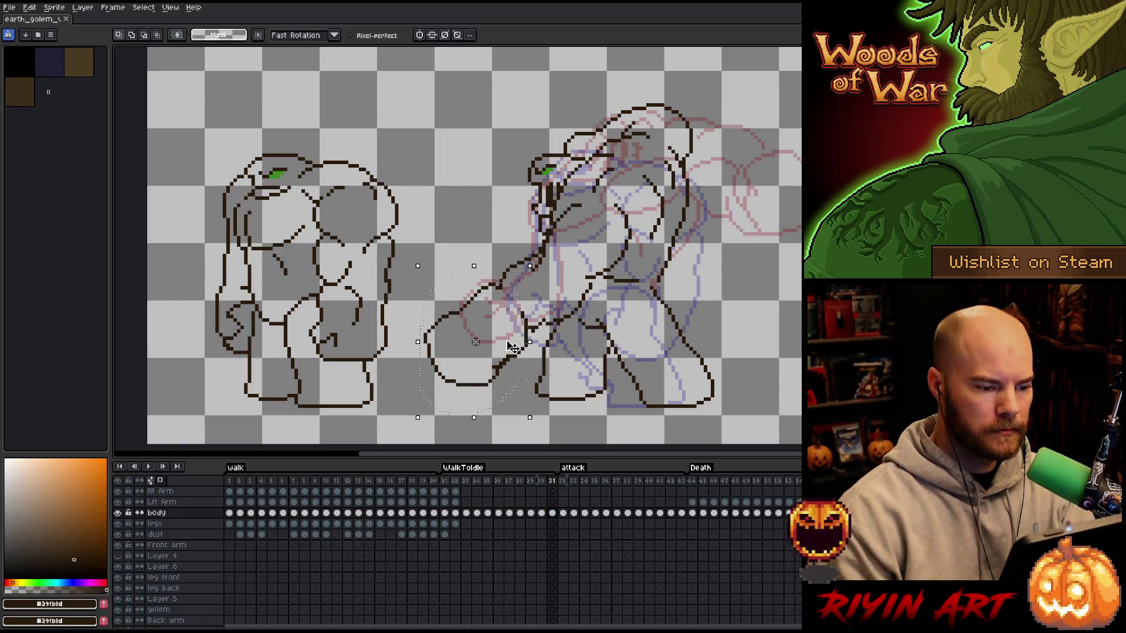
key("Delete")
key("b")
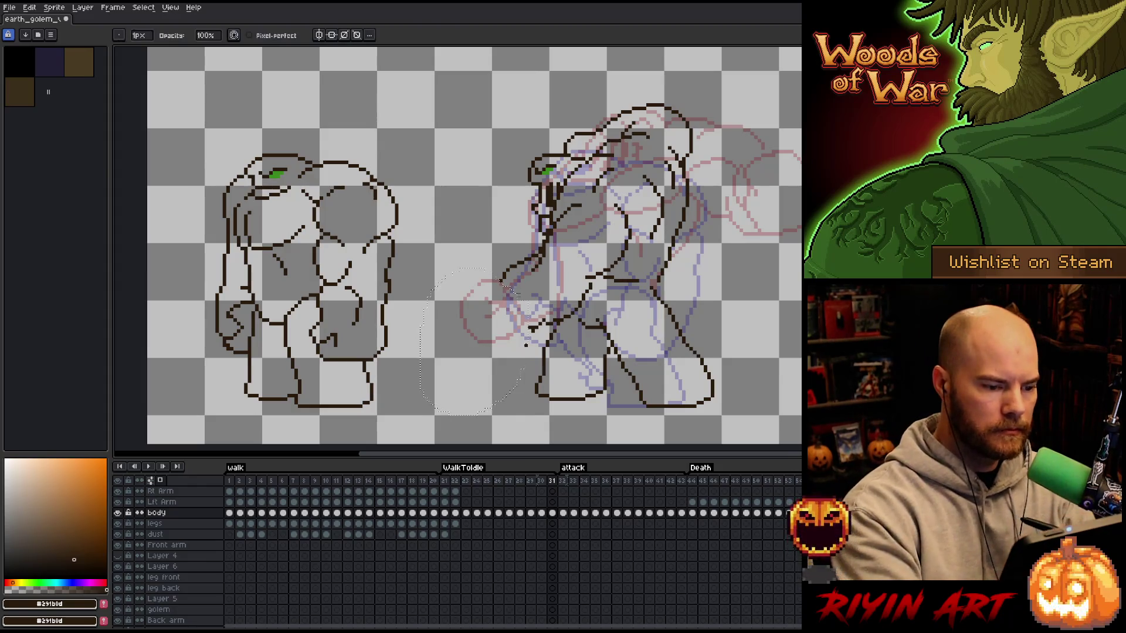
key("ctrl+d")
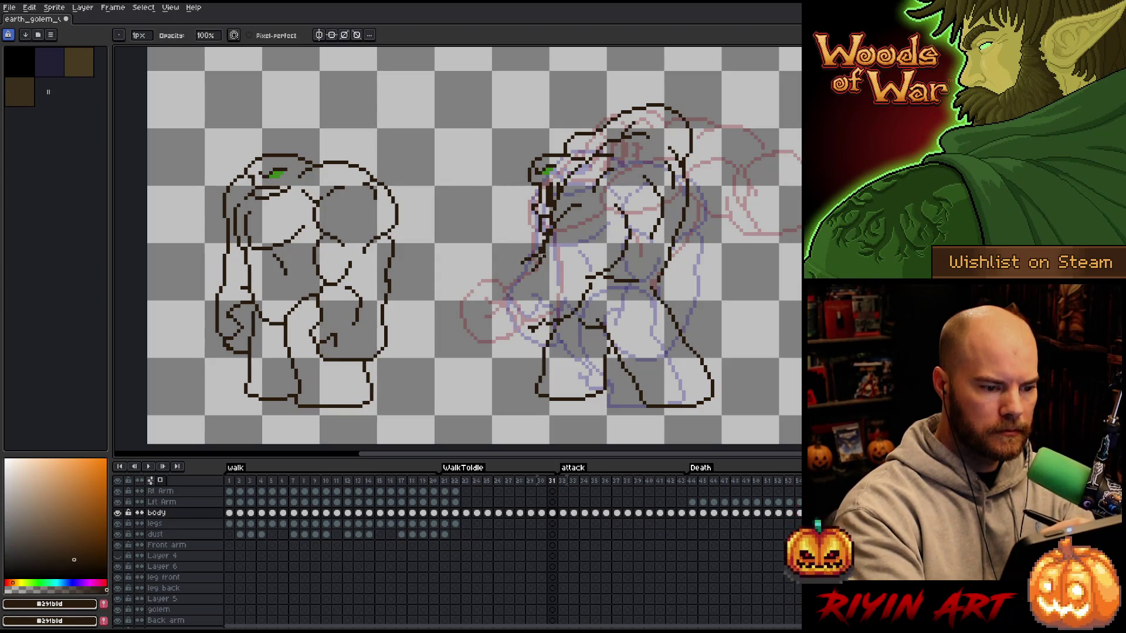
- Sketch trial diagonal arm strokes for the raised fist, undoing the misses
key("e")
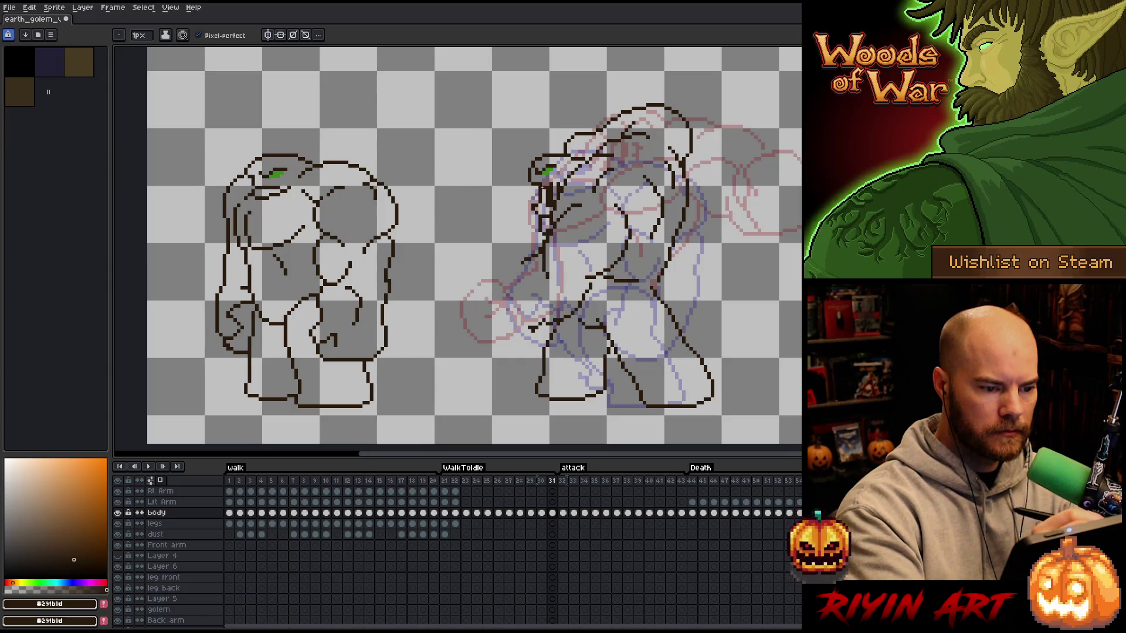
key("b")
key("b")
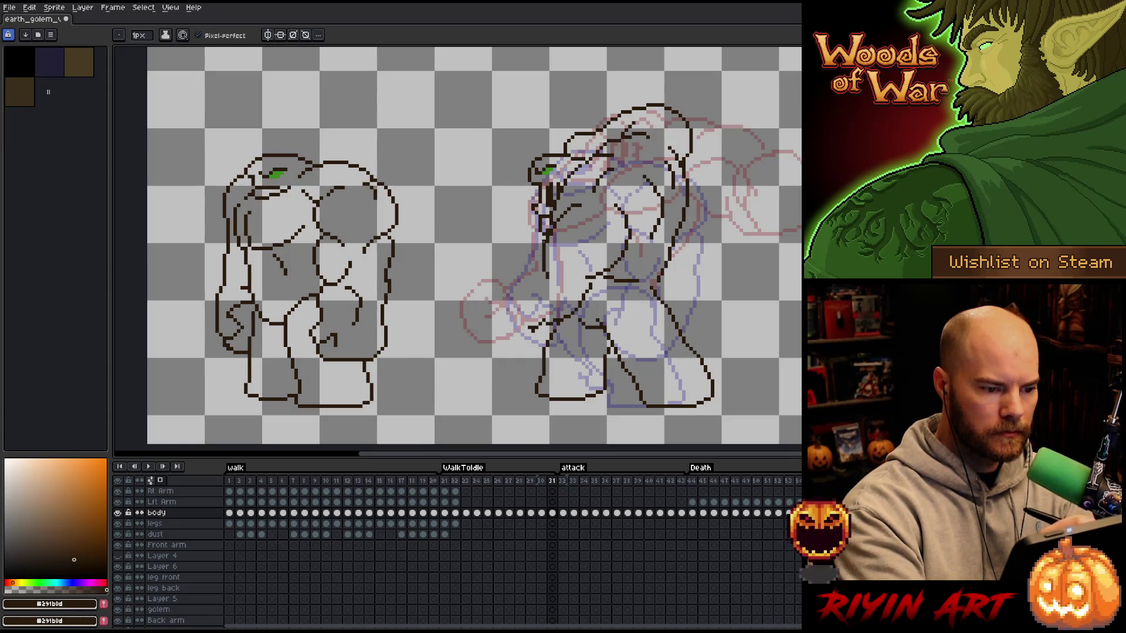
left_click_drag(544, 240, 507, 274)
key("ctrl+z")
left_click_drag(543, 242, 514, 271)
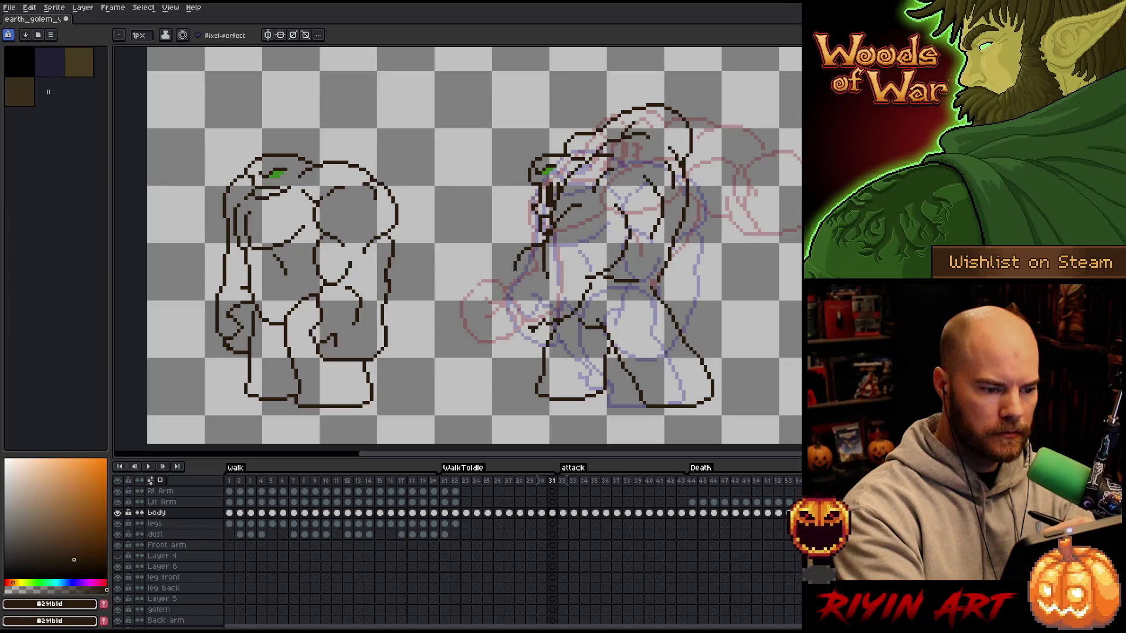
key("e")
mouse_move(545, 322)
left_mouse_down()
mouse_move(513, 324)
mouse_move(528, 322)
mouse_move(502, 298)
mouse_move(493, 219)
mouse_move(512, 181)
mouse_move(527, 186)
left_mouse_up()
key("b")
key("ctrl+z")
key("ctrl+z")
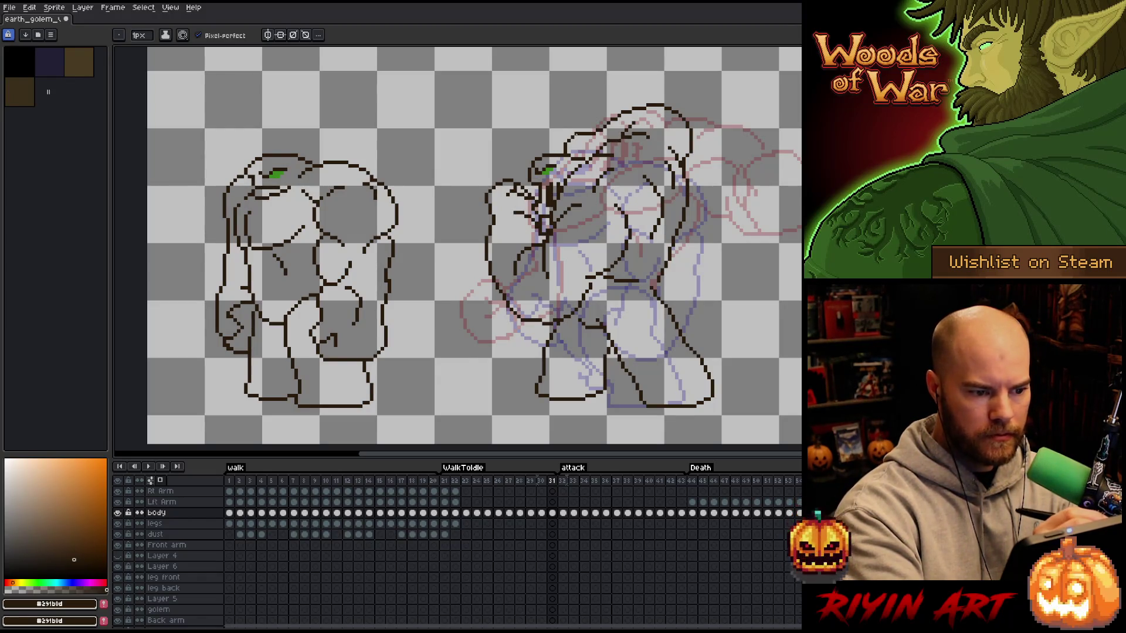
key("e")
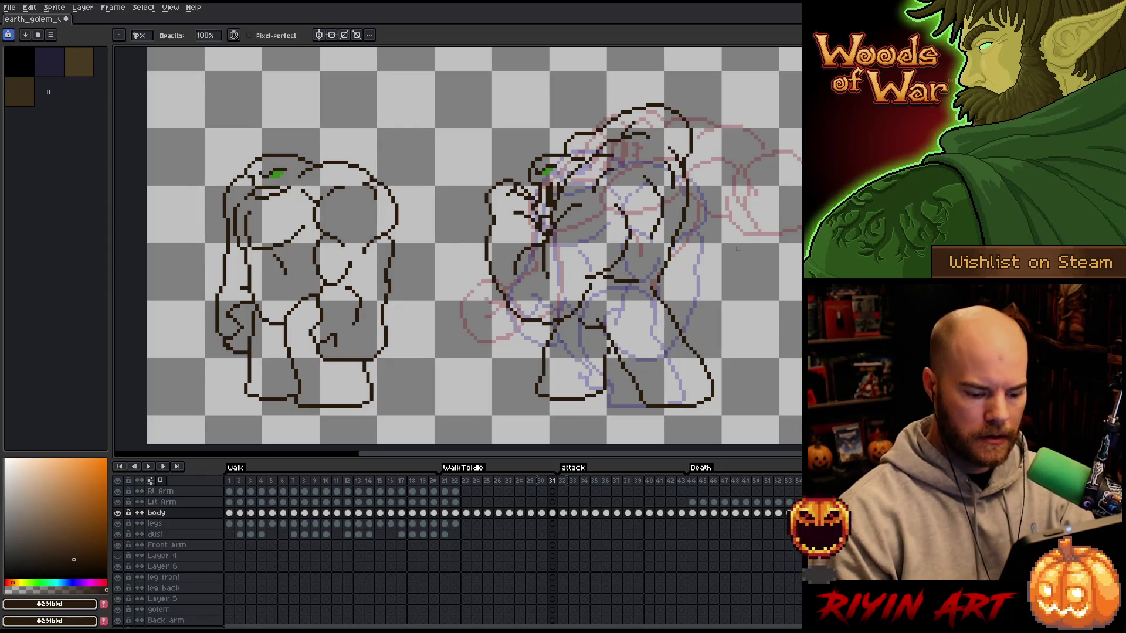
- Lasso the raised fist, move it down slightly and drop it in place
key("m")
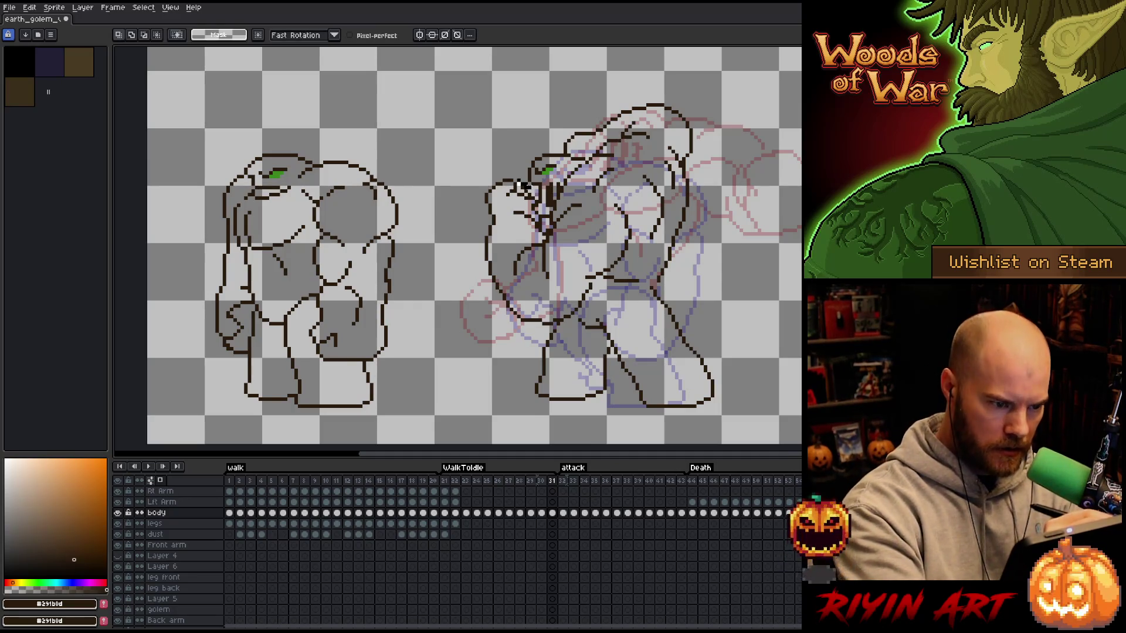
mouse_move(535, 222)
left_mouse_down()
mouse_move(530, 238)
mouse_move(492, 250)
mouse_move(516, 173)
left_mouse_up()
left_click_drag(504, 213, 504, 227)
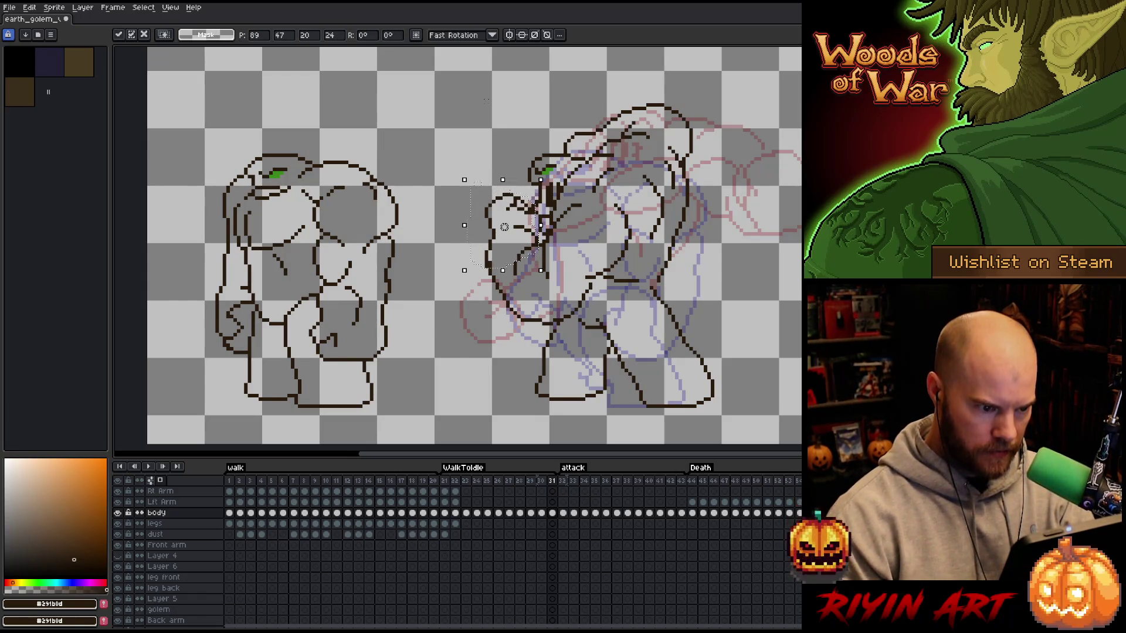
key("ctrl+d")
key("b")
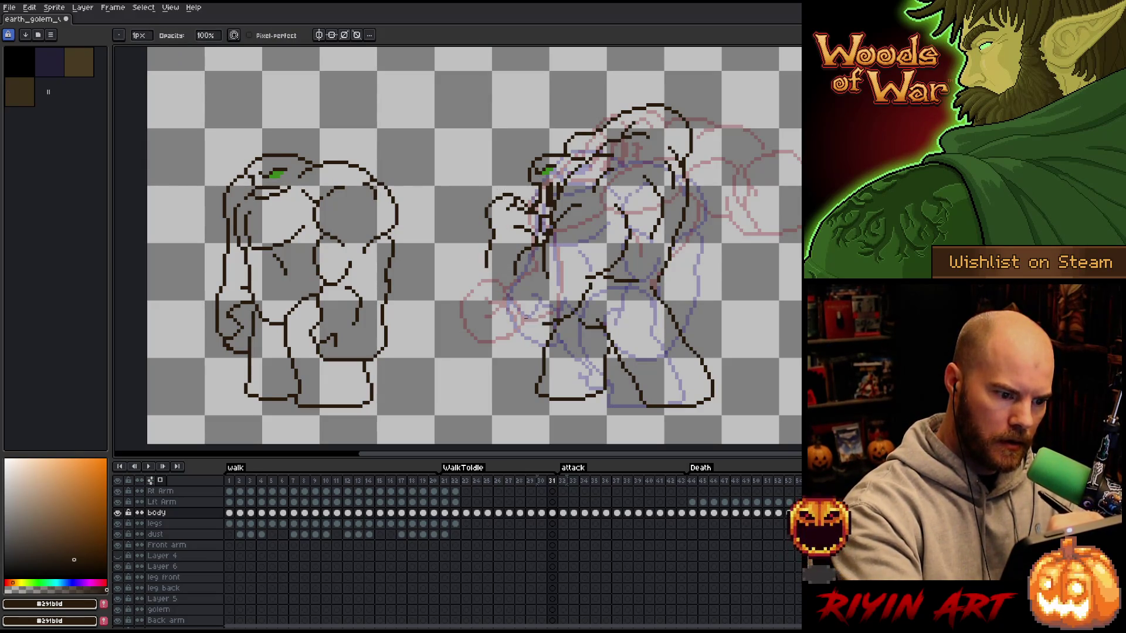
- Draw a curved arm line down from the fist, then nudge it up one pixel
key("e")
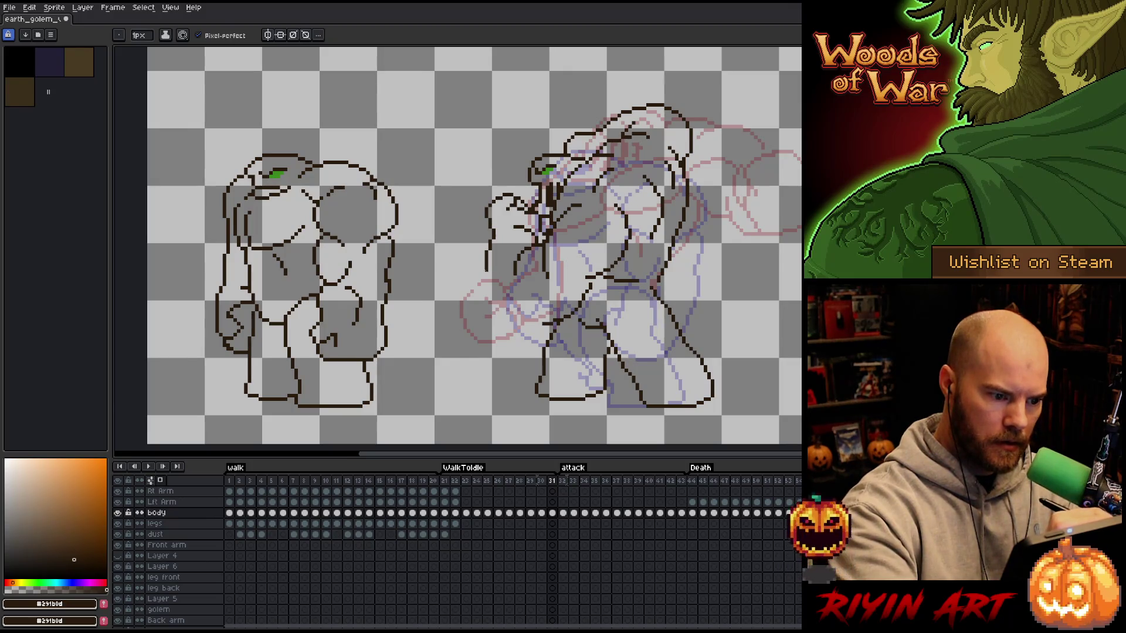
left_click_drag(485, 270, 519, 316)
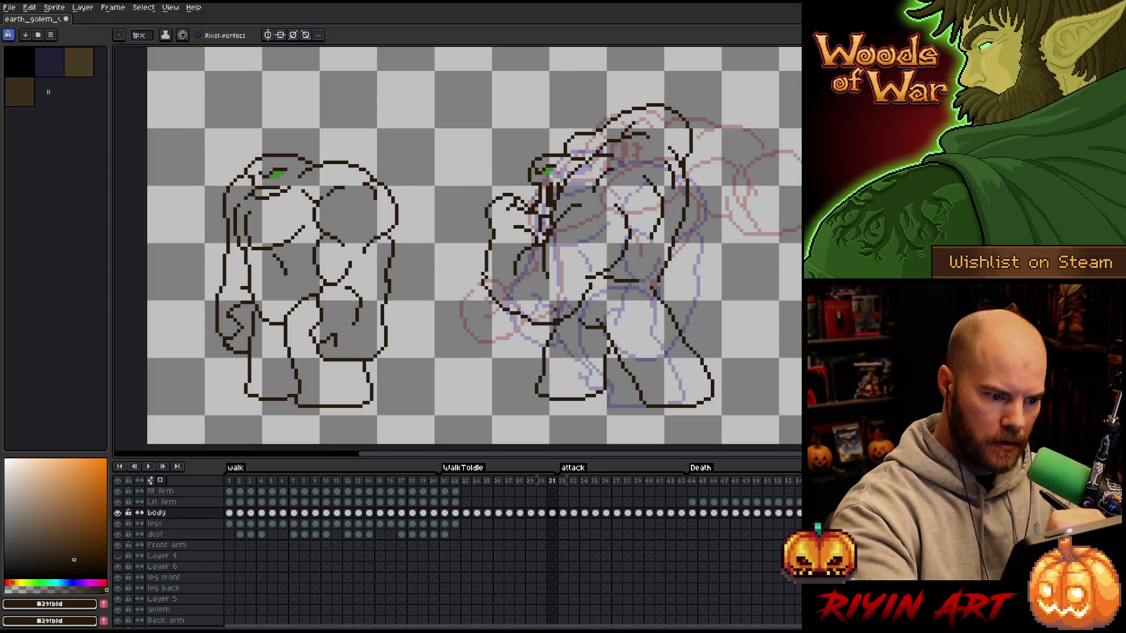
key("q")
mouse_move(598, 296)
left_mouse_down()
mouse_move(572, 322)
mouse_move(522, 311)
mouse_move(605, 289)
left_mouse_up()
key("Up")
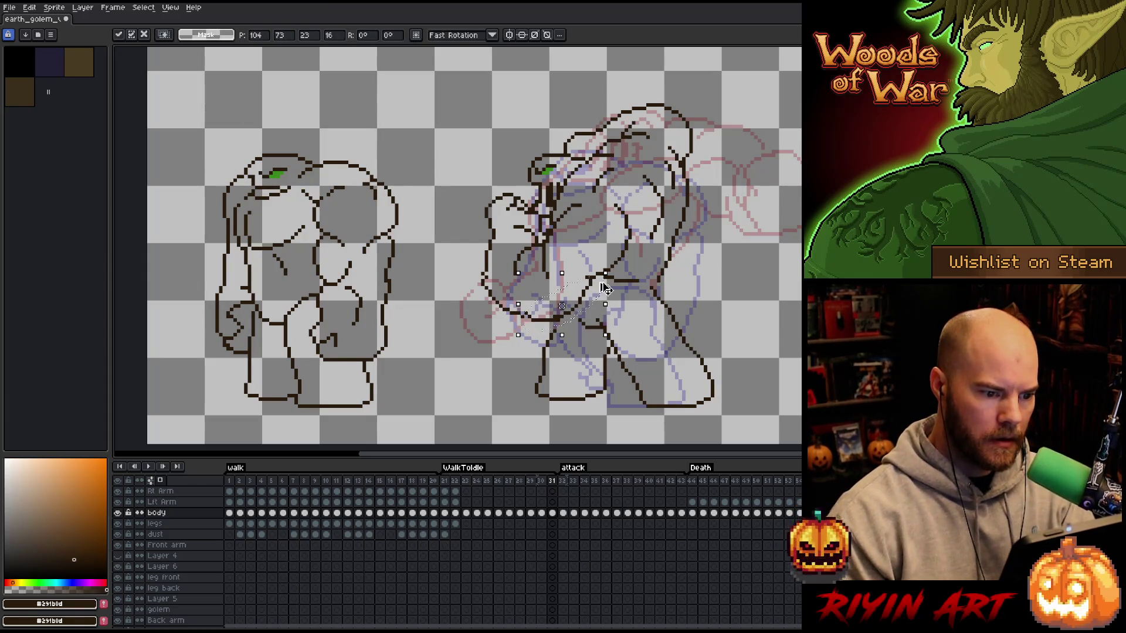
key("Return")
key("ctrl+d")
key("b")
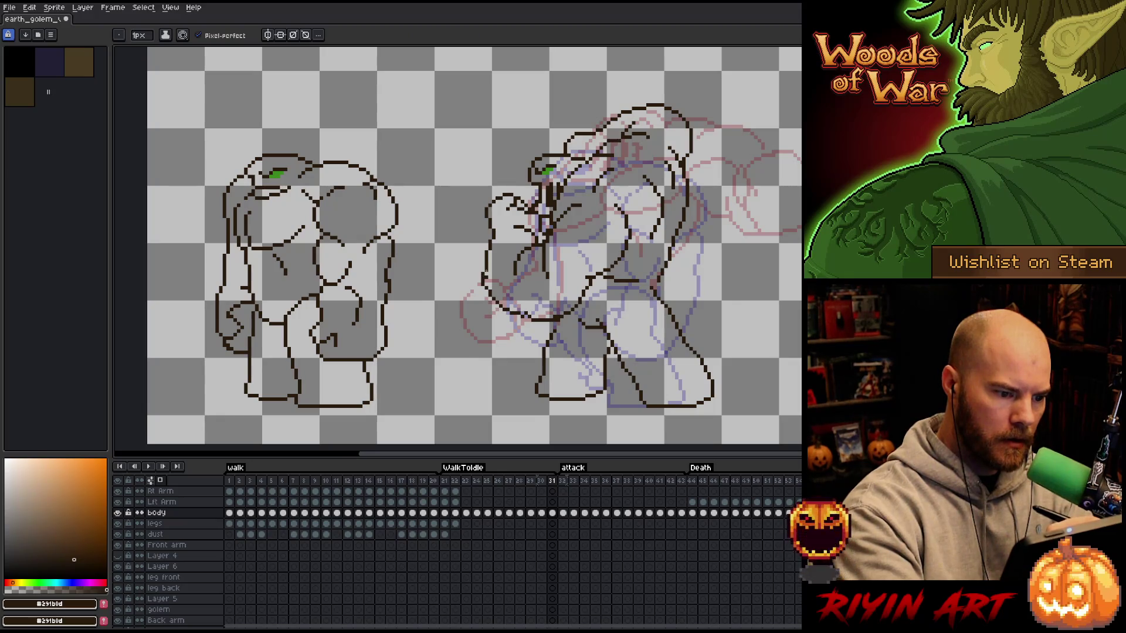
- Touch up the arm lineart and compare it with the neighbouring frame
key("e")
key("b")
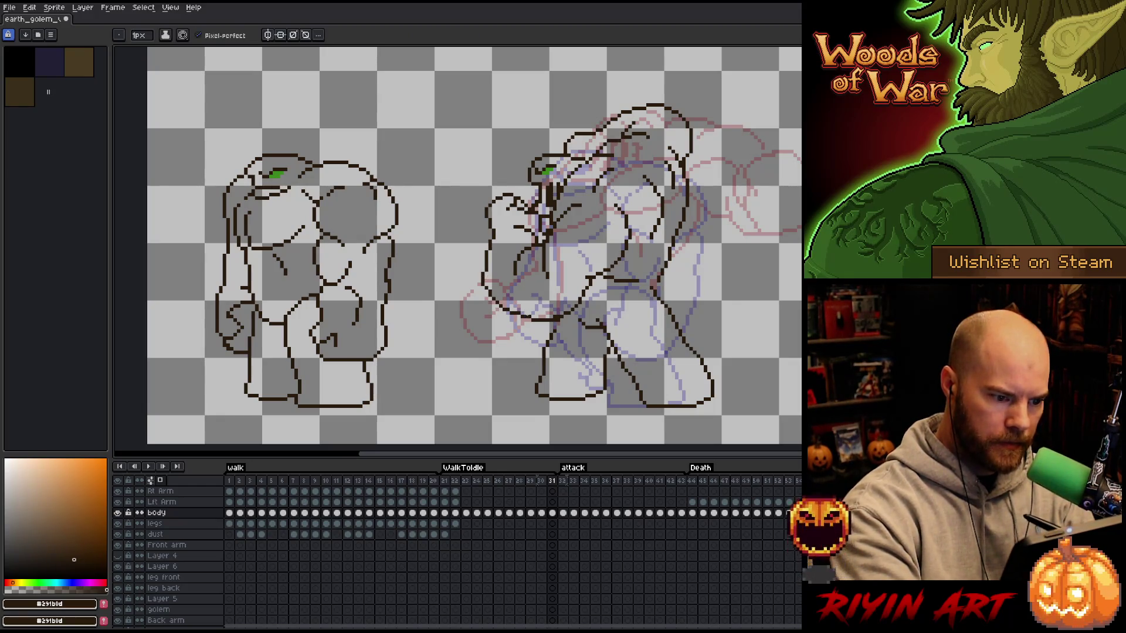
key("e")
key("b")
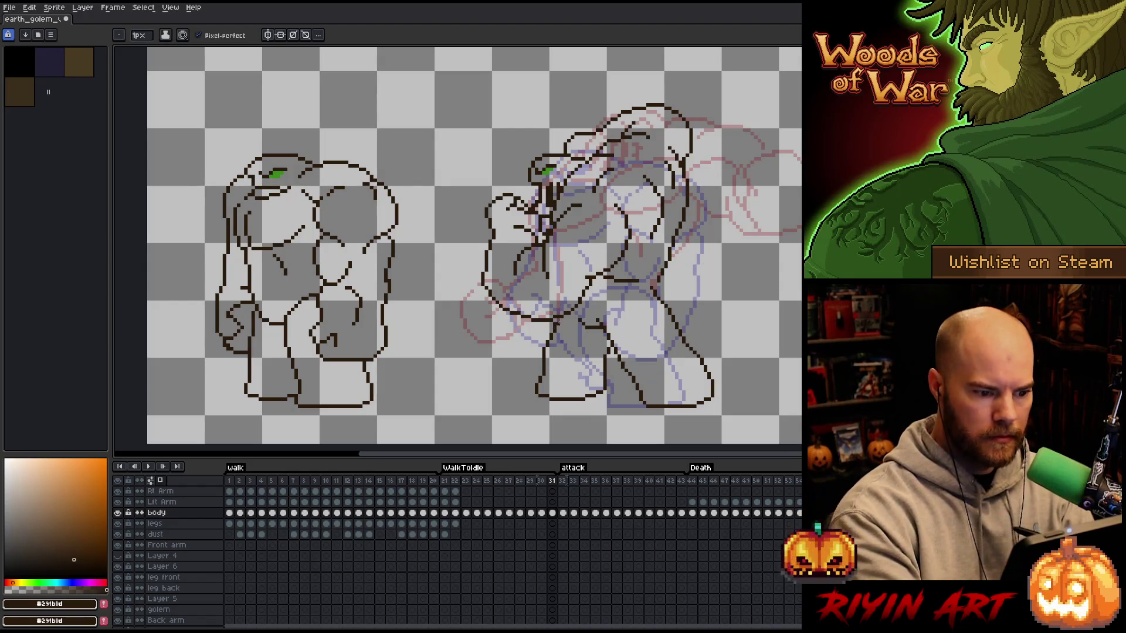
key("e")
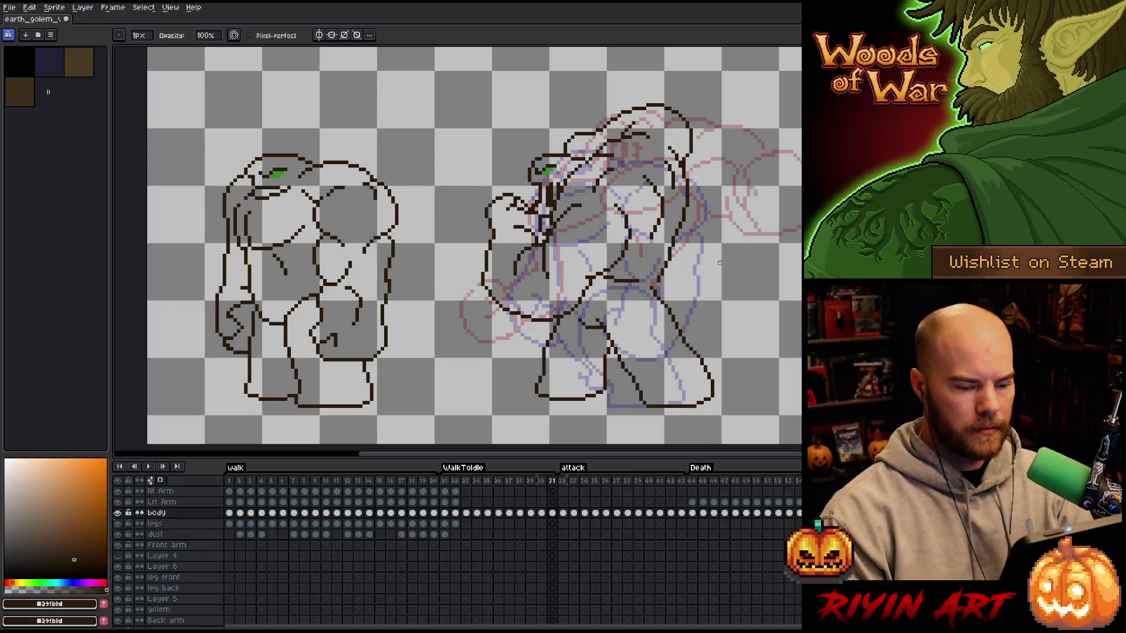
key("Right")
key("Left")
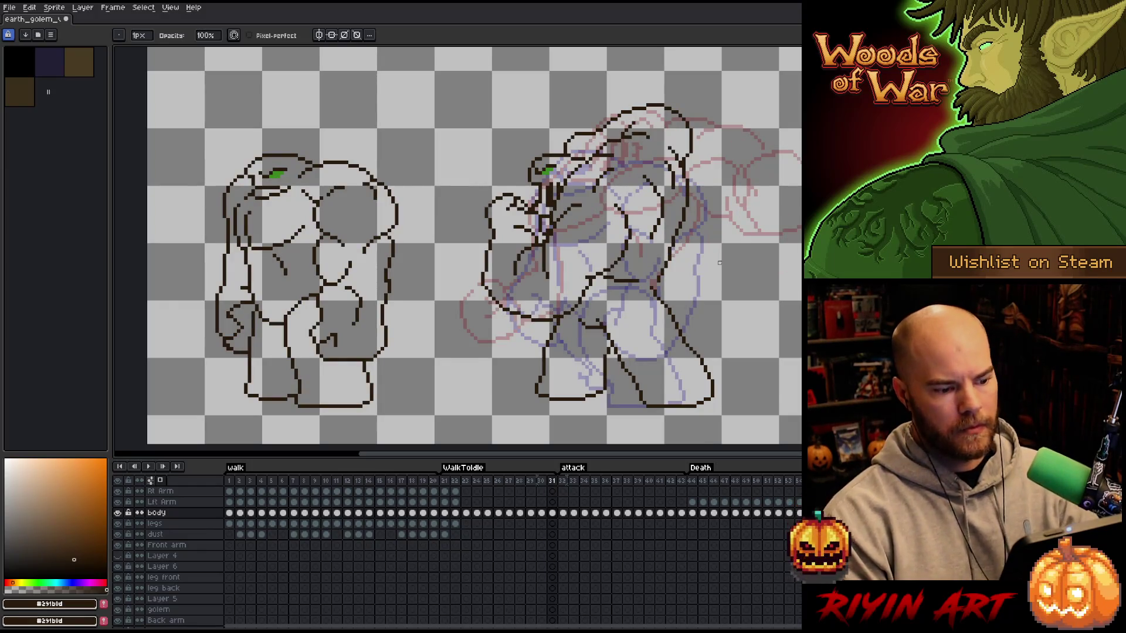
- Show the grey lined background layer and play the attack from frame 21
left_click(564, 481)
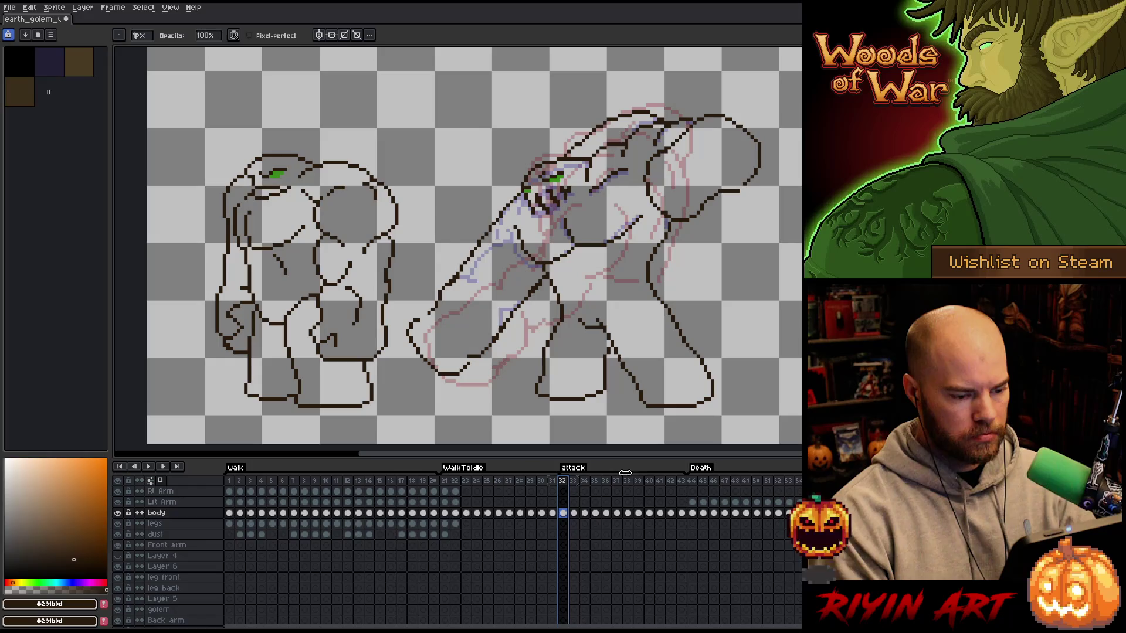
left_click_drag(682, 473, 444, 473)
left_click(445, 494)
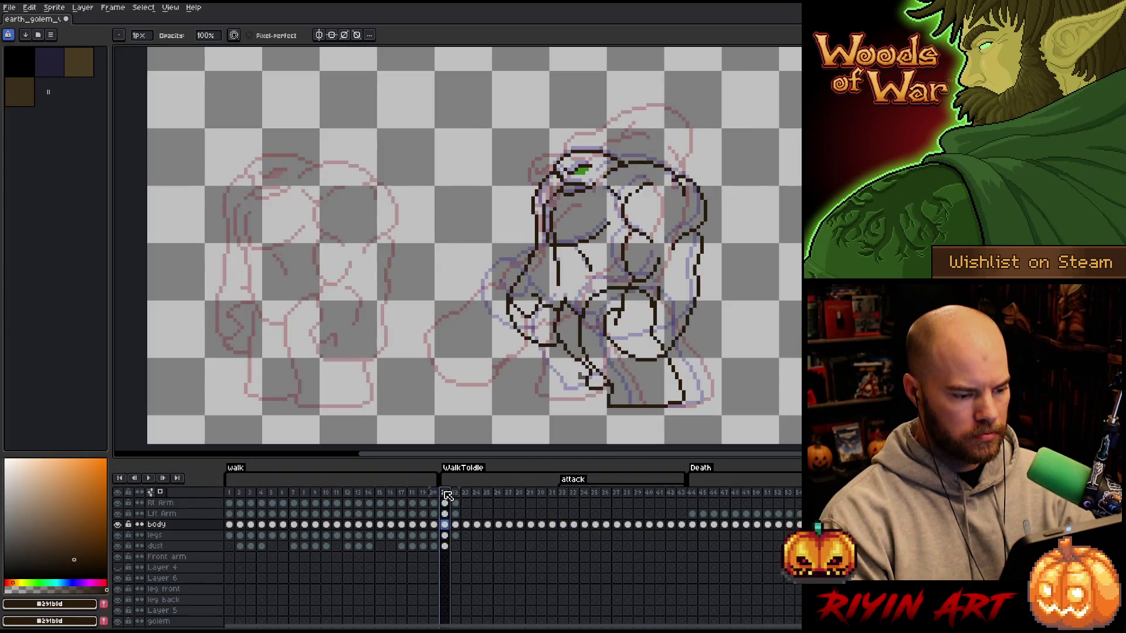
scroll(166, 589, "down", 3)
left_click(118, 611)
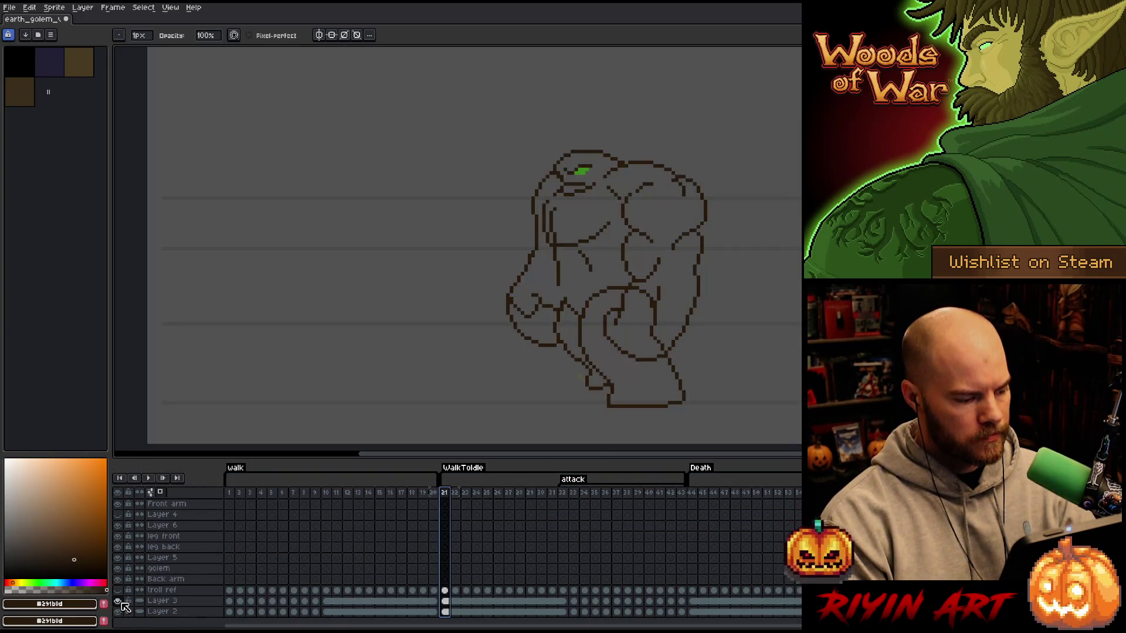
key("Return")
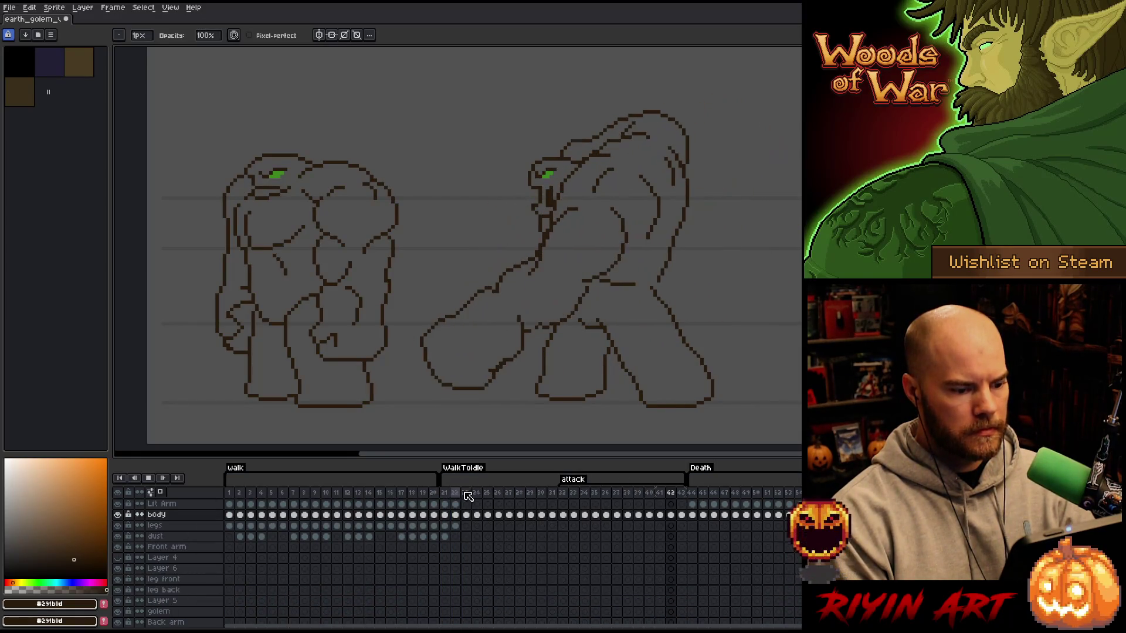
key("Return")
left_click_drag(455, 493, 519, 493)
key("Return")
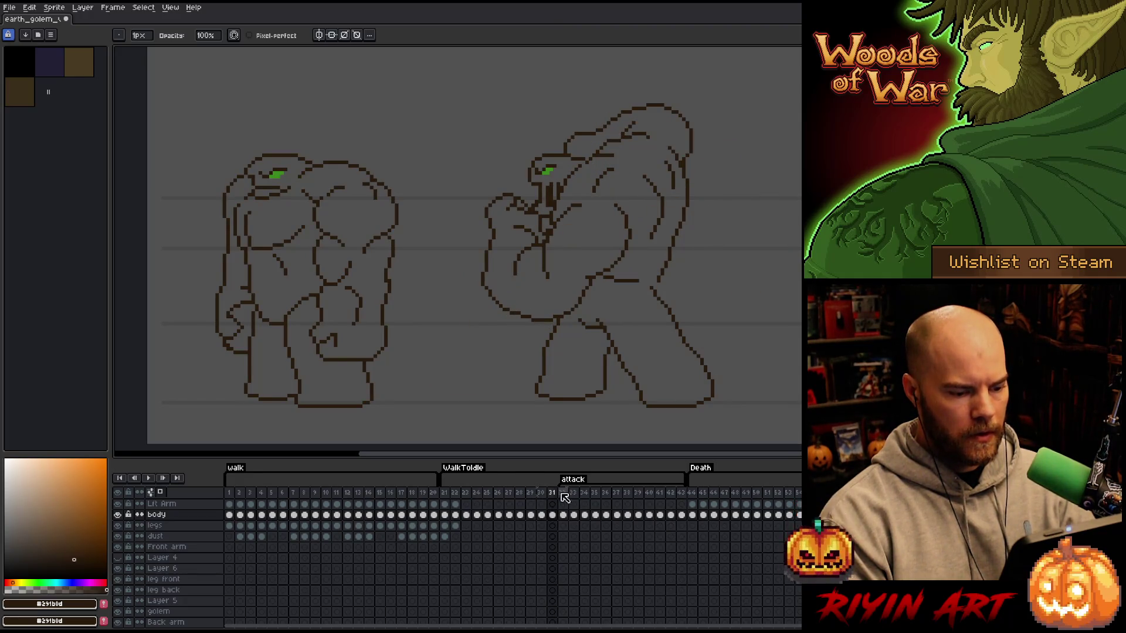
- Step through frames 33 to 43 to compare the club-swing poses
left_click(682, 495)
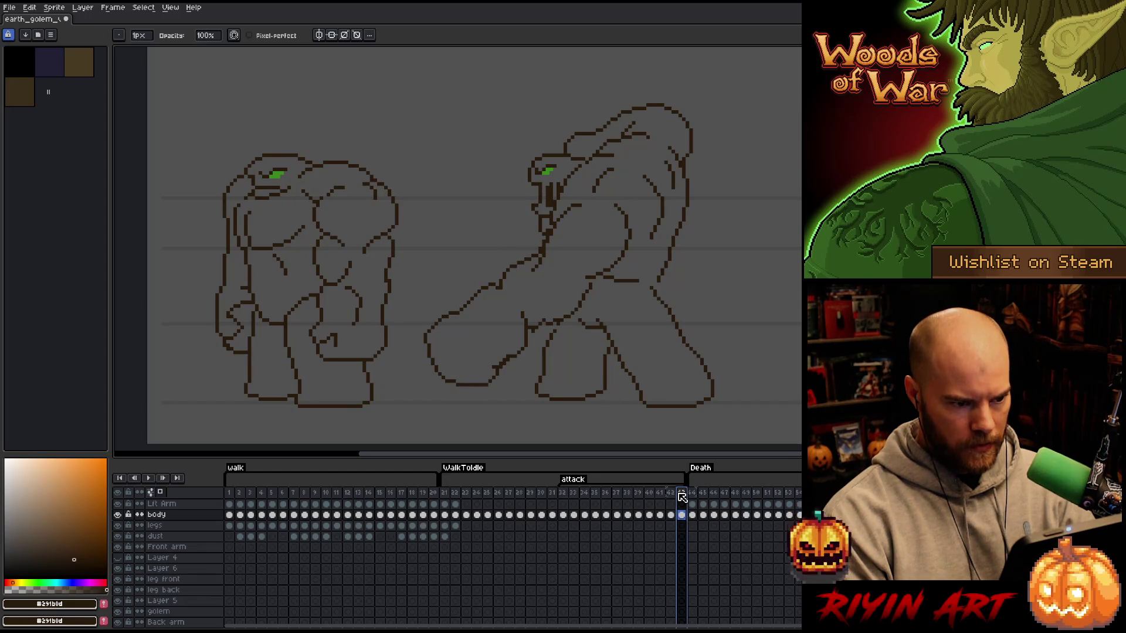
left_click(671, 496)
left_click(567, 497)
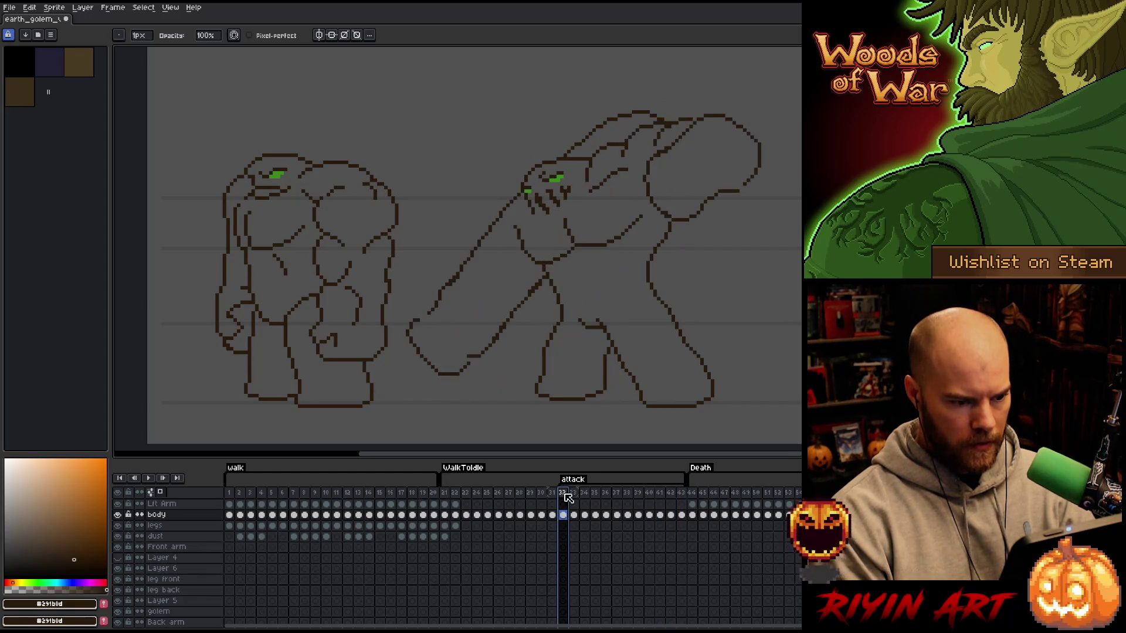
left_click(663, 496)
key("Left")
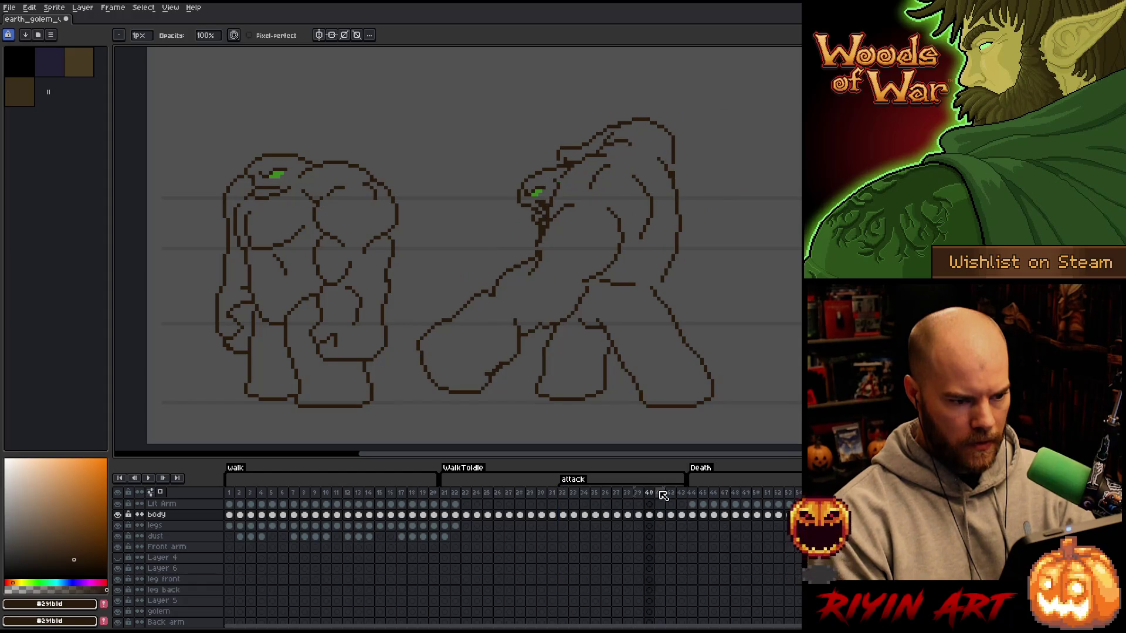
key("Left")
key("Left")
key("Left")
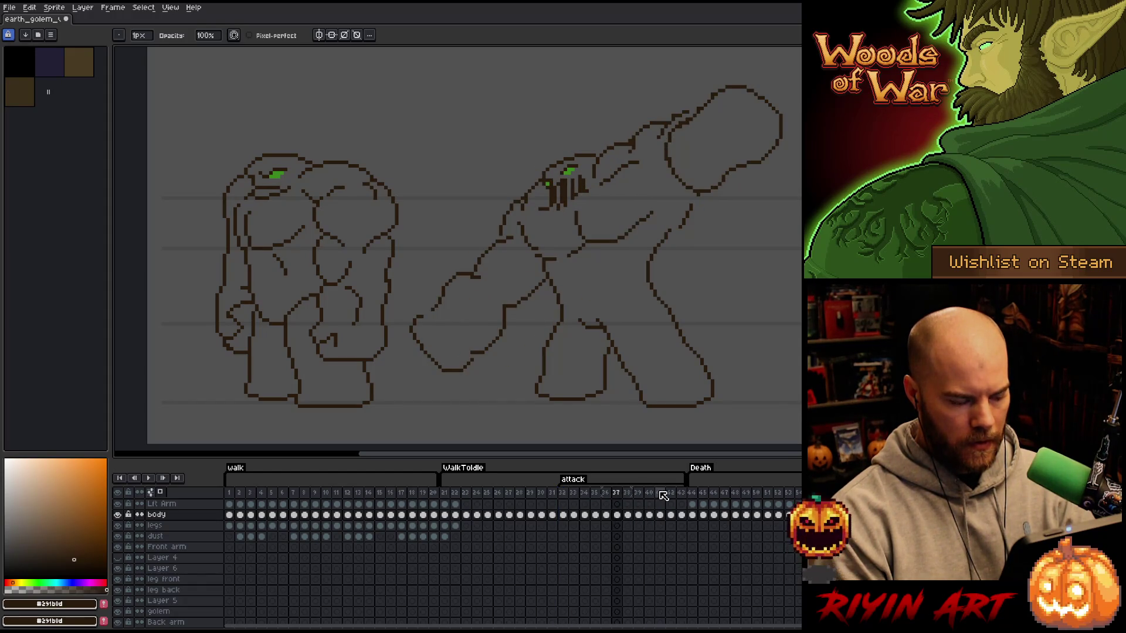
key("Left")
key("Right")
key("Right")
key("Right")
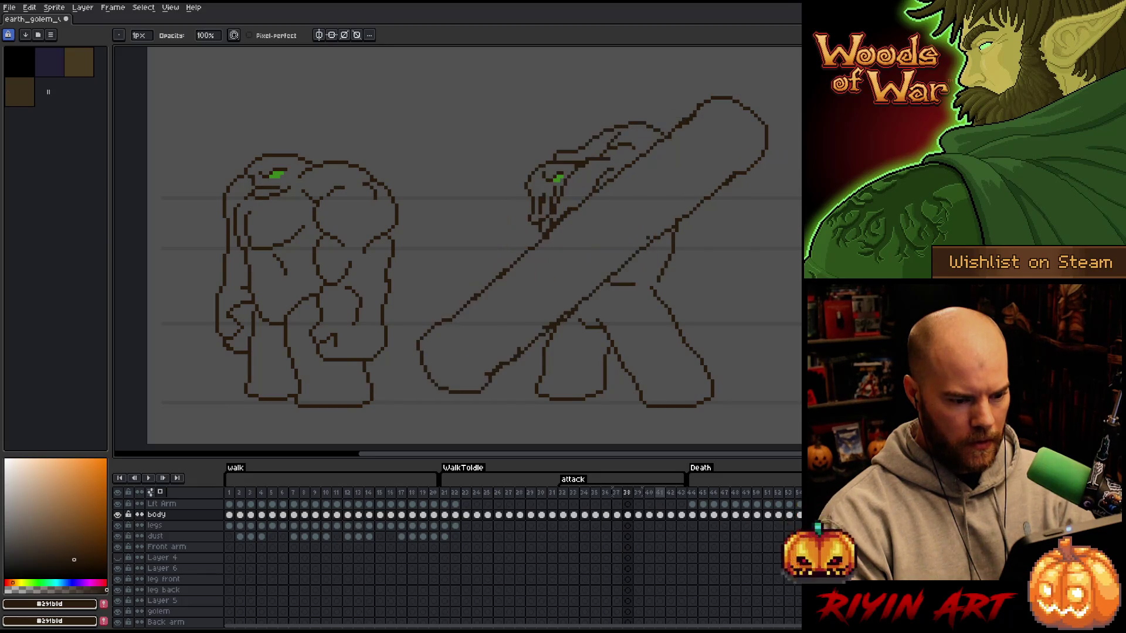
key("Left")
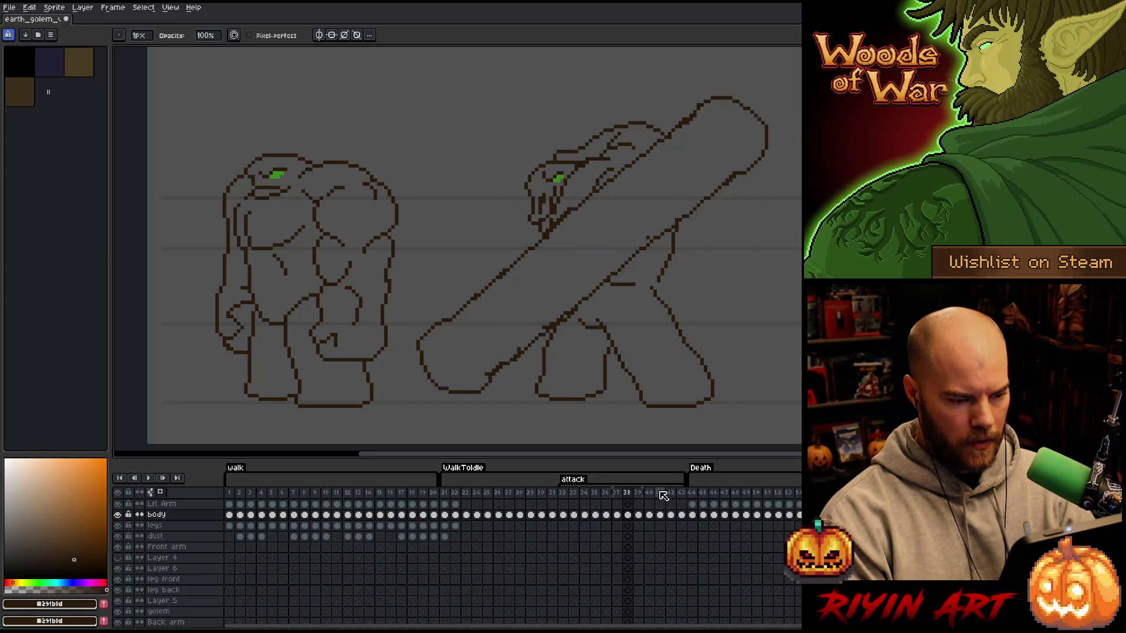
key("Right")
key("Left")
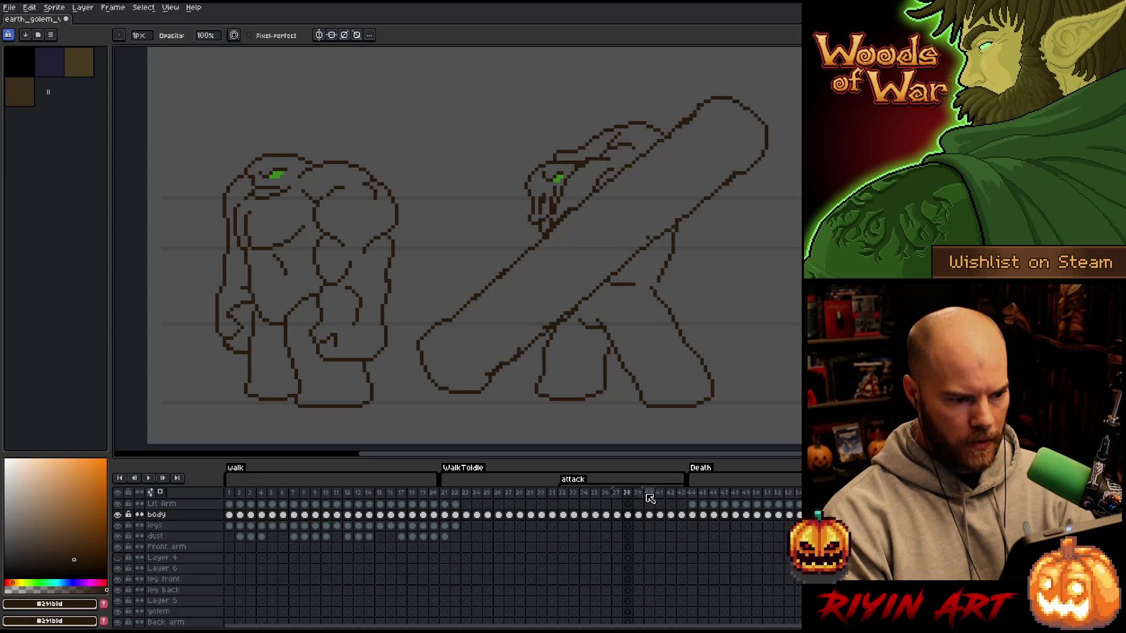
left_click(649, 498)
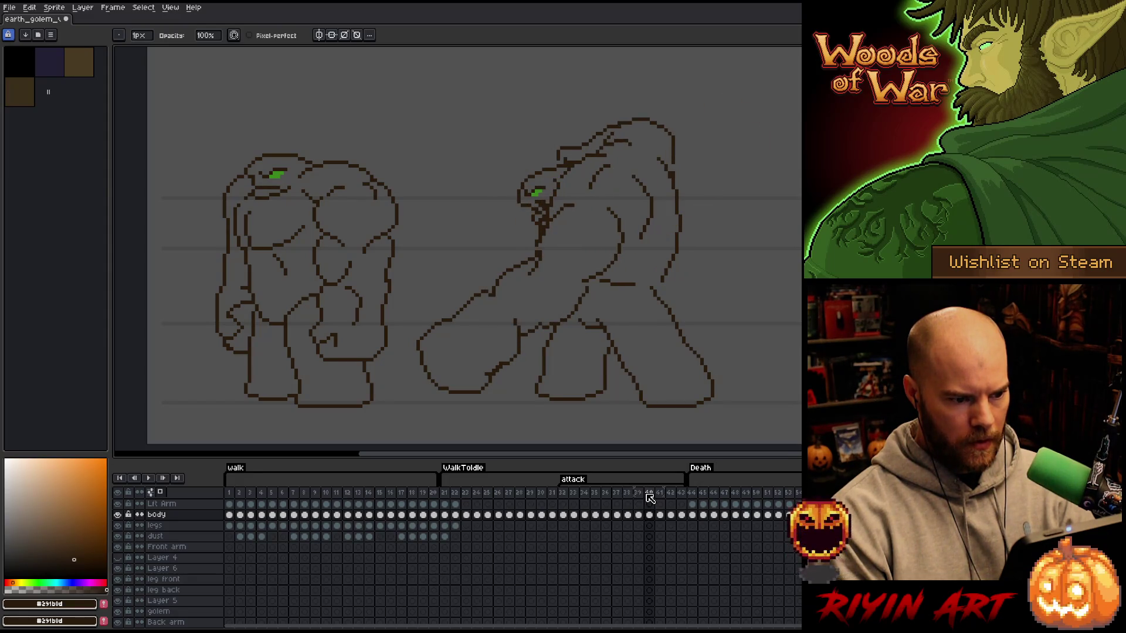
key("Left")
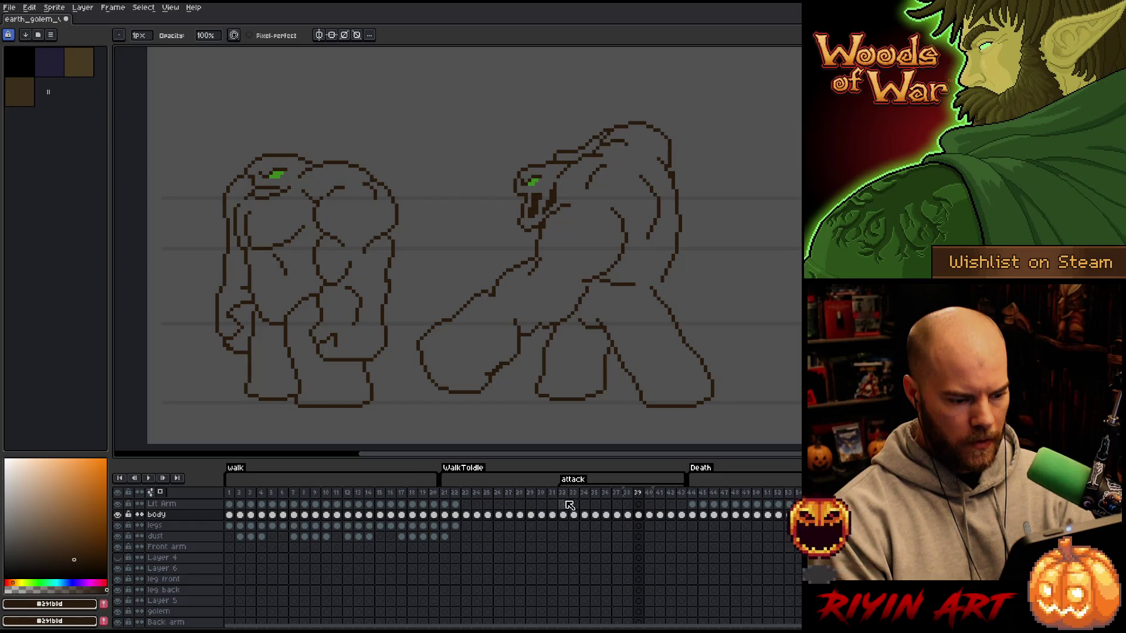
- Select frame 31 and add two new frames after it with Alt+N
left_click(537, 498)
key("Right")
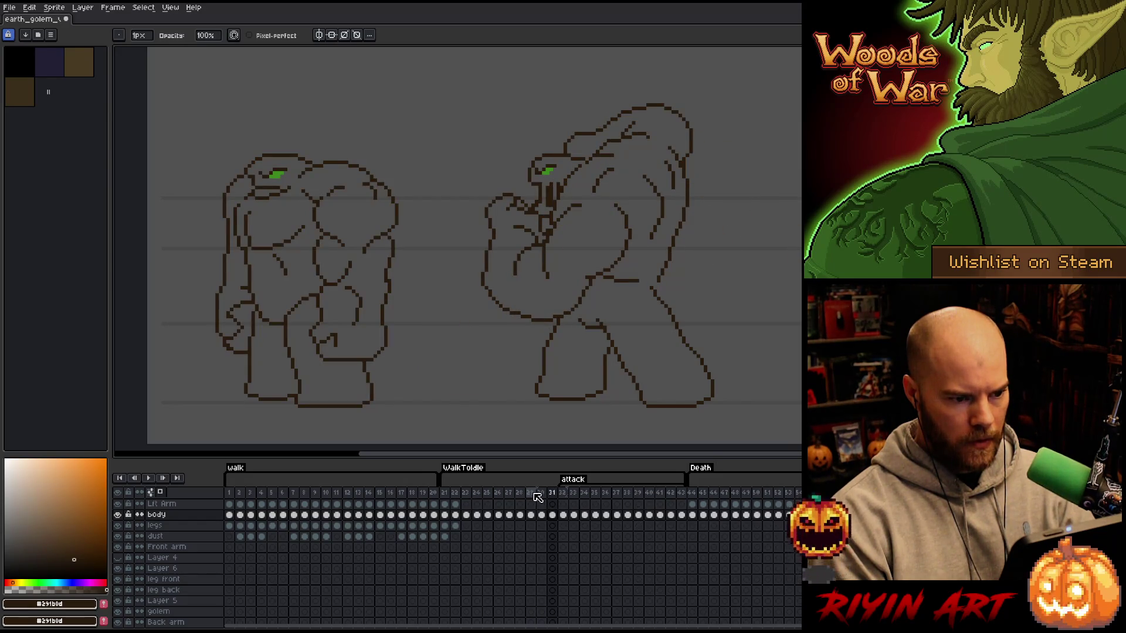
key("Right")
key("Right")
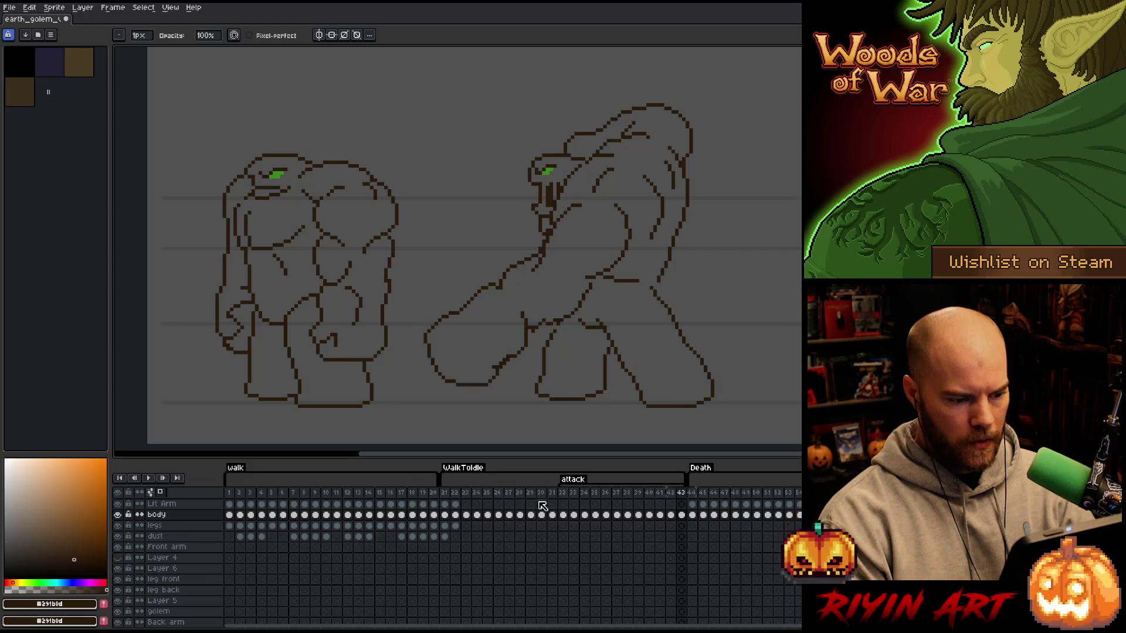
key("Left")
left_click(542, 498)
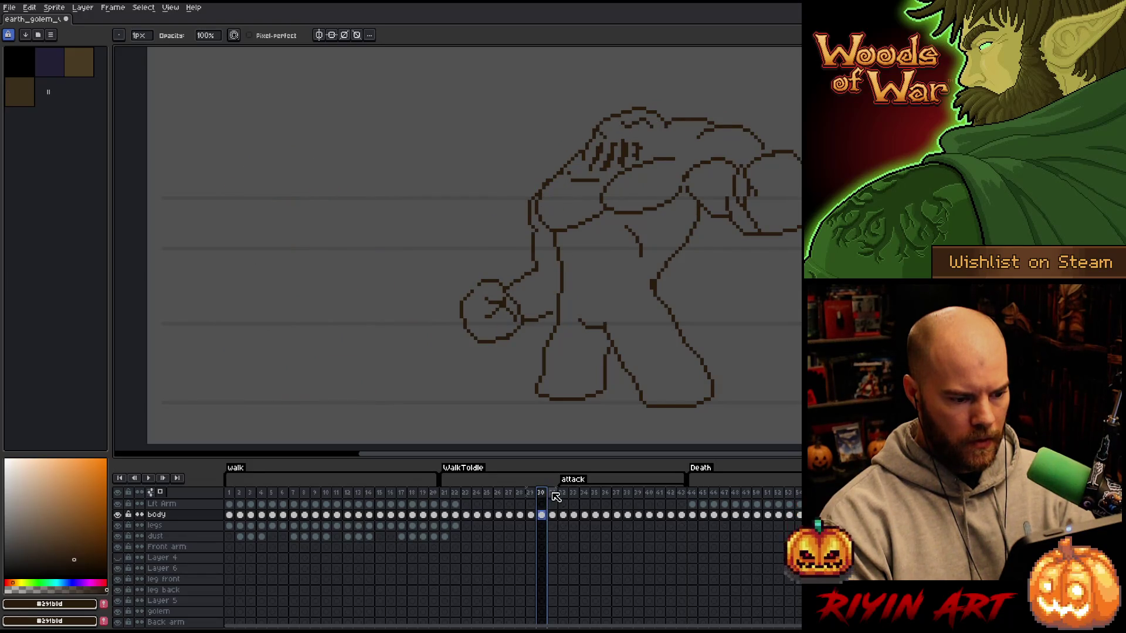
left_click(554, 497)
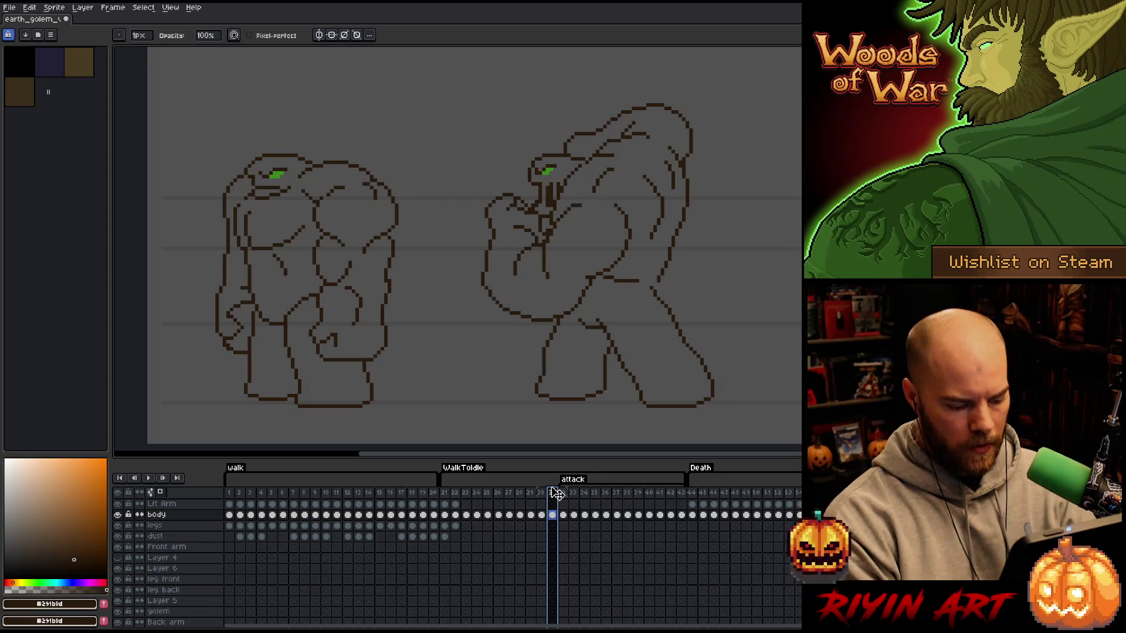
key("alt+n")
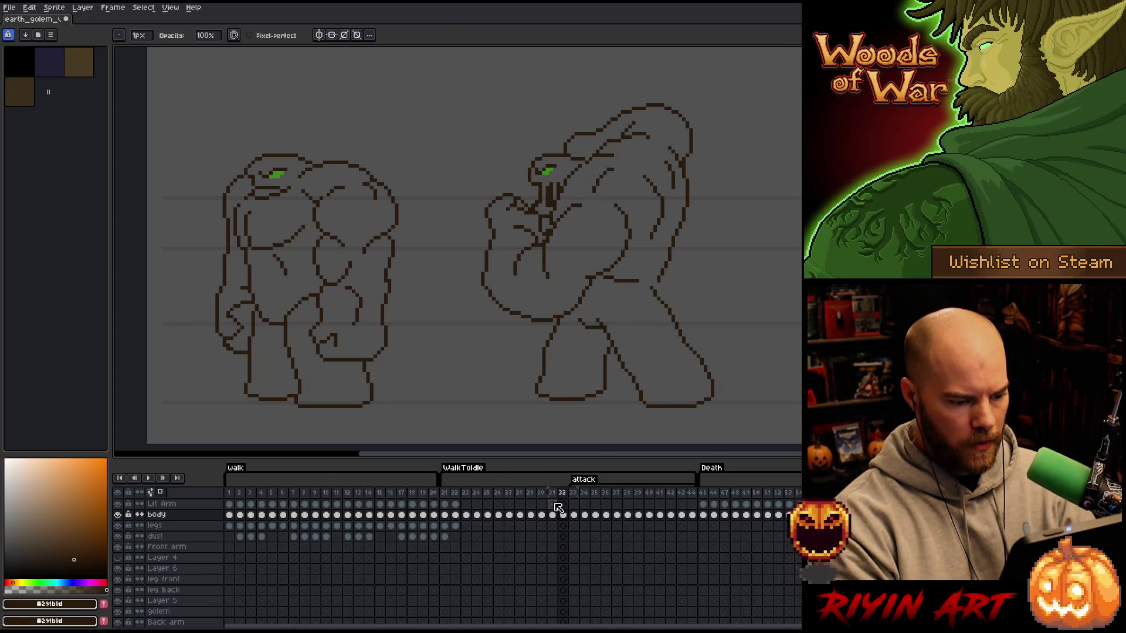
key("alt+n")
left_click(543, 494)
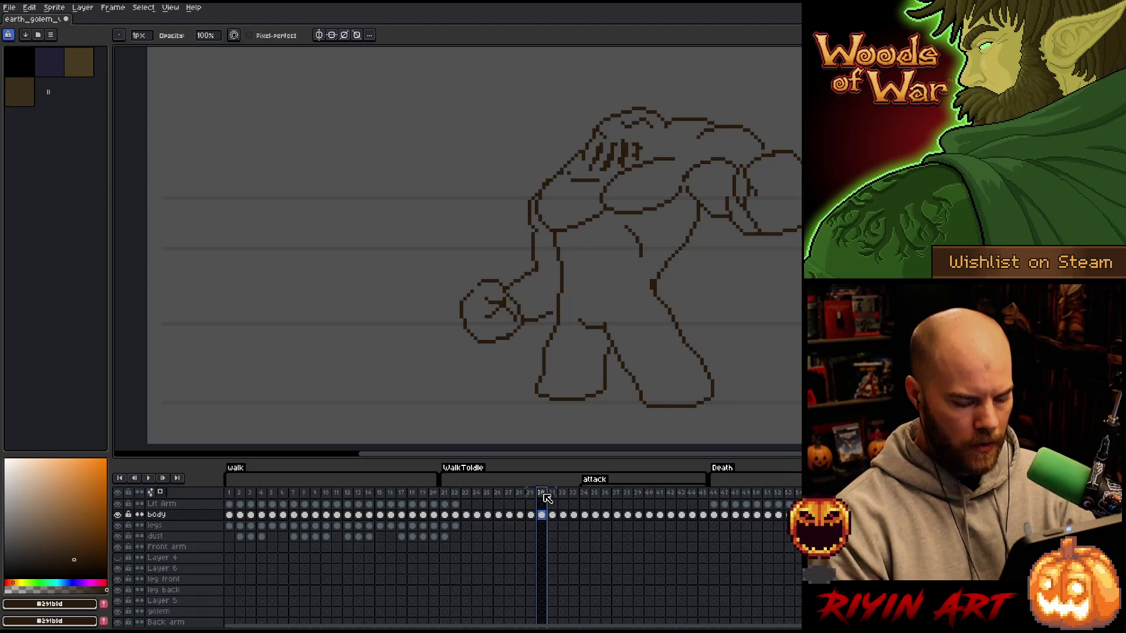
left_click(547, 495)
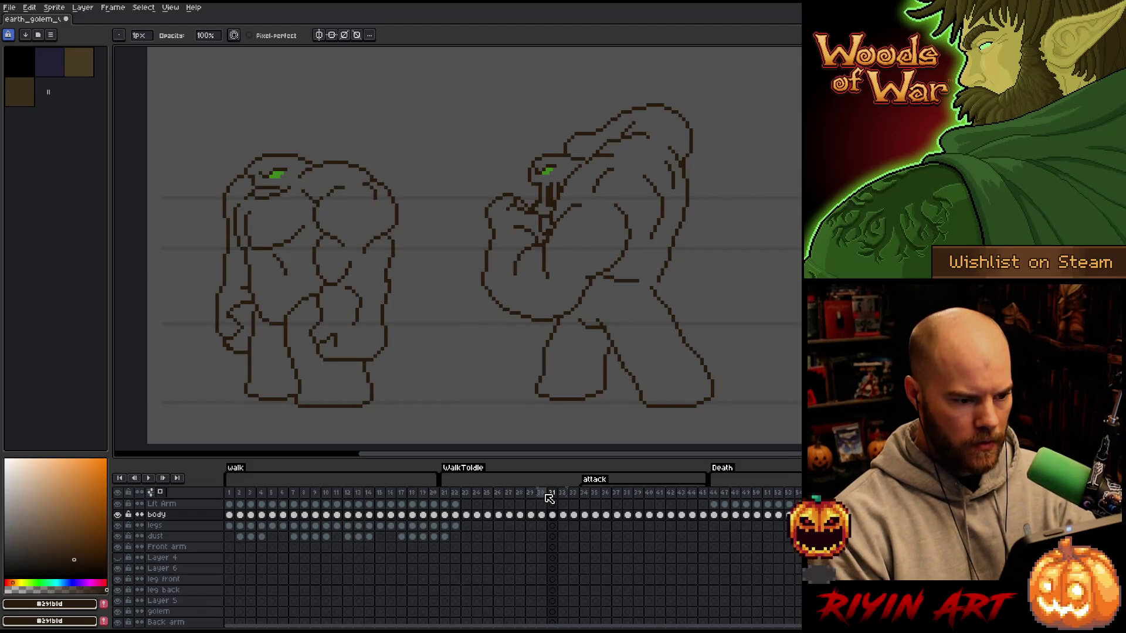
- On frame 31, draw the long sweeping arm curve and its upper edge, comparing against frame 30
key("e")
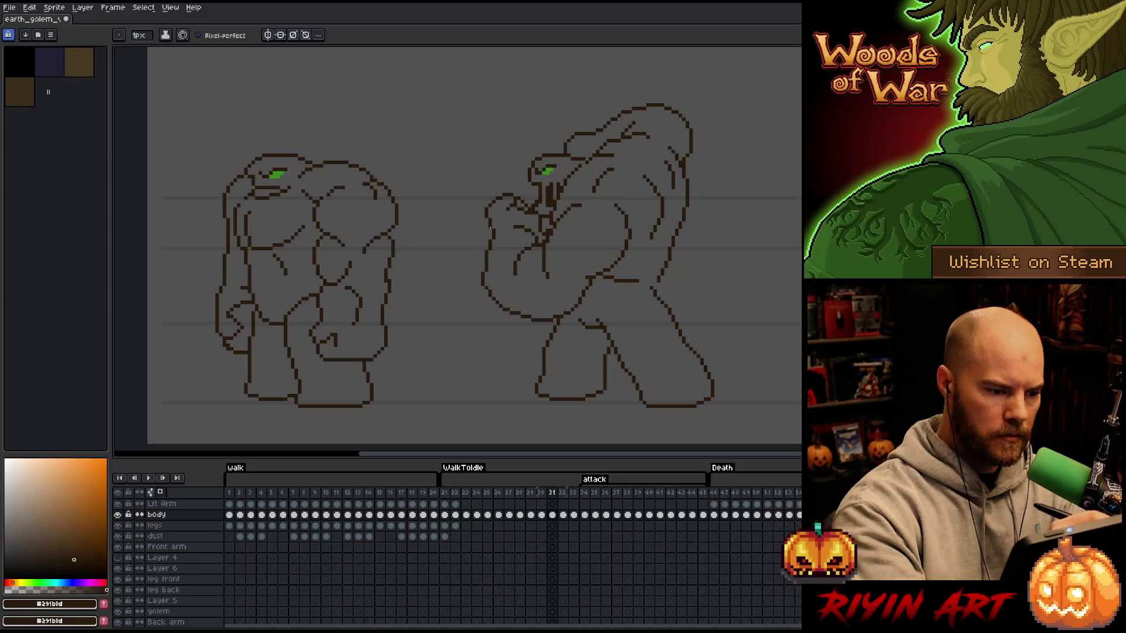
mouse_move(486, 216)
left_mouse_down()
mouse_move(478, 248)
mouse_move(660, 300)
mouse_move(745, 208)
left_mouse_up()
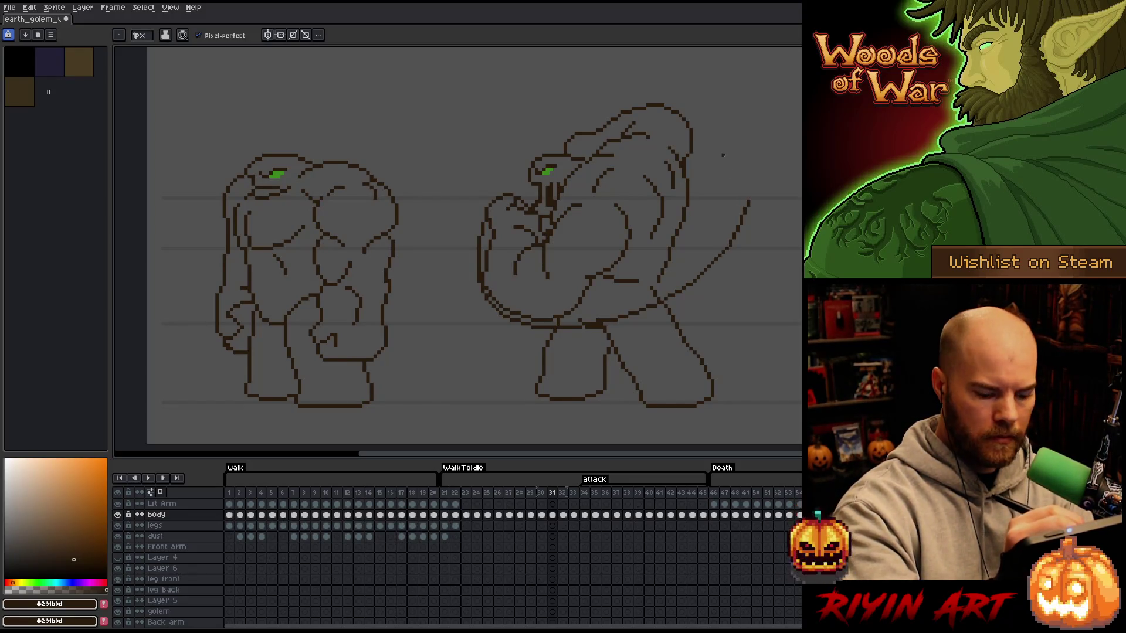
key("Left")
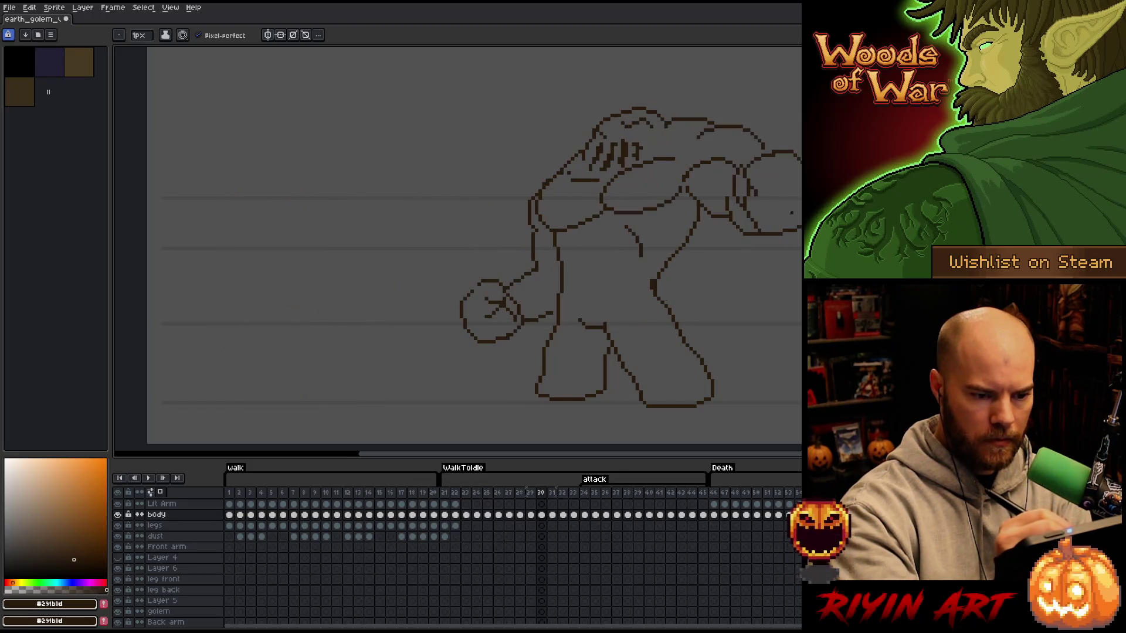
key("Right")
left_click_drag(801, 236, 621, 320)
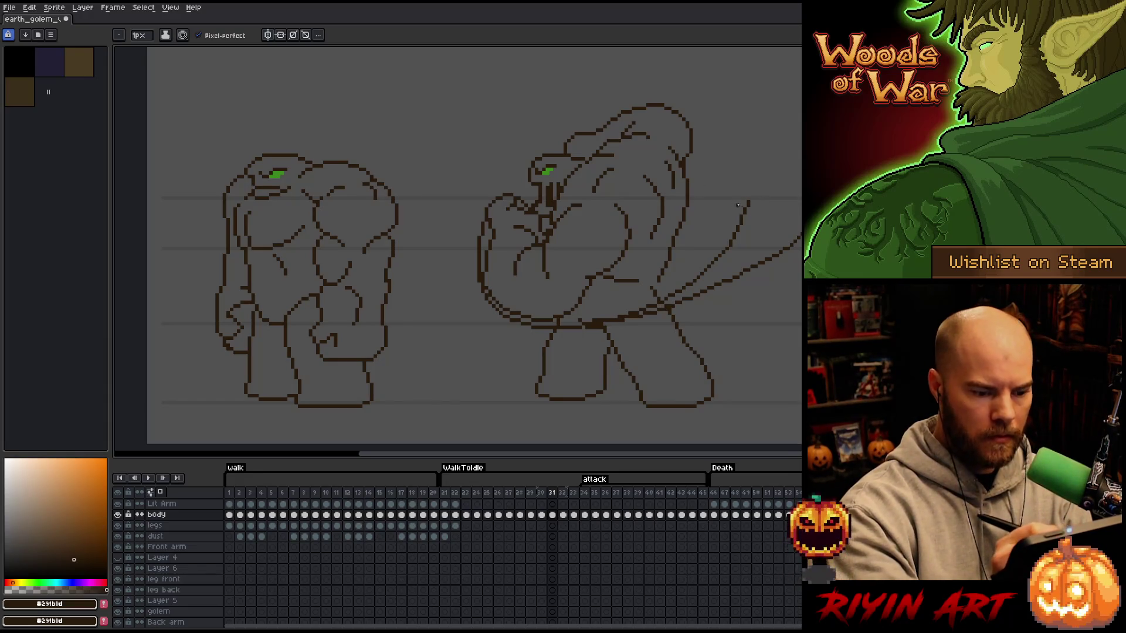
- Set the eraser to 100% opacity and erase the old lower arm outline
key("e")
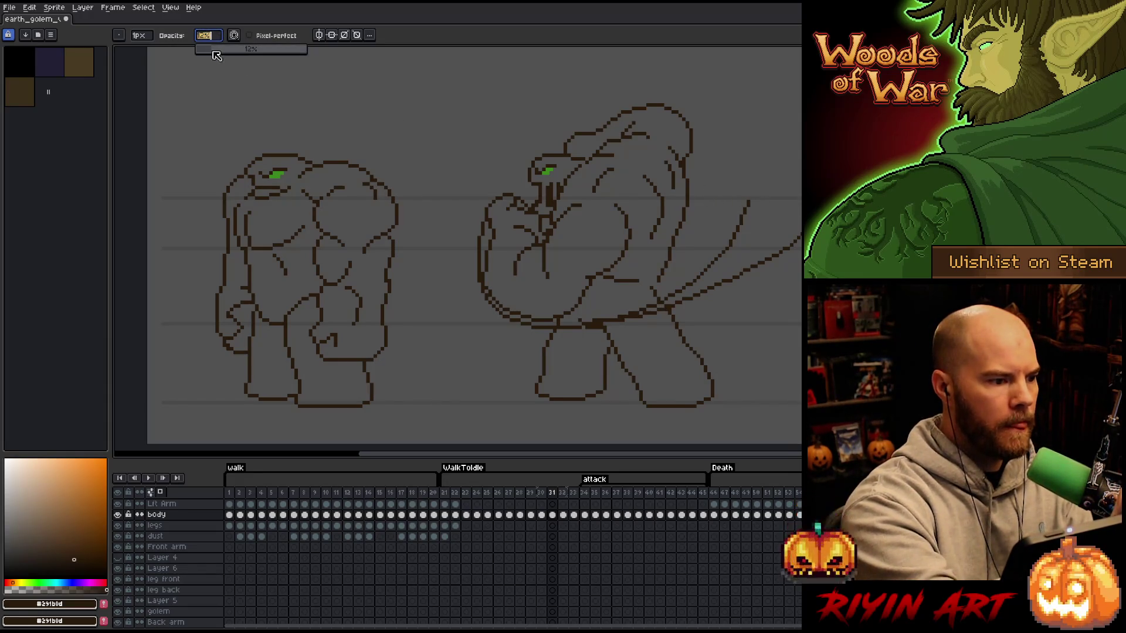
left_click(139, 35)
left_click(136, 50)
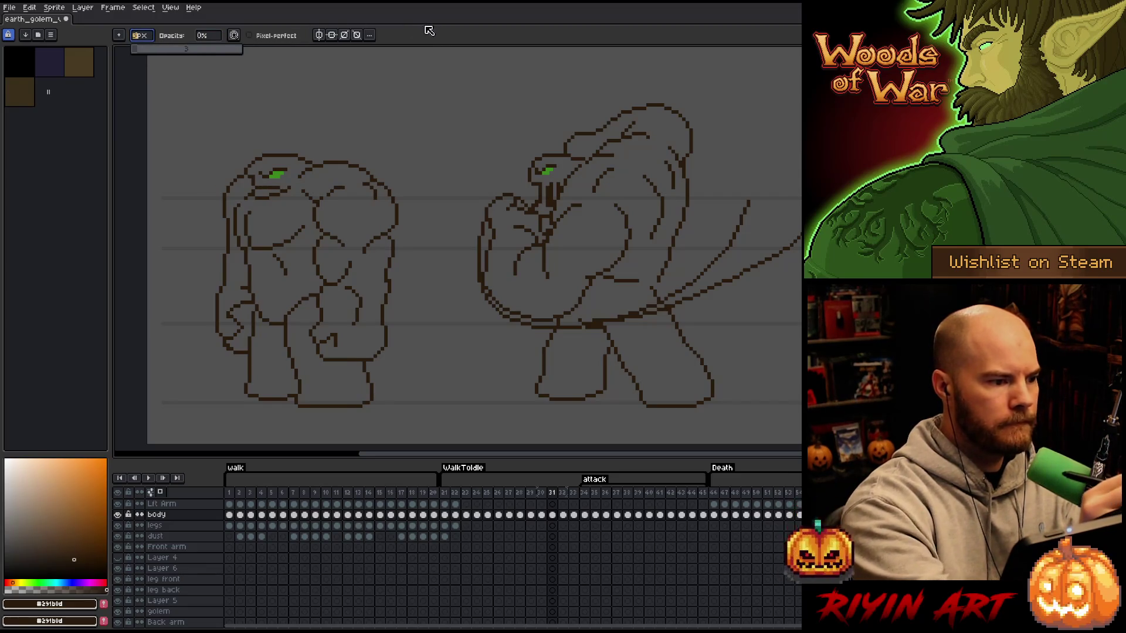
left_click(206, 35)
left_click_drag(206, 50, 306, 50)
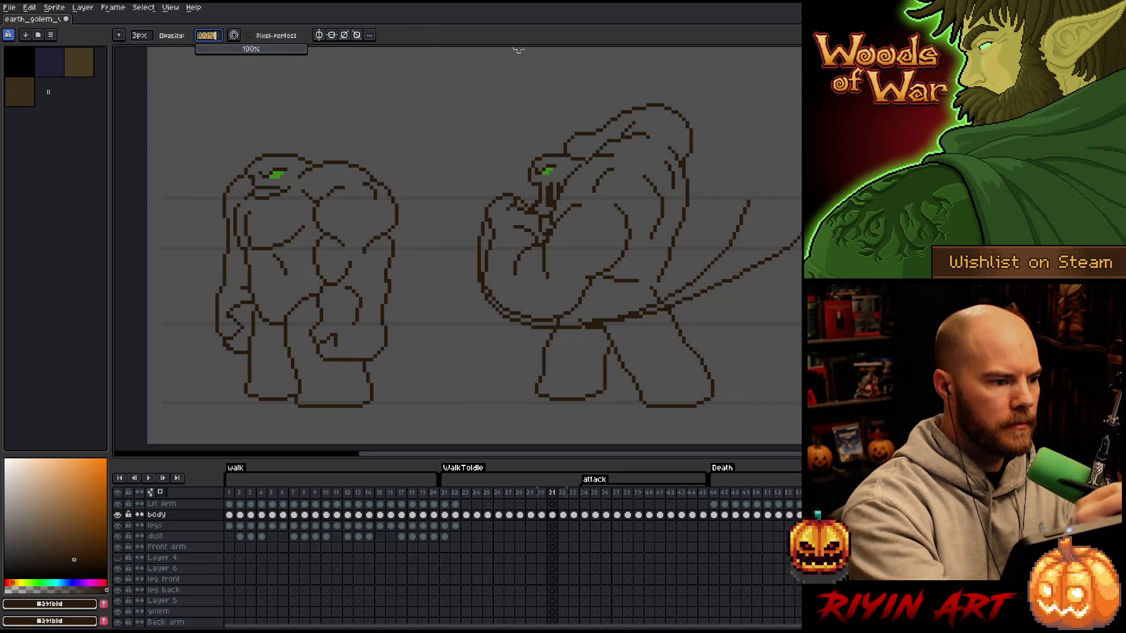
left_click(139, 35)
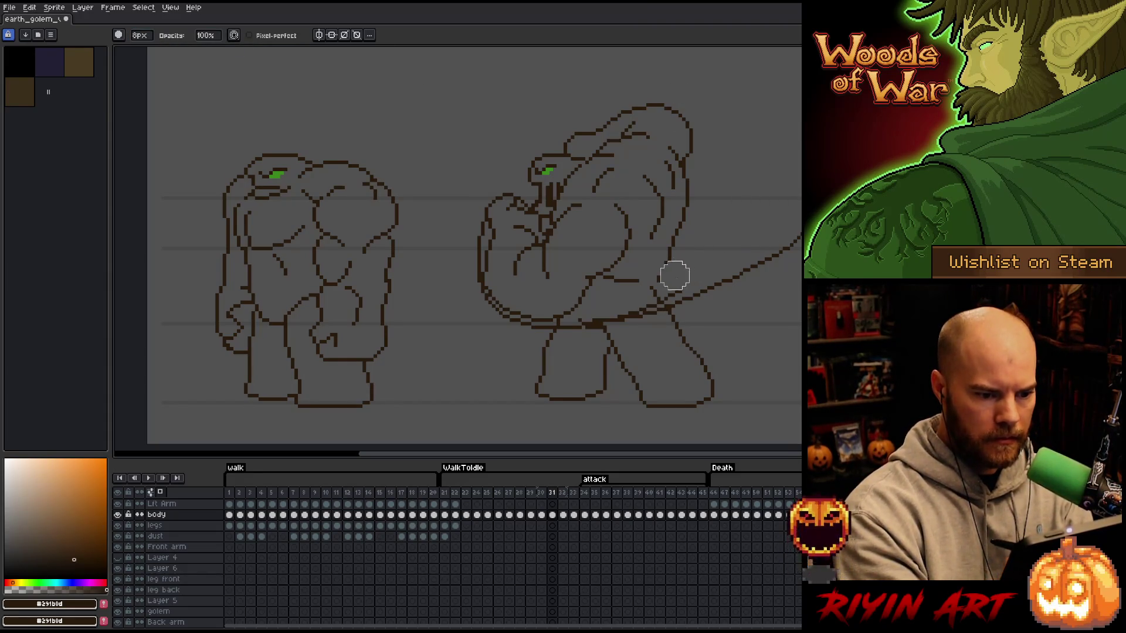
mouse_move(660, 289)
left_mouse_down()
mouse_move(535, 304)
mouse_move(502, 293)
mouse_move(495, 243)
left_mouse_up()
- Erase stray outline marks, extend the arm line up to the right, and shrink the eraser to 1px
key("b")
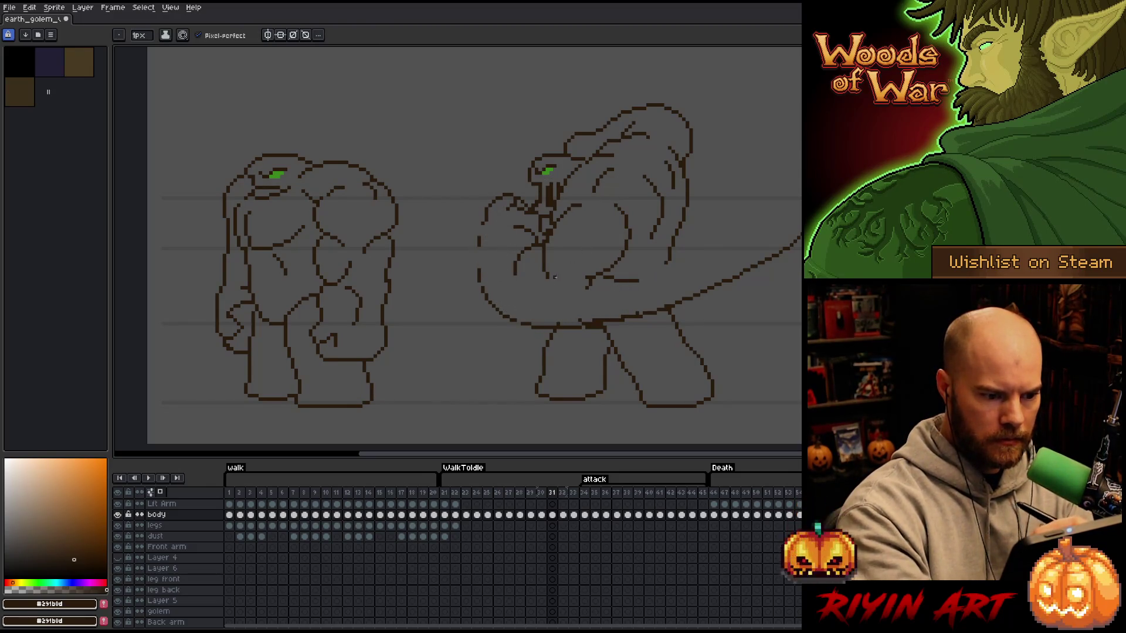
key("e")
mouse_move(591, 269)
left_mouse_down()
mouse_move(615, 258)
mouse_move(633, 279)
left_mouse_up()
key("b")
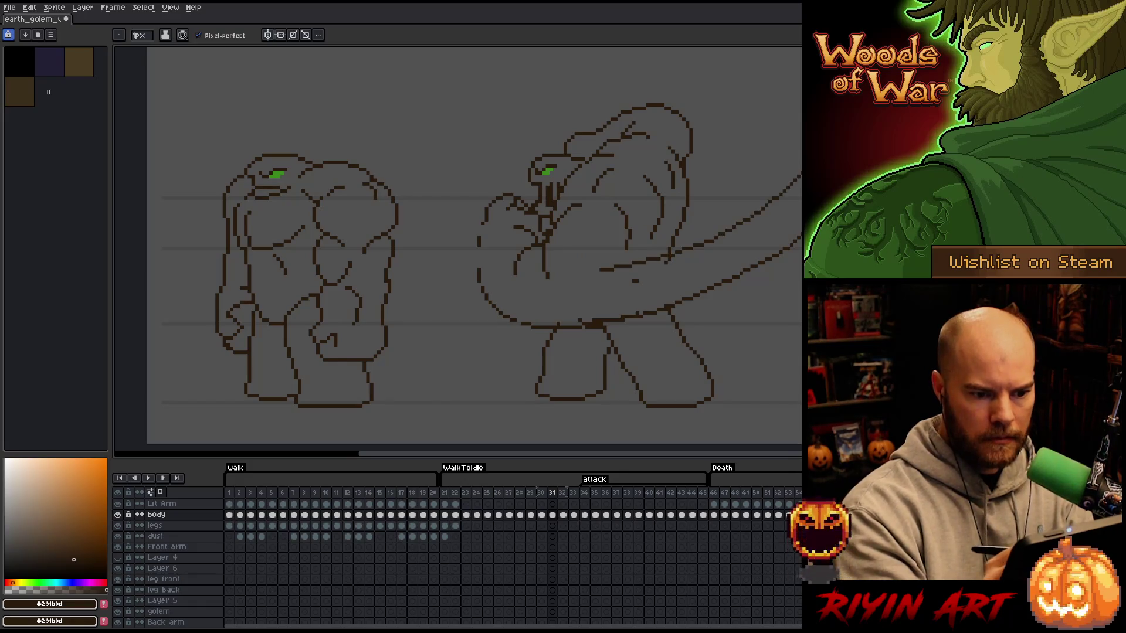
left_click_drag(715, 230, 783, 179)
key("e")
left_click(636, 280)
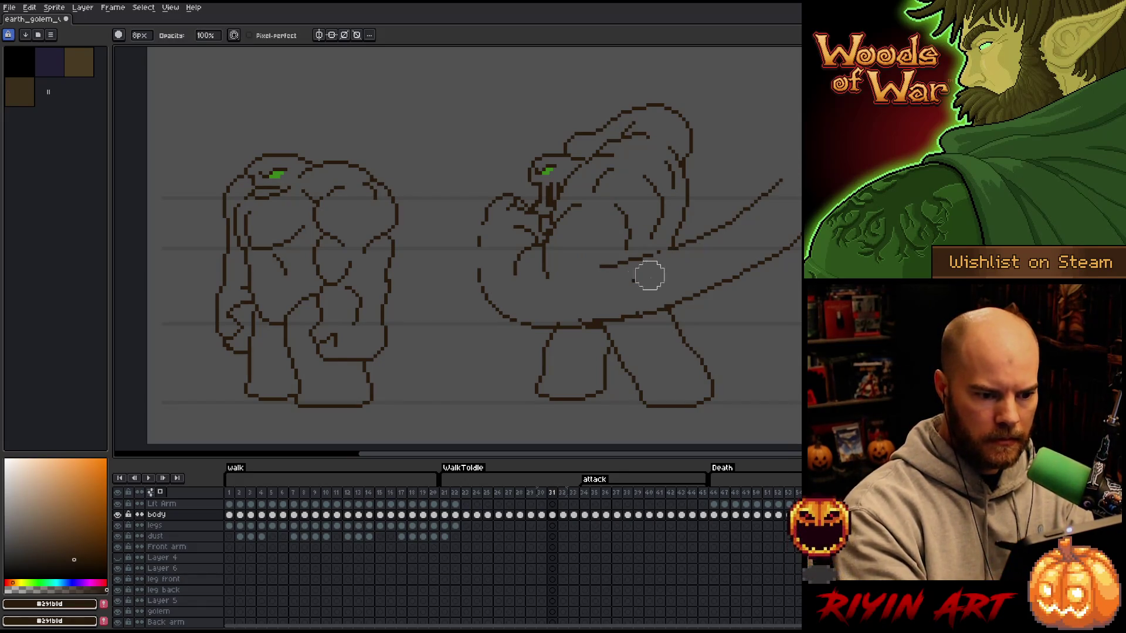
key("b")
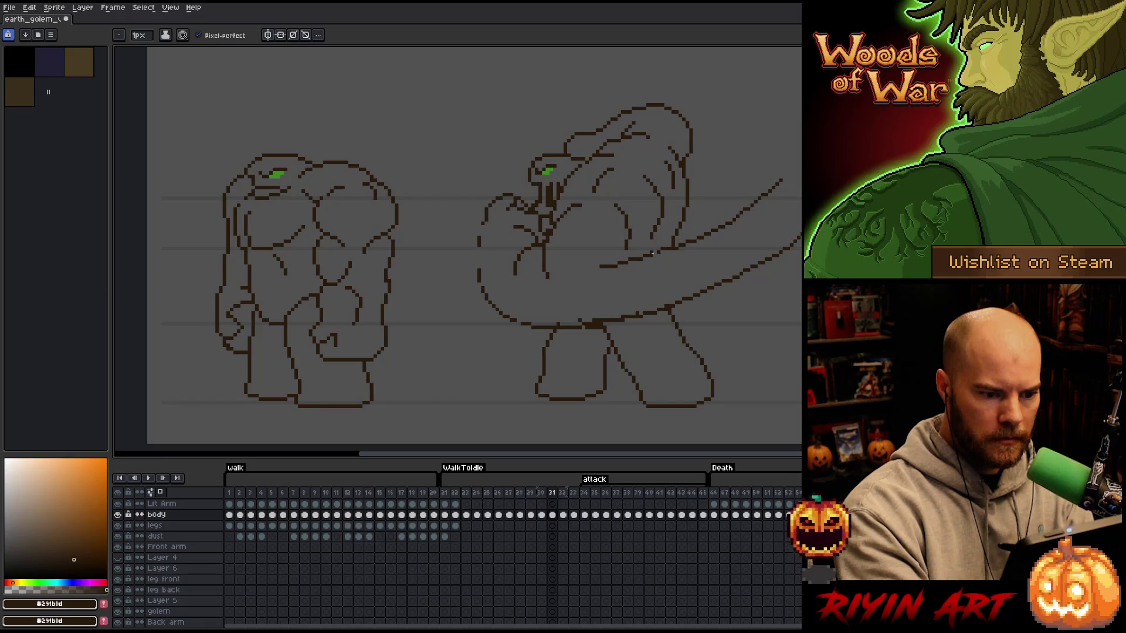
key("e")
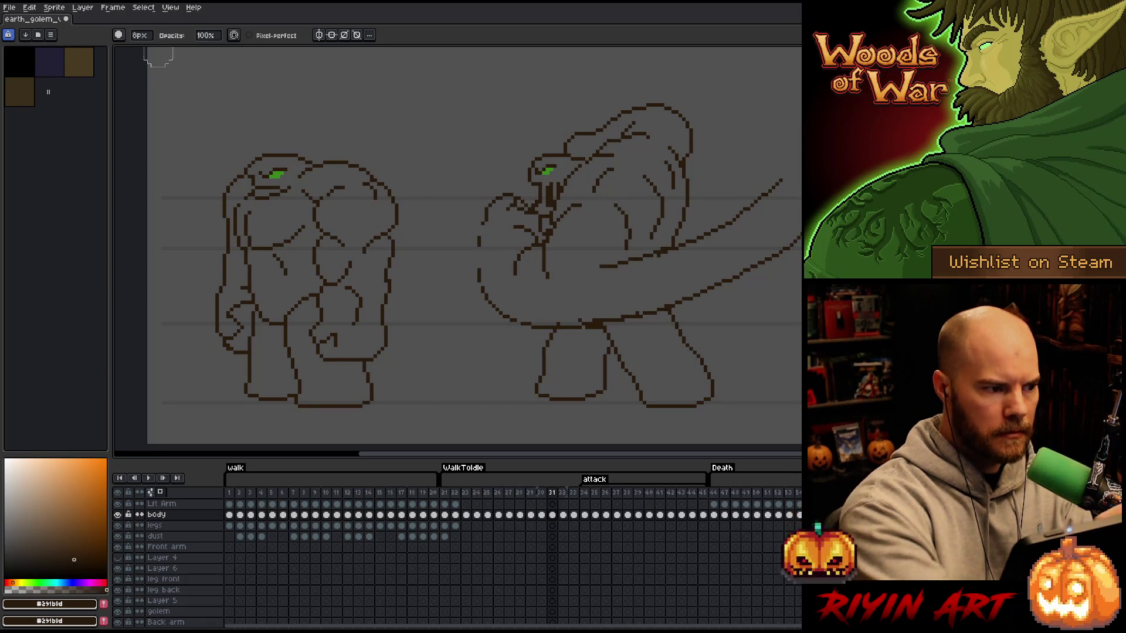
left_click_drag(139, 36, 90, 377)
- Nudge the golem's back section down one pixel, then lasso around the raised arm and deselect
key("ctrl+z")
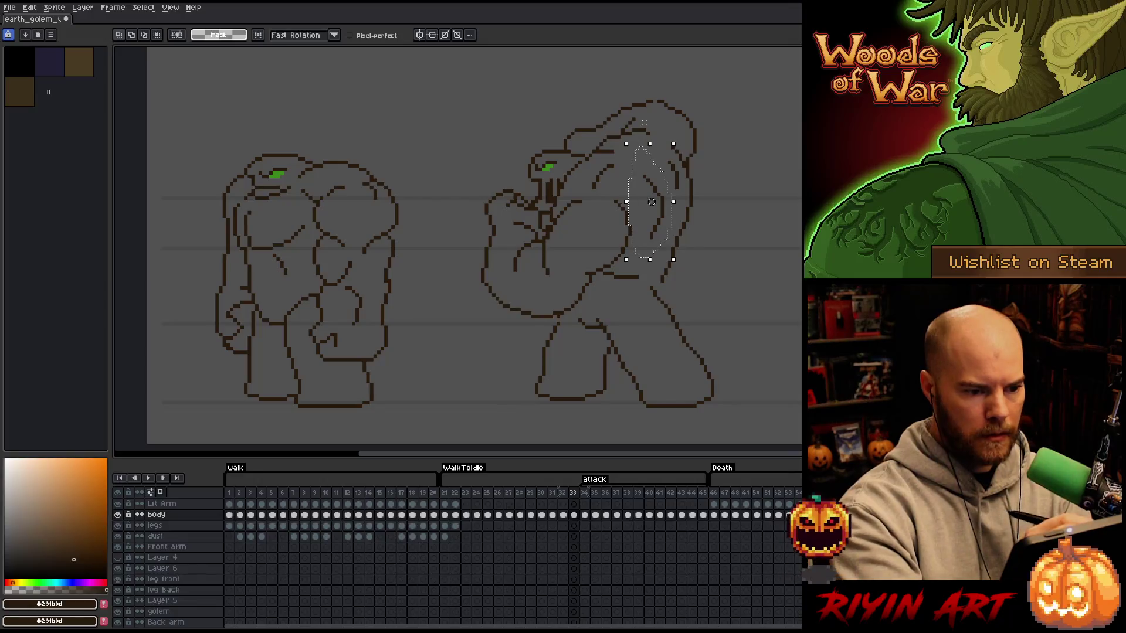
key("Down")
key("ctrl+d")
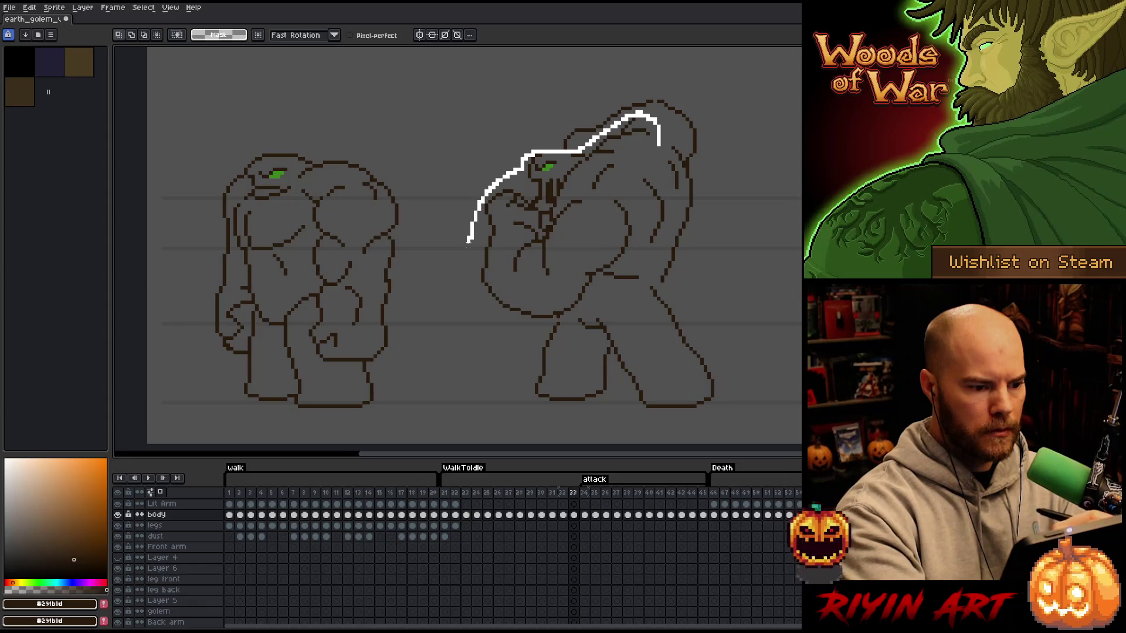
left_click_drag(472, 238, 506, 317)
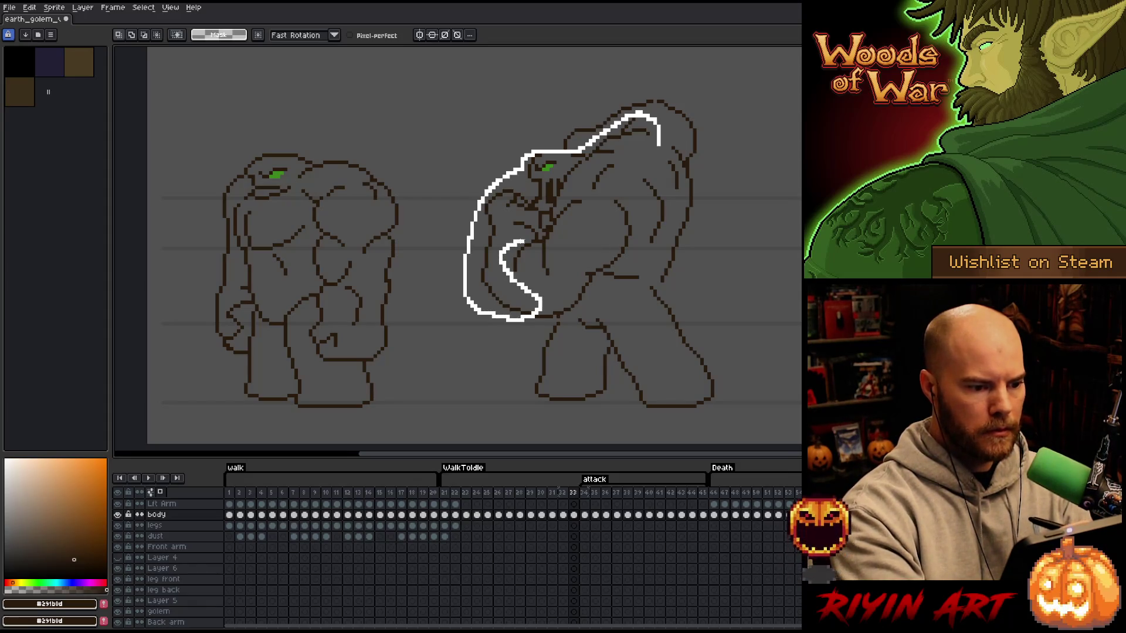
left_click_drag(613, 155, 613, 155)
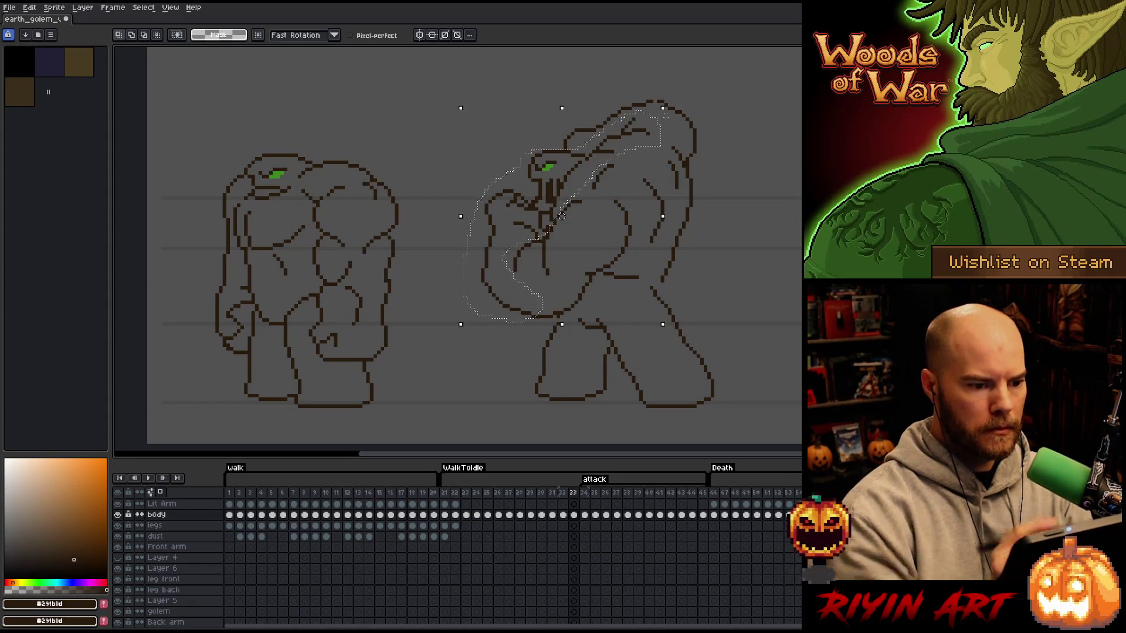
key("ctrl+d")
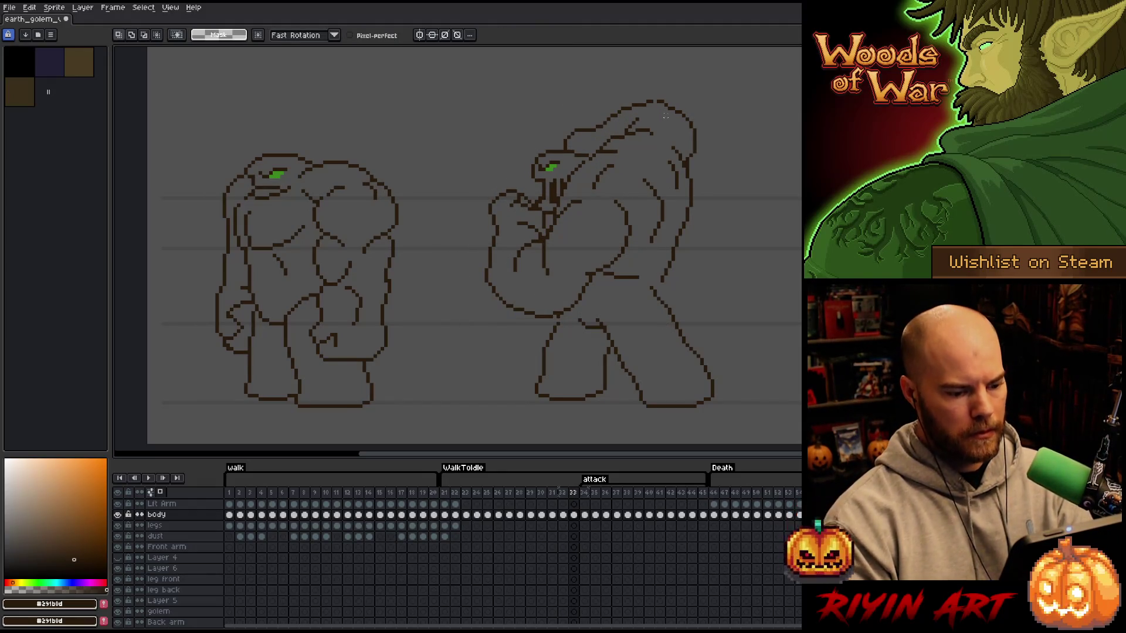
- Play the attack animation to check the motion, then stop on frame 32
key("Return")
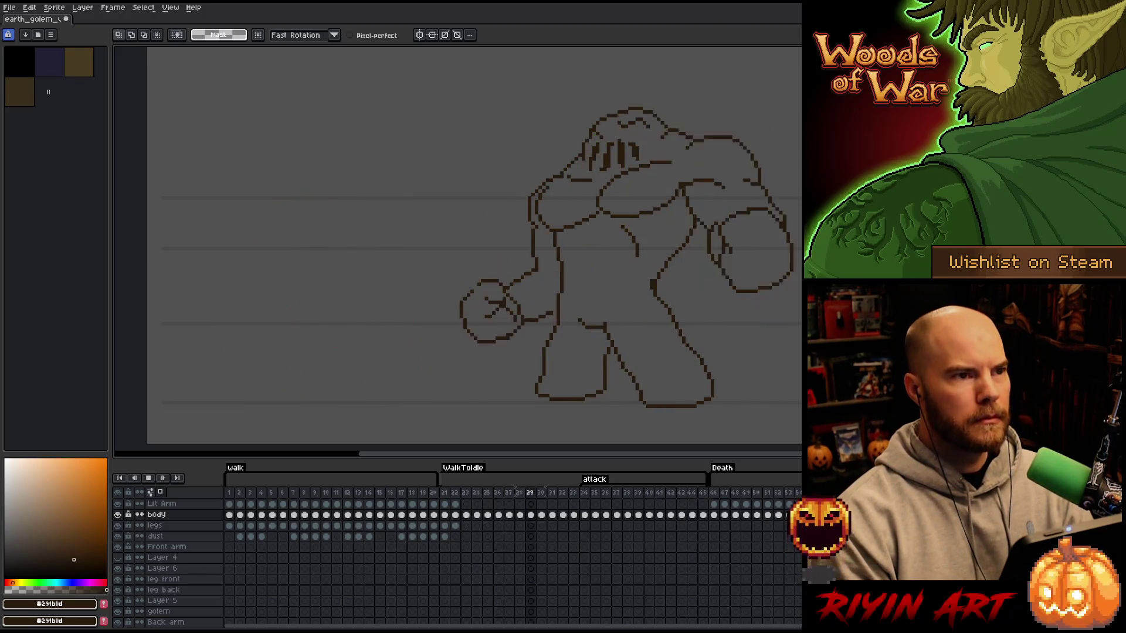
key("h")
key("m")
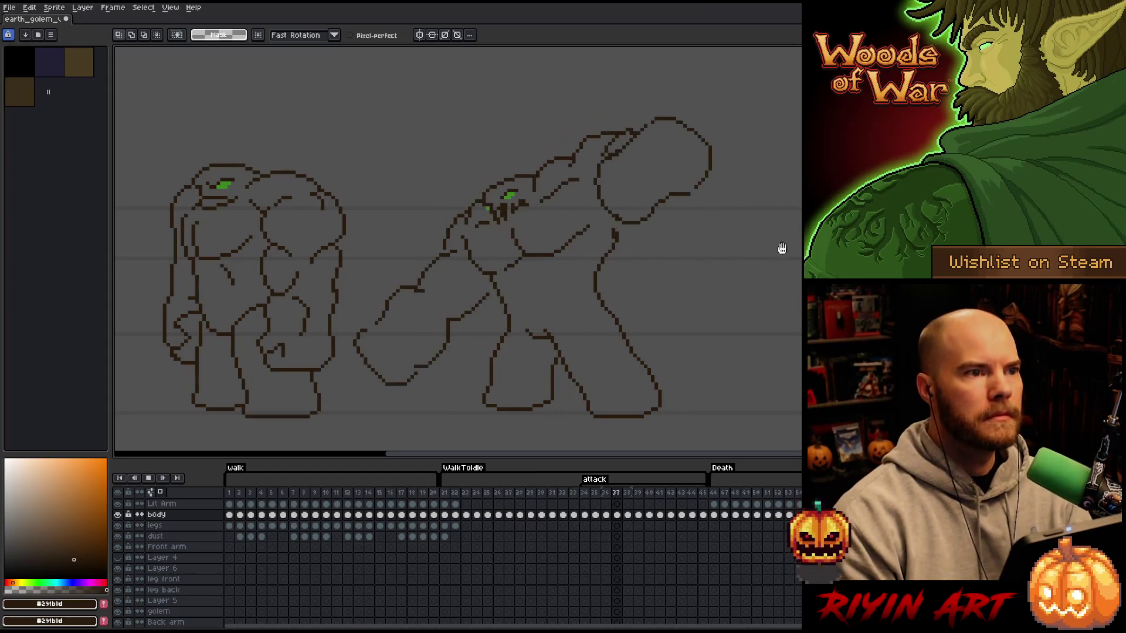
key("Return")
left_click(564, 499)
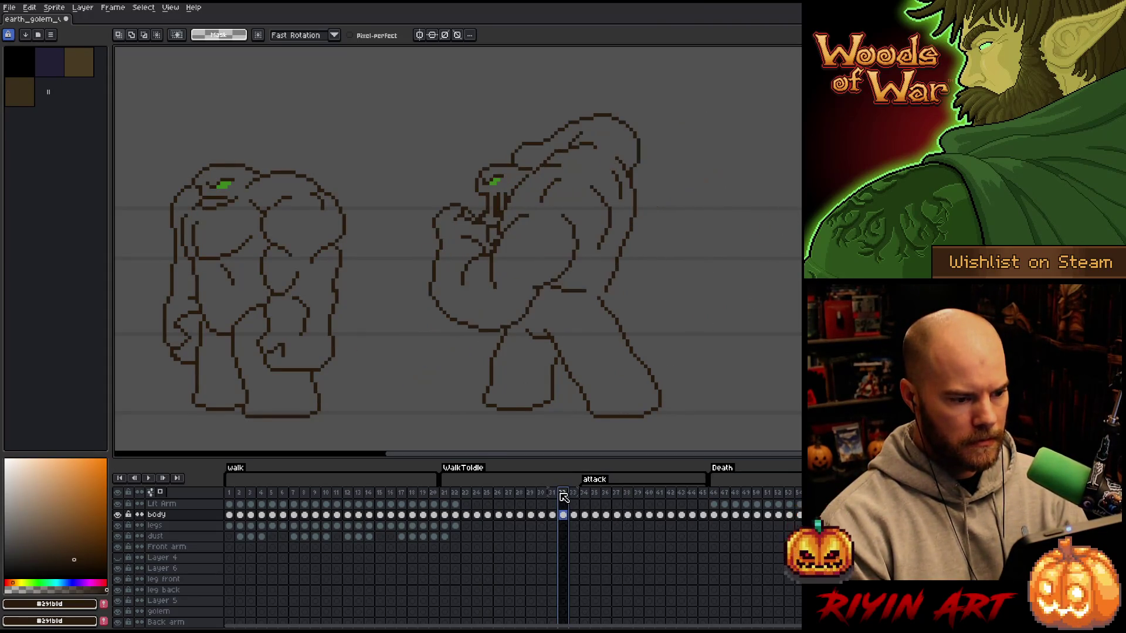
- On frame 31, lasso the far end of the sweeping arm and delete it
key("Left")
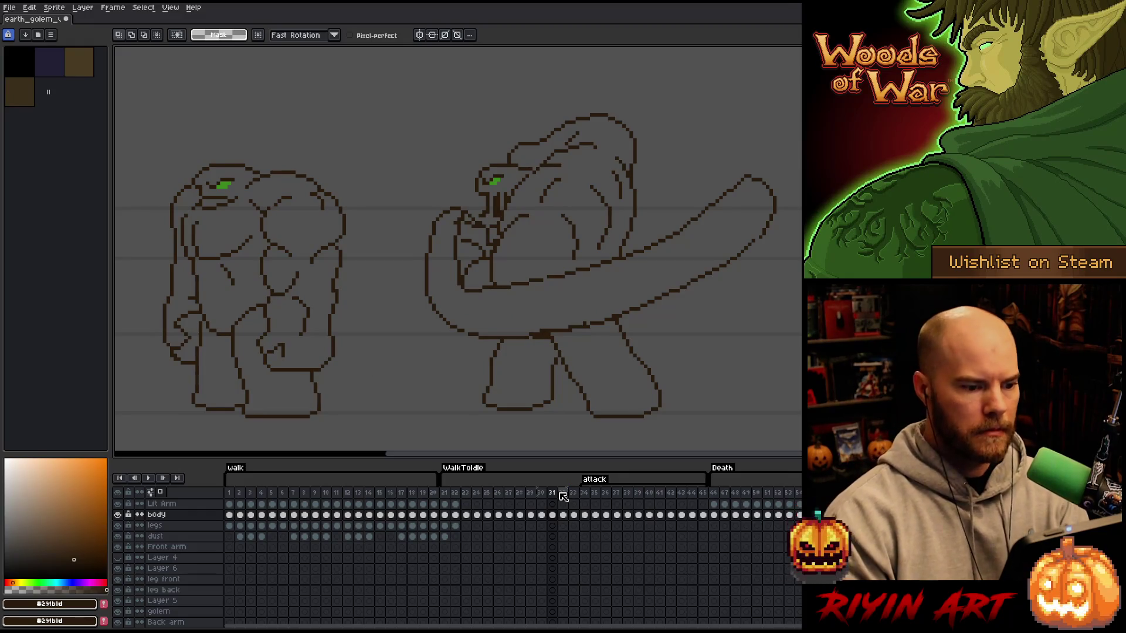
key("b")
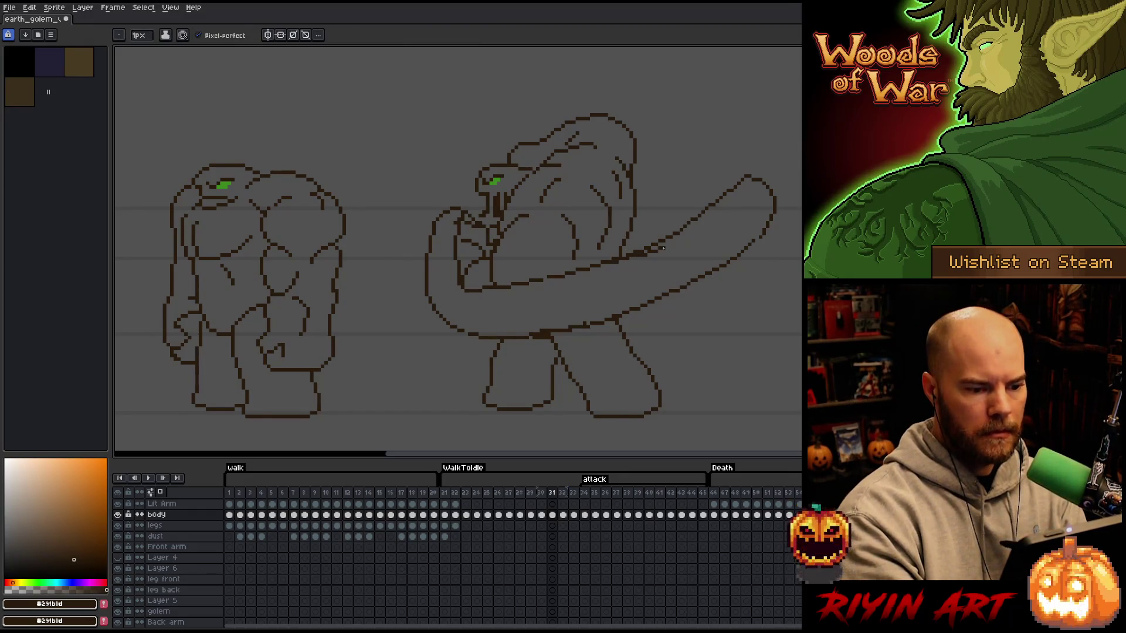
key("q")
left_click_drag(800, 246, 655, 321)
left_click_drag(657, 246, 800, 170)
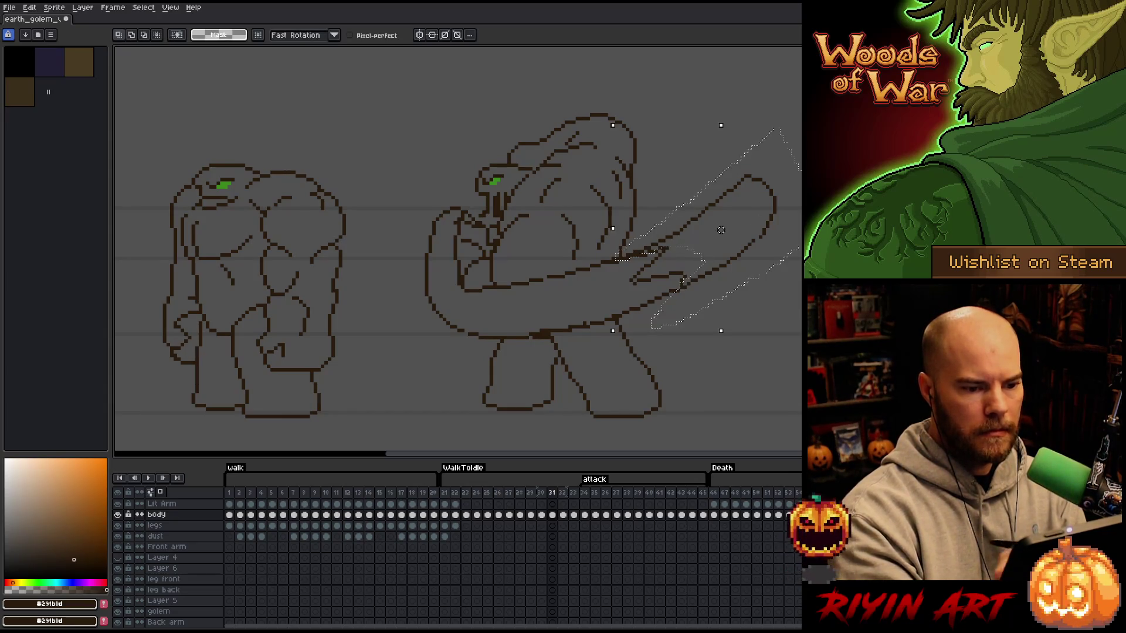
left_click_drag(636, 220, 619, 254)
key("Delete")
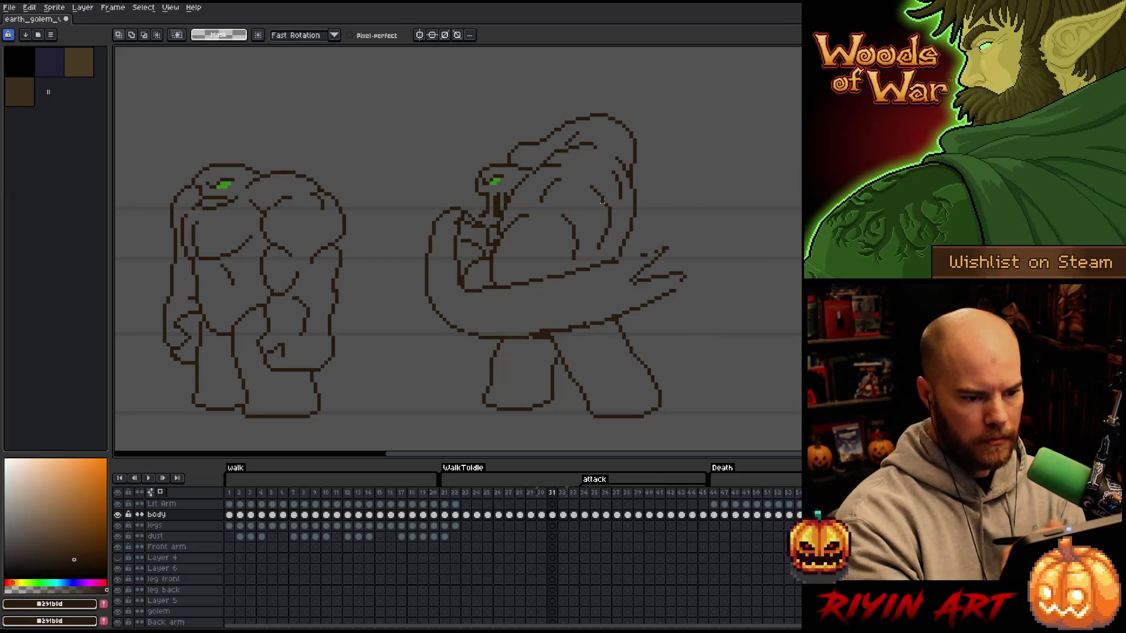
- Touch up the shortened arm's end with pencil and eraser
key("b")
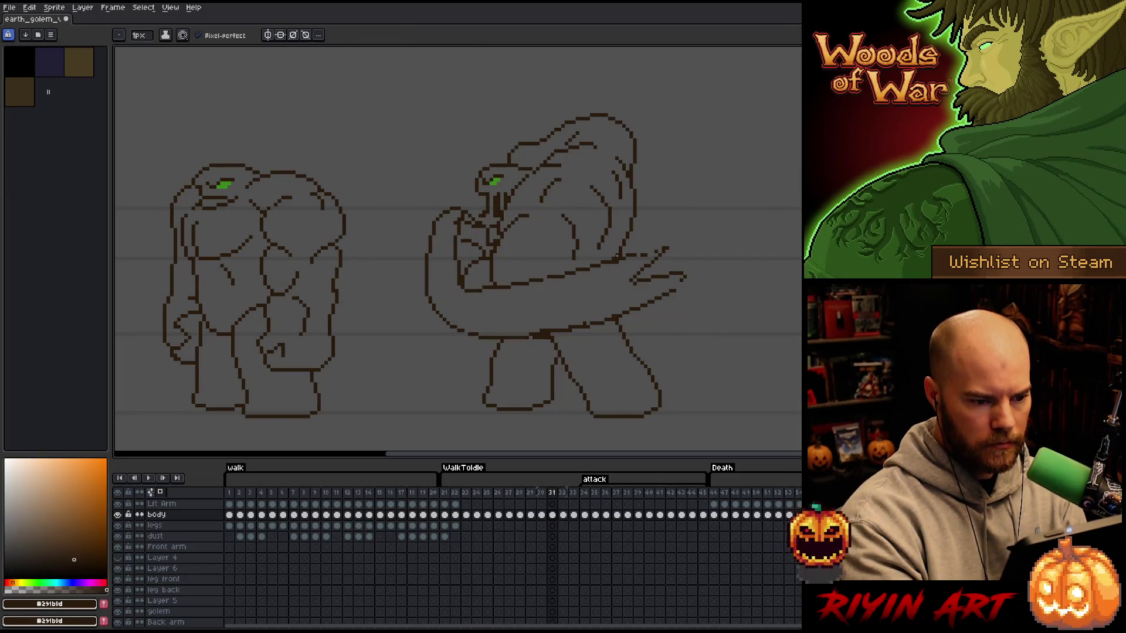
key("e")
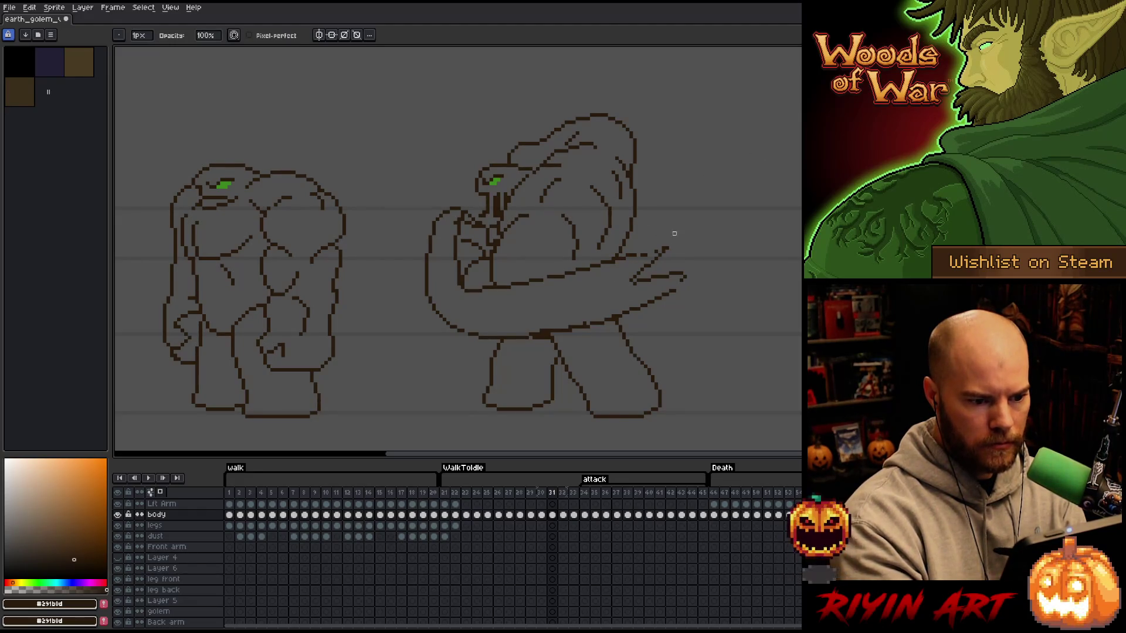
key("b")
key("e")
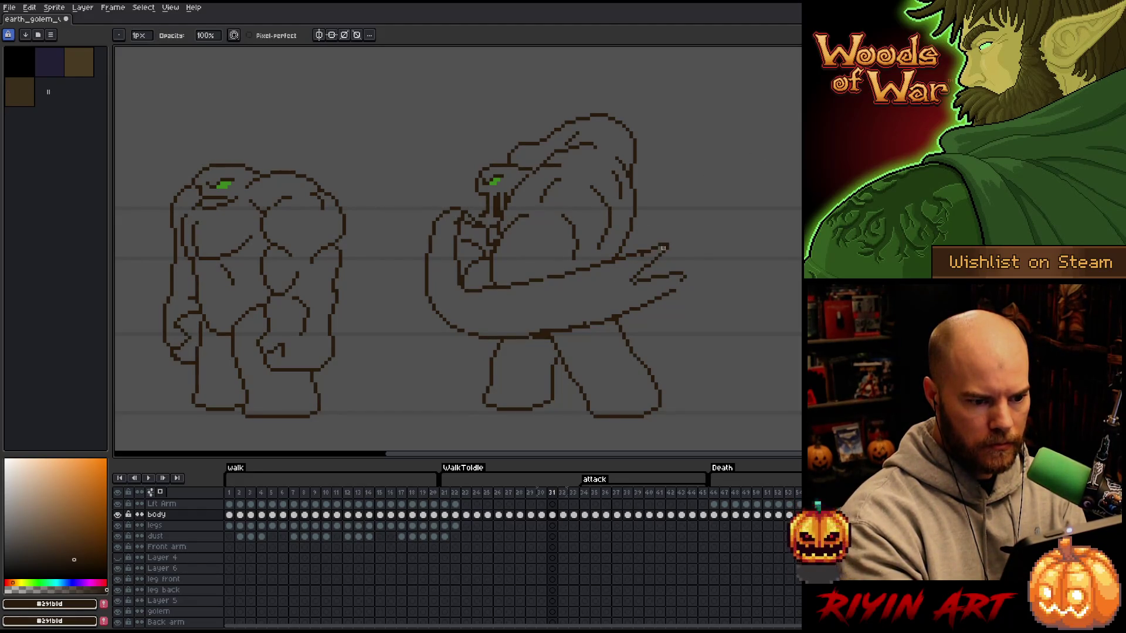
key("b")
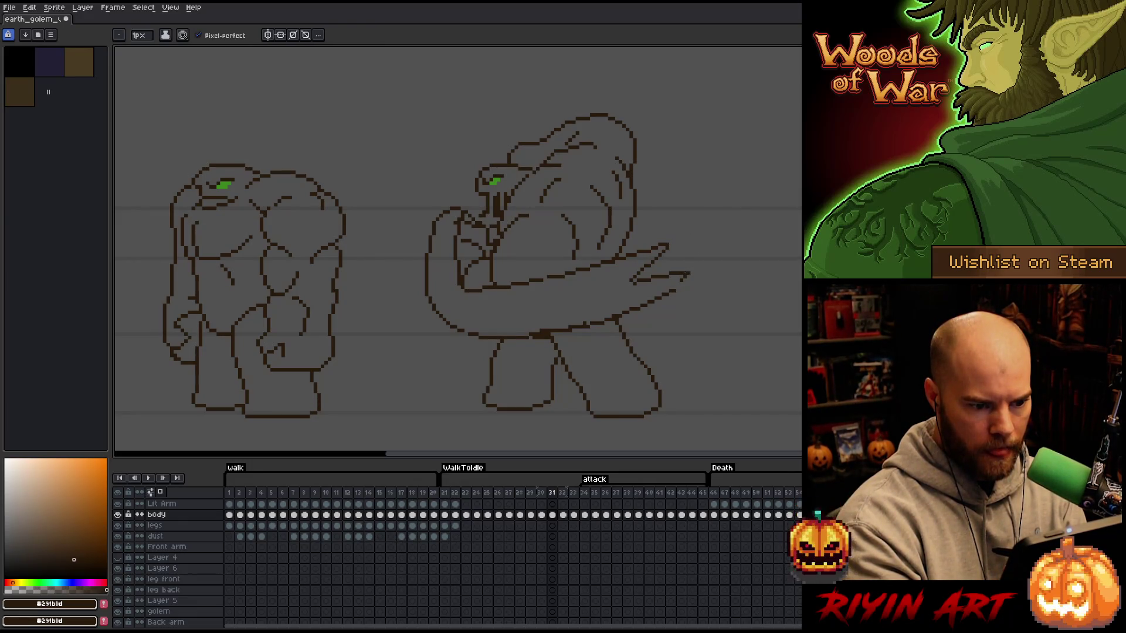
key("e")
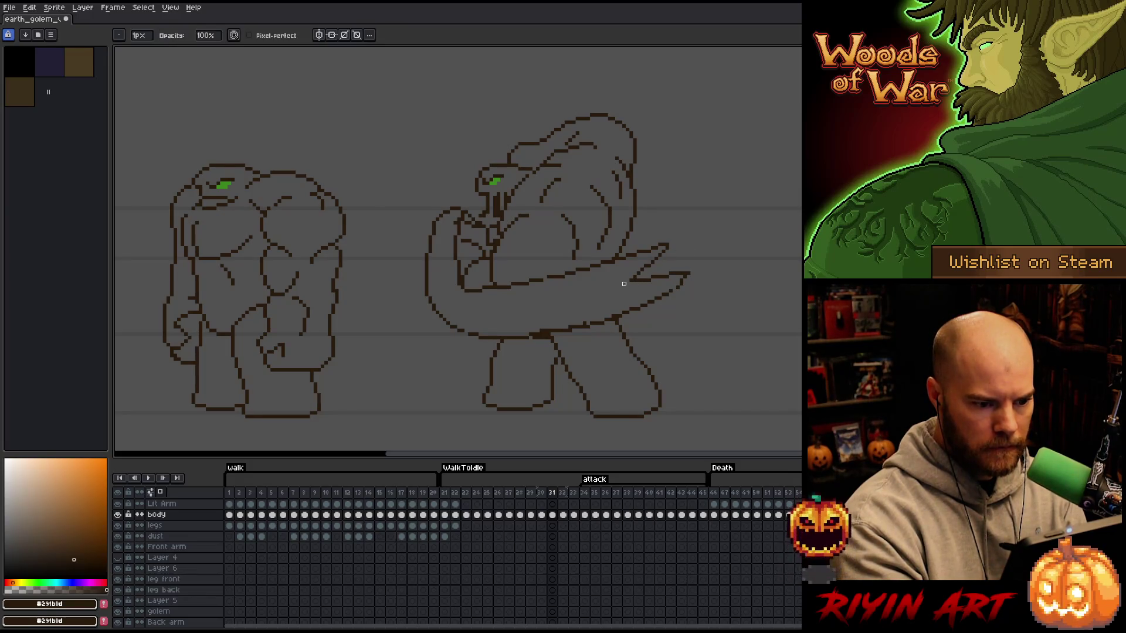
key("b")
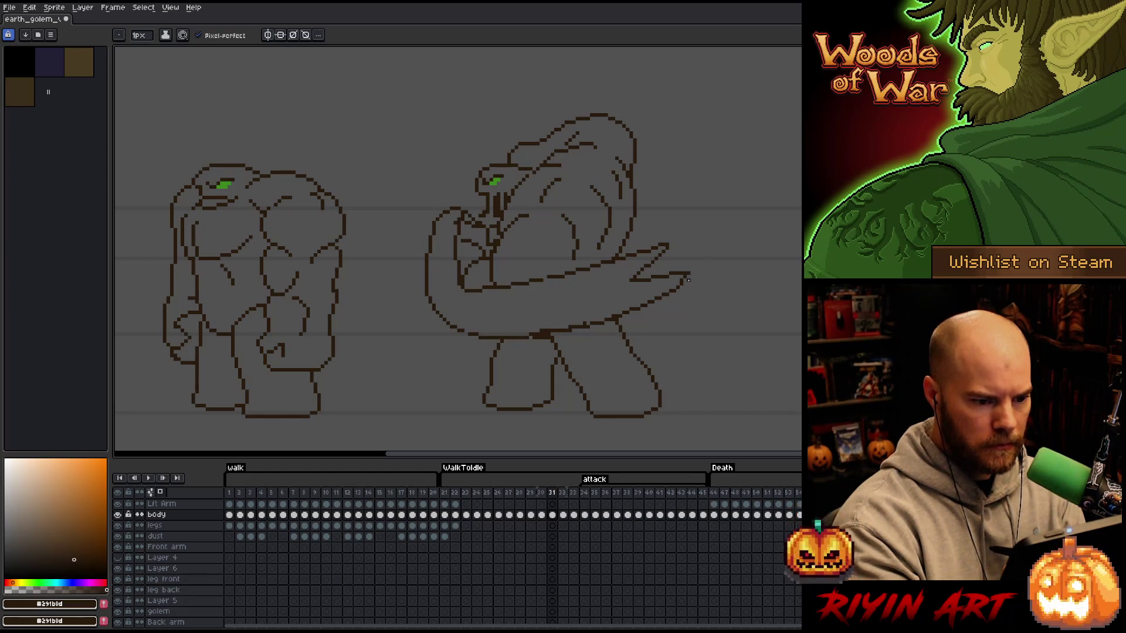
key("e")
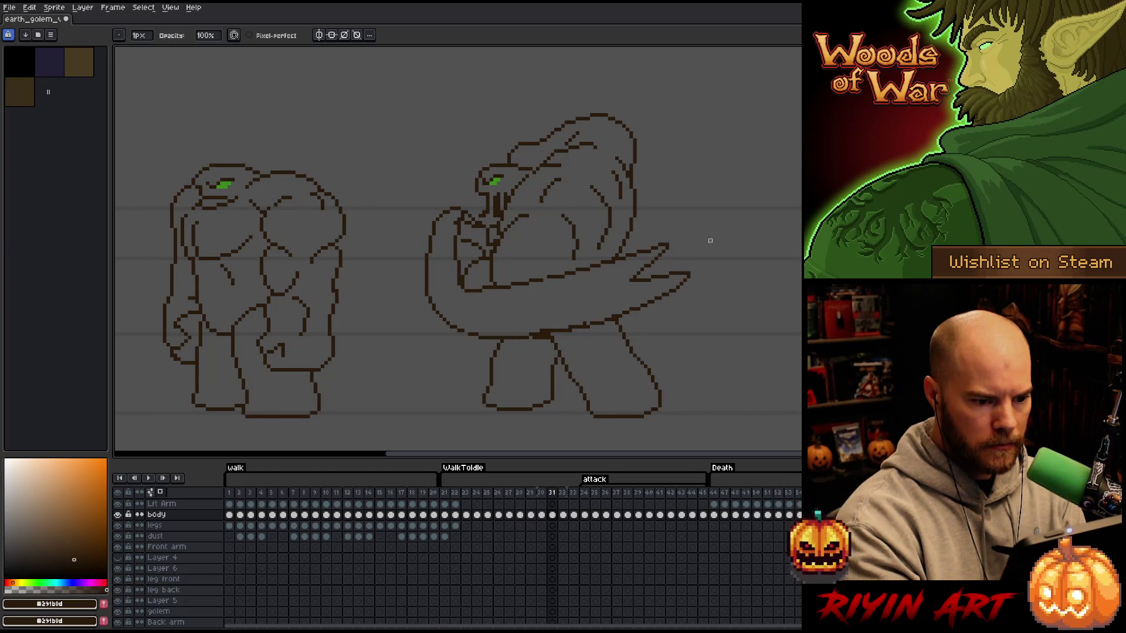
- Save the golem file and play the attack animation, stopping back on frame 31
key("ctrl+s")
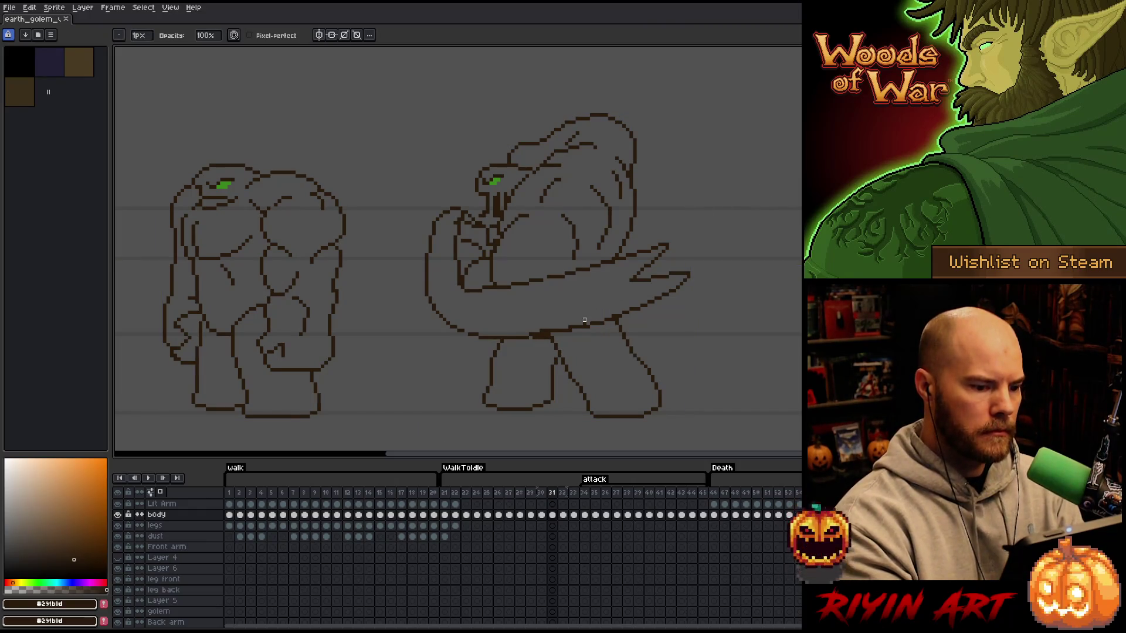
key("Return")
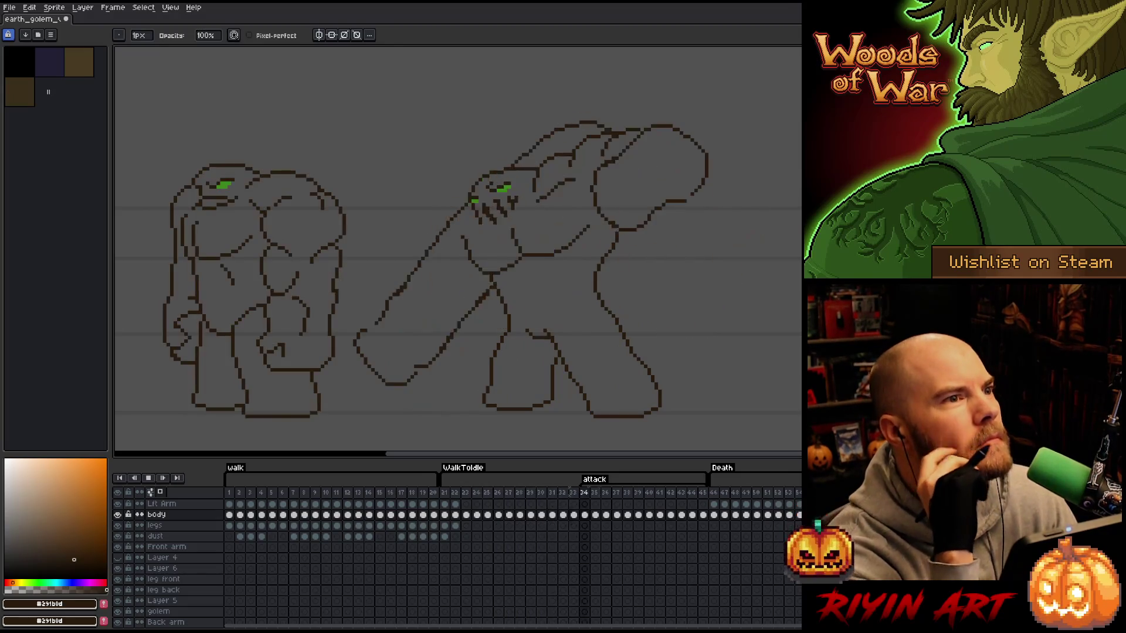
left_click(556, 499)
- Draw a rounded tip onto the shortened arm, deselect, and replay the attack
key("b")
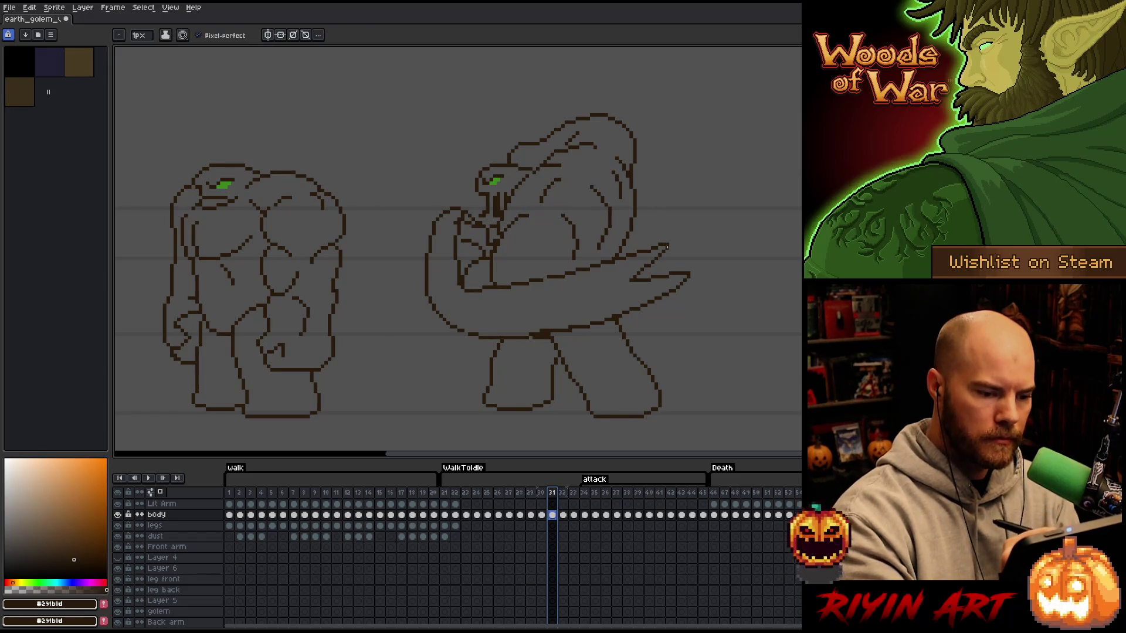
left_click_drag(687, 250, 687, 260)
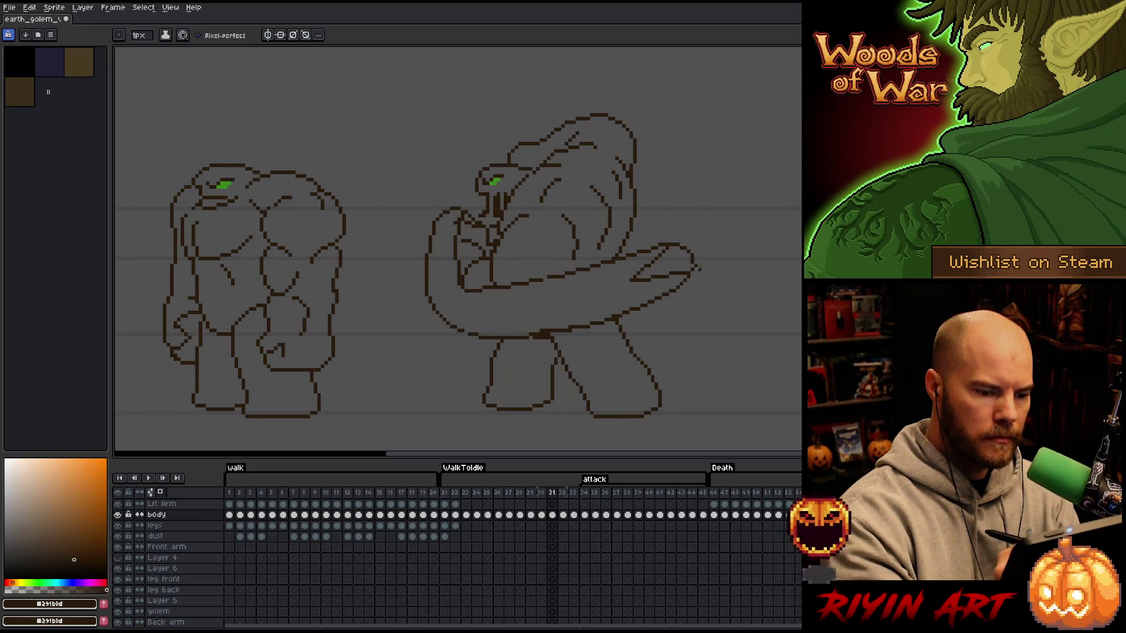
key("m")
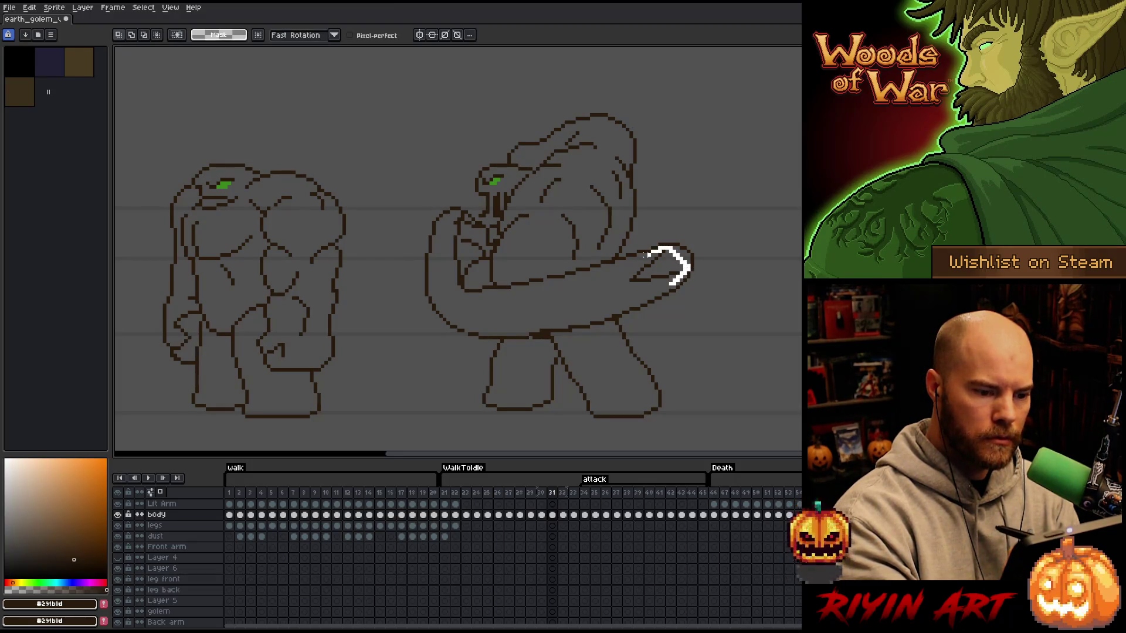
key("ctrl+d")
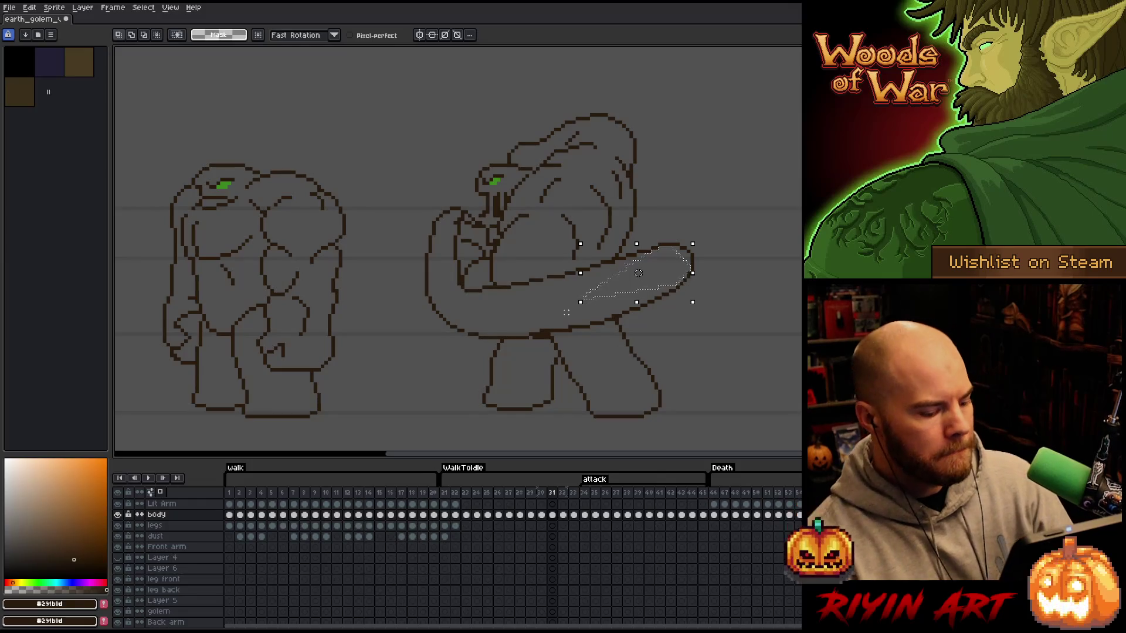
key("Return")
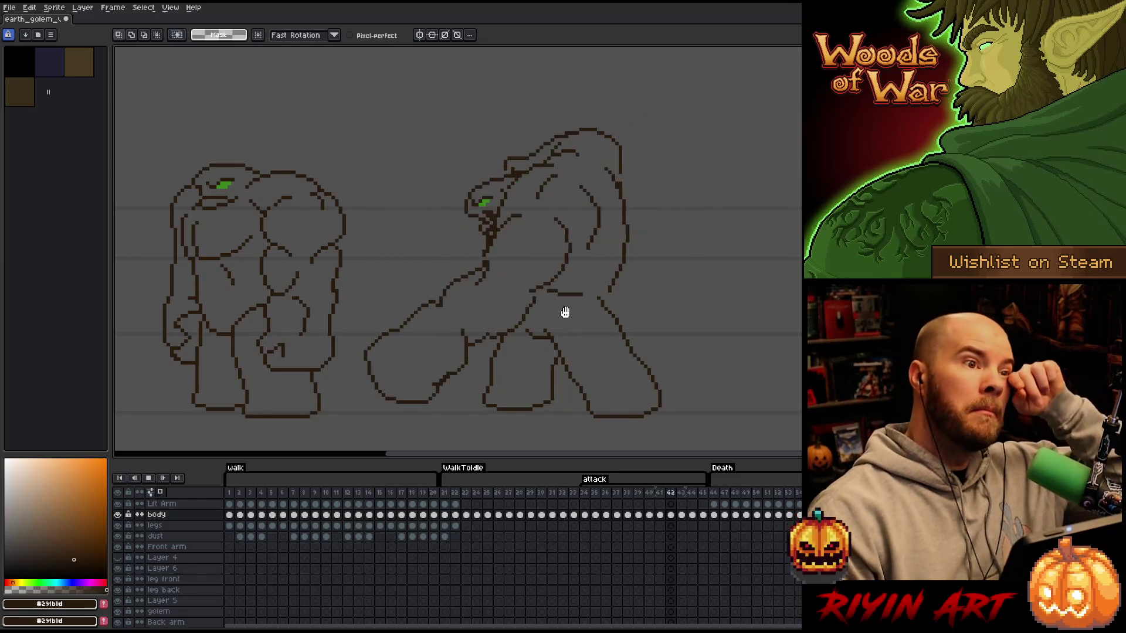
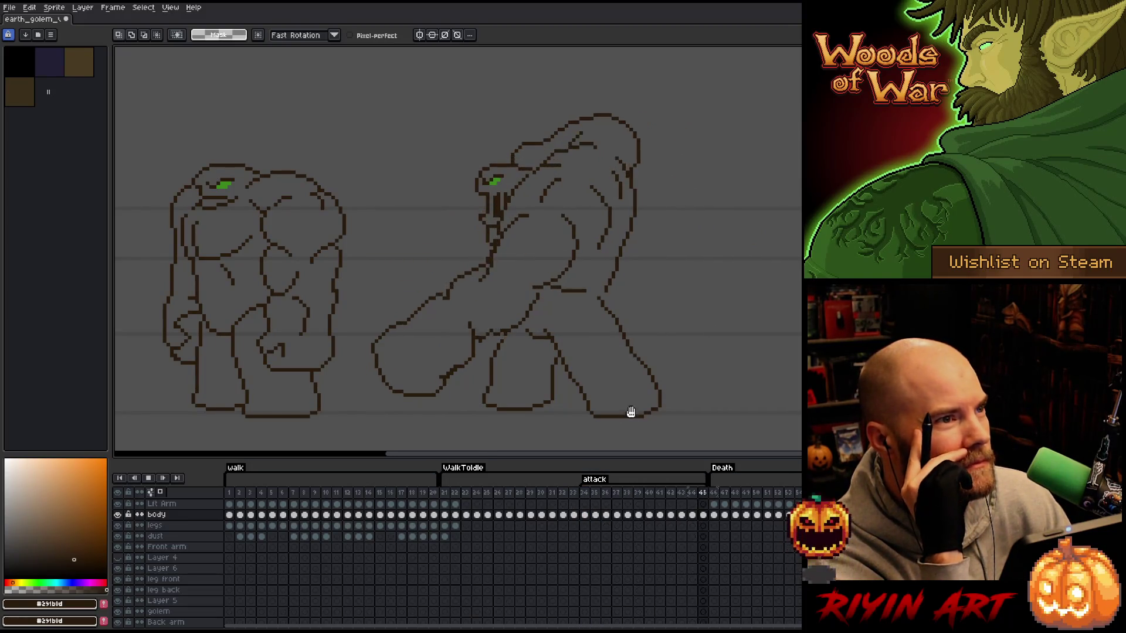
- Stop playback and flip between the frames around frame 30 to compare the golem's attack poses
left_click(445, 496)
left_click(273, 495)
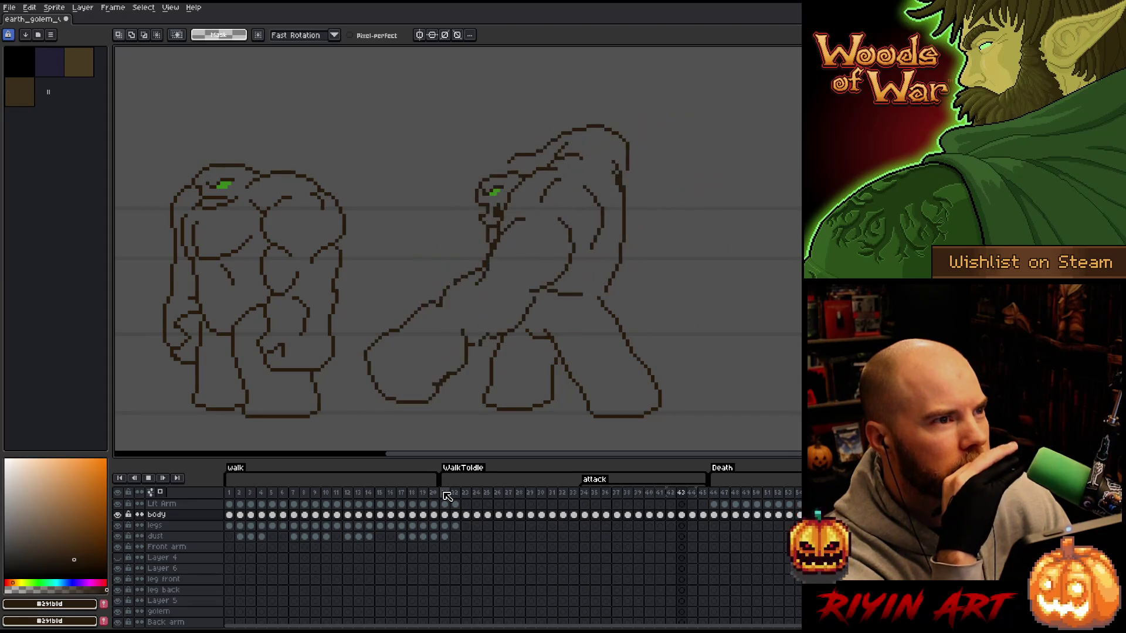
key("Return")
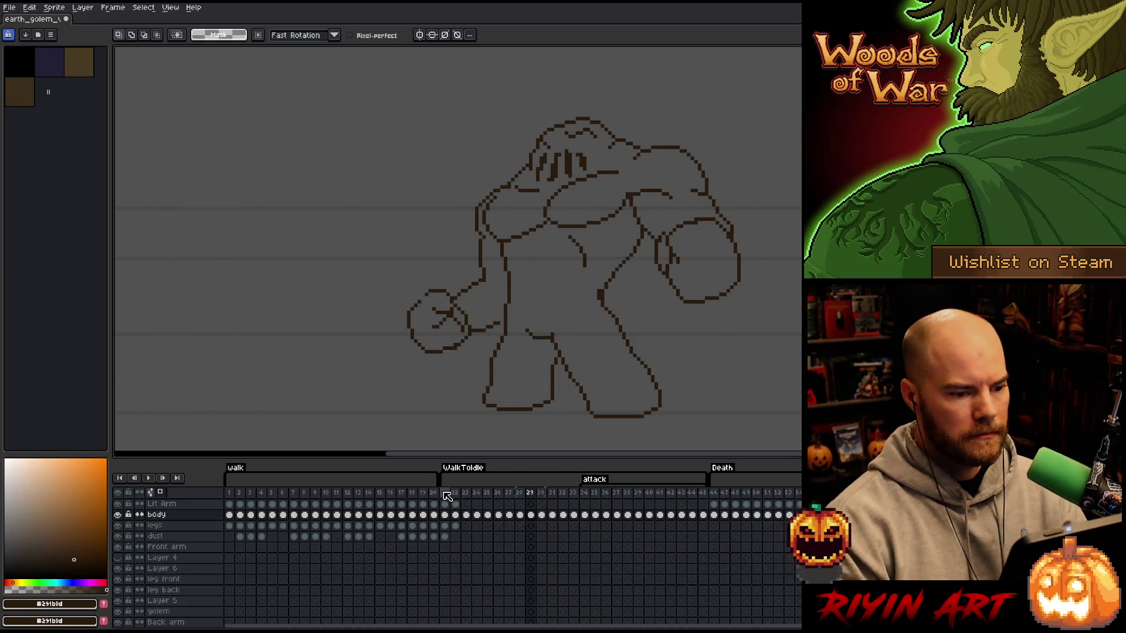
key("Right")
key("Right")
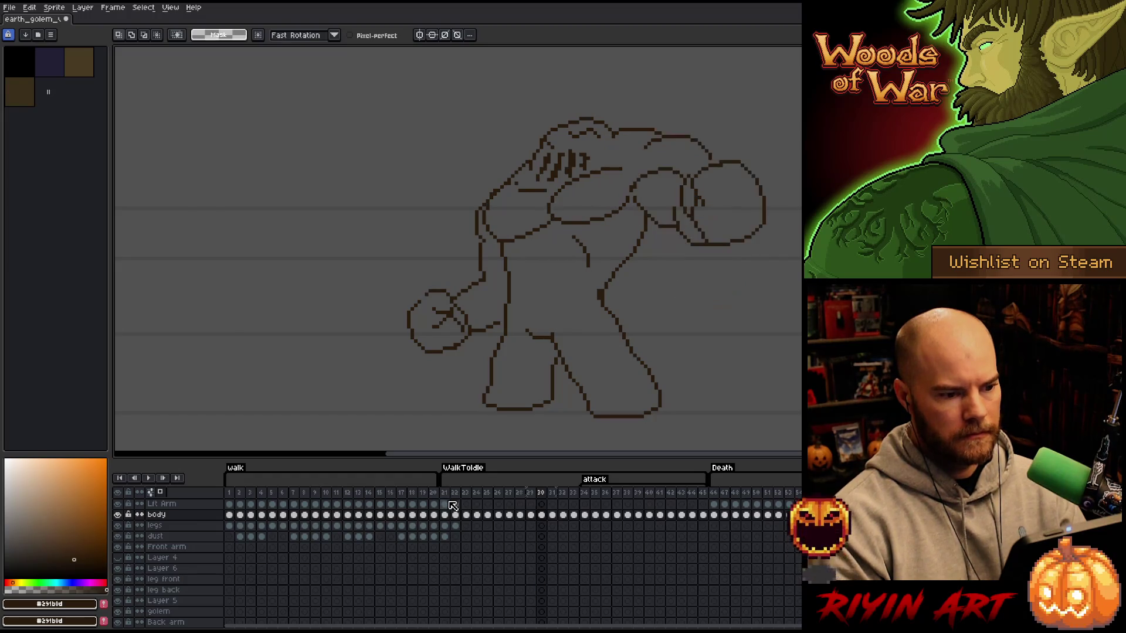
key("Left")
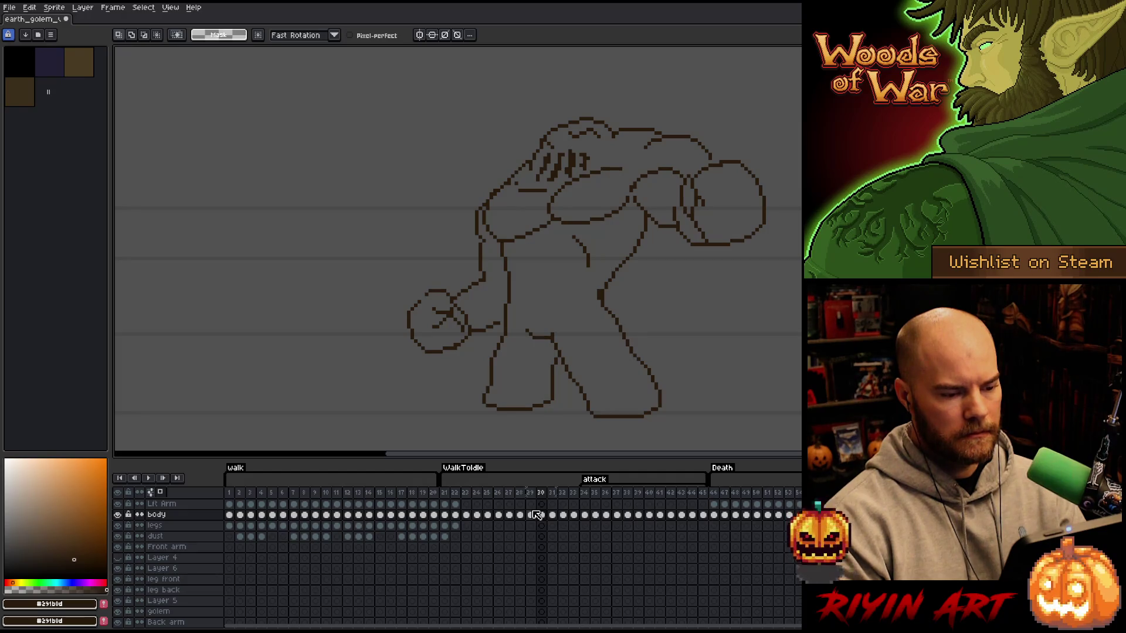
key("Right")
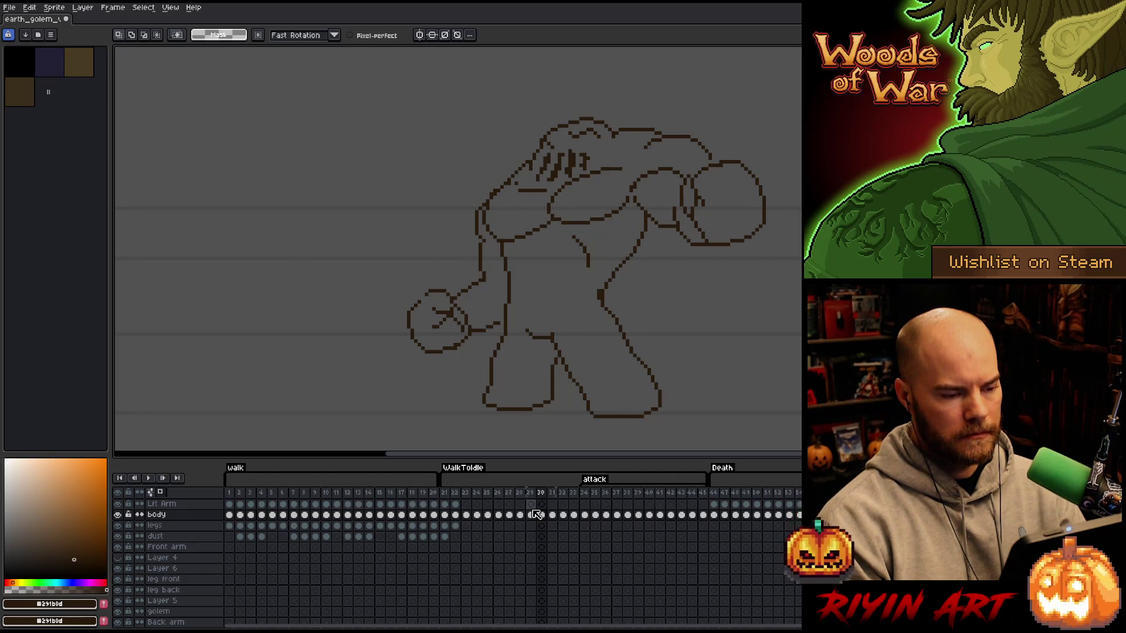
key("Left")
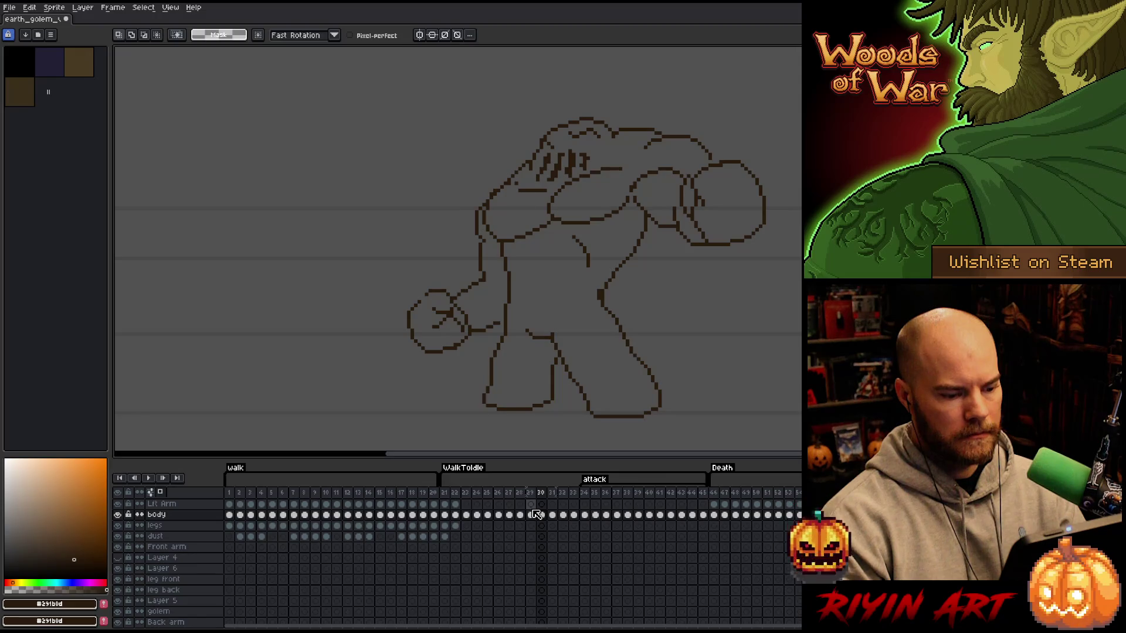
key("Left")
key("Right")
key("Right")
key("Left")
key("Right")
key("Left")
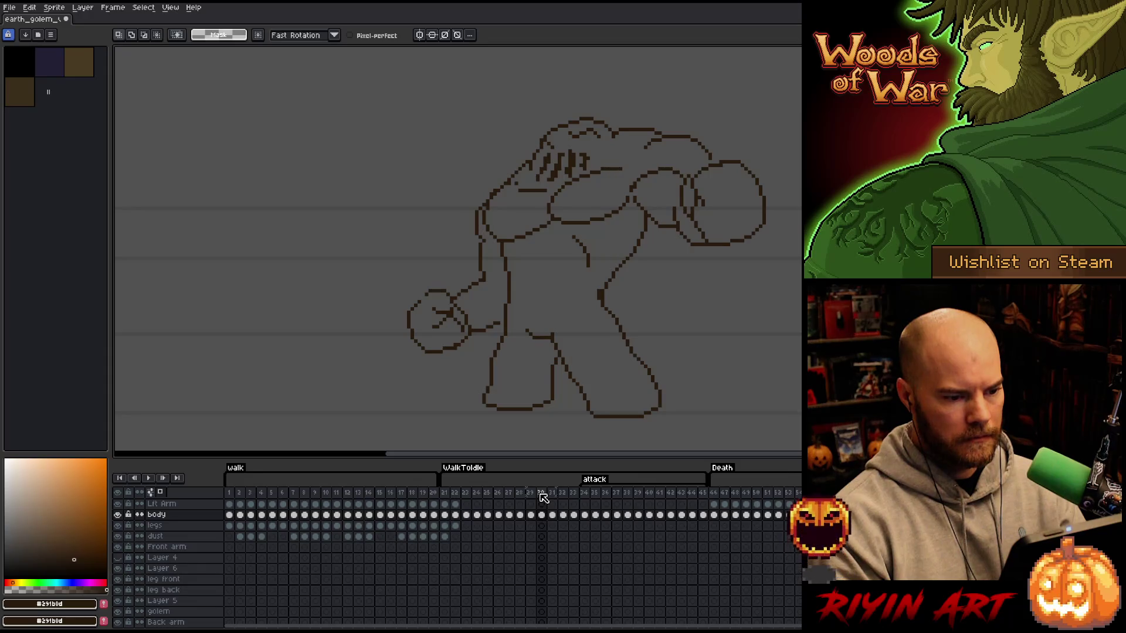
- Delete attack frames 31–33 and preview the shortened attack from frame 30 onward
left_click_drag(556, 497, 576, 497)
right_click(578, 498)
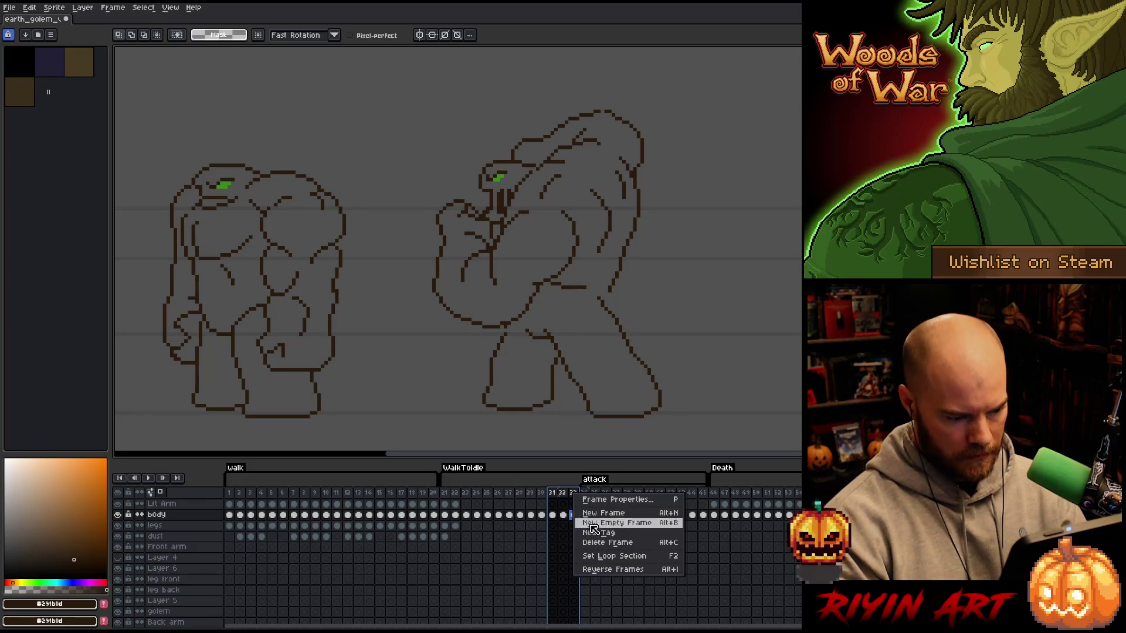
left_click(604, 542)
left_click(542, 494)
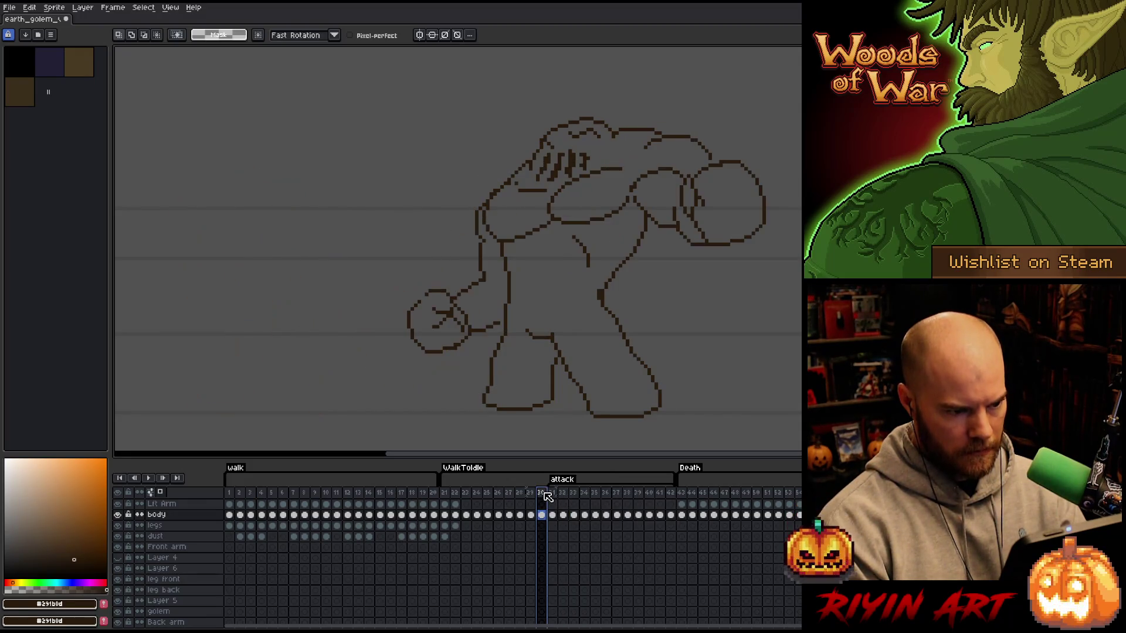
left_click(671, 494)
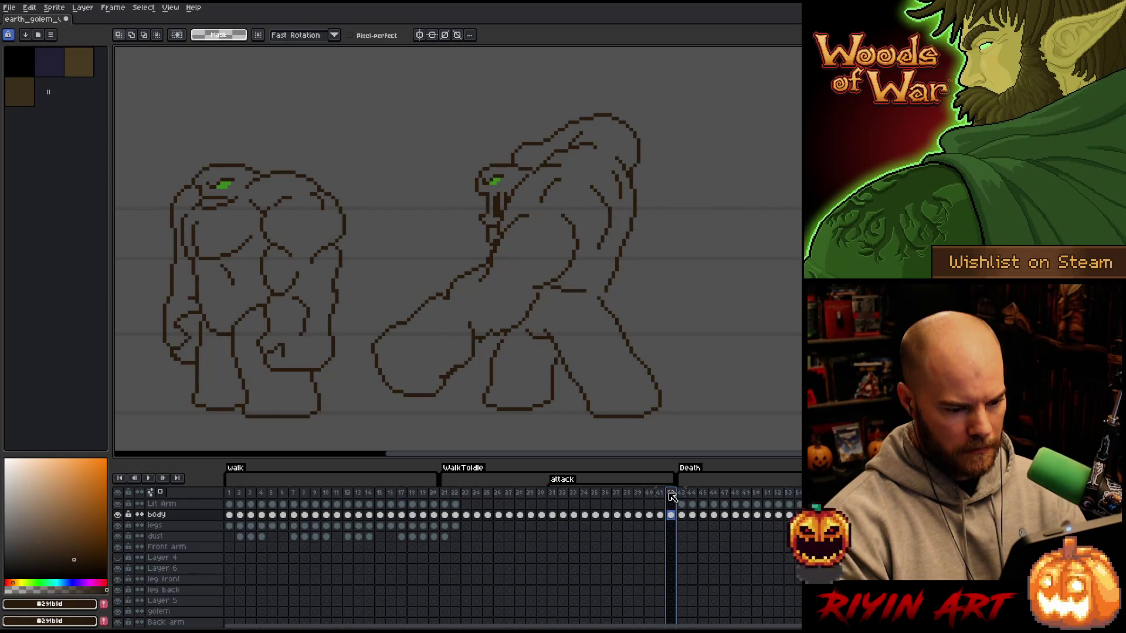
key("Return")
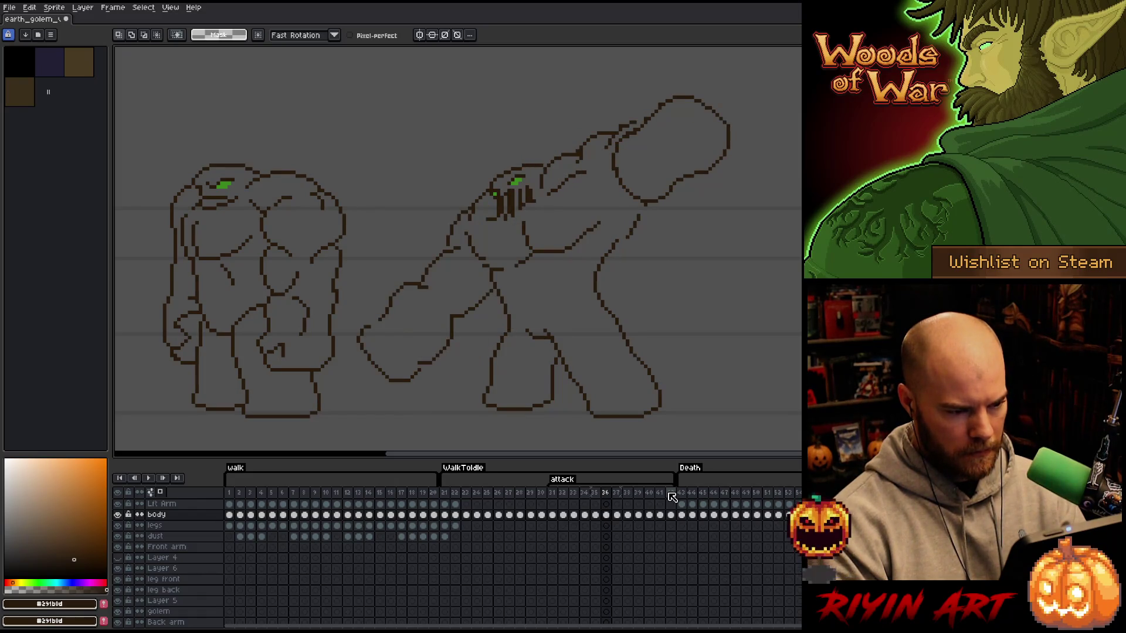
- Move frames 37–42 back to frames 31–36 and play the attack to check the timing
left_click_drag(622, 496, 671, 495)
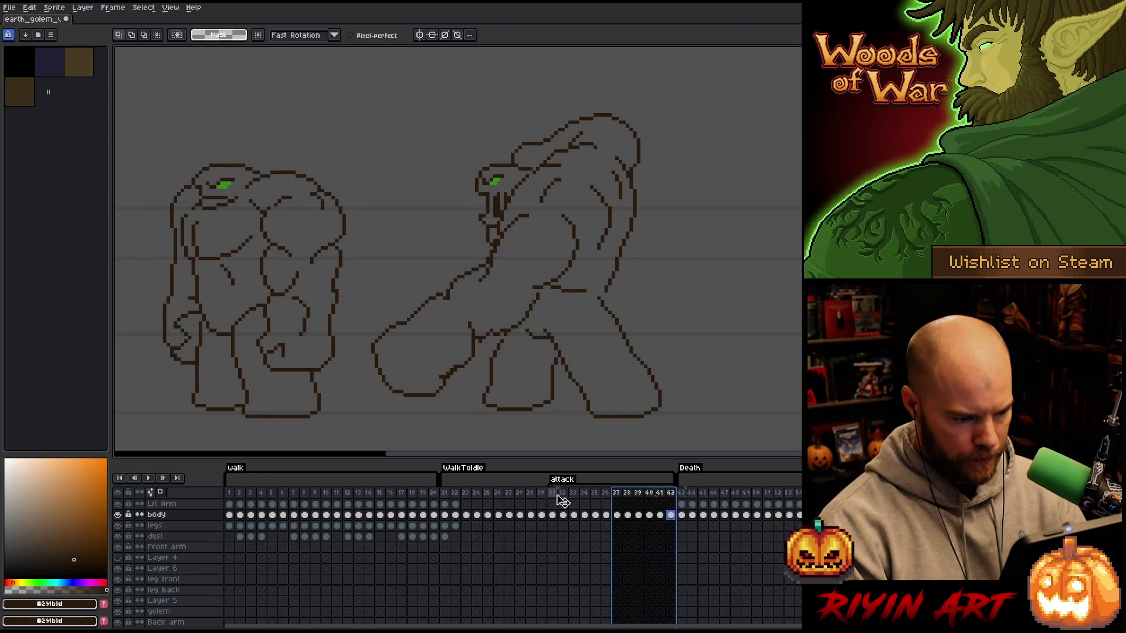
left_click_drag(556, 500, 551, 501)
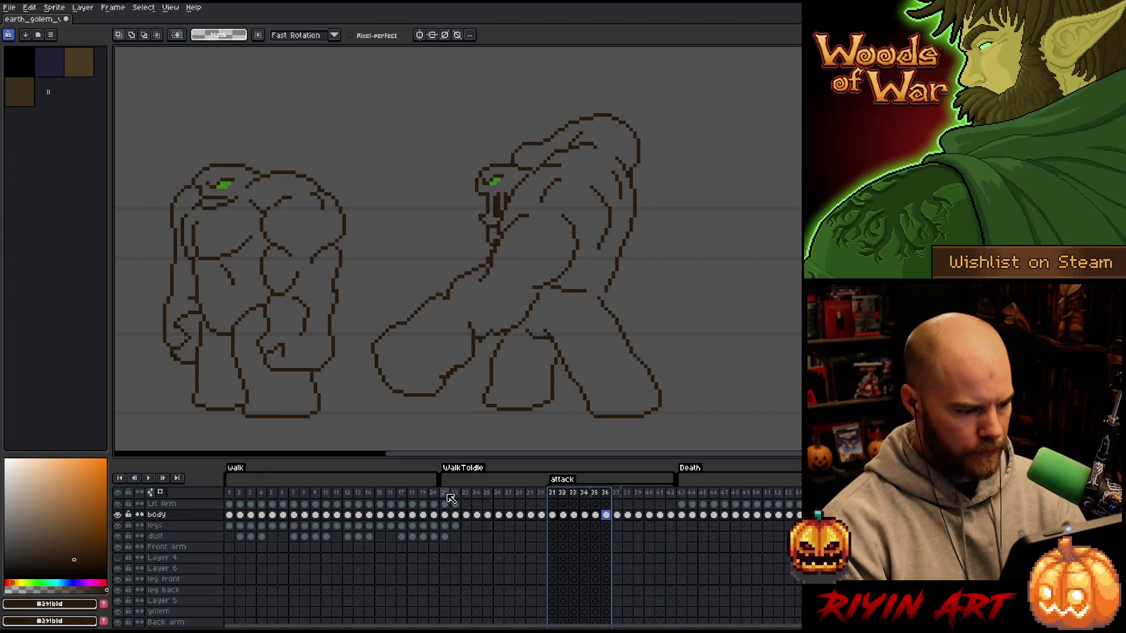
key("Return")
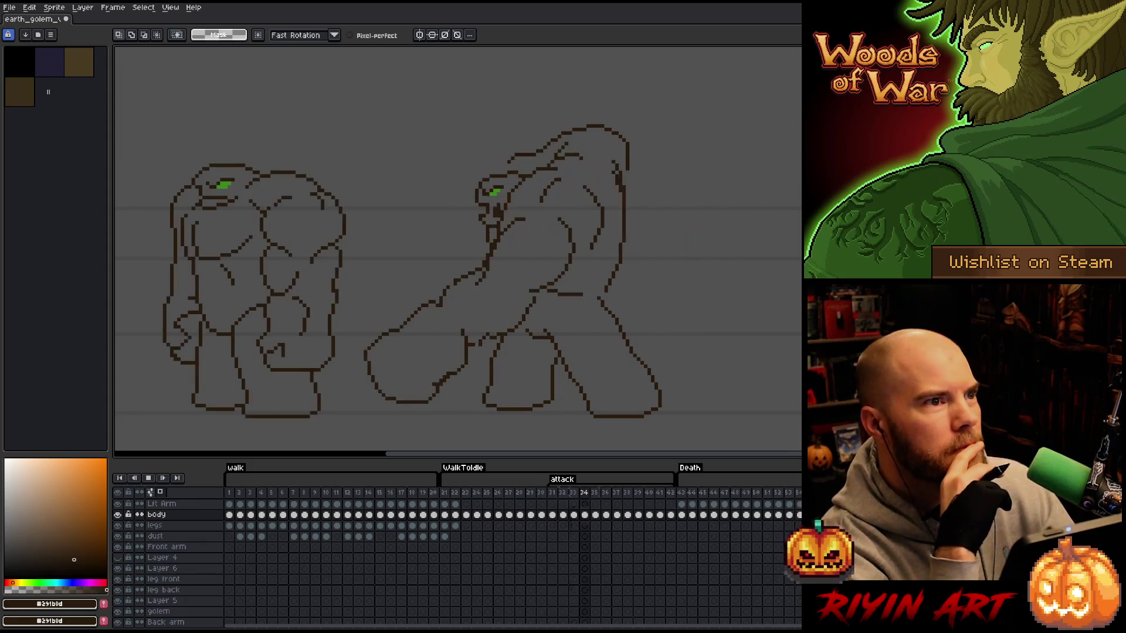
key("Return")
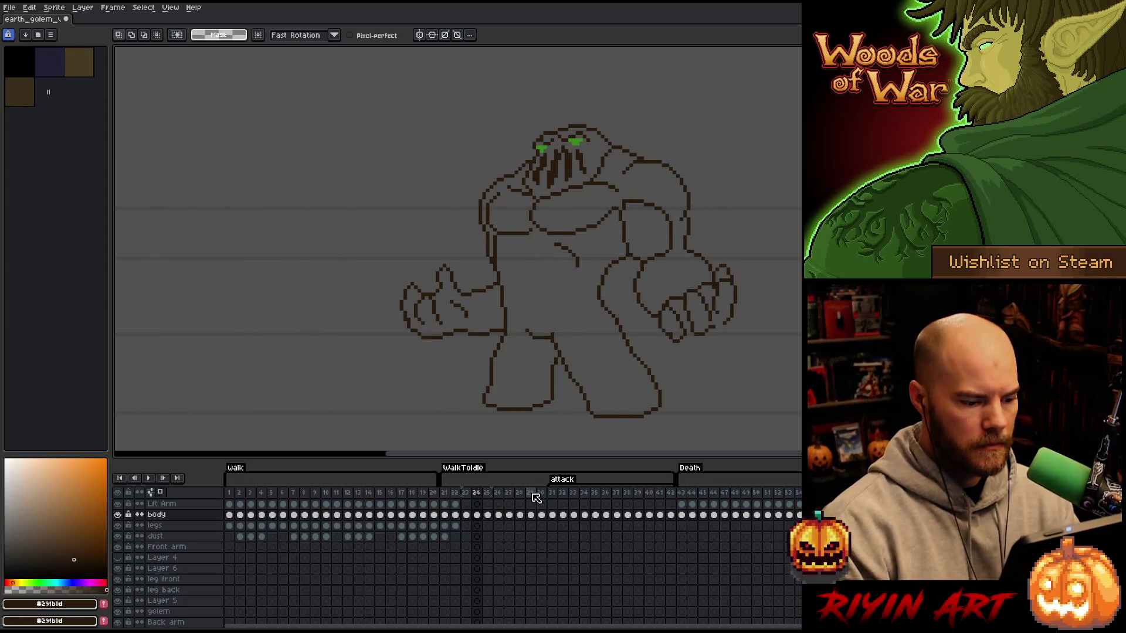
- Step to frame 26, switch to the pencil and pick the eyes' green colour
key("Right")
key("Right")
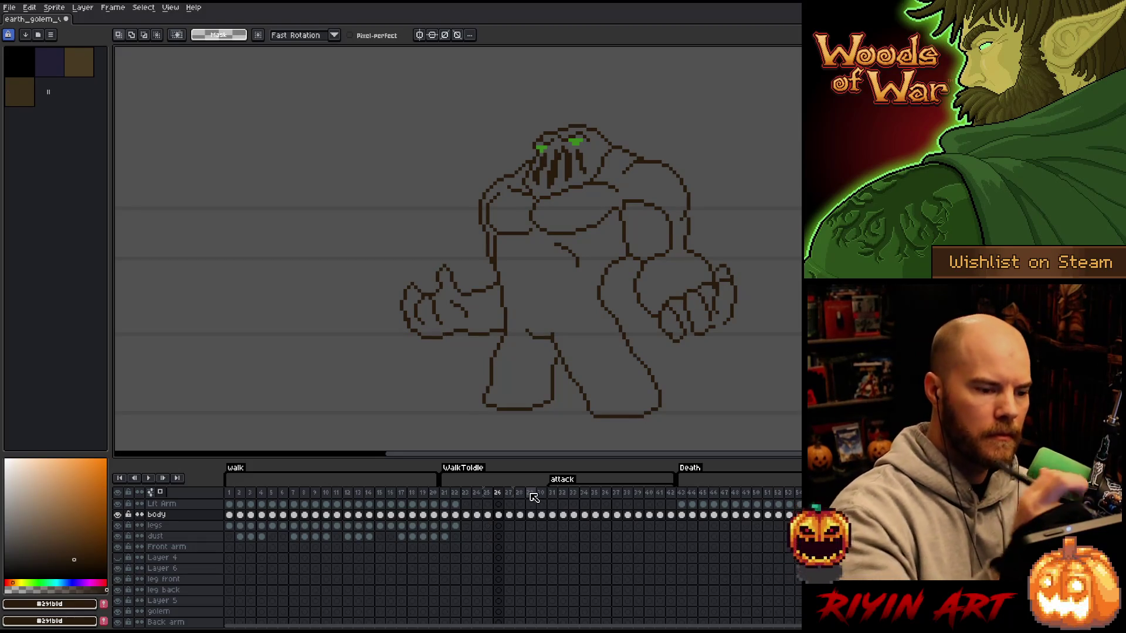
key("b")
left_click(575, 141, "alt")
- Flip back and forth between frames 29 and 30 to compare the golem's eye drawings
key("Right")
key("Right")
key("Right")
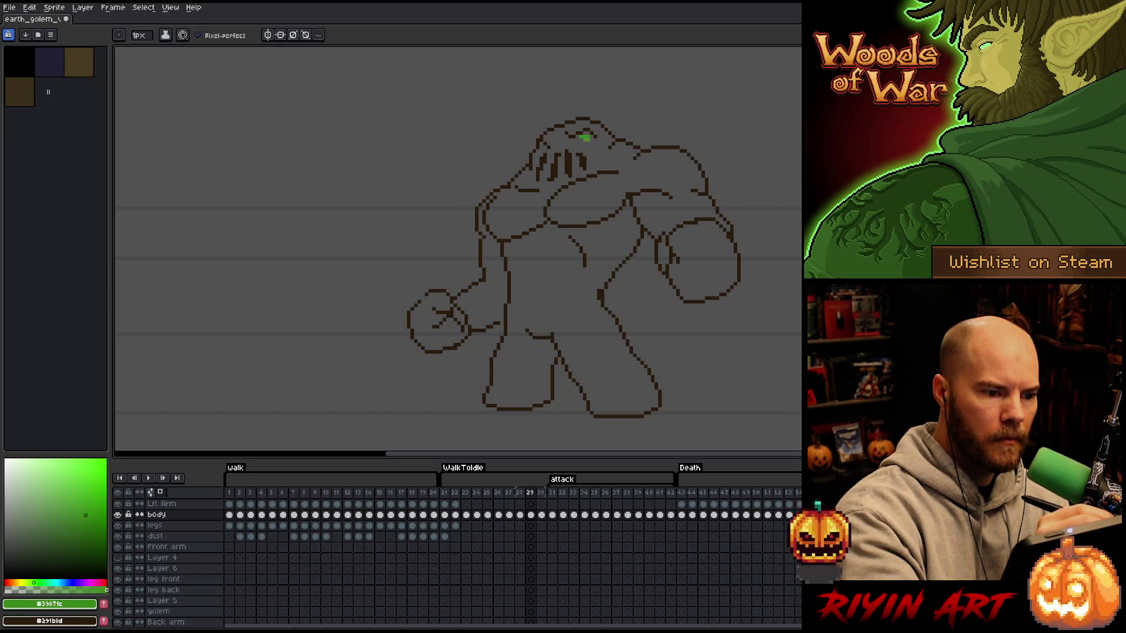
key("Right")
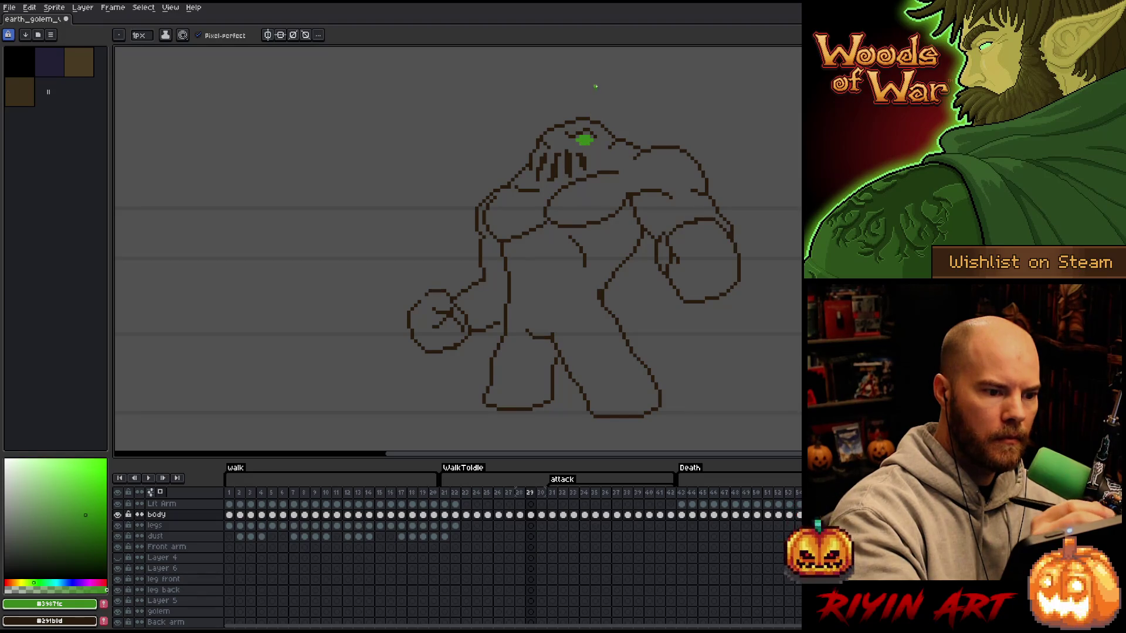
key("Left")
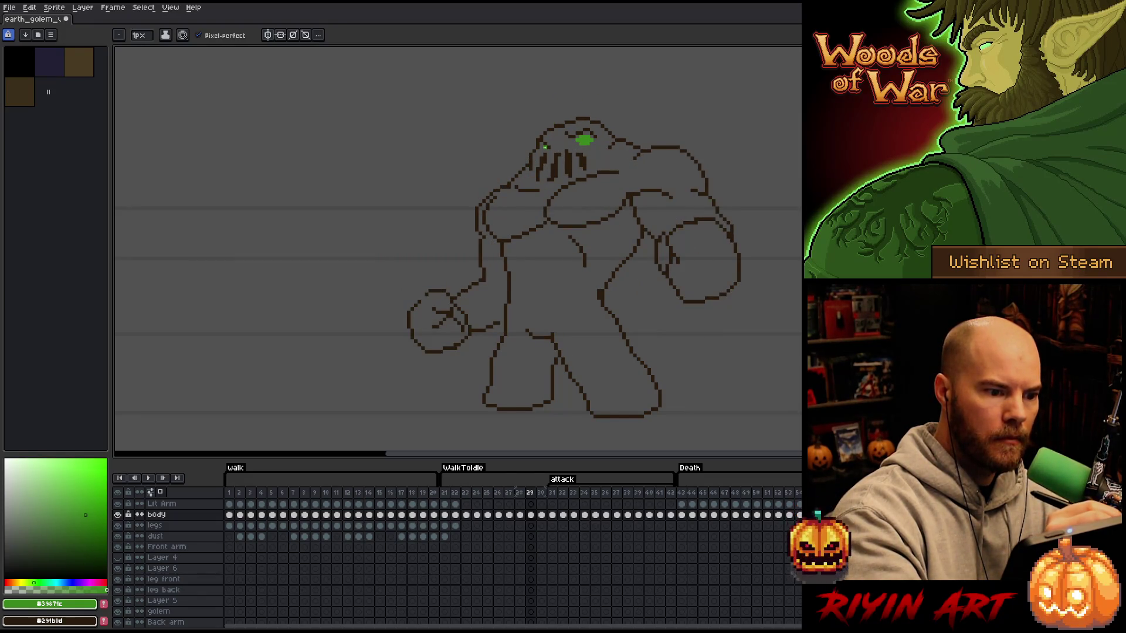
key("period")
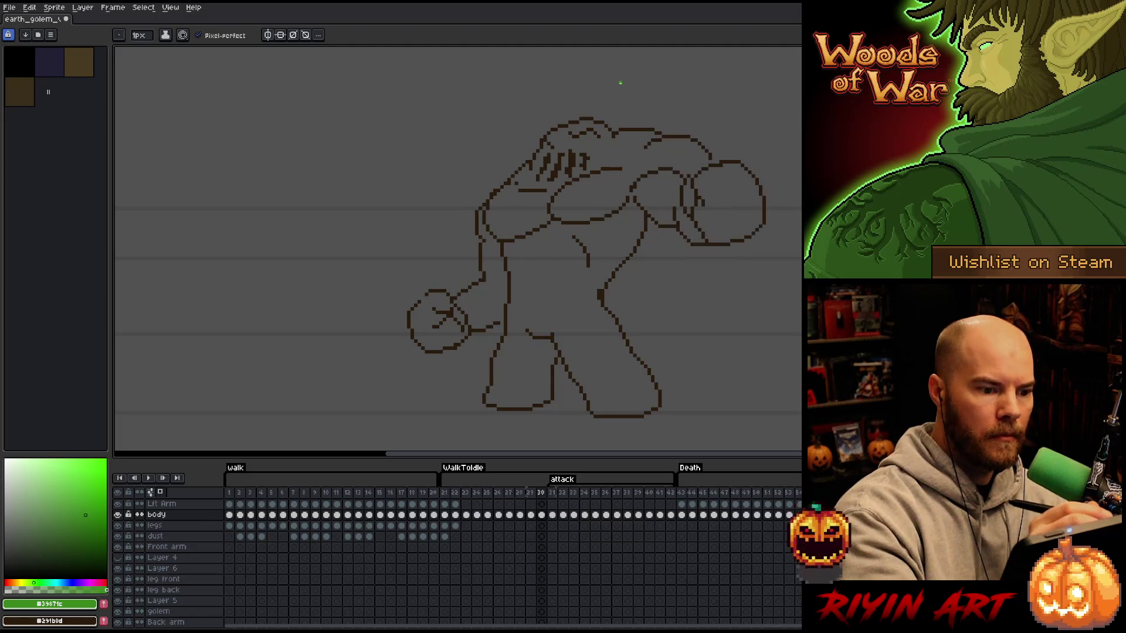
key("comma")
key("period")
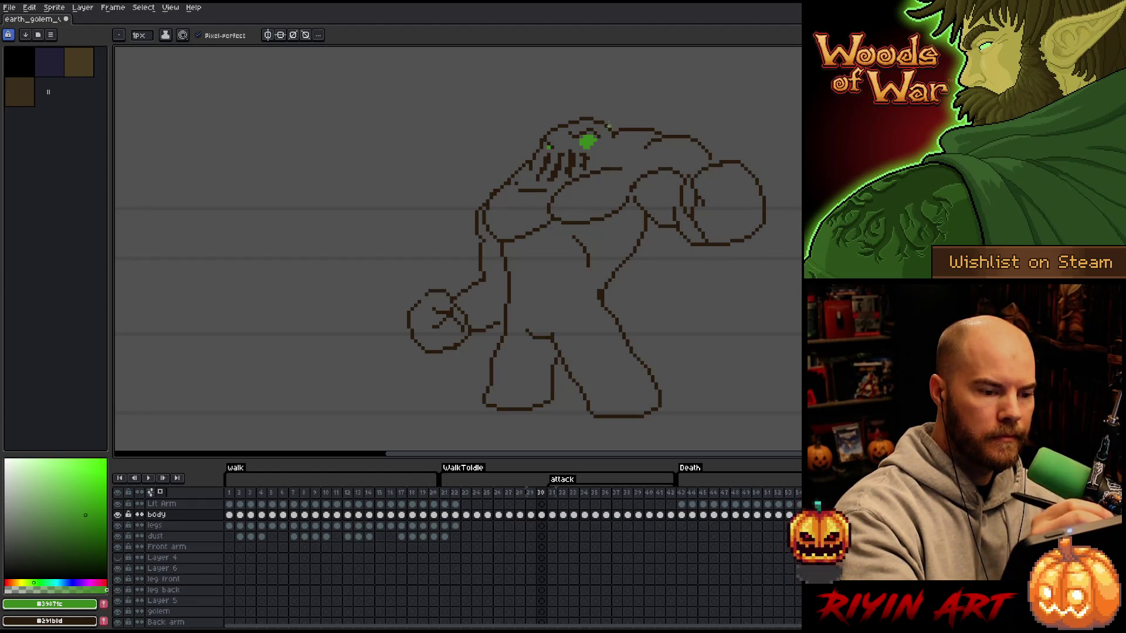
key("comma")
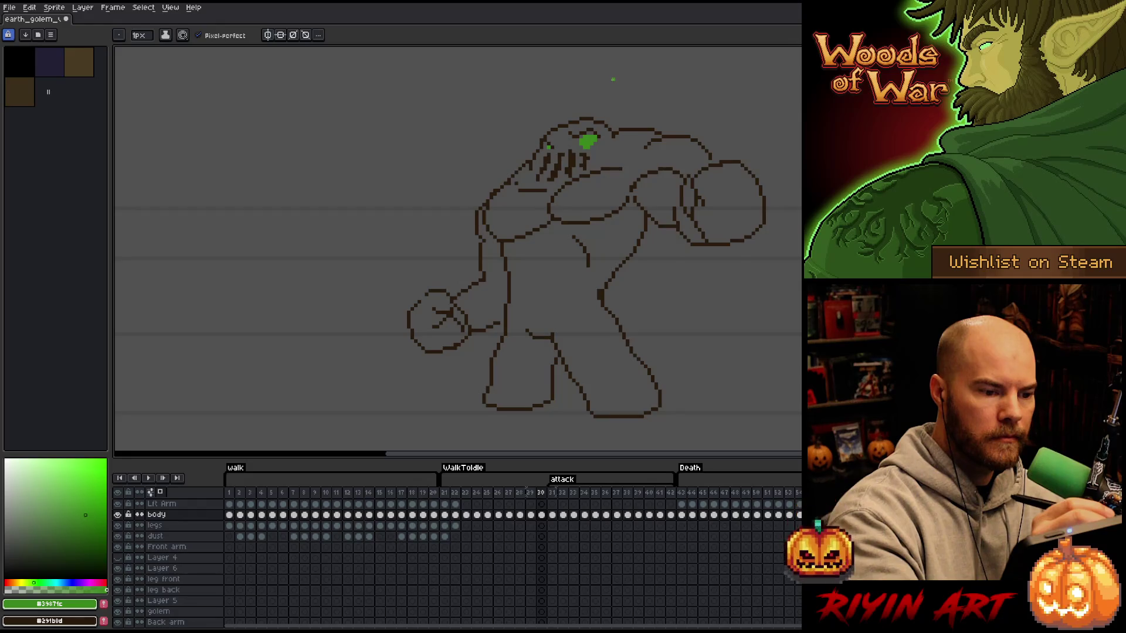
key("period")
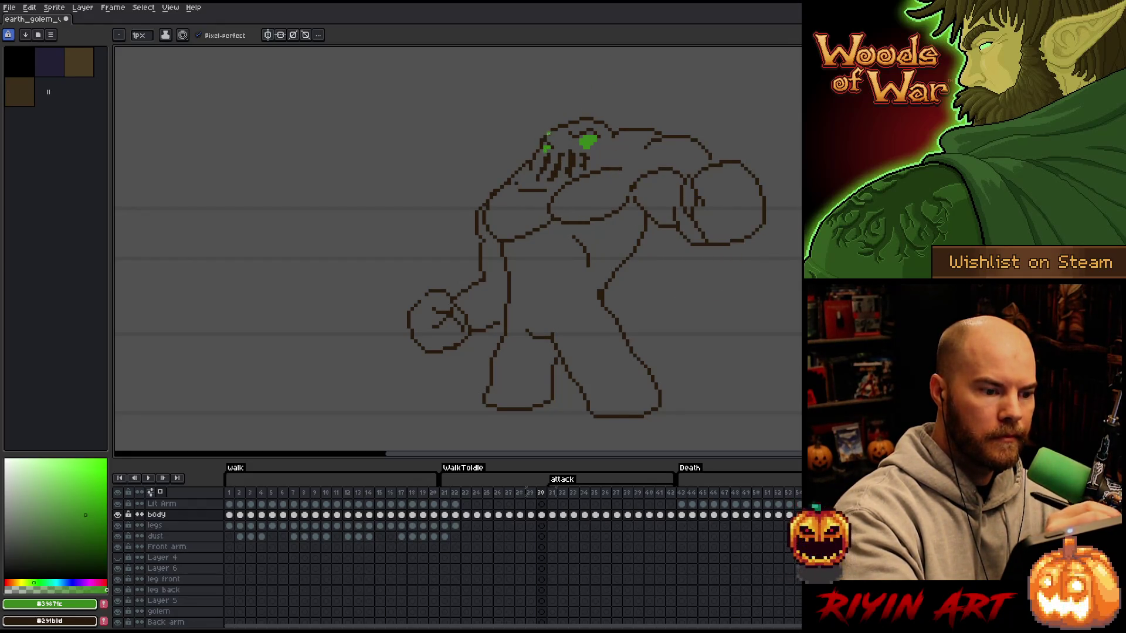
key("comma")
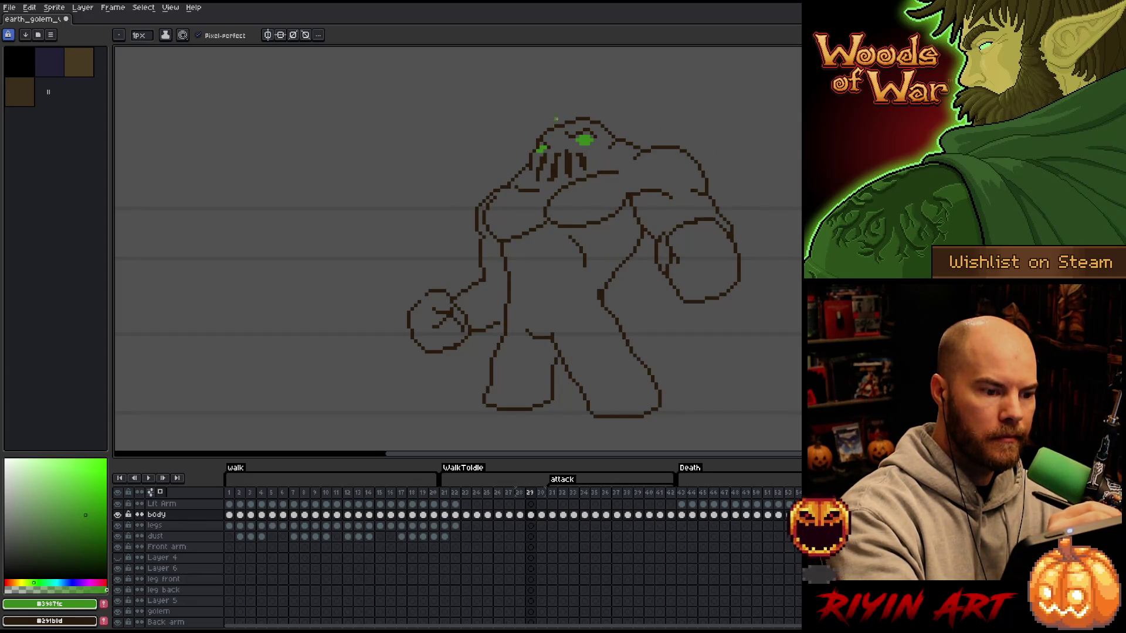
key("period")
key("comma")
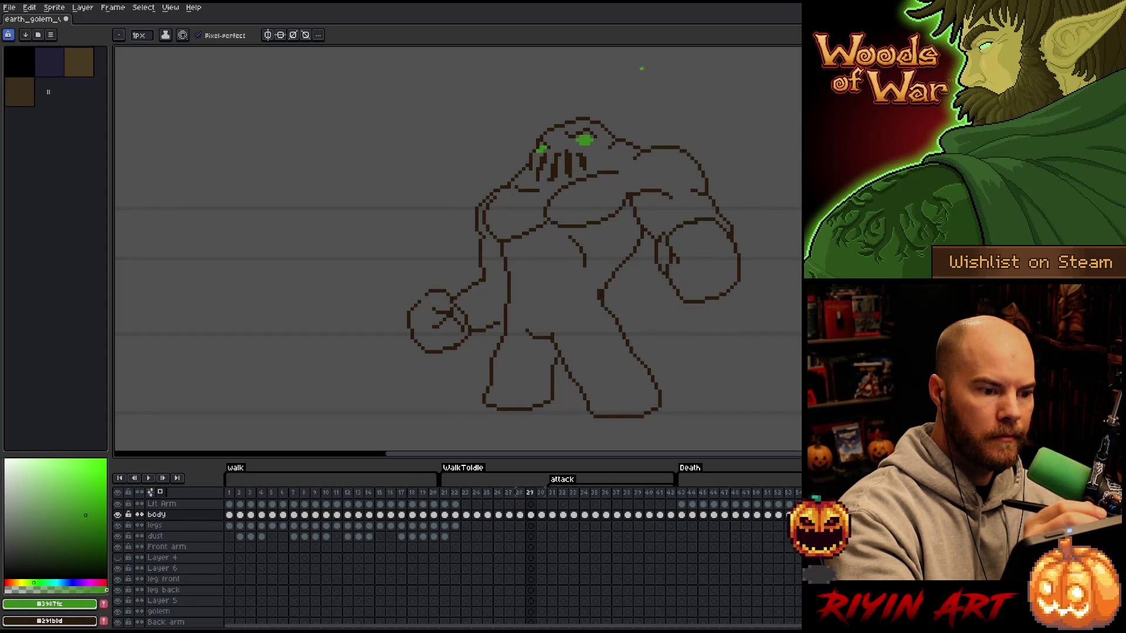
key("period")
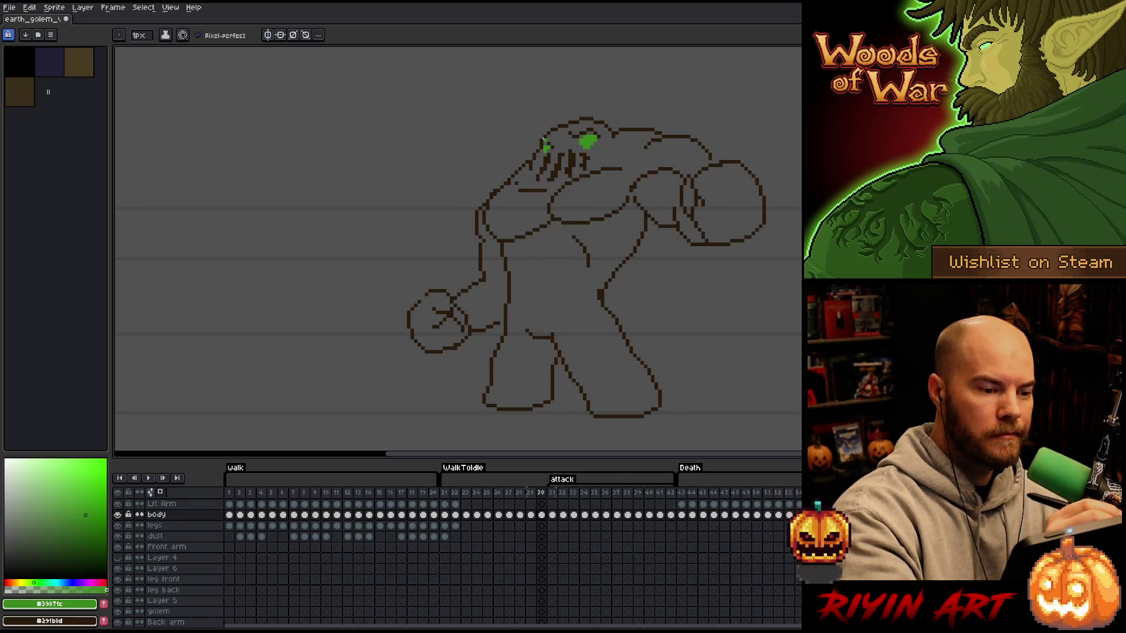
- Toggle between eraser and pencil while stepping back to frame 26, comparing frames 26 and 27
key("e")
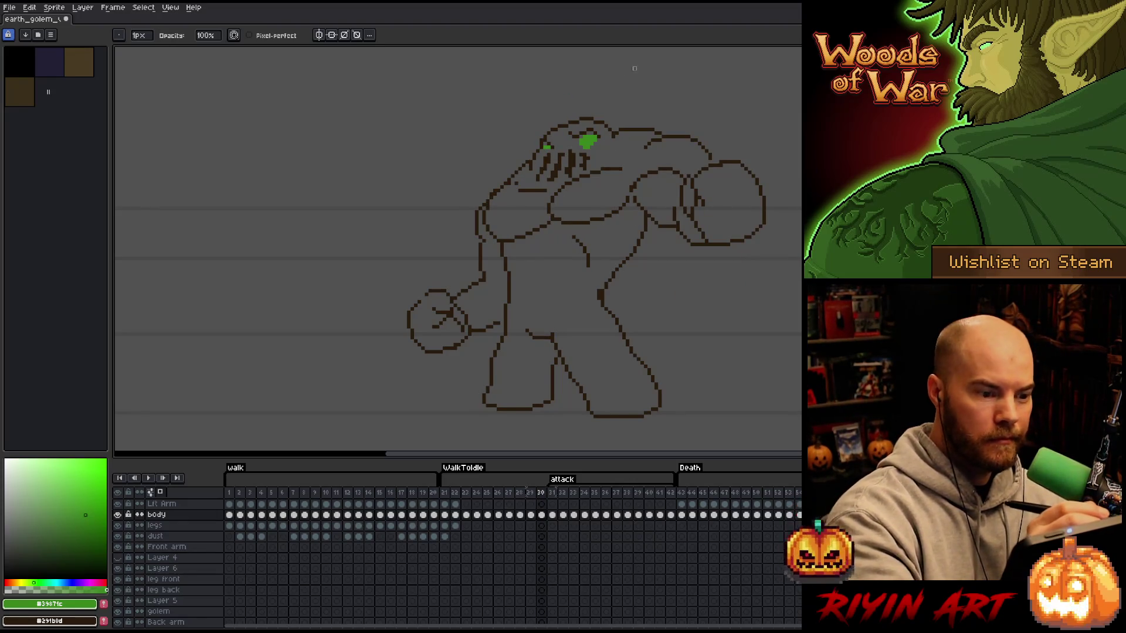
key("comma")
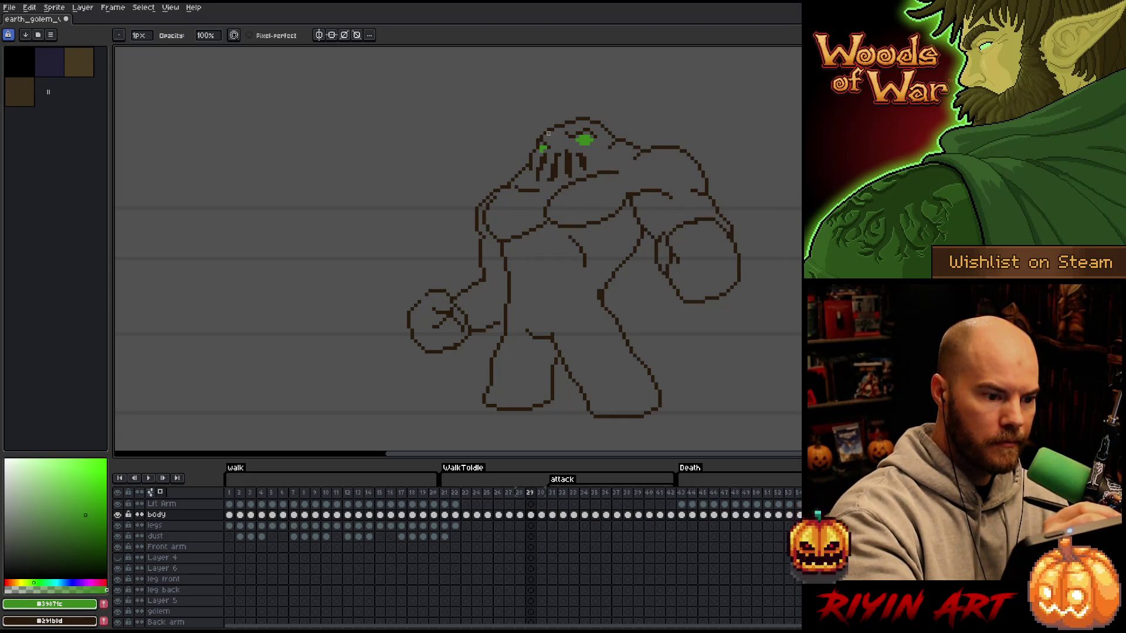
key("b")
key("comma")
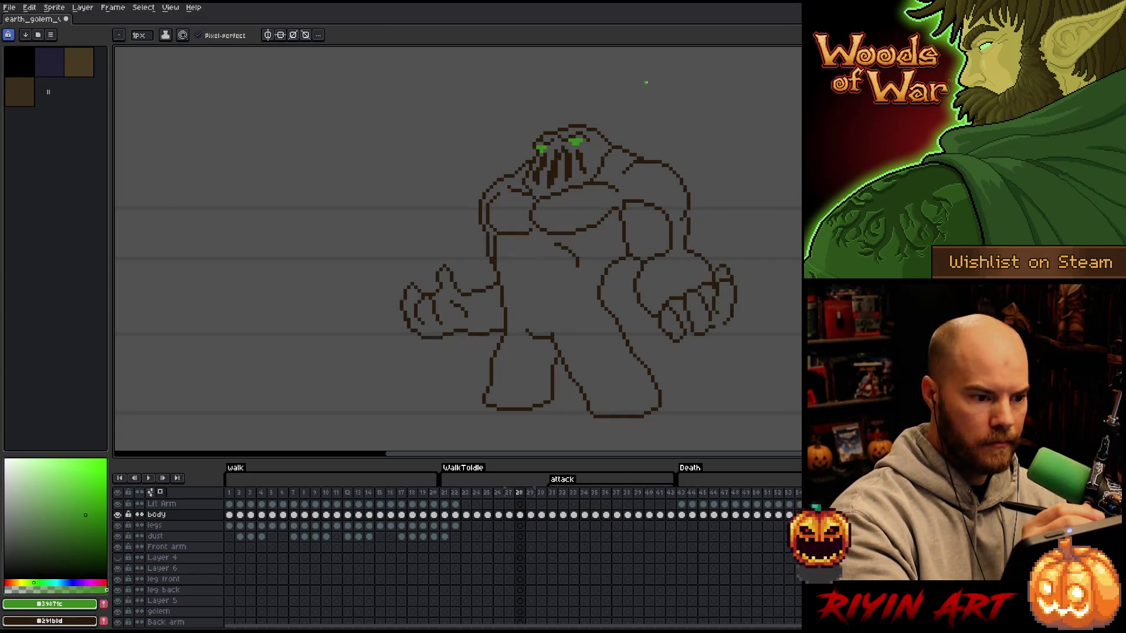
key("comma")
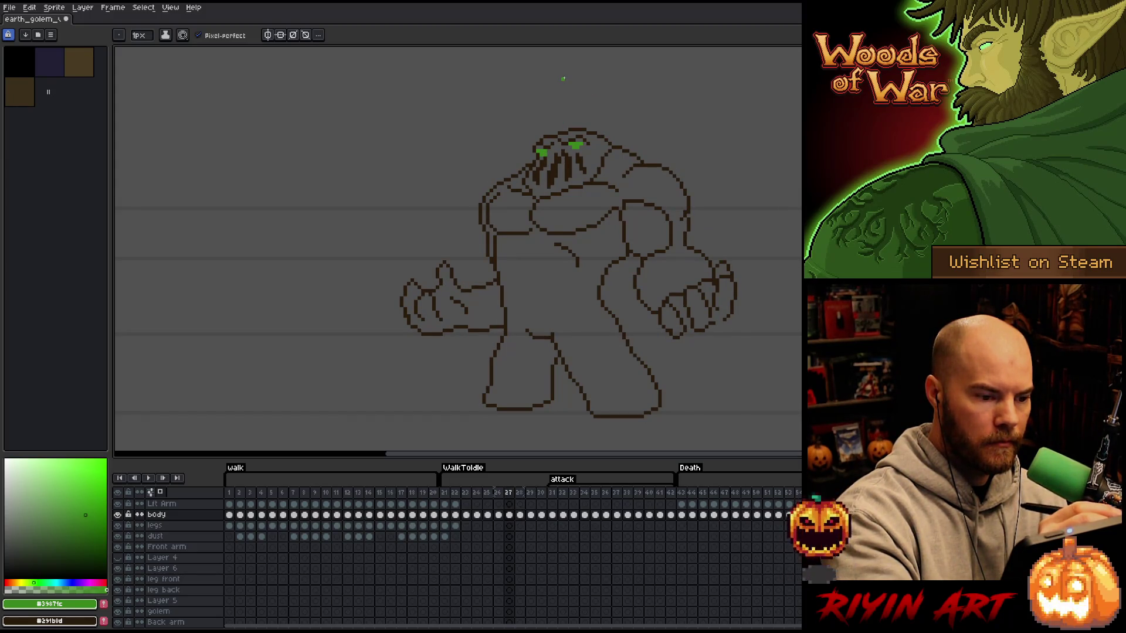
key("comma")
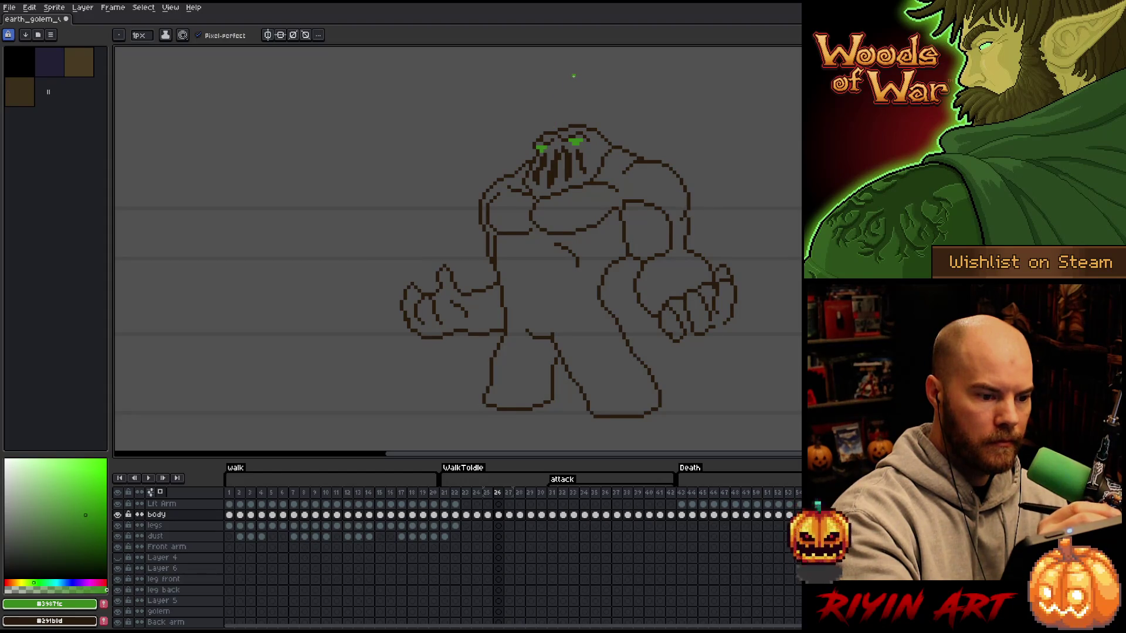
key("period")
key("comma")
key("period")
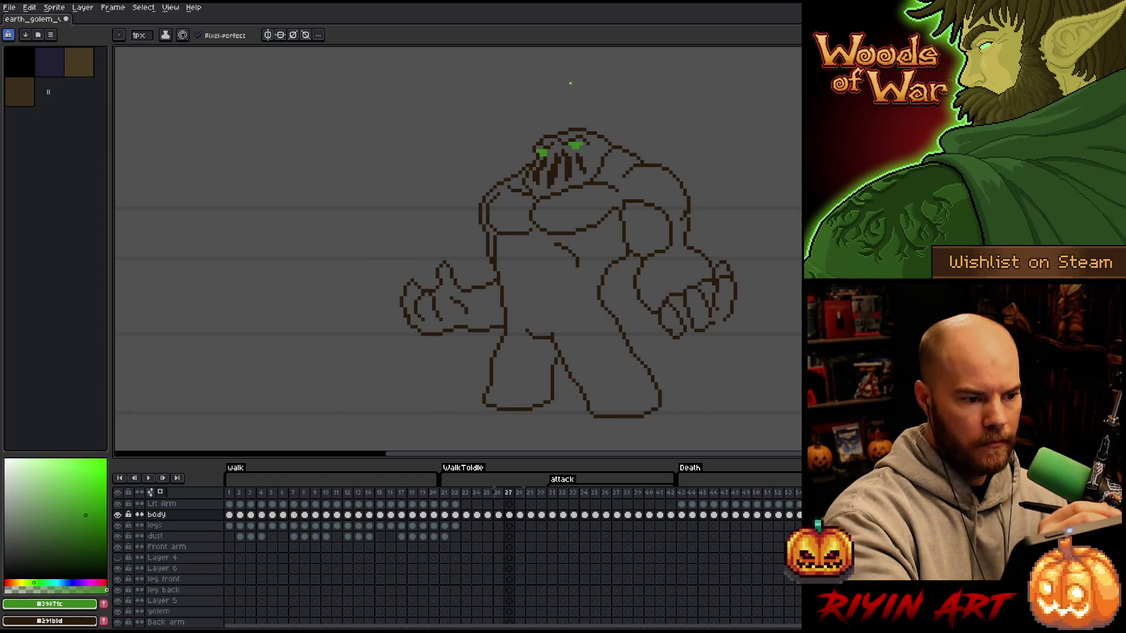
- Advance with the pencil from frame 28 to frame 31's club-swing pose
key("period")
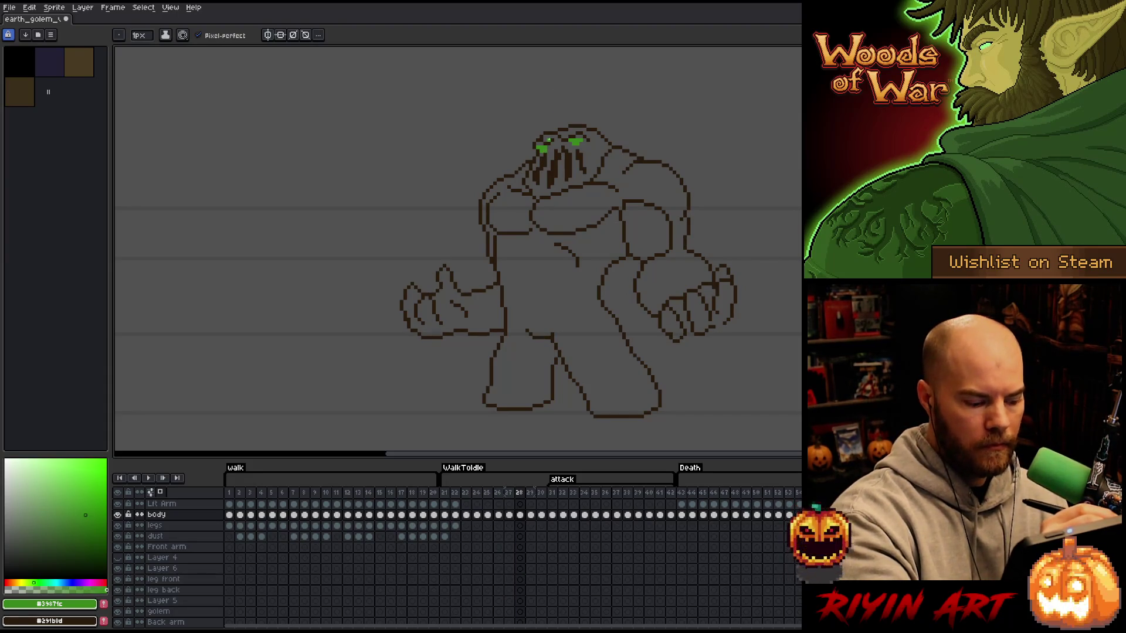
key("period")
key("b")
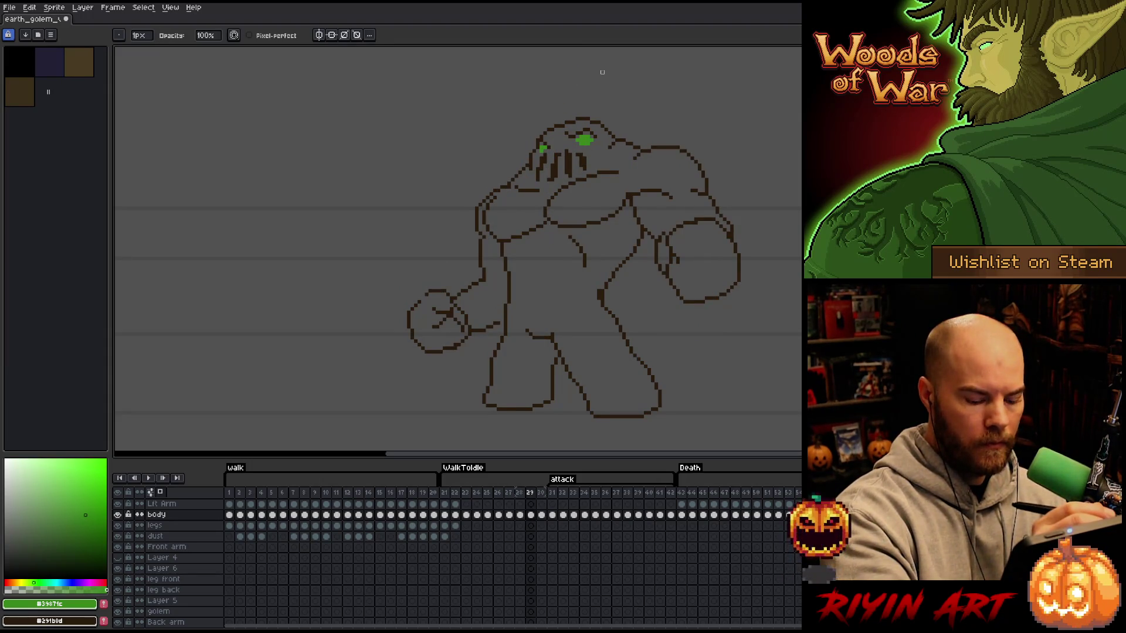
key("period")
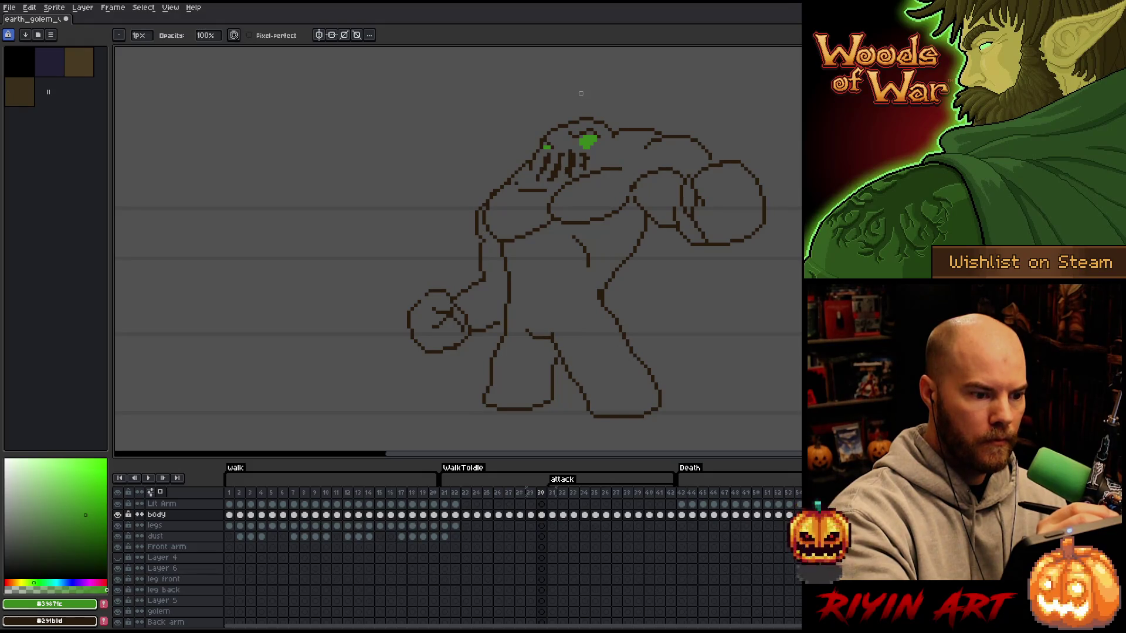
key("period")
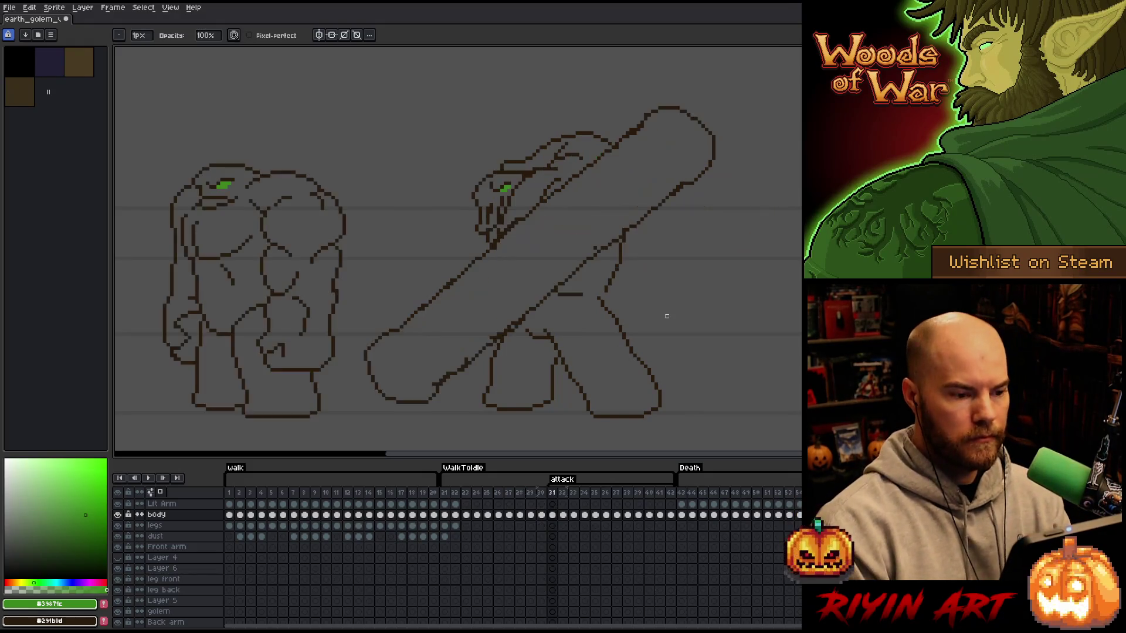
- Save the golem file, play the attack once, then select the body cels of frames 31–42
key("ctrl+s")
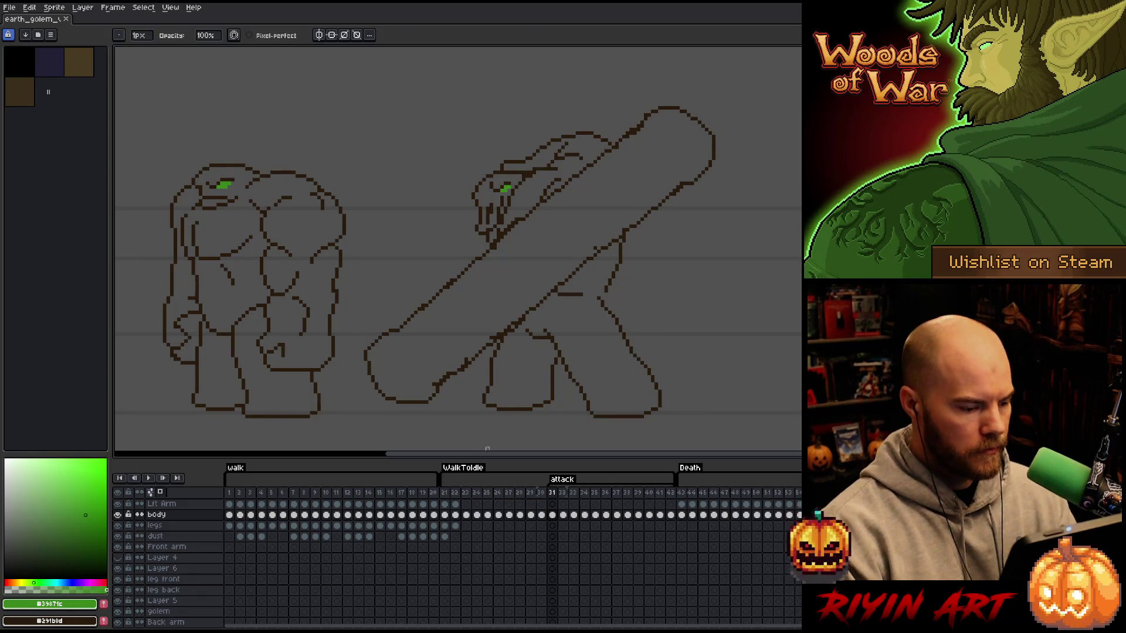
key("Return")
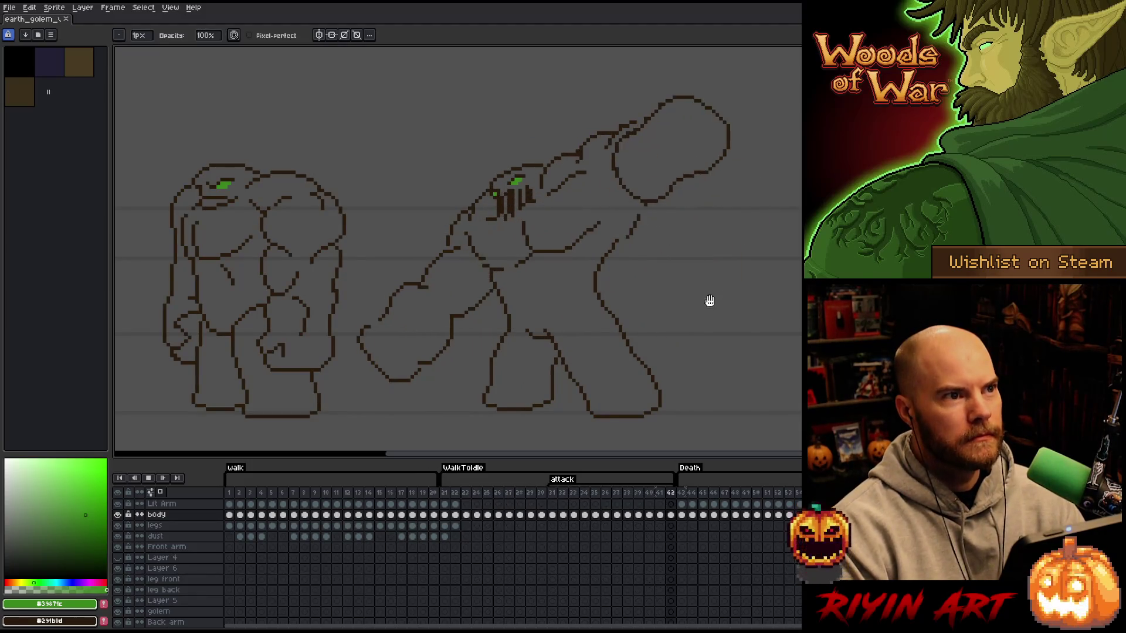
key("Return")
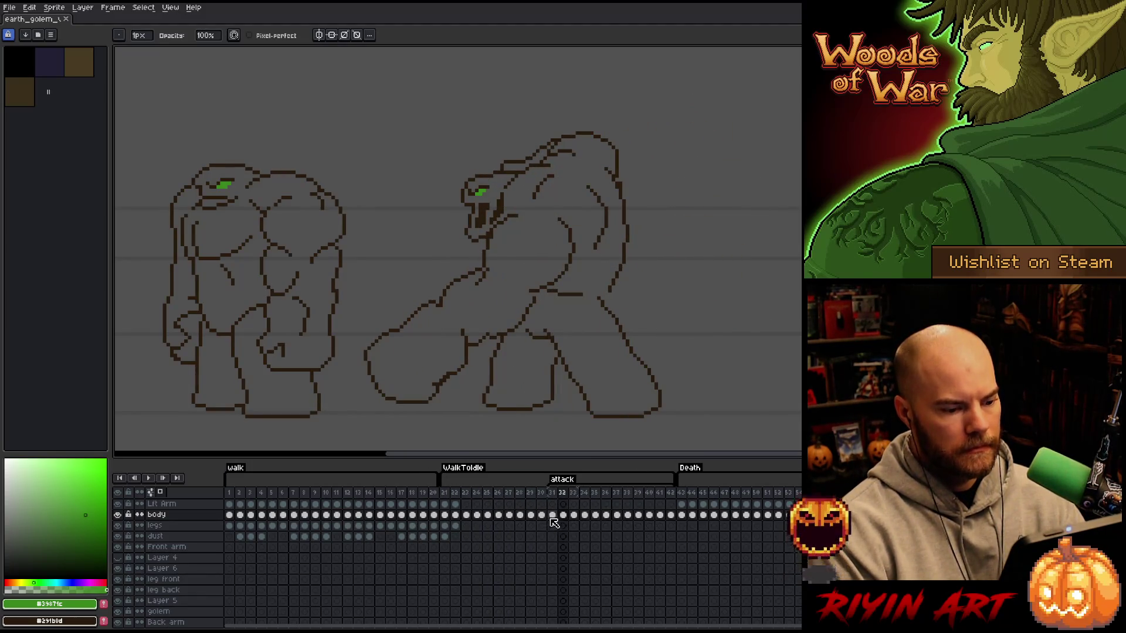
left_click_drag(552, 515, 674, 520)
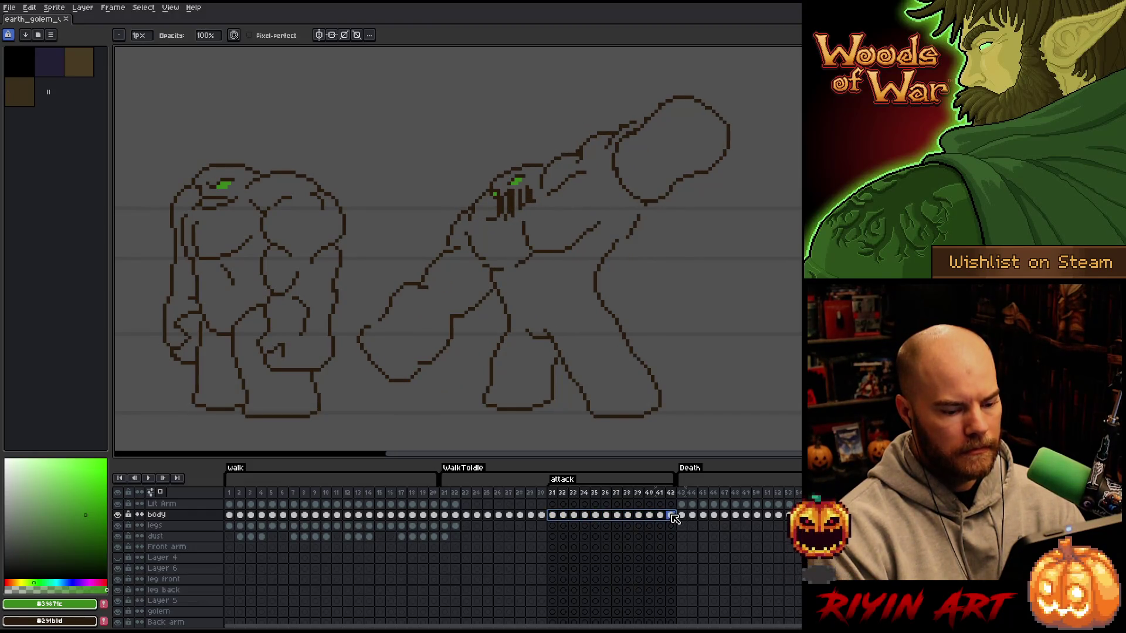
- Draw a lasso selection around the standing golem on the left
key("q")
mouse_move(195, 144)
left_mouse_down()
mouse_move(351, 186)
mouse_move(344, 258)
left_mouse_up()
mouse_move(337, 370)
left_mouse_down()
mouse_move(296, 437)
mouse_move(127, 319)
mouse_move(170, 136)
left_mouse_up()
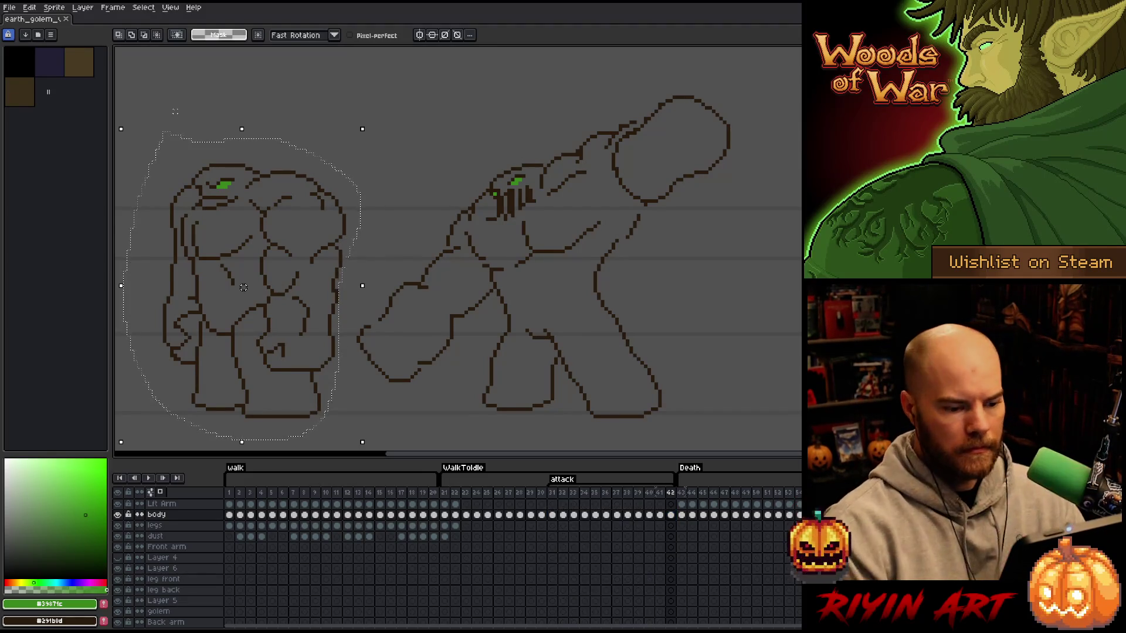
- Go to frame 31 and play the attack animation through once
left_click(542, 514)
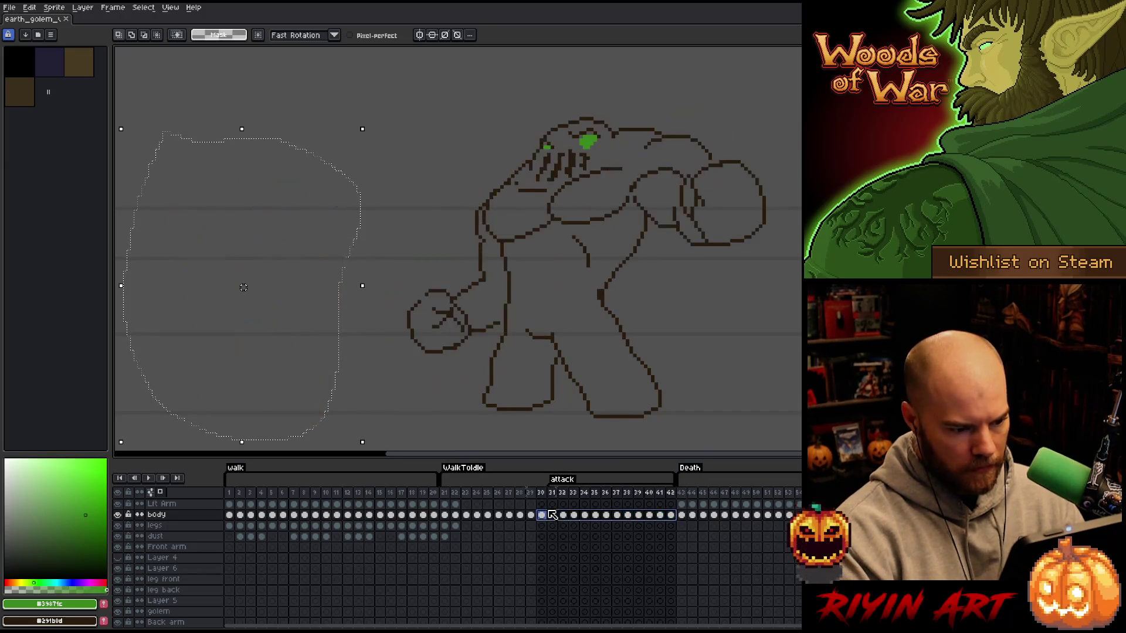
left_click(552, 515)
key("Return")
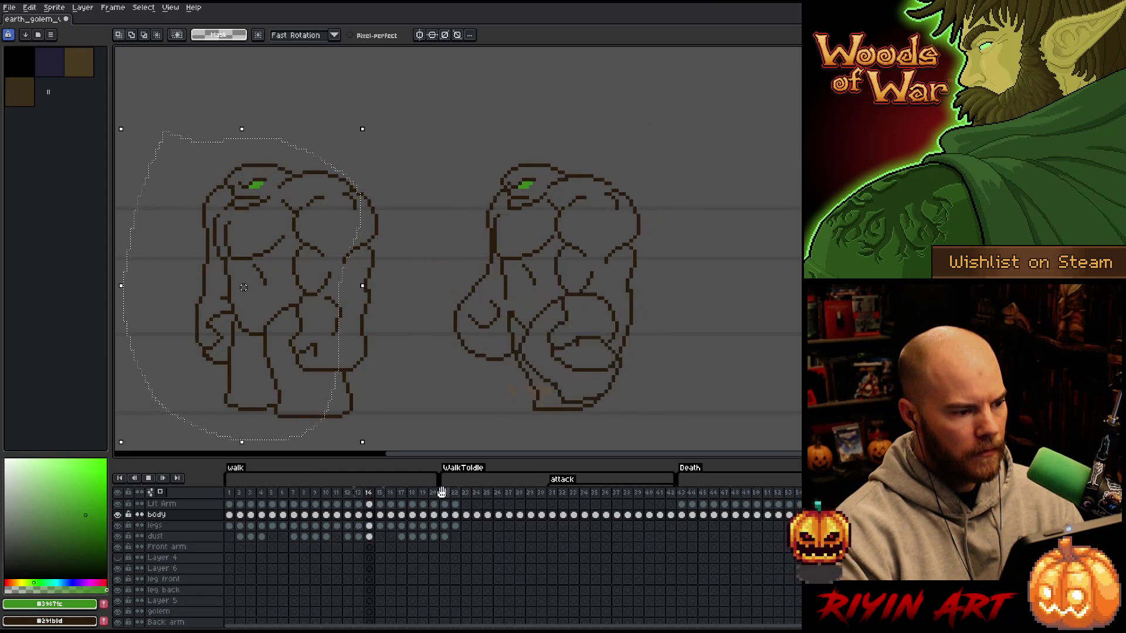
key("Return")
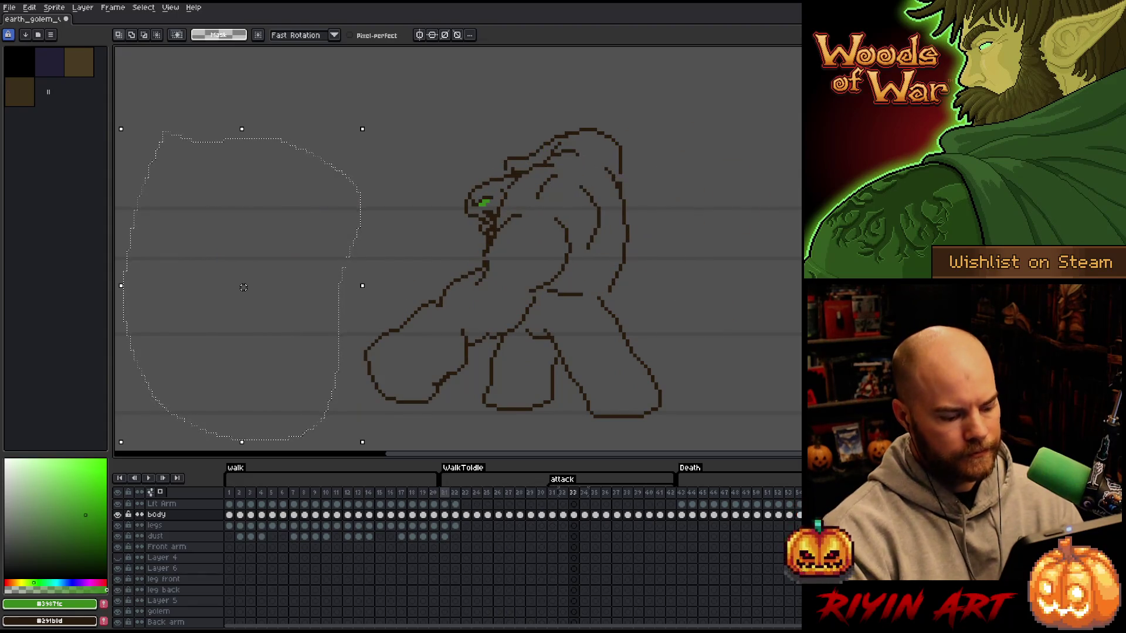
- Deselect, then Save As with the version changed from v6 to earth_golem_v7.aseprite
key("ctrl+d")
right_click(542, 288)
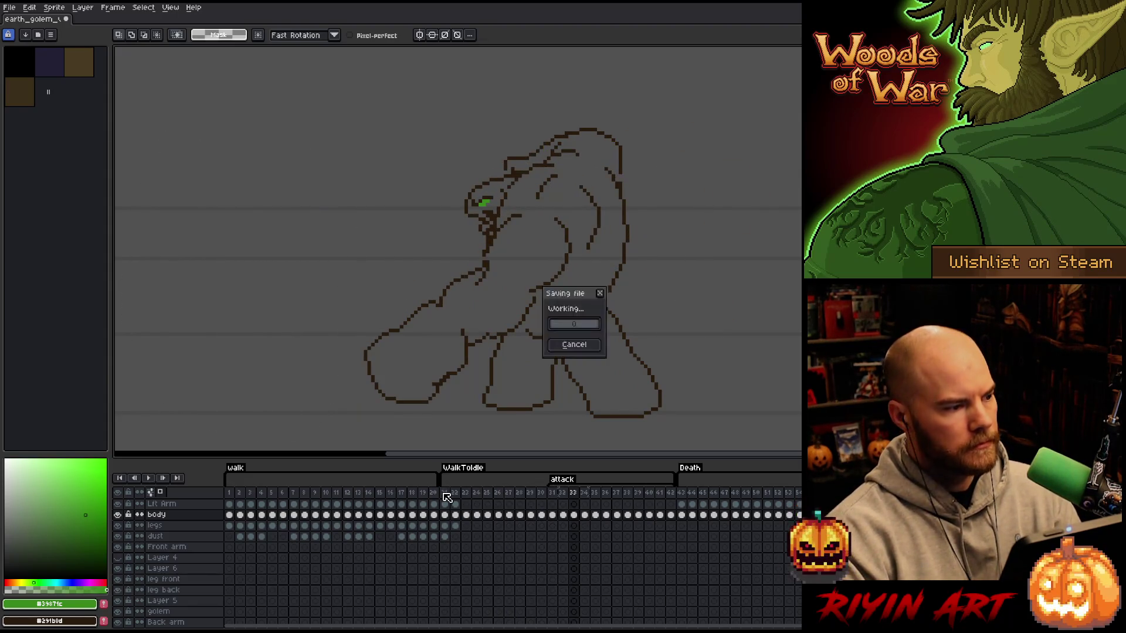
left_click(13, 10)
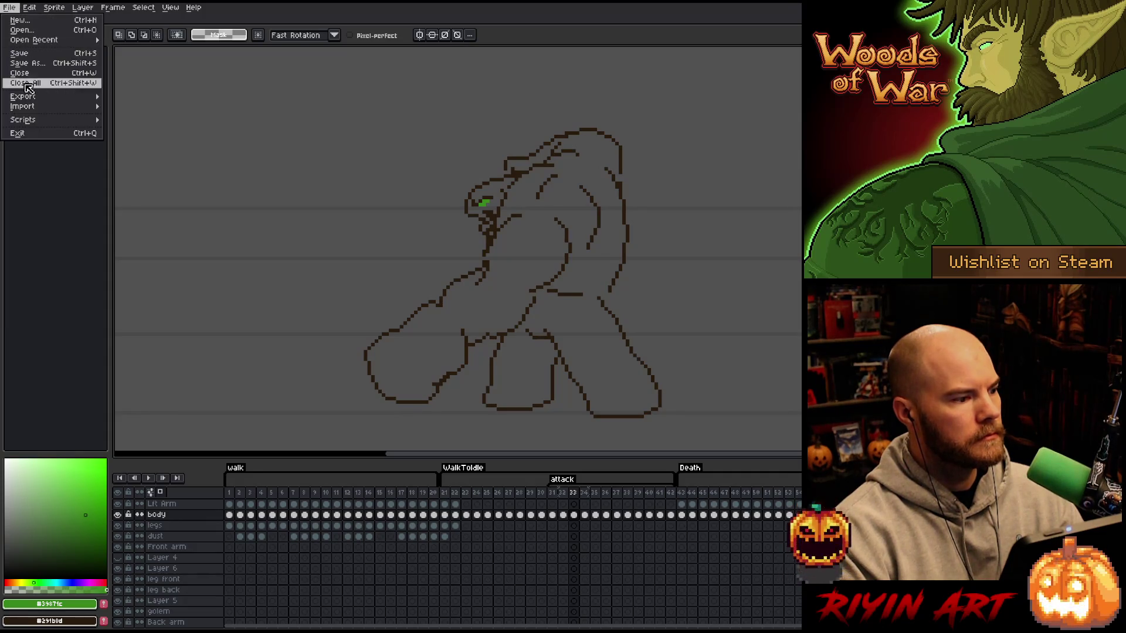
left_click(27, 63)
left_click(333, 455)
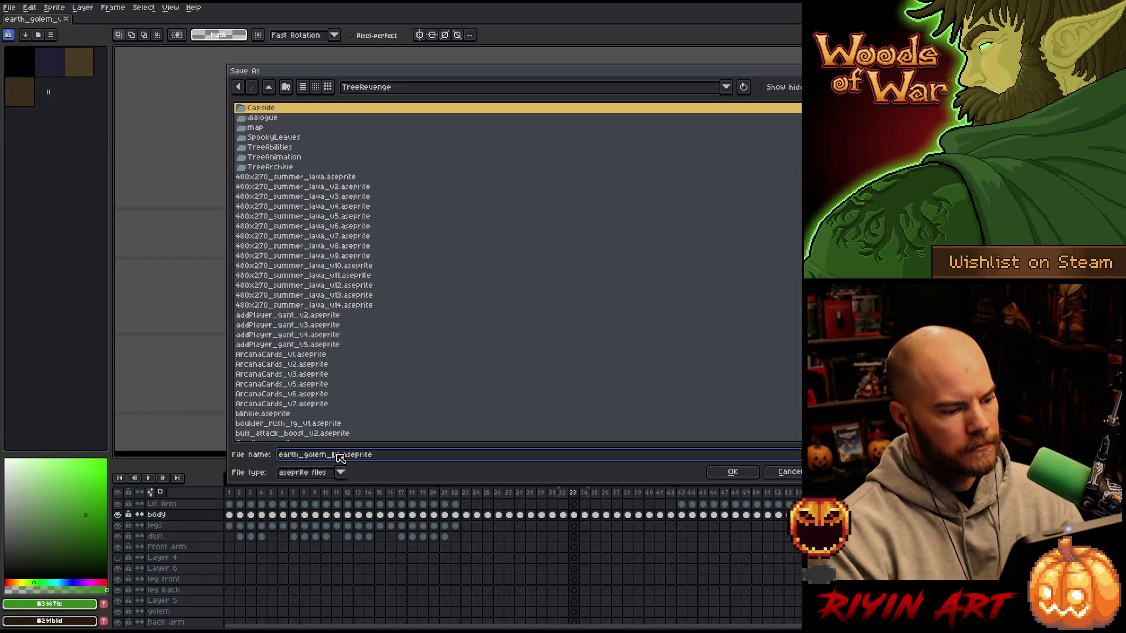
key("Return")
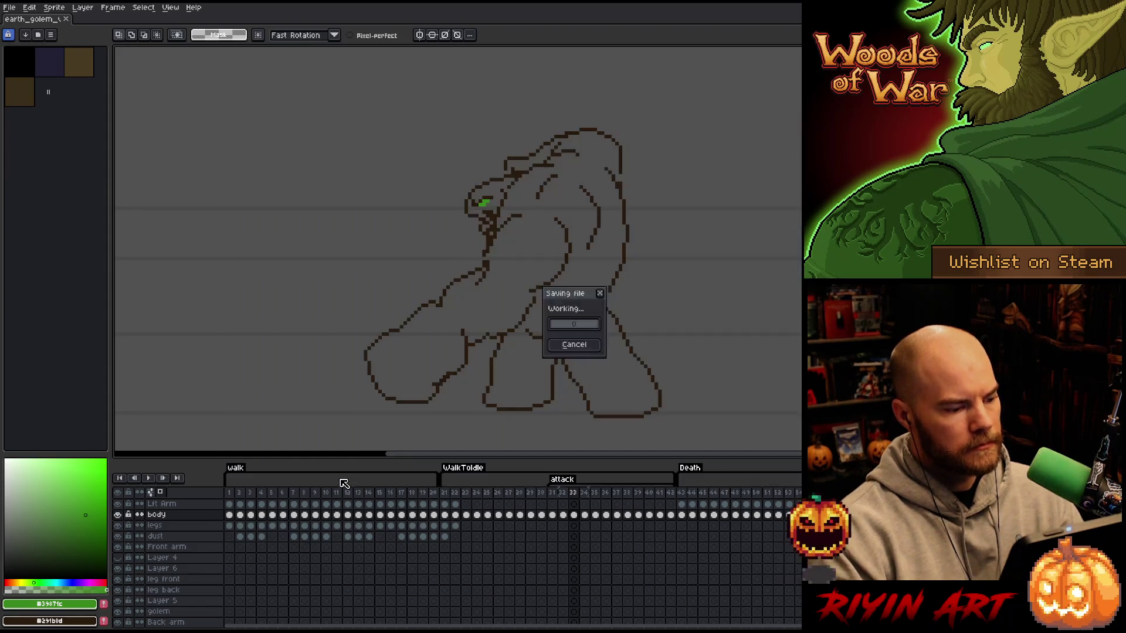
left_click(452, 495)
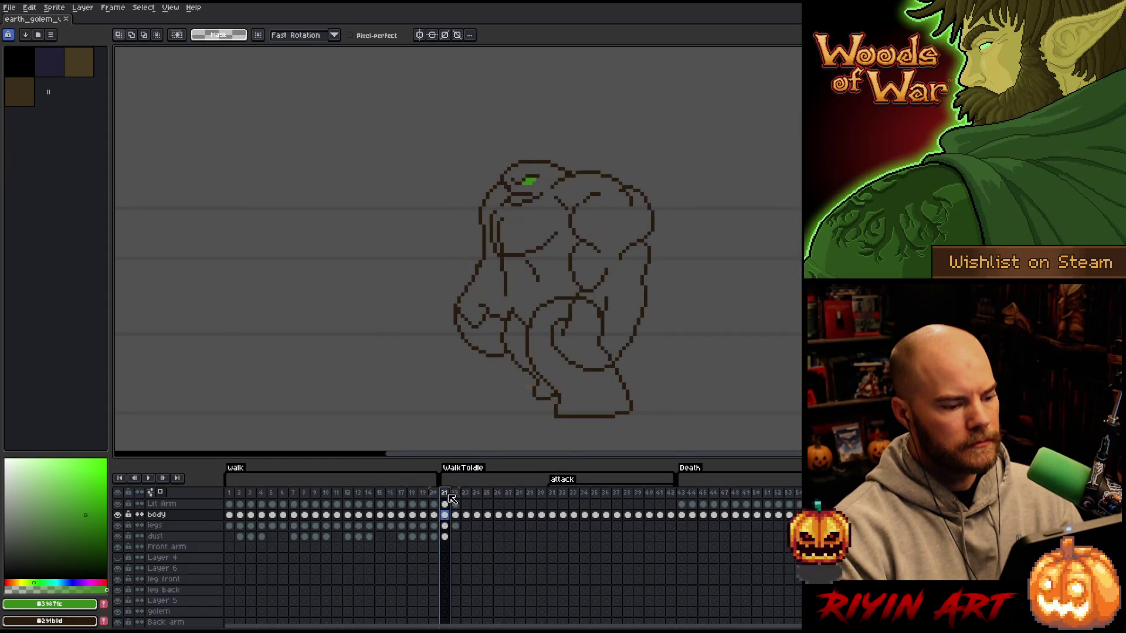
- Copy frame 1's cels from Rt Arm through legs, keeping Rt Arm as the active layer
left_click(235, 495)
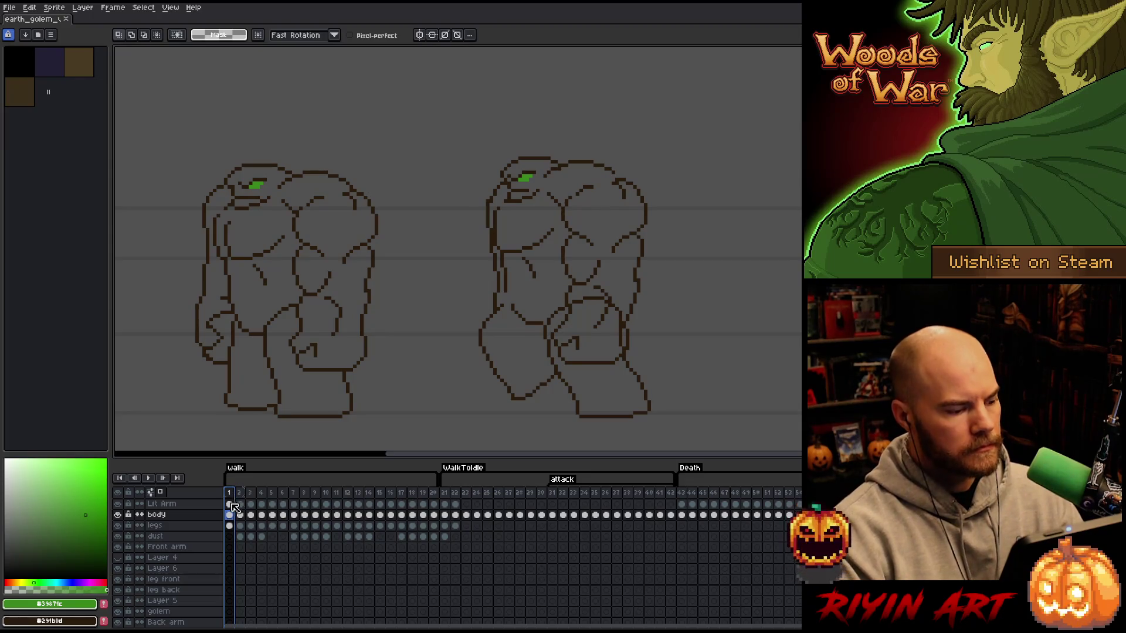
scroll(236, 513, "up", 1)
left_click_drag(235, 504, 236, 535)
key("ctrl+c")
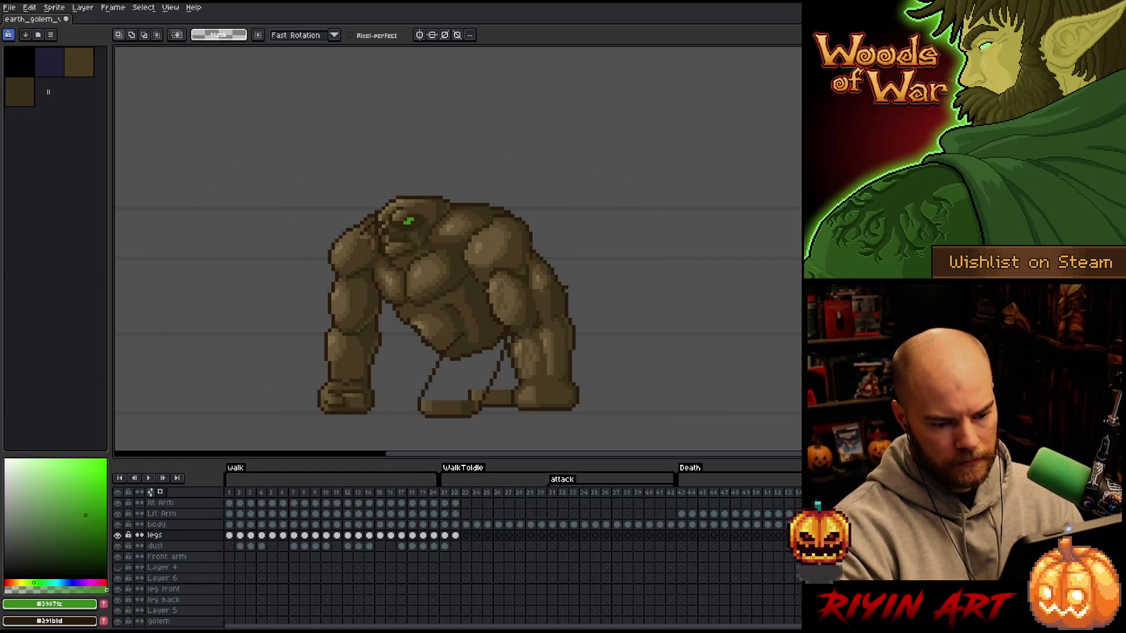
scroll(457, 557, "down", 4)
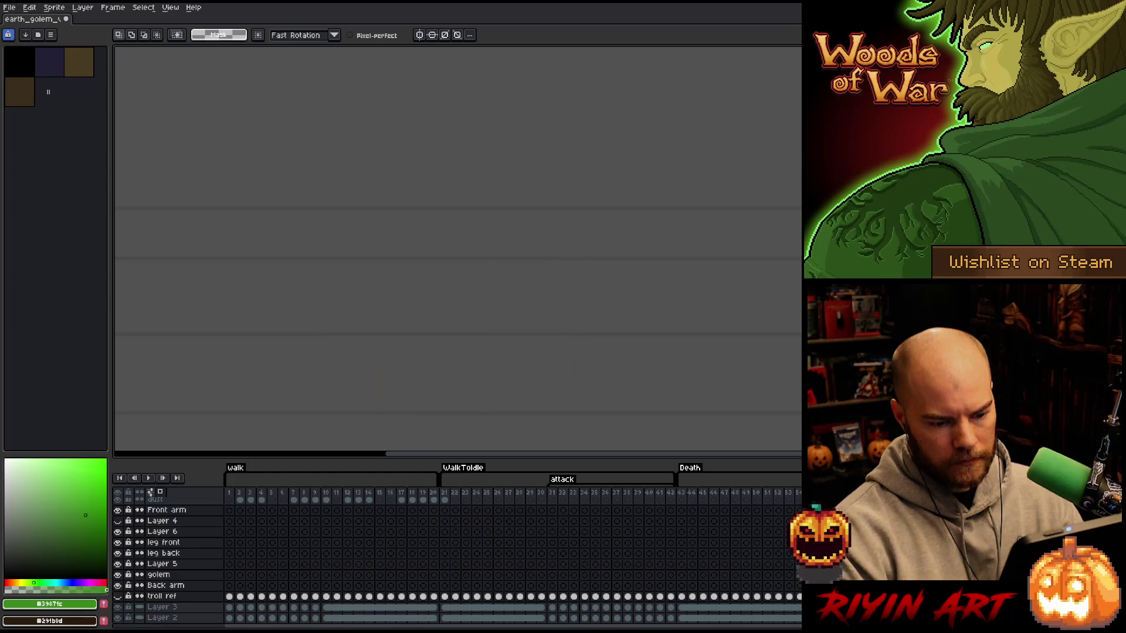
scroll(458, 557, "up", 4)
left_click(160, 502)
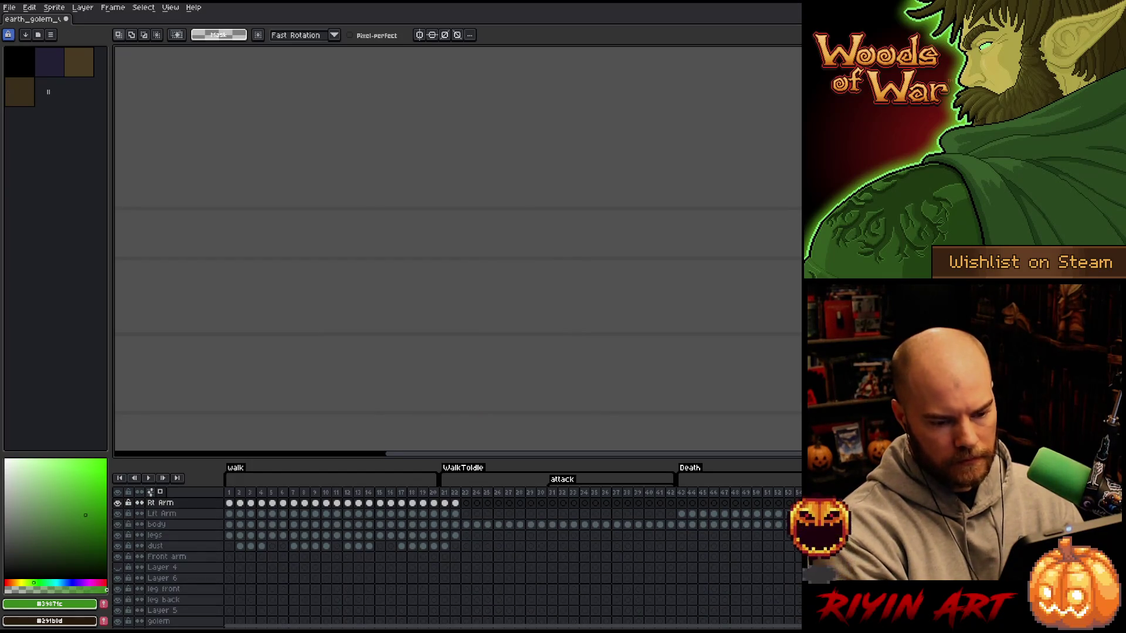
left_click_drag(230, 502, 229, 535)
left_click(161, 503)
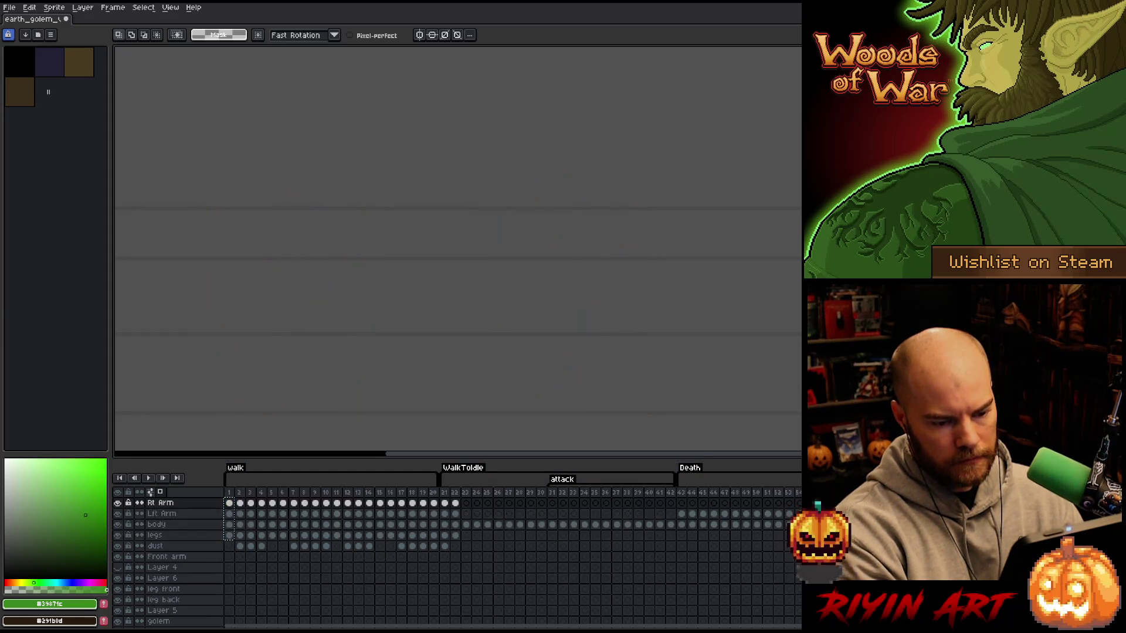
left_click(230, 493)
- Erase the duplicate left golem from the body and legs cels of frames 1–20
mouse_move(311, 119)
left_mouse_down()
mouse_move(354, 154)
mouse_move(380, 394)
mouse_move(209, 428)
mouse_move(276, 120)
left_mouse_up()
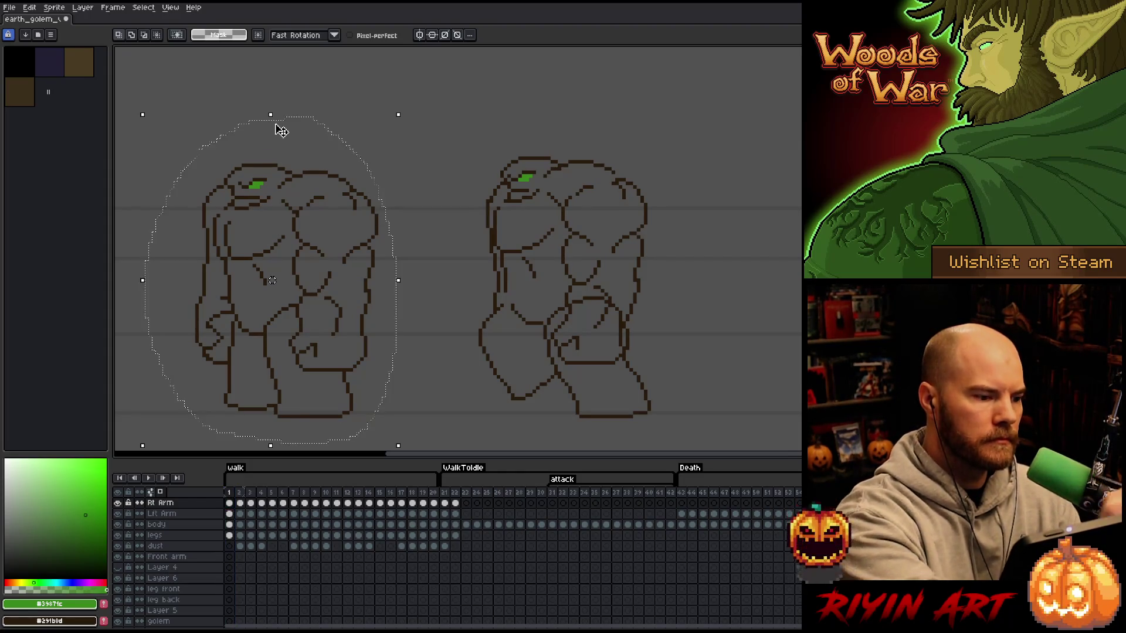
left_click(446, 525)
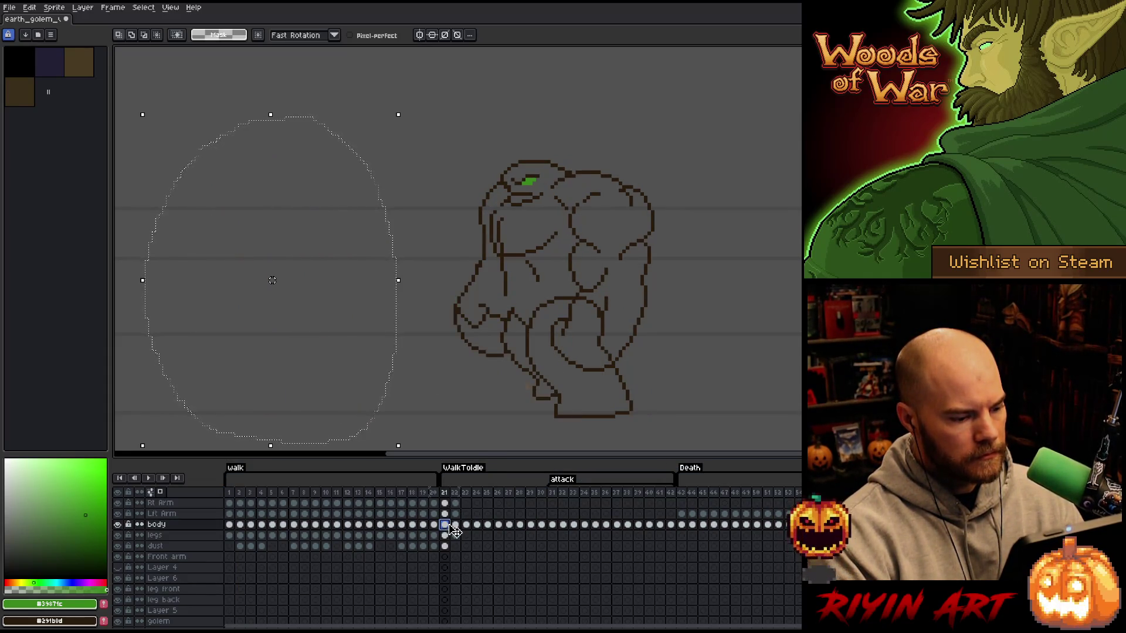
left_click_drag(434, 525, 229, 536)
left_click(198, 528)
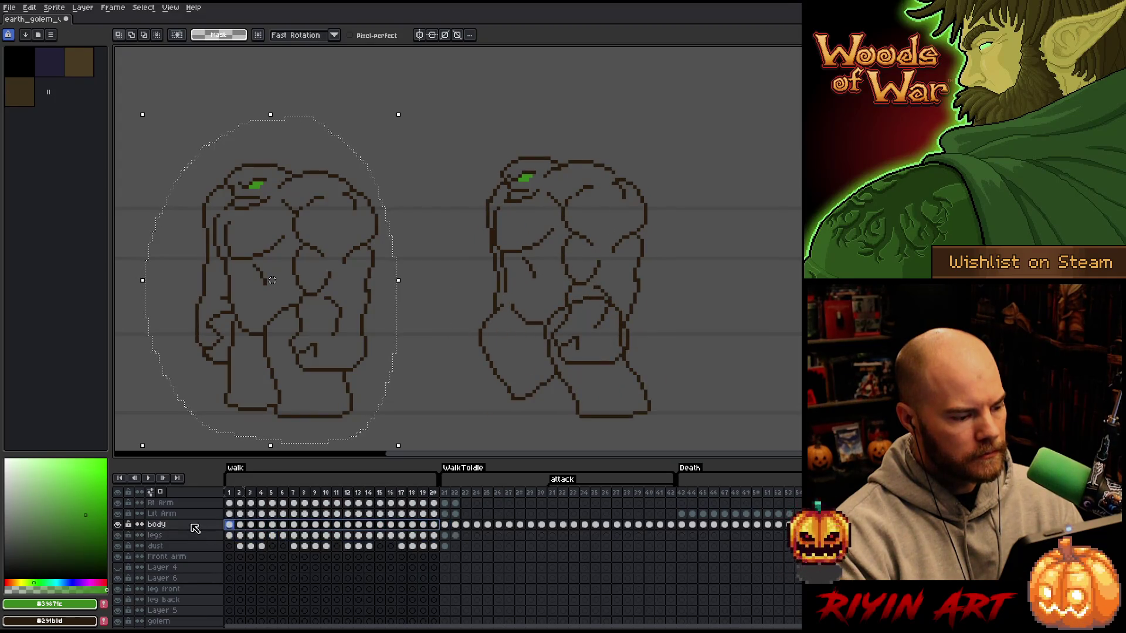
key("Delete")
key("ctrl+d")
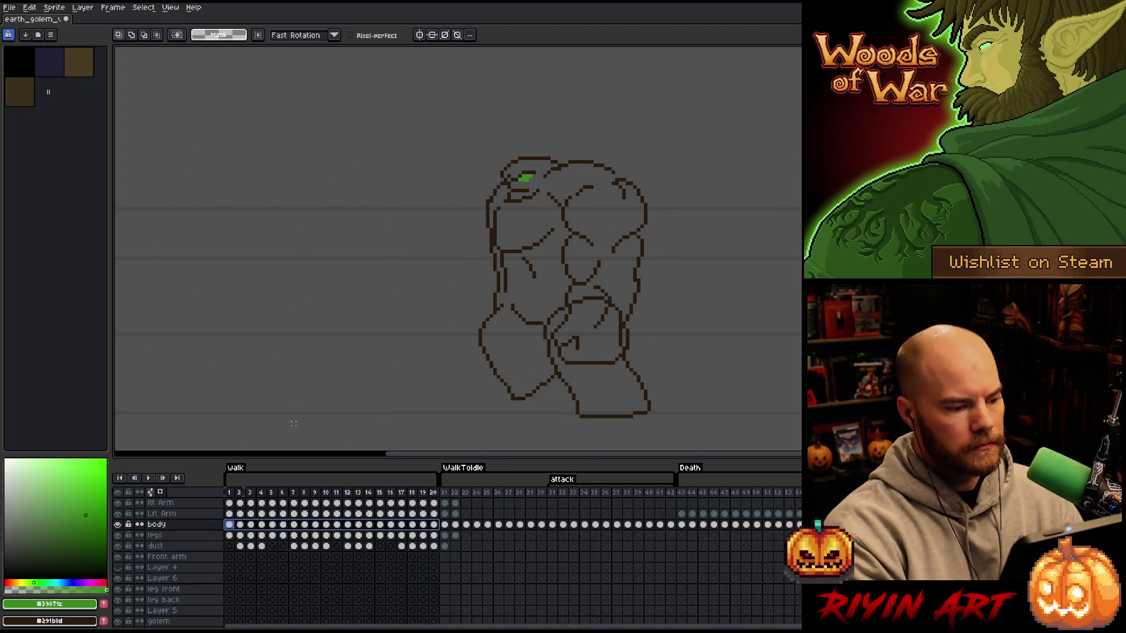
- Play the walk cycle from frame 1, recentering and zooming in on the golem
left_click(230, 492)
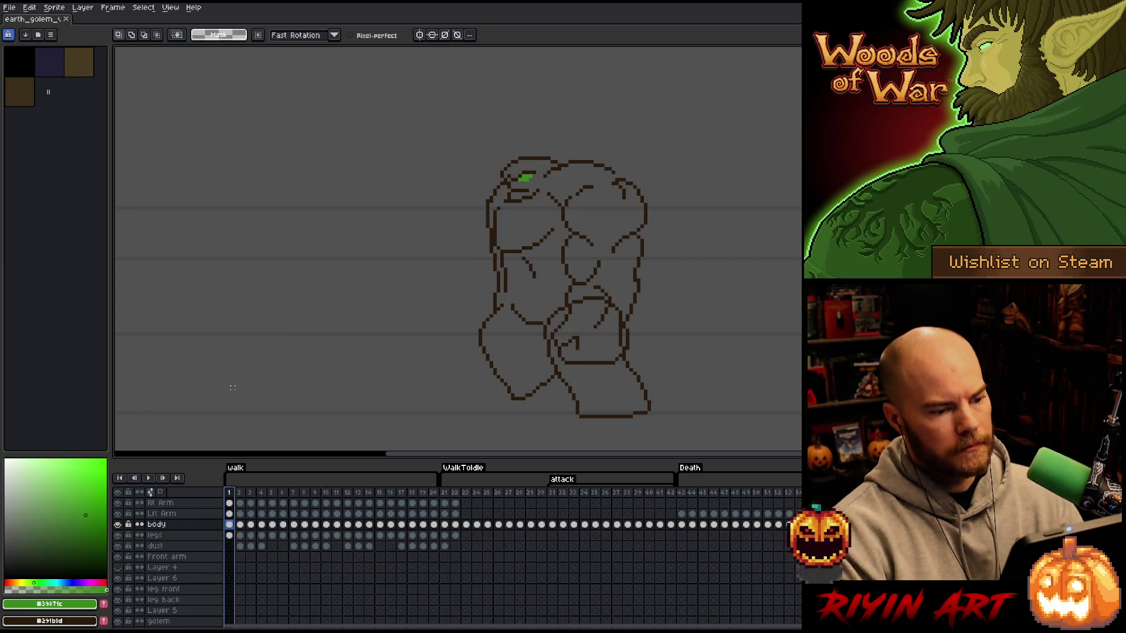
key("Return")
mouse_move(402, 309)
left_mouse_down()
mouse_move(314, 304)
mouse_move(297, 269)
left_mouse_up()
scroll(346, 261, "up", 1)
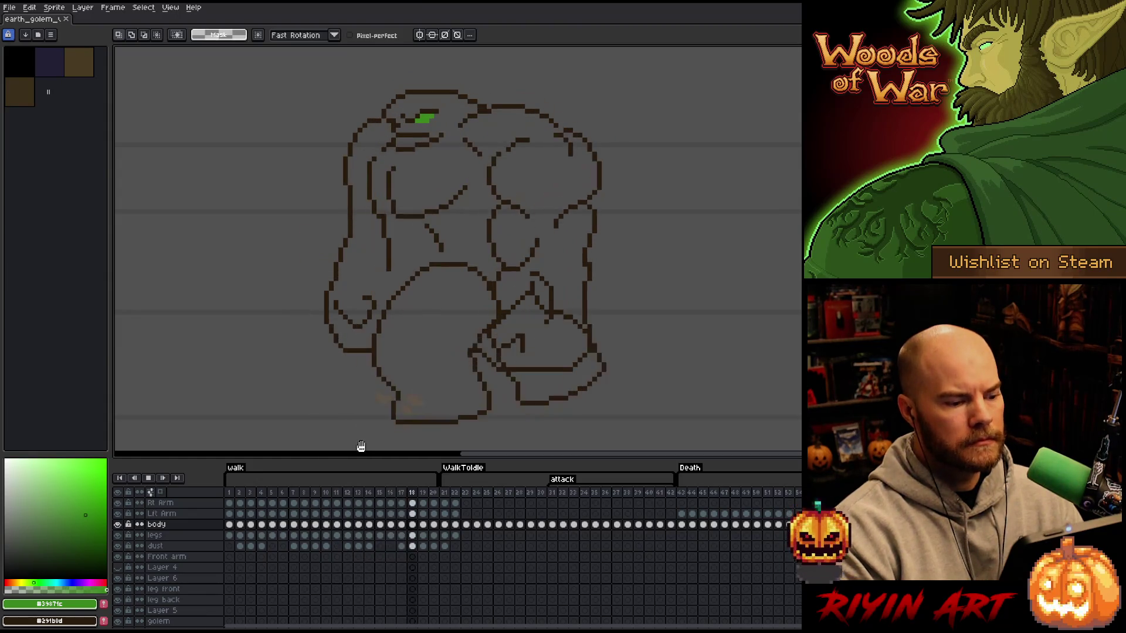
- Preview the walk animation, comparing the frame 6, 10 and 21 poses, then stop playback
key("Tab")
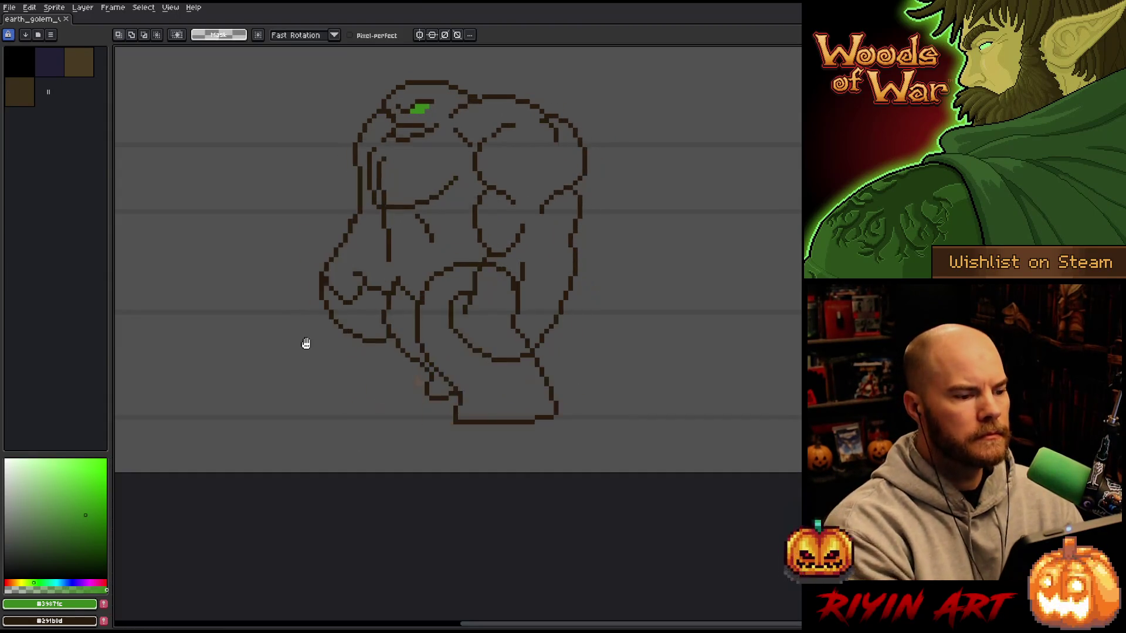
key("Tab")
scroll(304, 324, "down", 1)
left_click_drag(306, 275, 330, 302)
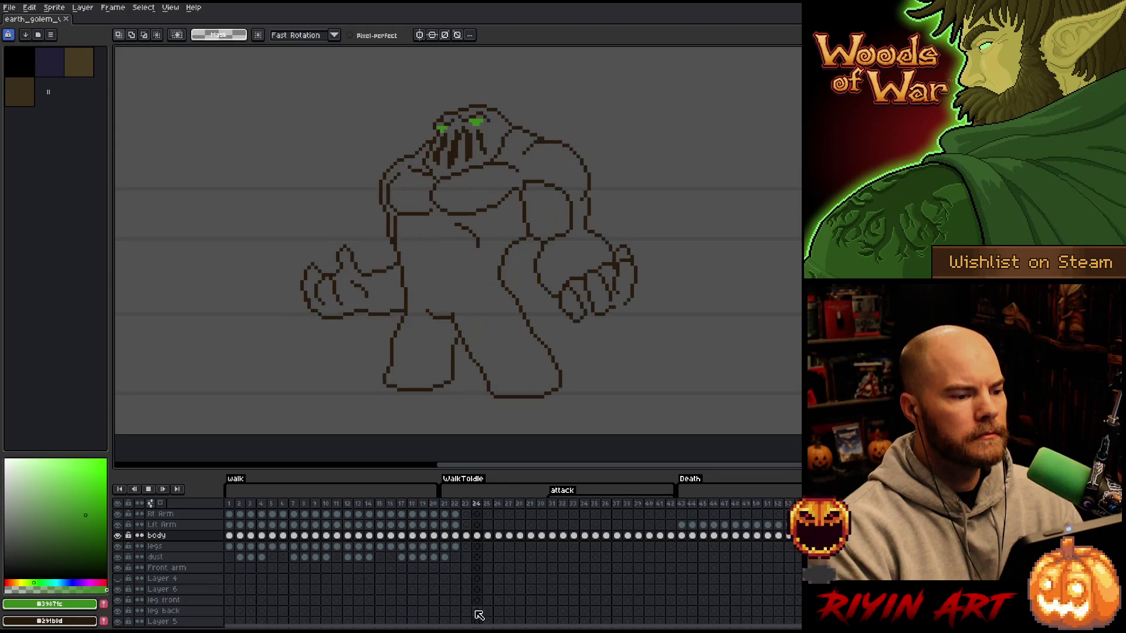
left_click(445, 505)
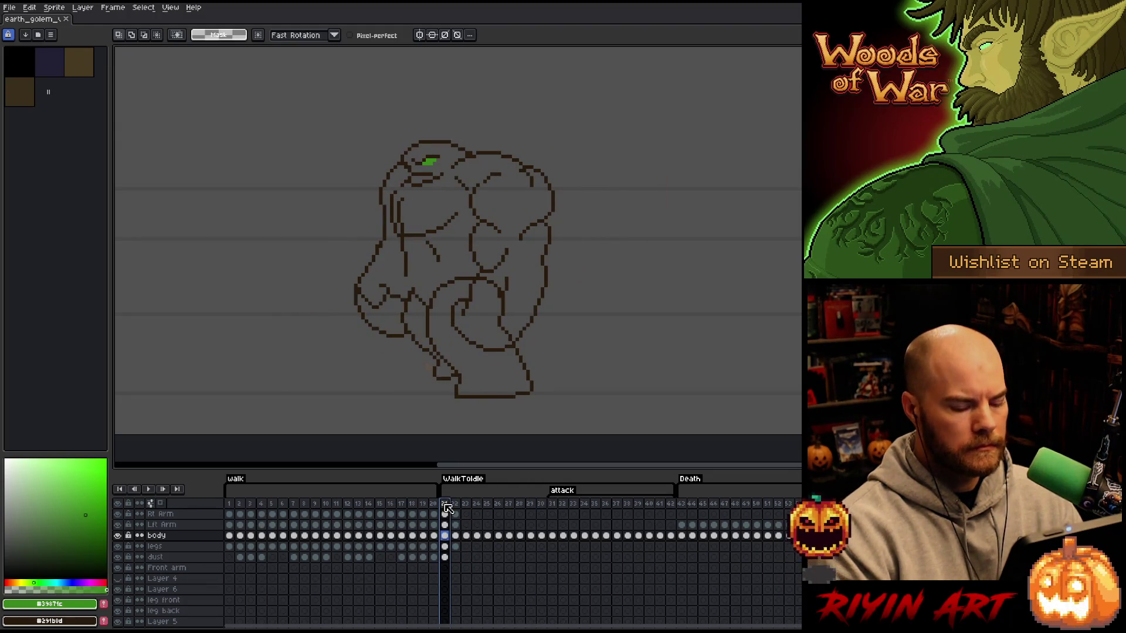
key("Return")
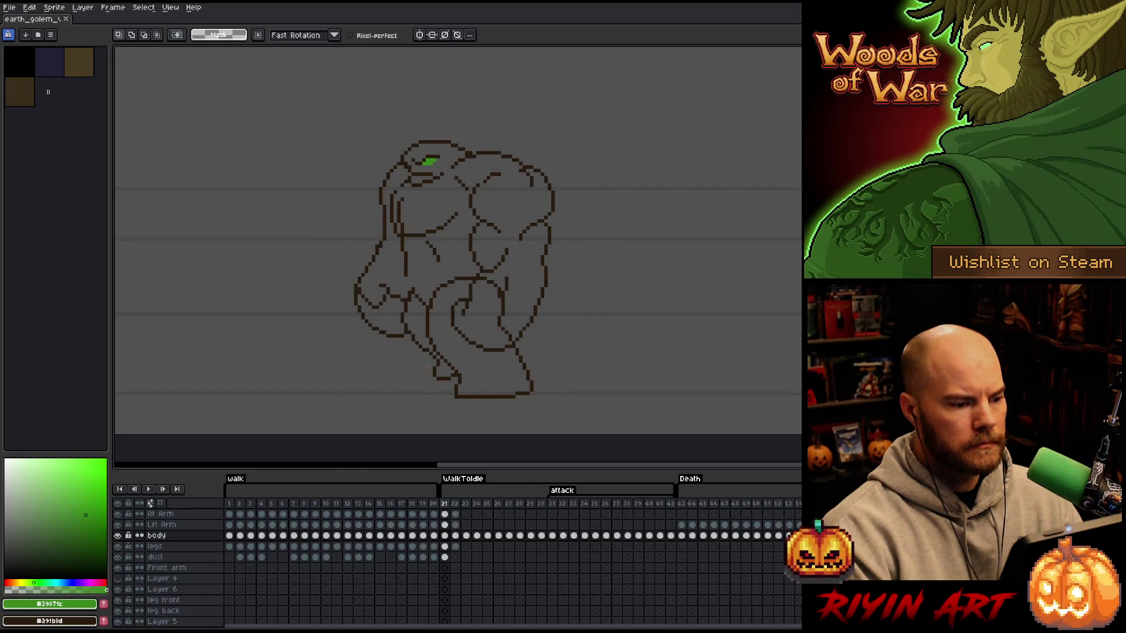
left_click(284, 506)
key("Return")
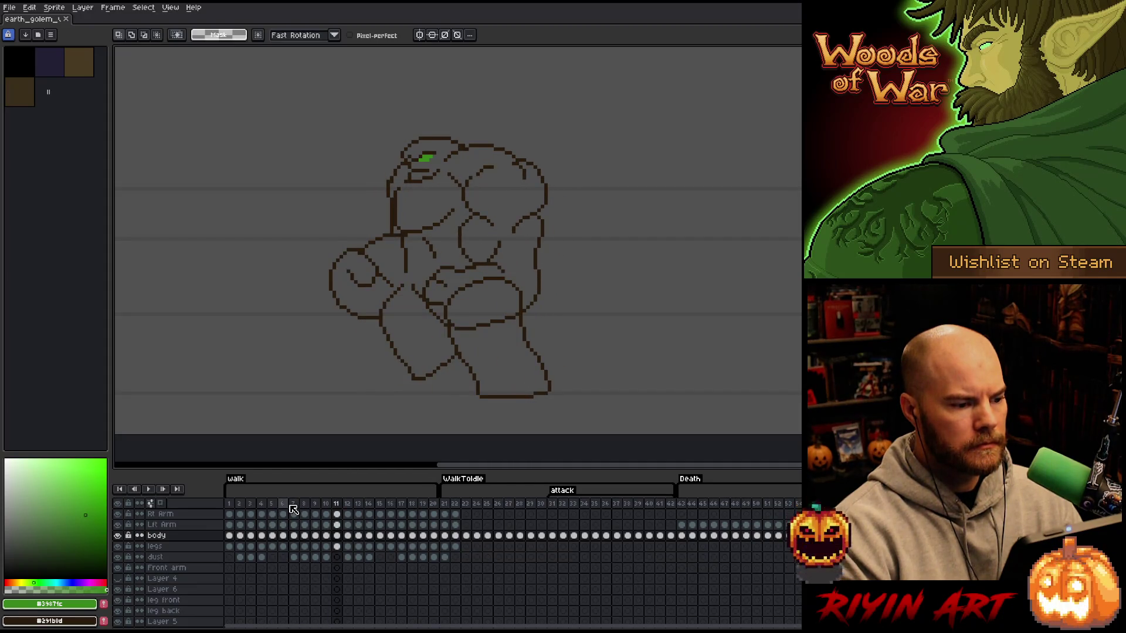
left_click(444, 504)
left_click(327, 506)
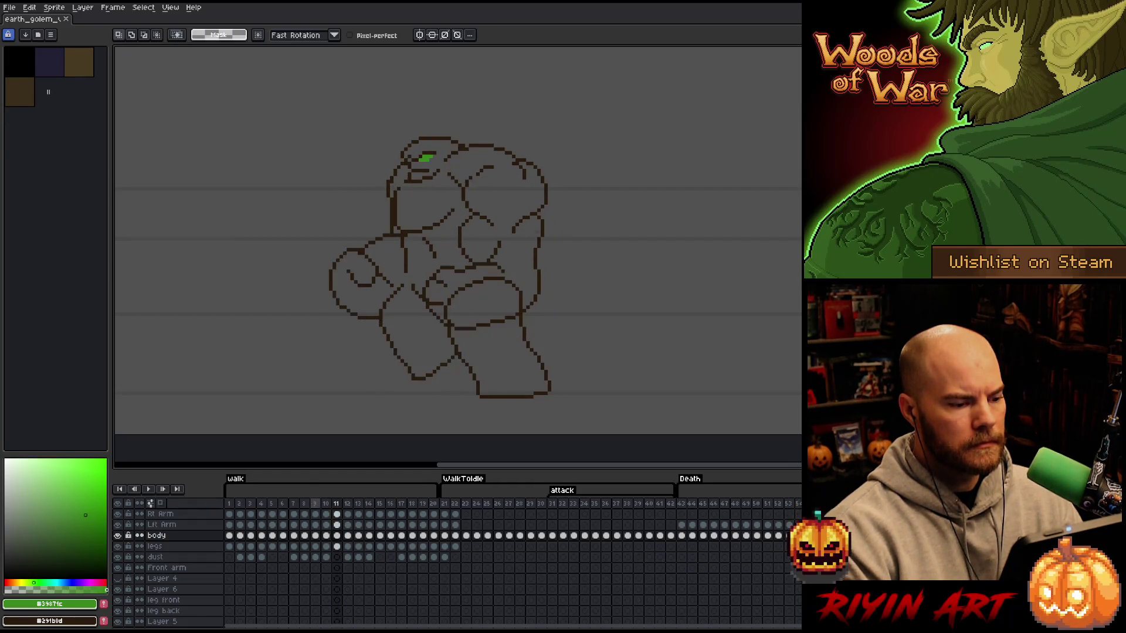
key("Return")
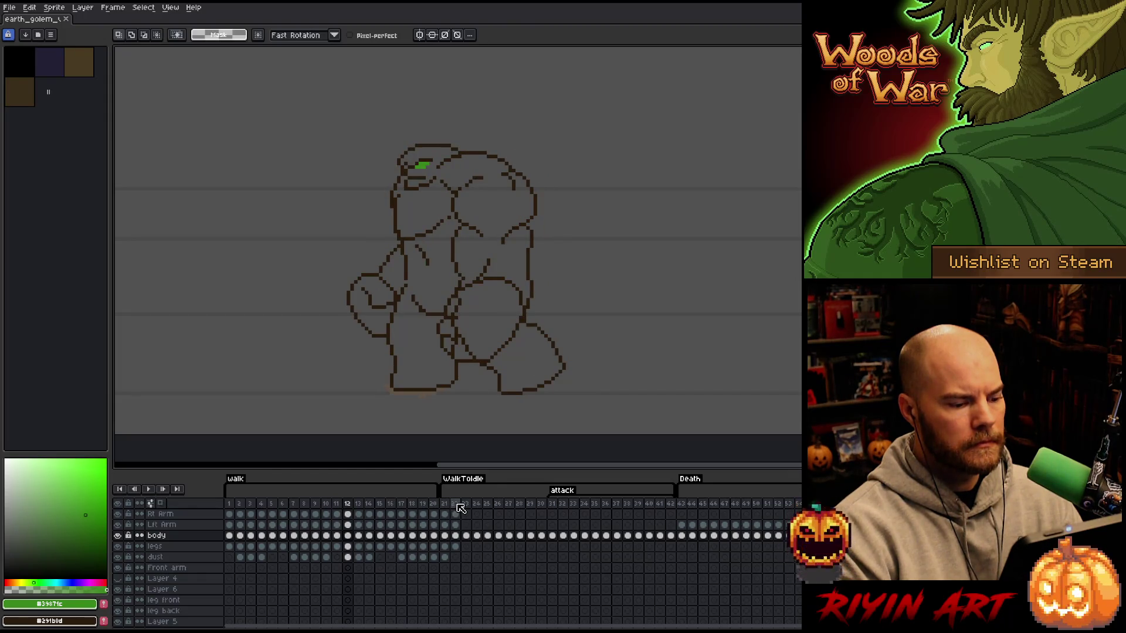
- Insert a new frame 23 after frame 22 and clear its Rt Arm-through-legs cels
left_click(465, 505)
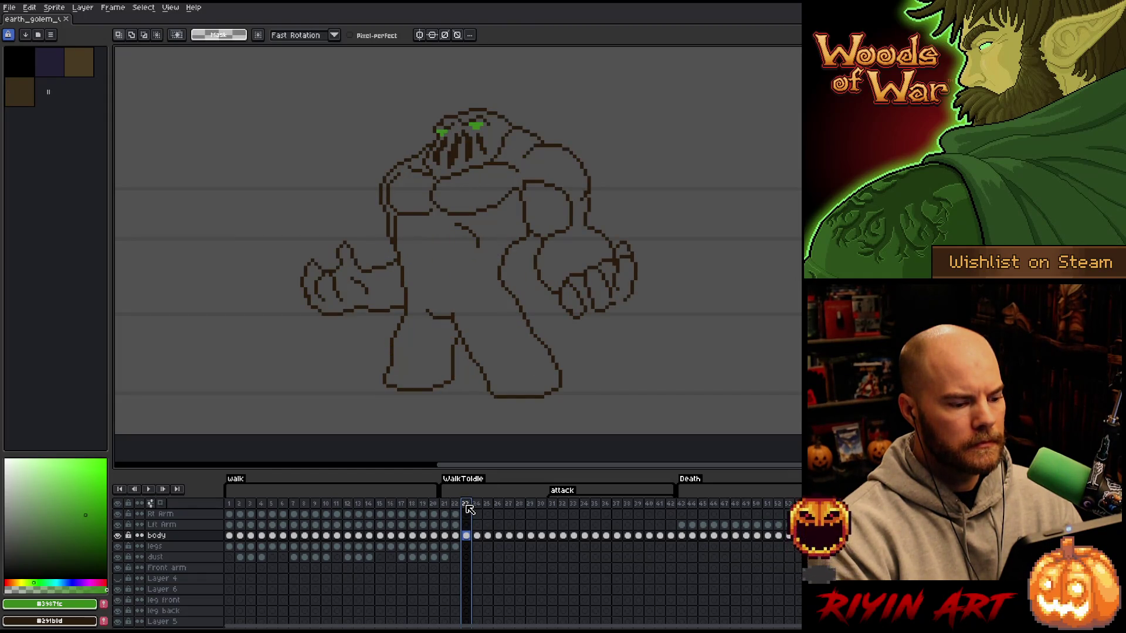
left_click(348, 505)
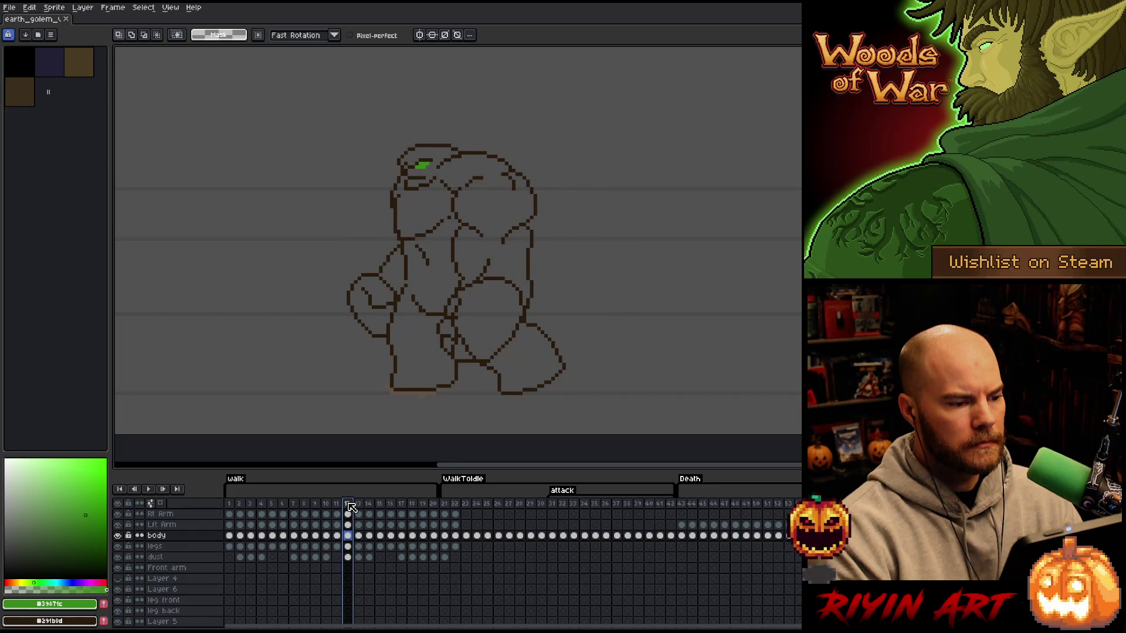
left_click(444, 505)
left_click(455, 505)
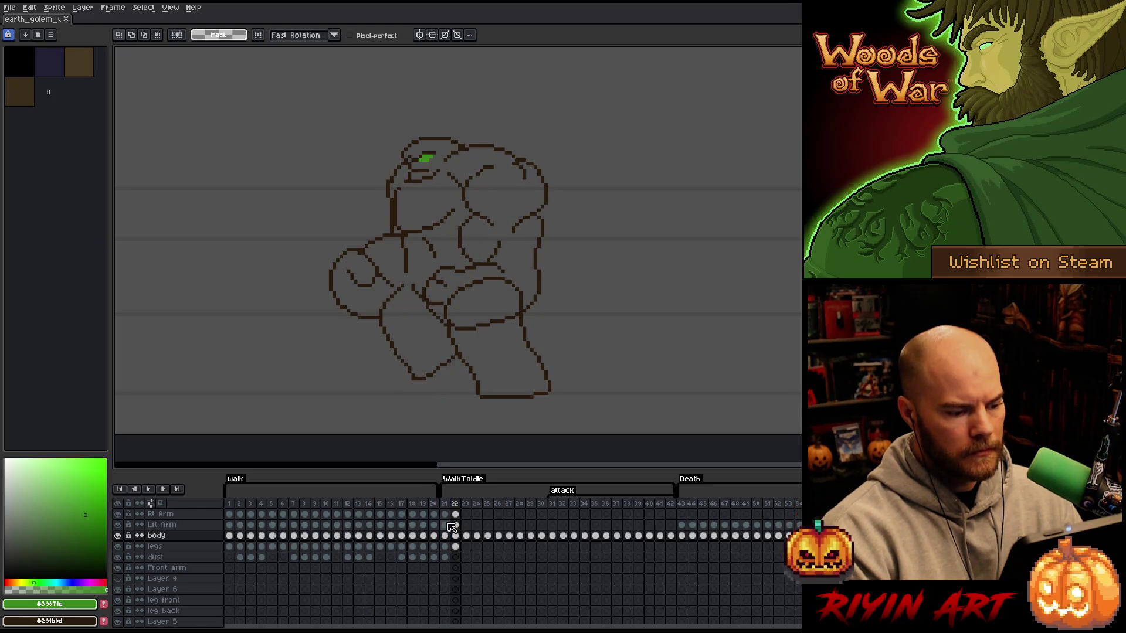
key("alt+n")
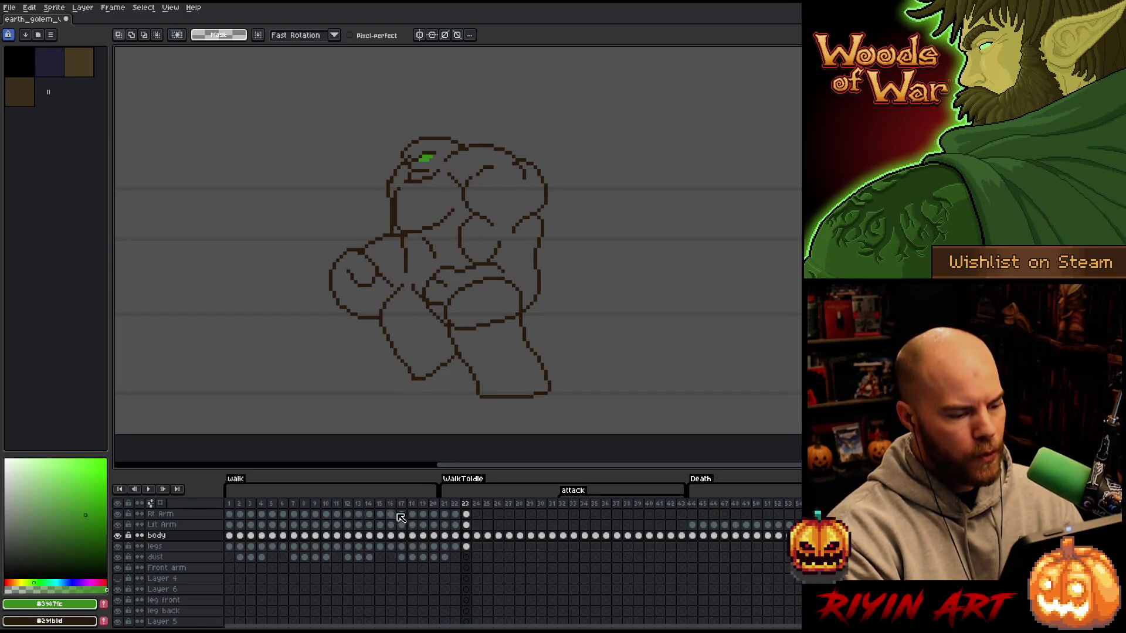
left_click_drag(466, 514, 467, 547)
key("Delete")
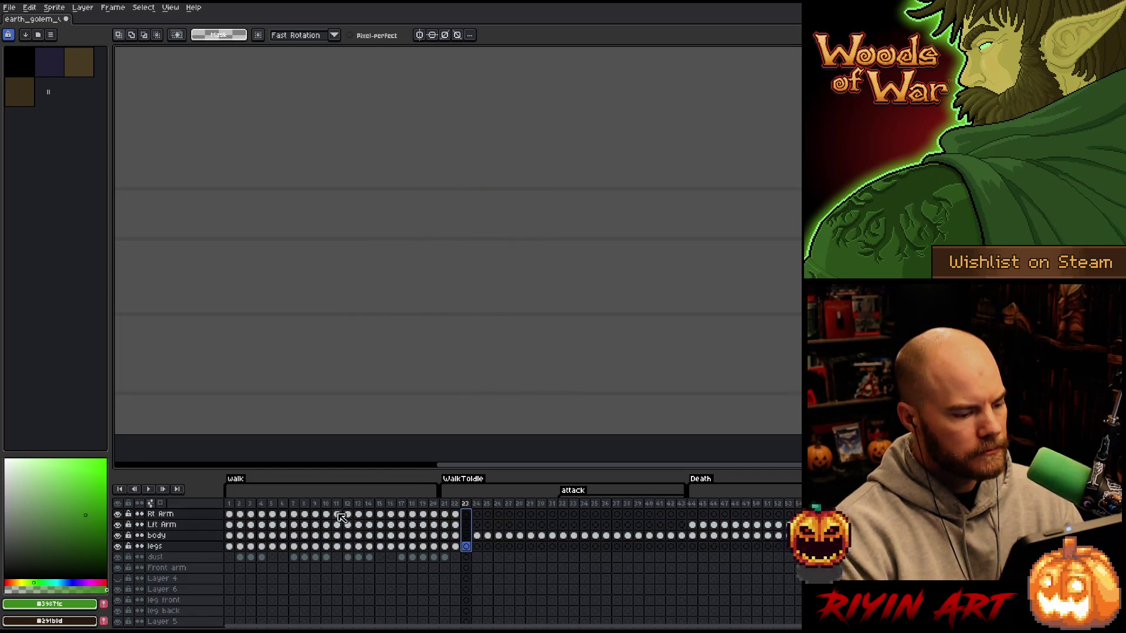
- Paste frame 12's walk-pose cels into frame 23 and duplicate it as frame 24
left_click(326, 505)
left_click(336, 504)
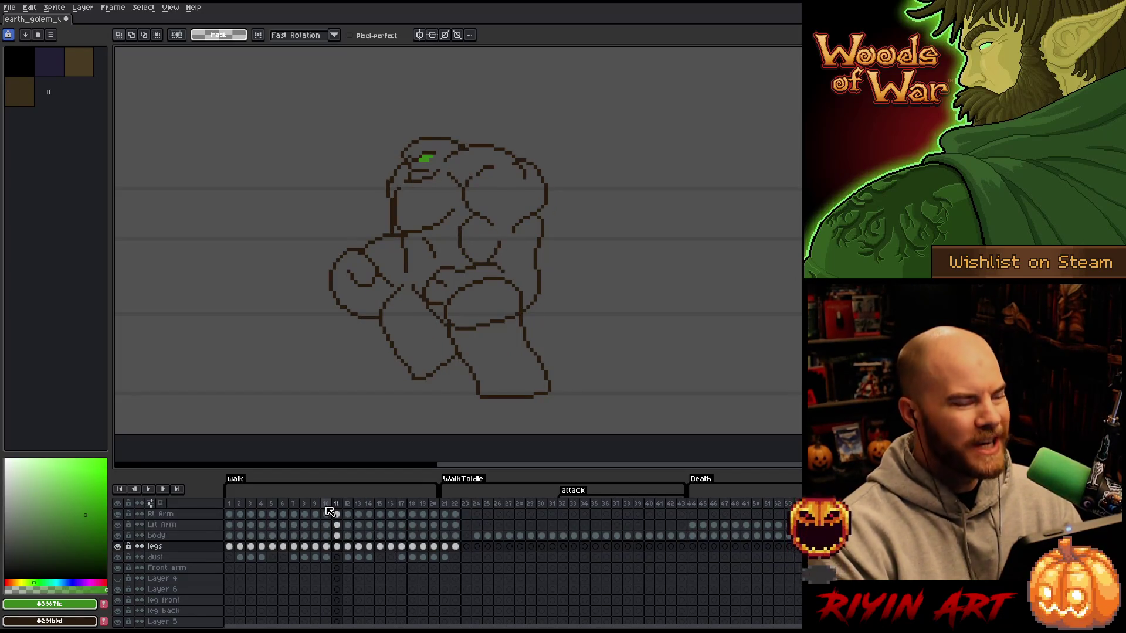
left_click_drag(346, 515, 349, 557)
key("ctrl+c")
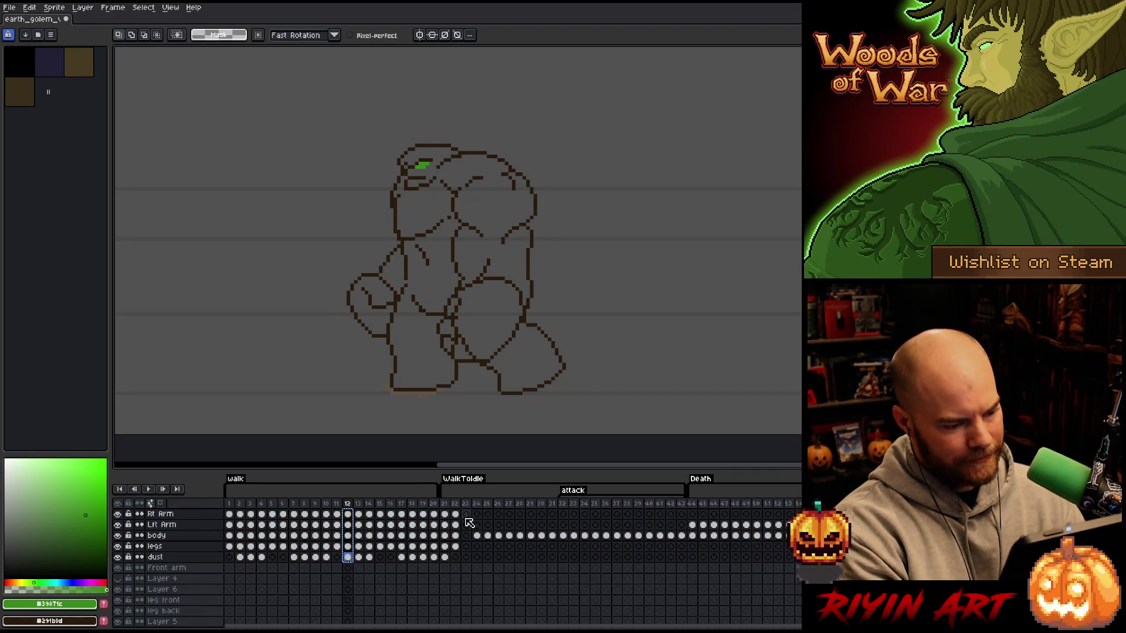
left_click(464, 515)
key("ctrl+v")
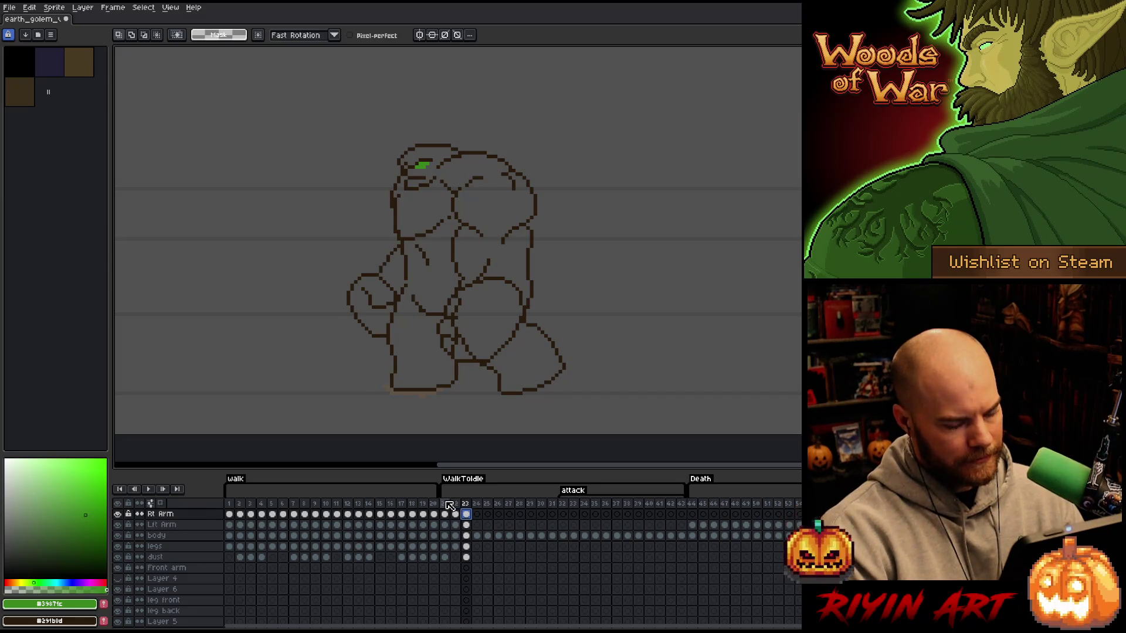
left_click(467, 505)
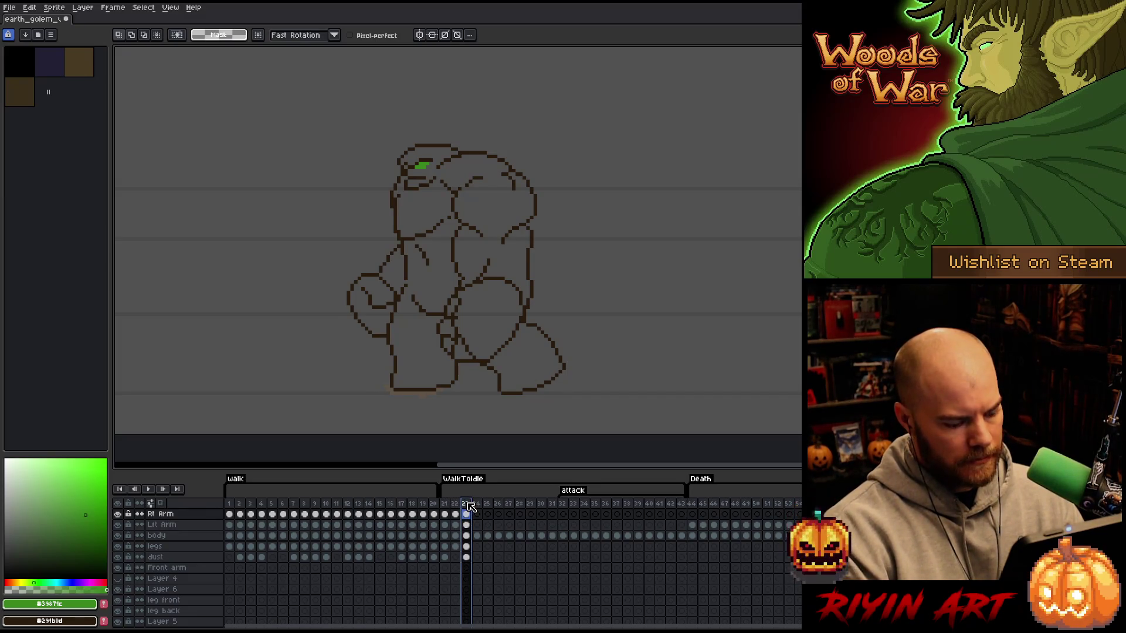
key("alt+n")
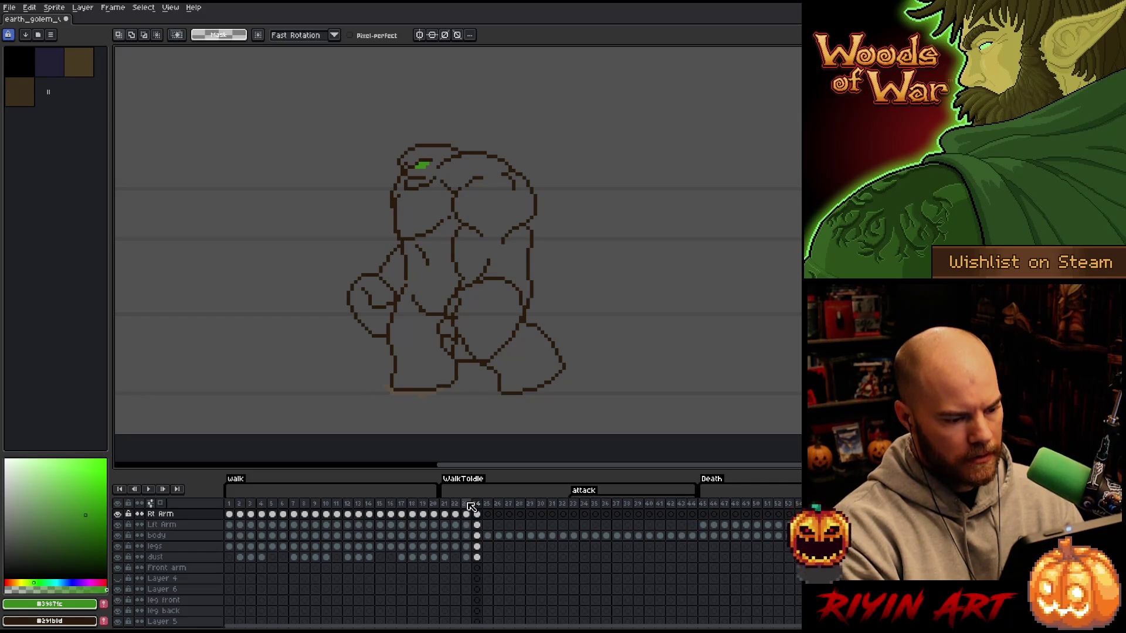
left_click_drag(331, 342, 392, 351)
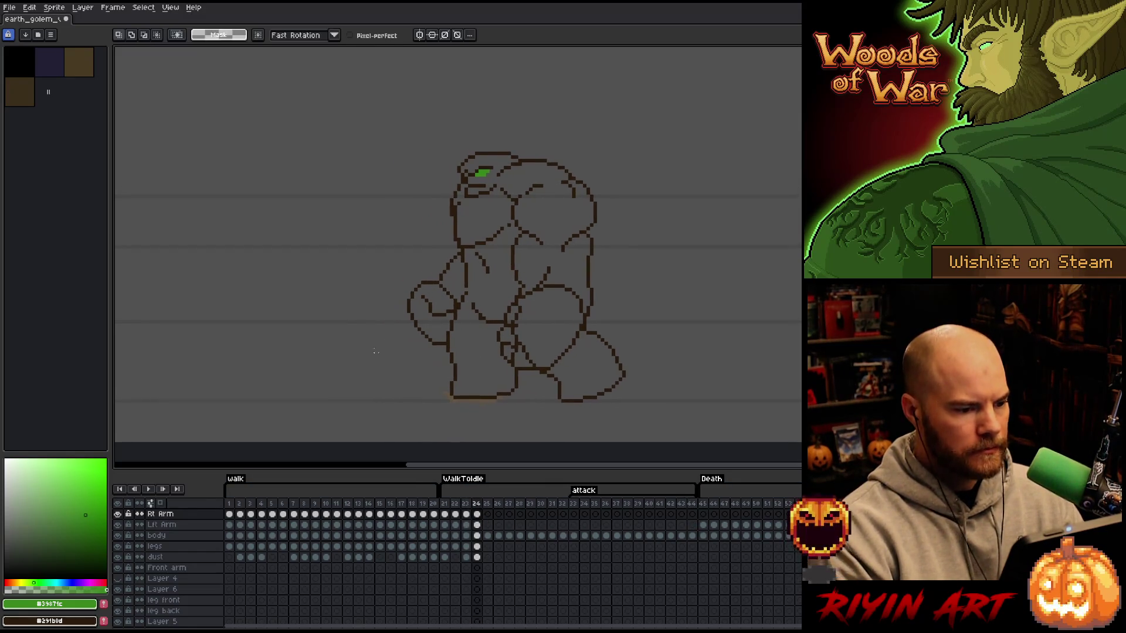
- On the body cel at frame 24, lasso the golem's head and move it down and left
left_click(476, 535)
mouse_move(616, 196)
left_mouse_down()
mouse_move(502, 289)
mouse_move(429, 175)
mouse_move(565, 113)
left_mouse_up()
mouse_move(526, 204)
left_mouse_down()
mouse_move(502, 221)
mouse_move(427, 170)
mouse_move(326, 196)
left_mouse_up()
key("b")
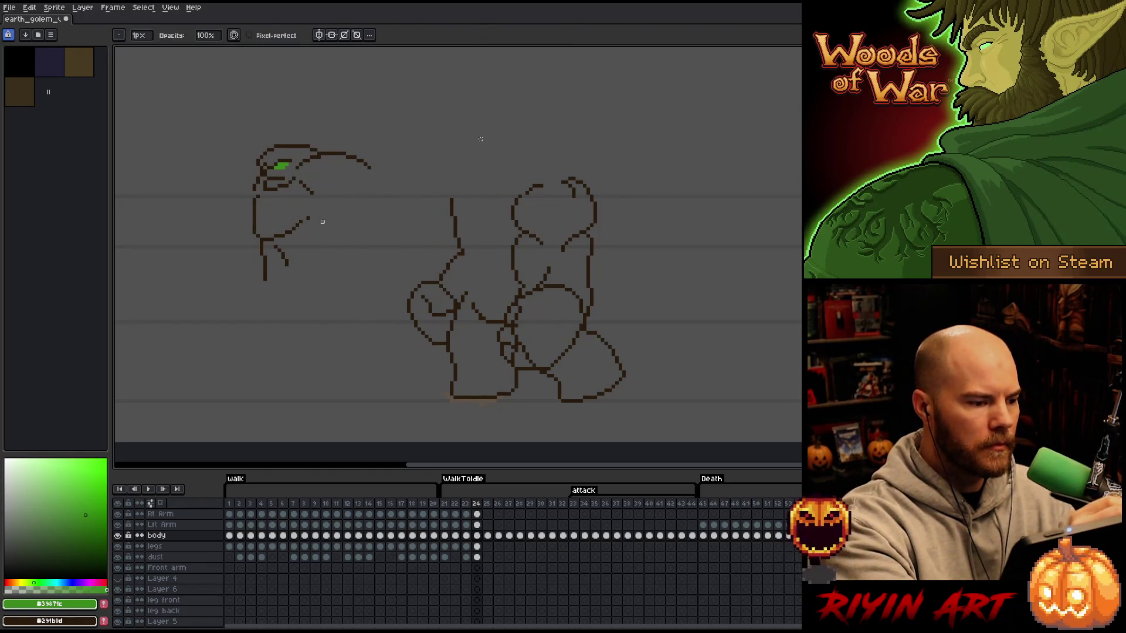
- Select the sketch lines below the head and nudge them slightly right
key("q")
mouse_move(354, 225)
left_mouse_down()
mouse_move(247, 213)
mouse_move(350, 230)
left_mouse_up()
left_click_drag(293, 257, 297, 258)
mouse_move(339, 217)
left_mouse_down()
mouse_move(381, 274)
mouse_move(266, 229)
mouse_move(276, 339)
left_mouse_up()
left_click_drag(280, 244, 284, 244)
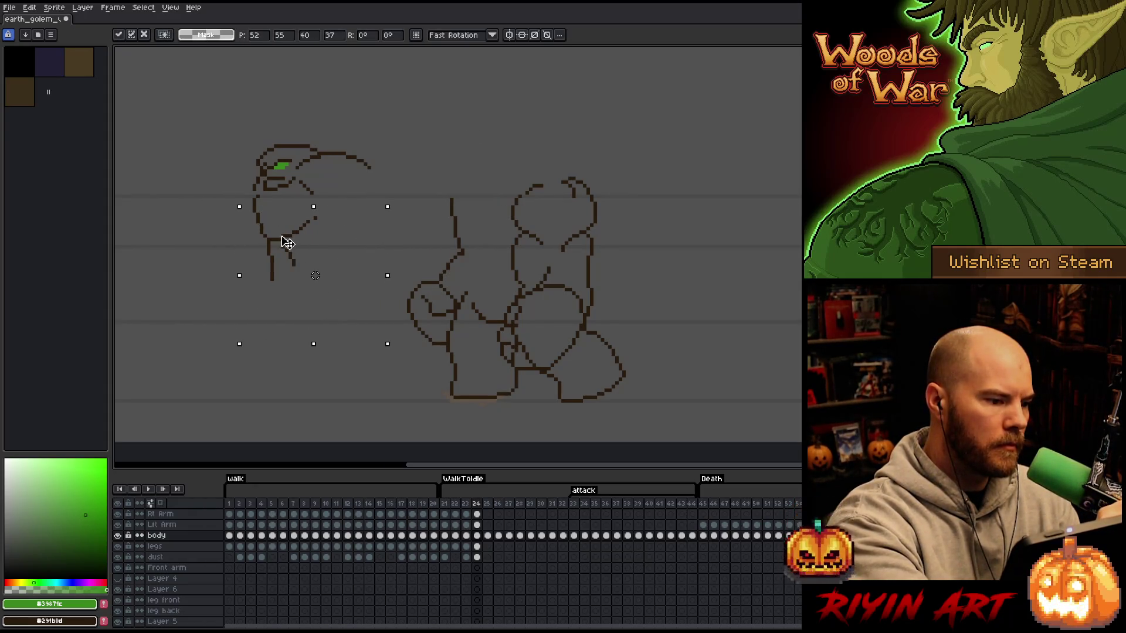
key("ctrl+d")
- Redraw the lines below and under the head in the brown line colour
key("e")
mouse_move(271, 281)
left_mouse_down()
mouse_move(269, 246)
mouse_move(327, 260)
mouse_move(288, 265)
mouse_move(302, 285)
left_mouse_up()
key("b")
key("ctrl+z")
key("i")
left_click(272, 236)
key("b")
key("ctrl+z")
key("ctrl+z")
key("ctrl+z")
left_click_drag(267, 243, 295, 284)
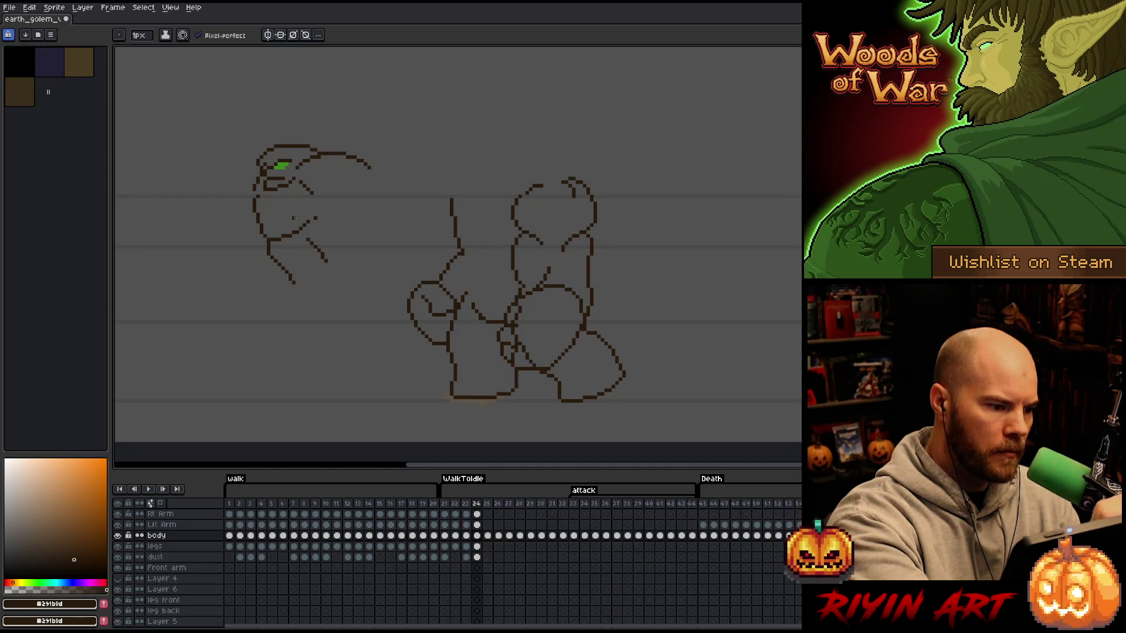
key("e")
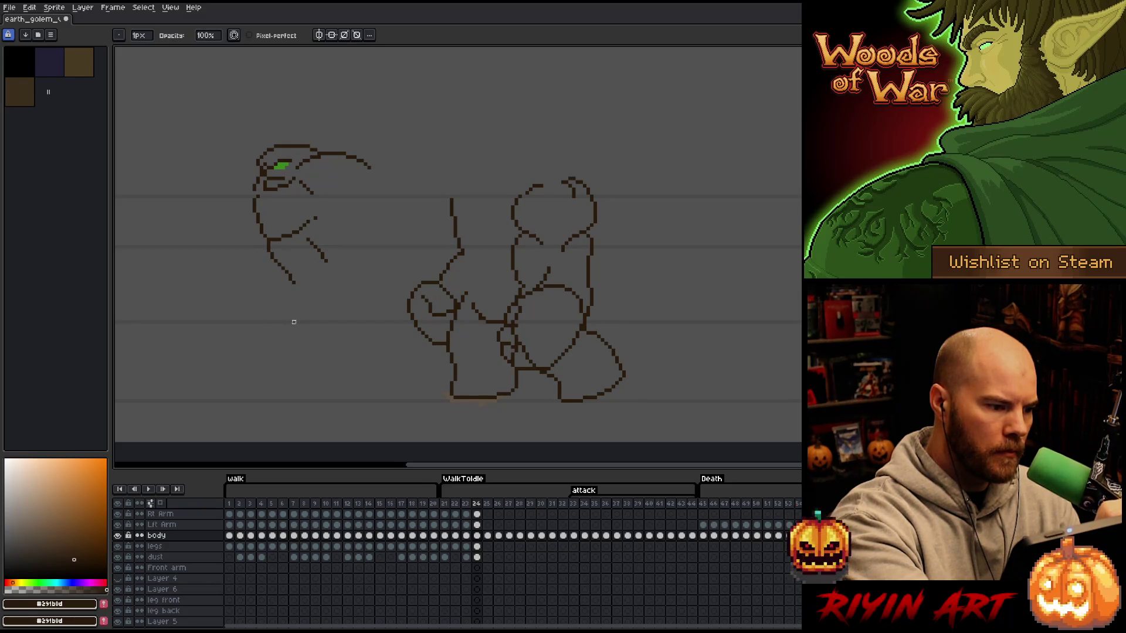
key("b")
mouse_move(264, 213)
left_mouse_down()
mouse_move(269, 235)
mouse_move(281, 194)
left_mouse_up()
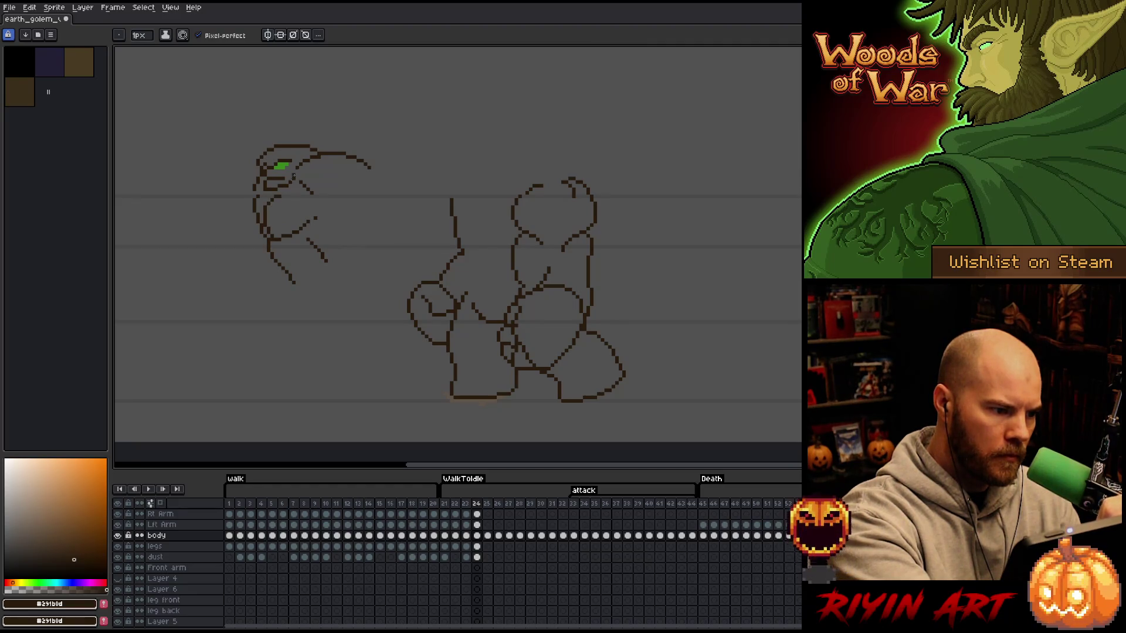
- Lasso the golem's head and move it down about 6 px
key("q")
mouse_move(337, 146)
left_mouse_down()
mouse_move(369, 143)
mouse_move(261, 218)
mouse_move(234, 176)
left_mouse_up()
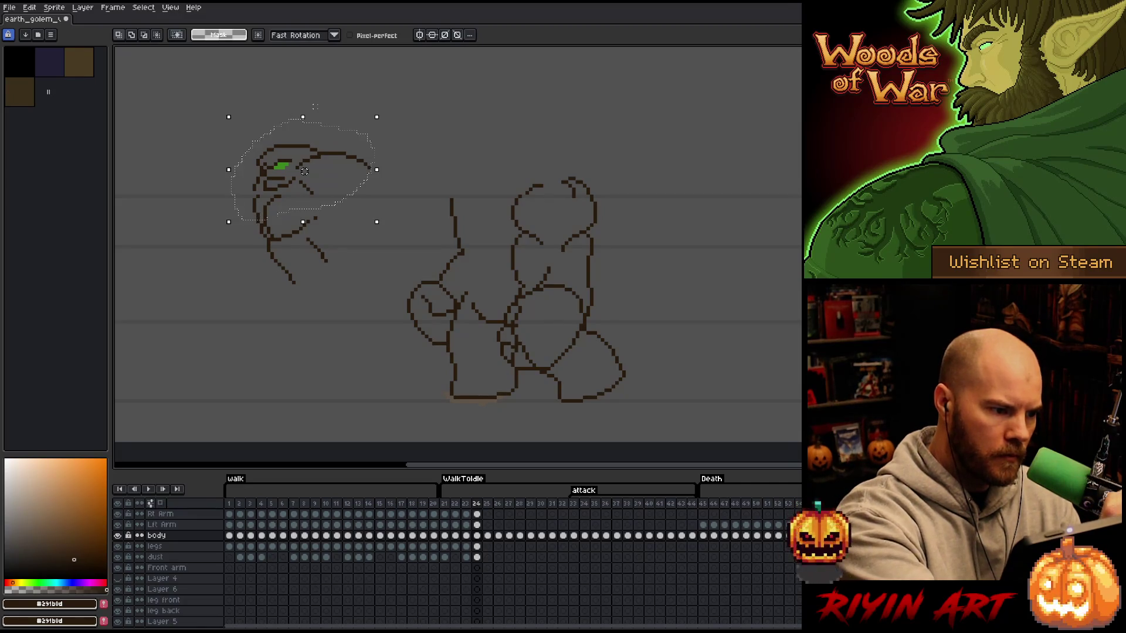
left_click_drag(304, 171, 301, 174)
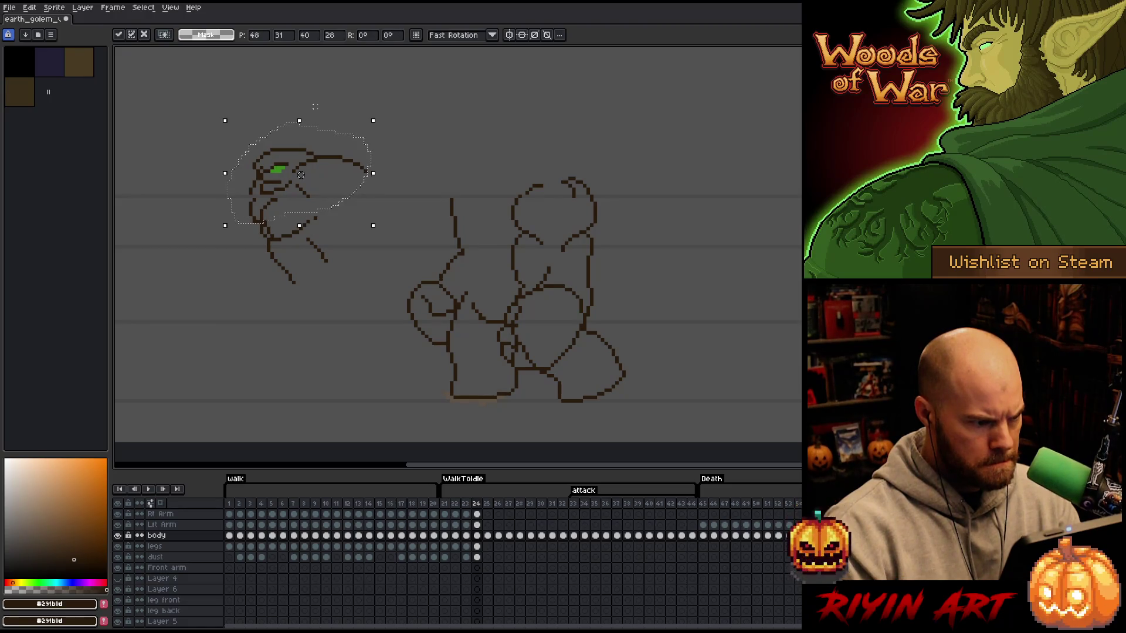
key("Return")
key("b")
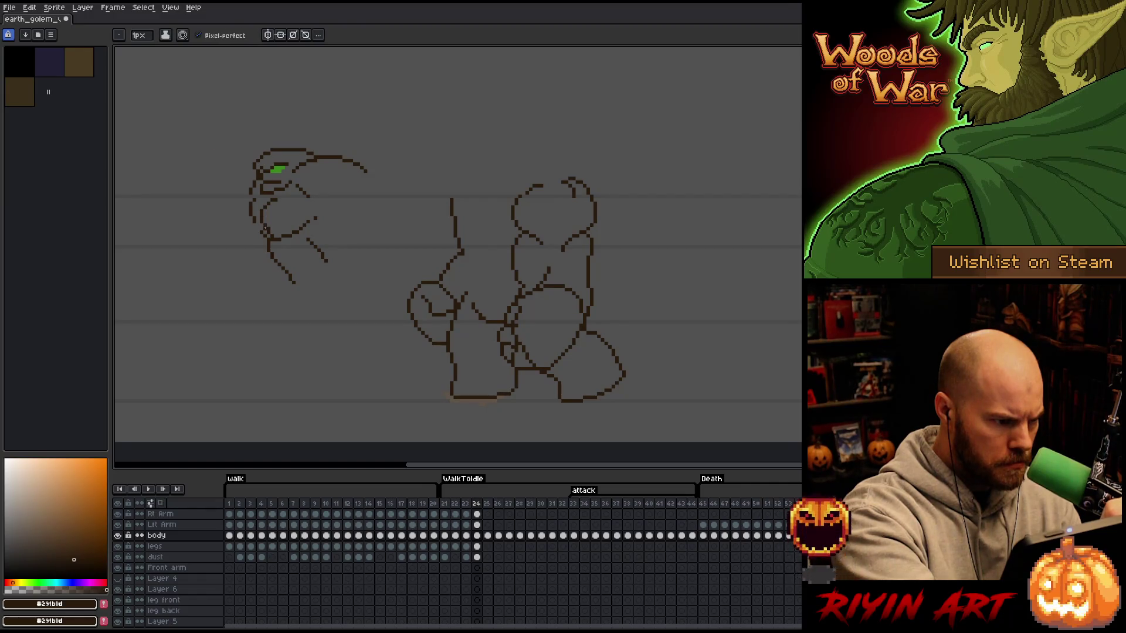
key("e")
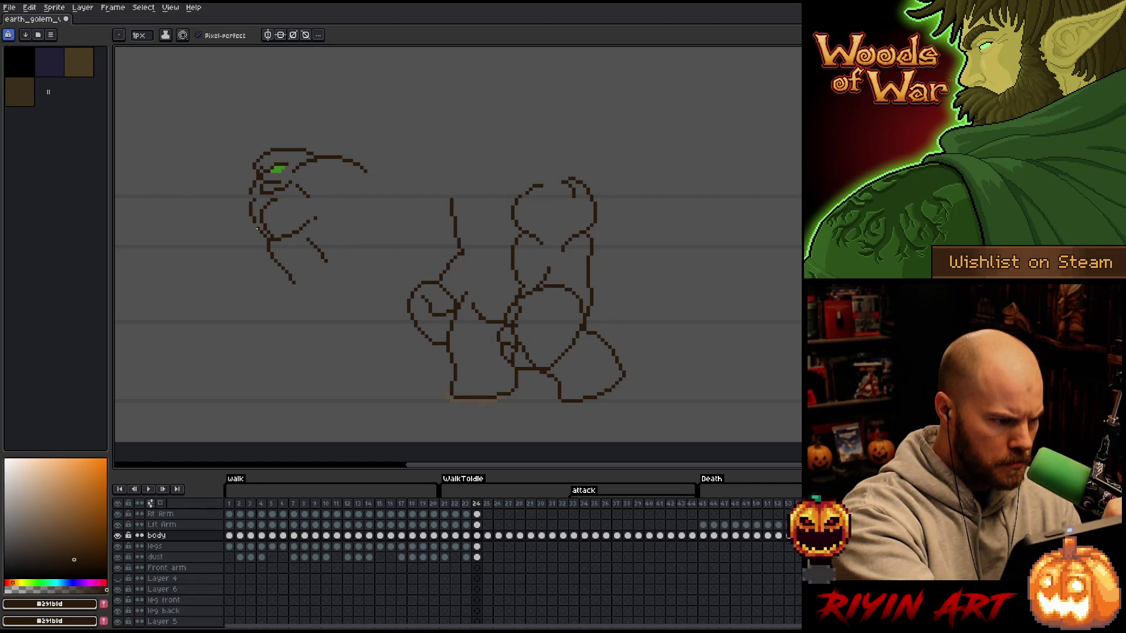
key("b")
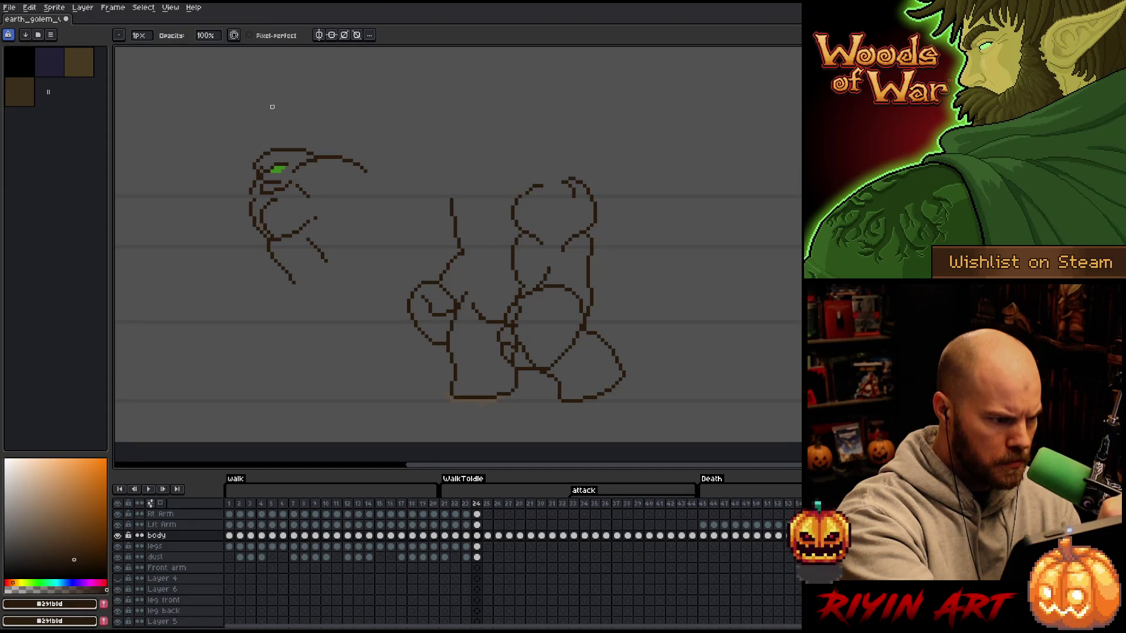
- Move the head sketch right onto the golem's body and commit it
key("m")
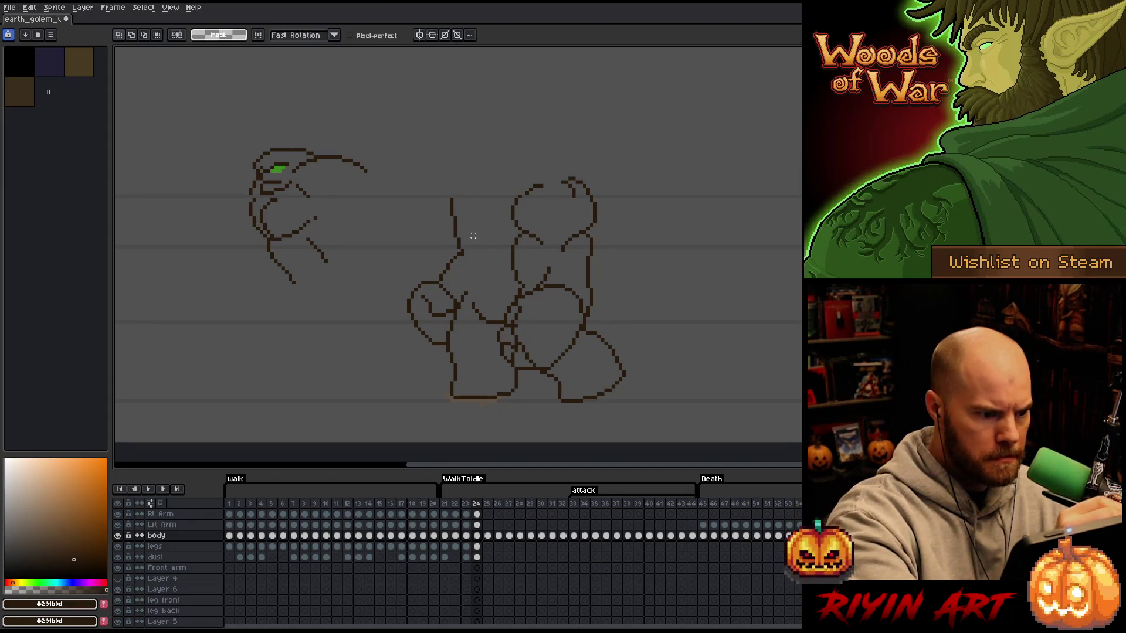
mouse_move(404, 176)
left_mouse_down()
mouse_move(339, 100)
mouse_move(403, 167)
left_mouse_up()
mouse_move(333, 171)
left_mouse_down()
mouse_move(475, 177)
mouse_move(502, 190)
left_mouse_up()
key("Return")
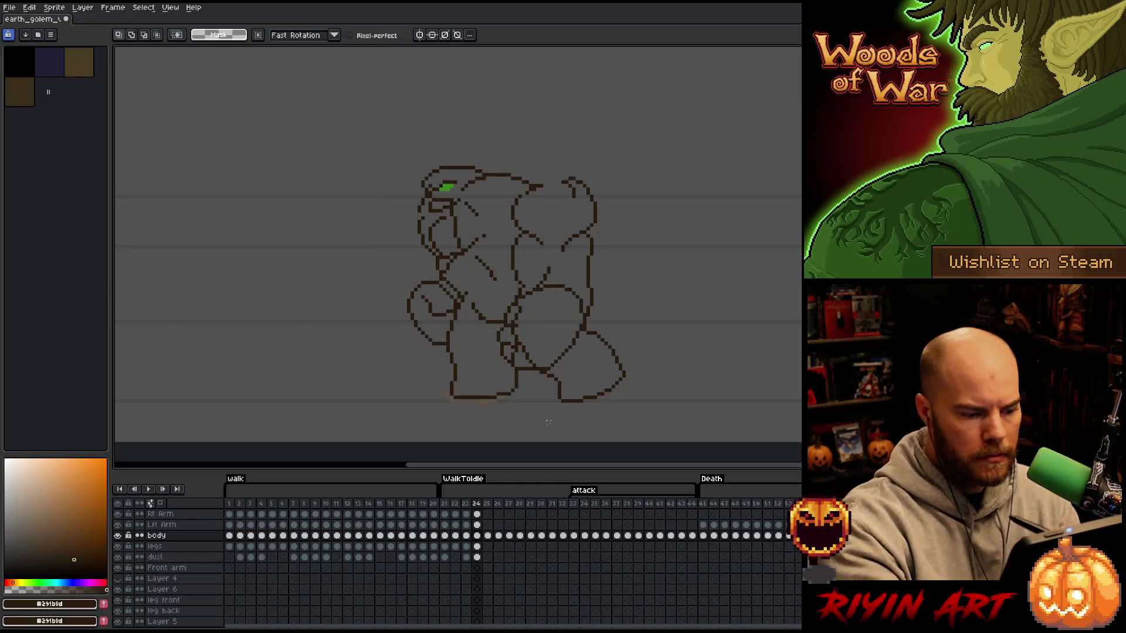
left_click(477, 513)
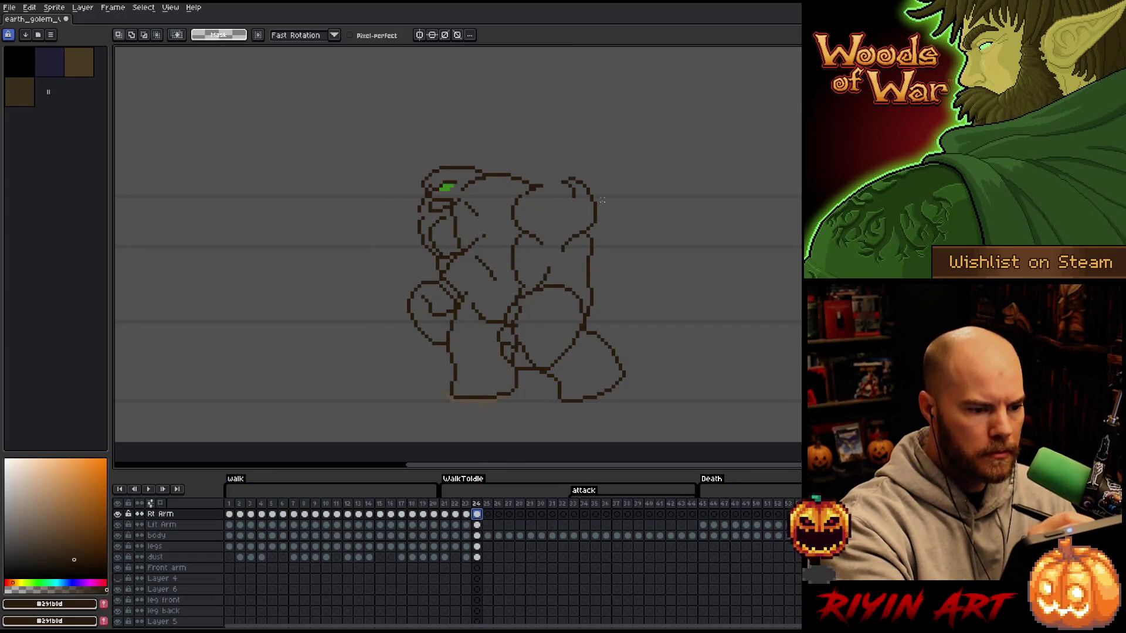
- Remove the raised upper shoulder shape from the Lft Arm layer in frame 24
mouse_move(605, 186)
left_mouse_down()
mouse_move(617, 231)
mouse_move(578, 271)
mouse_move(525, 262)
mouse_move(559, 167)
mouse_move(605, 185)
mouse_move(582, 242)
mouse_move(543, 171)
mouse_move(607, 179)
left_mouse_up()
left_click(578, 213)
key("Escape")
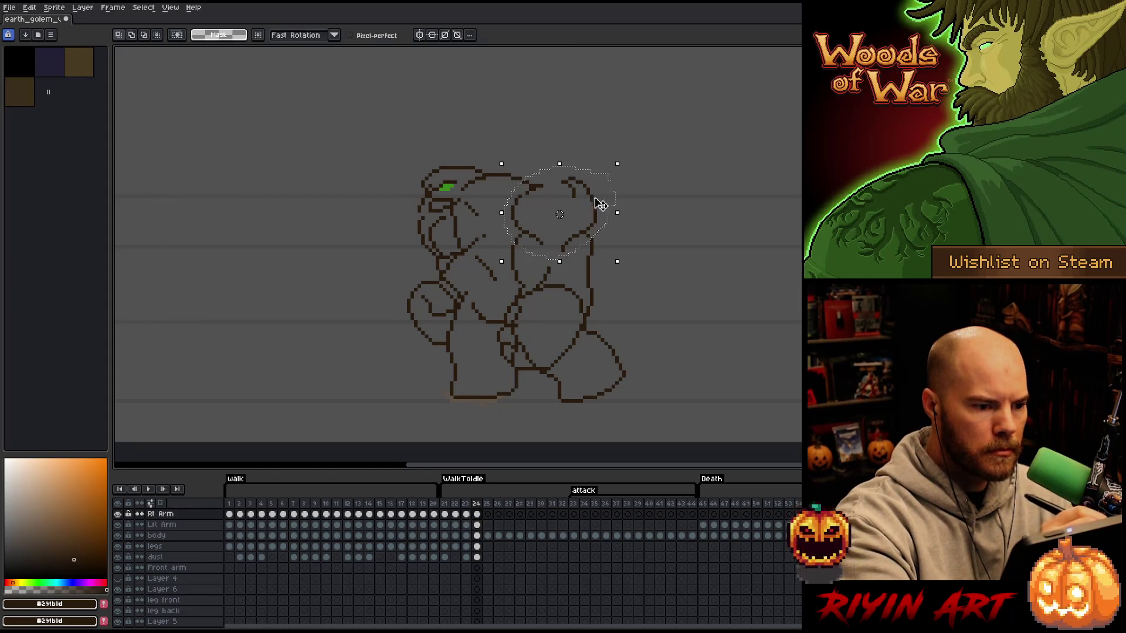
key("alt+Down")
mouse_move(639, 197)
left_mouse_down()
mouse_move(611, 293)
mouse_move(558, 257)
mouse_move(519, 289)
mouse_move(569, 141)
left_mouse_up()
key("ctrl+d")
- Sketch a new rounded arc over the golem's head, then undo it to retry higher
key("b")
mouse_move(504, 203)
left_mouse_down()
mouse_move(567, 204)
mouse_move(526, 185)
mouse_move(571, 211)
left_mouse_up()
key("ctrl+z")
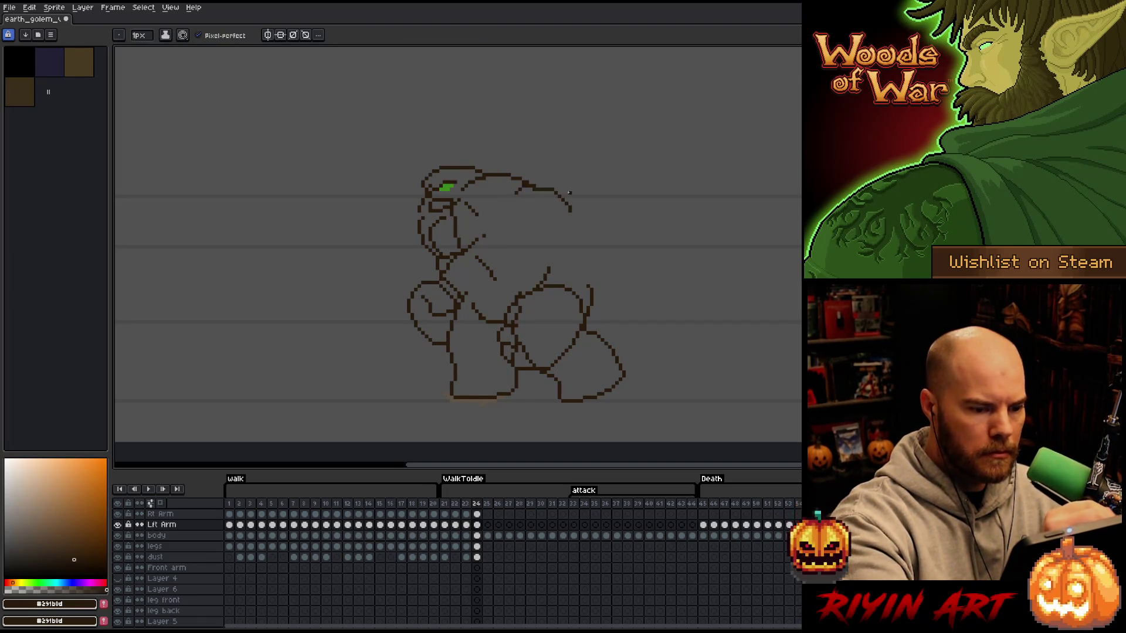
- Redraw the top arc of the golem's head, comparing against frame 23
key("ctrl+z")
key("Left")
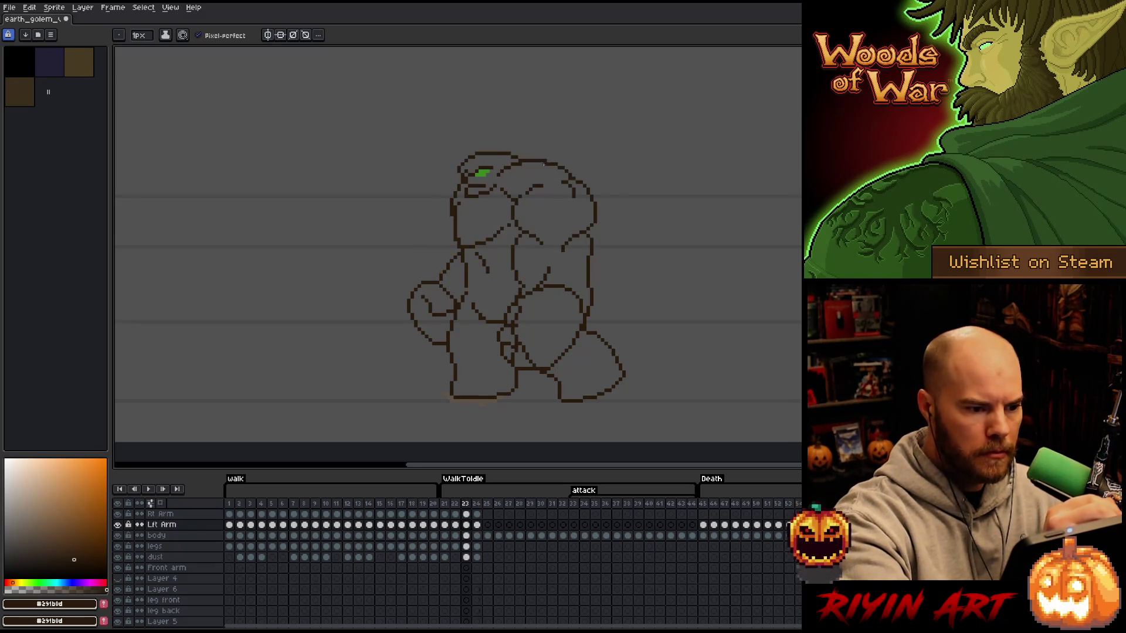
key("Right")
mouse_move(517, 195)
left_mouse_down()
mouse_move(543, 189)
mouse_move(565, 216)
left_mouse_up()
key("Left")
key("Right")
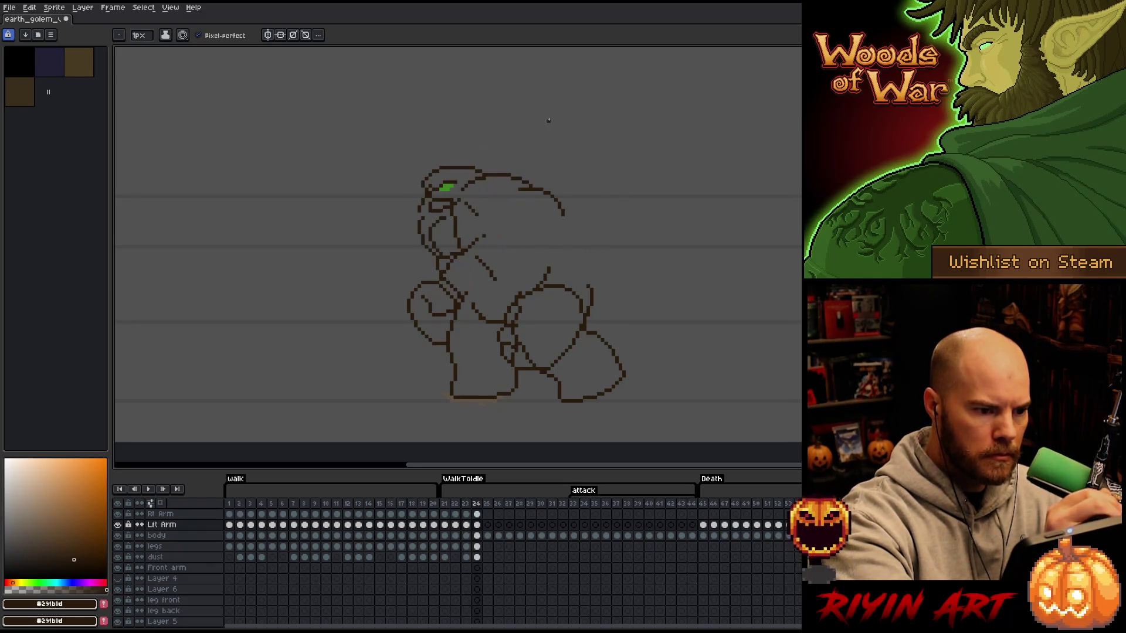
key("Left")
key("Right")
- Draw the arm outline curving under the head
mouse_move(489, 223)
left_mouse_down()
mouse_move(504, 256)
mouse_move(548, 264)
mouse_move(525, 286)
left_mouse_up()
key("Left")
key("Right")
key("e")
key("b")
key("ctrl+z")
mouse_move(499, 245)
left_mouse_down()
mouse_move(509, 284)
mouse_move(523, 286)
left_mouse_up()
key("e")
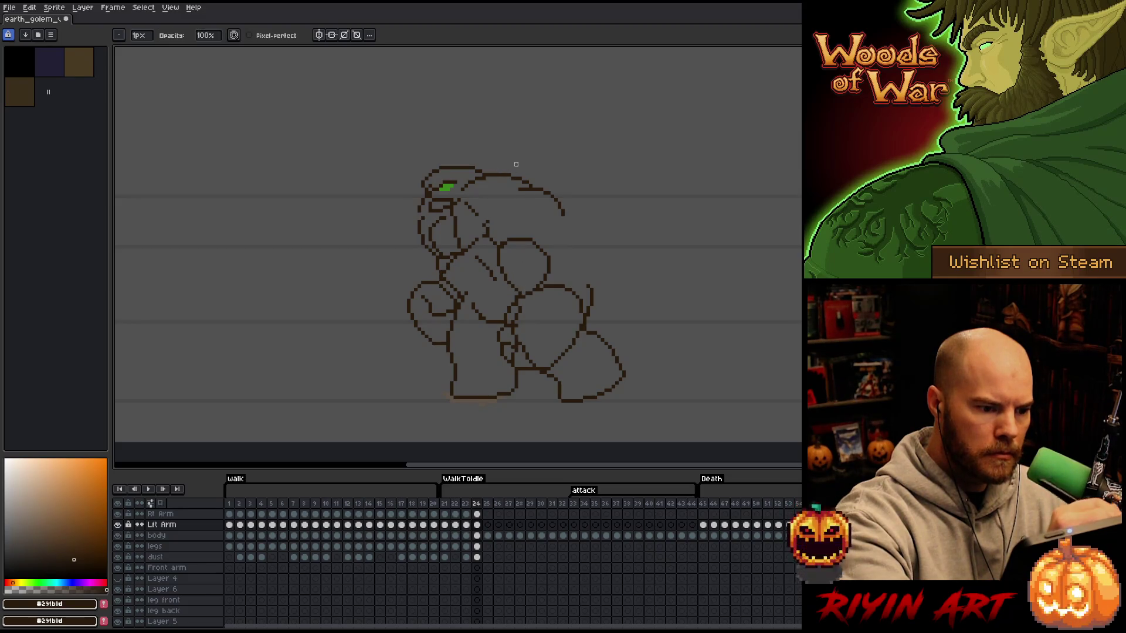
key("b")
- Extend the head's right outline down toward the body and erase stray arm lines
left_click_drag(566, 217, 567, 234)
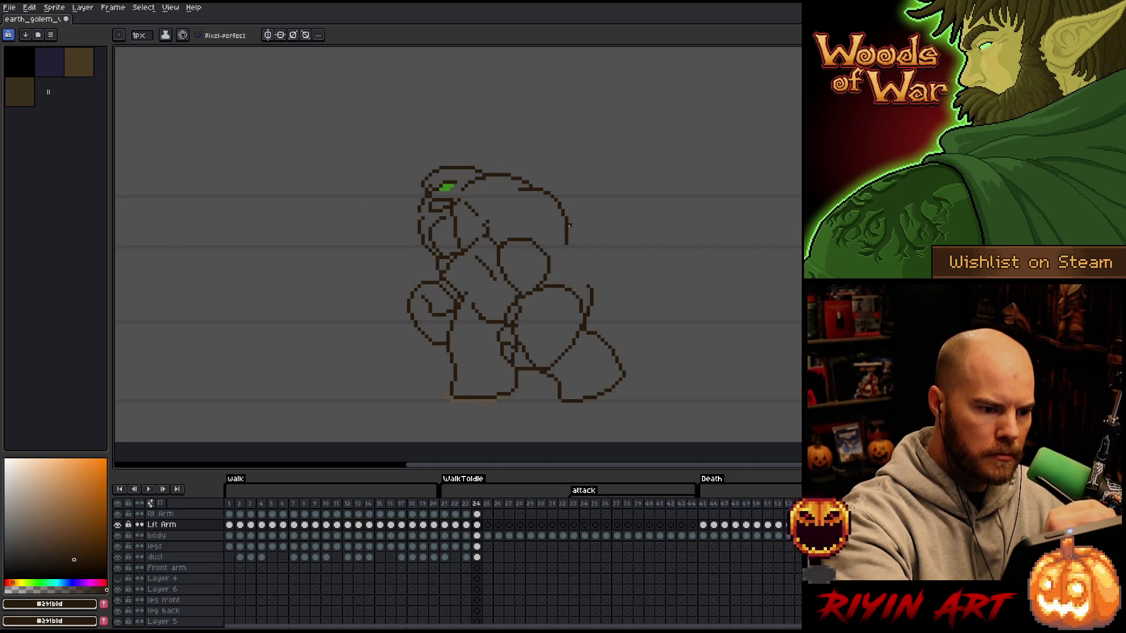
mouse_move(568, 234)
left_mouse_down()
mouse_move(583, 267)
mouse_move(584, 245)
left_mouse_up()
key("ctrl+z")
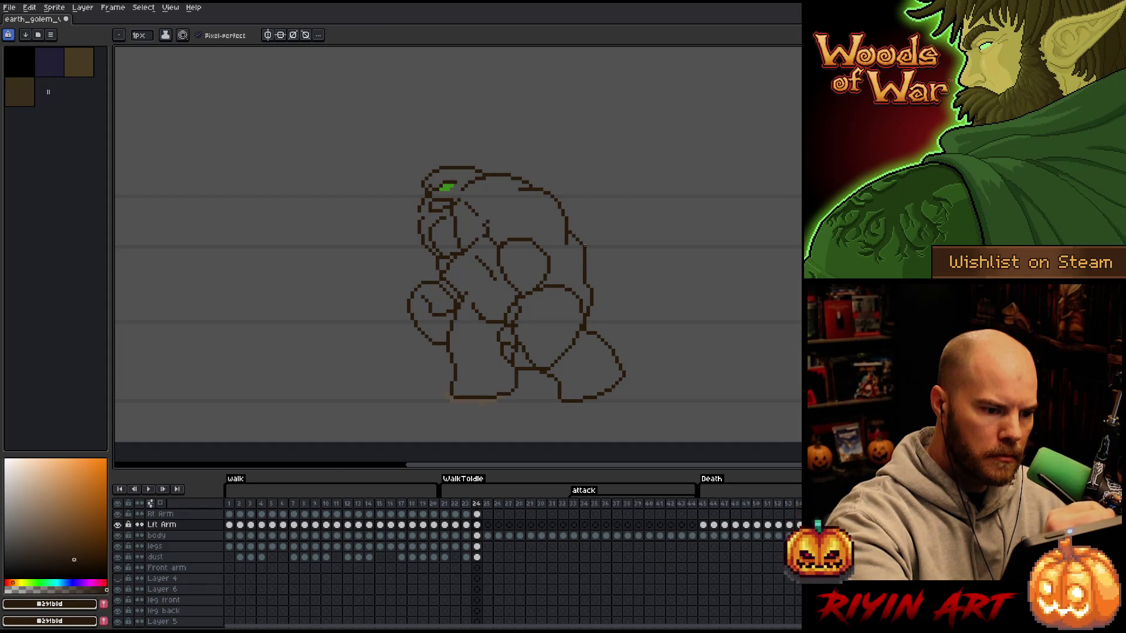
key("e")
key("Left")
key("Right")
left_click_drag(563, 260, 562, 245)
key("b")
key("e")
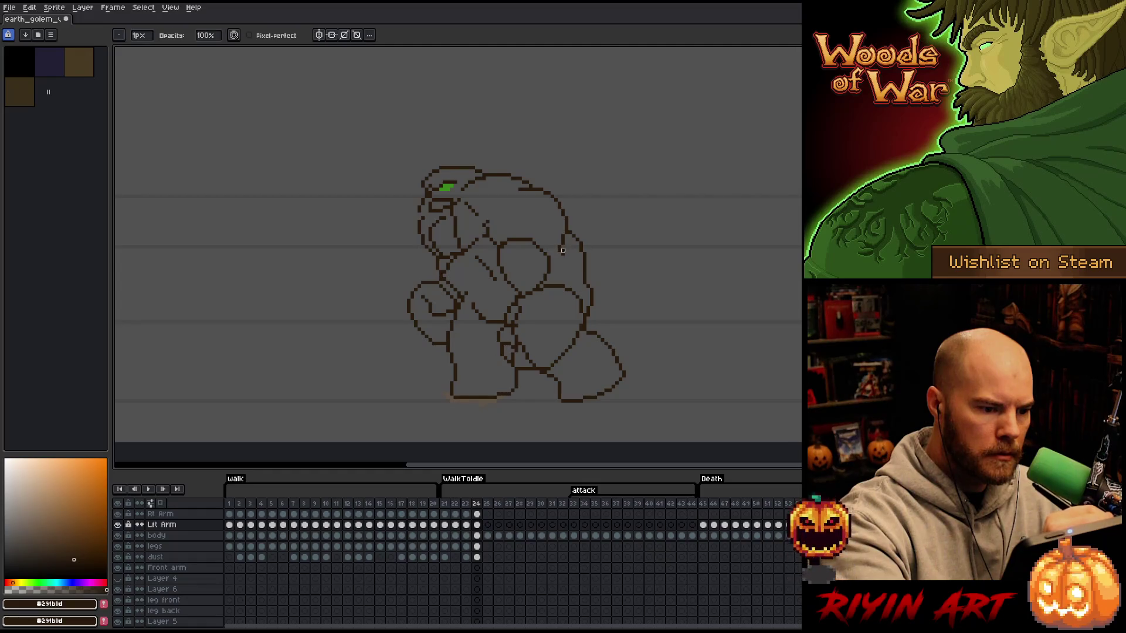
key("Left")
key("Right")
mouse_move(542, 251)
left_mouse_down()
mouse_move(554, 277)
mouse_move(539, 284)
mouse_move(524, 223)
left_mouse_up()
- Clear the selection and start outlining part of the right arm on the Rt Arm layer
key("q")
key("ctrl+d")
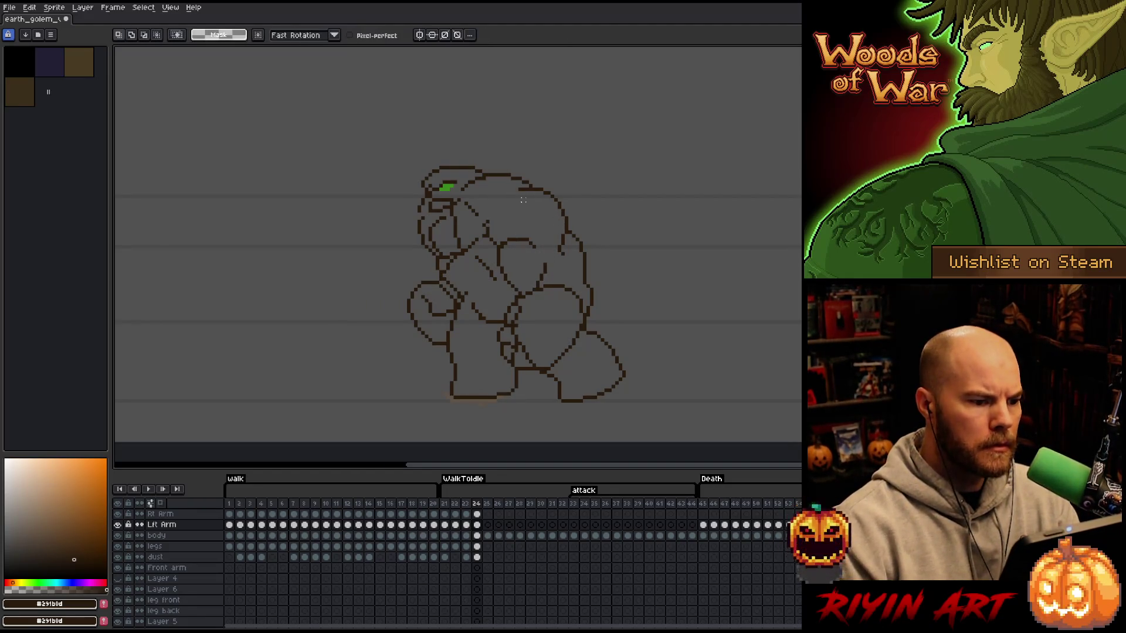
key("b")
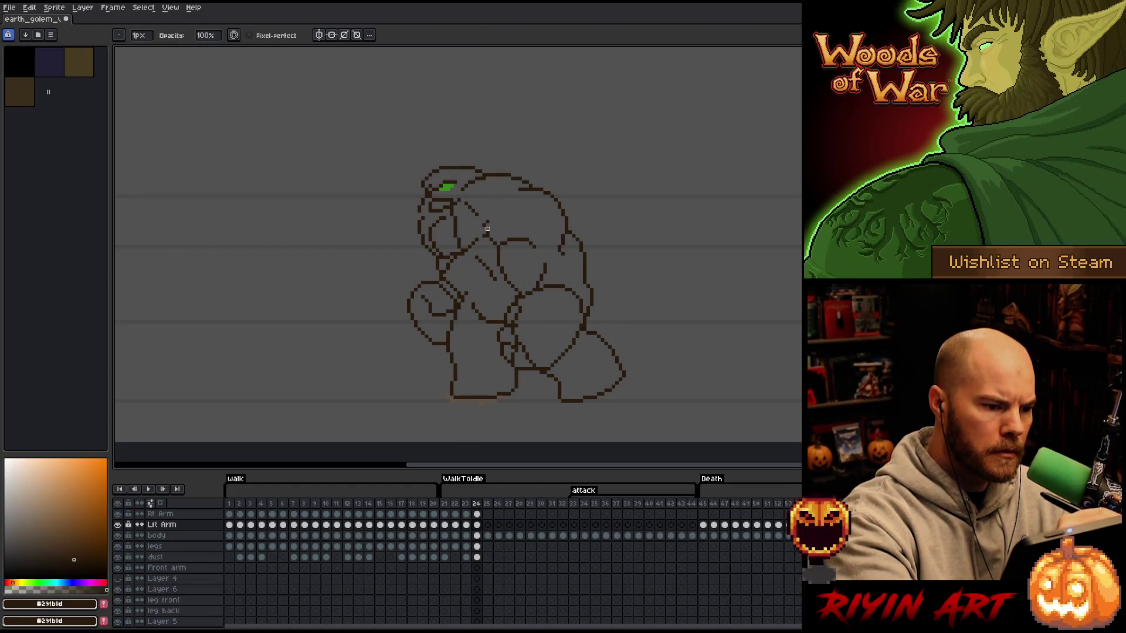
key("e")
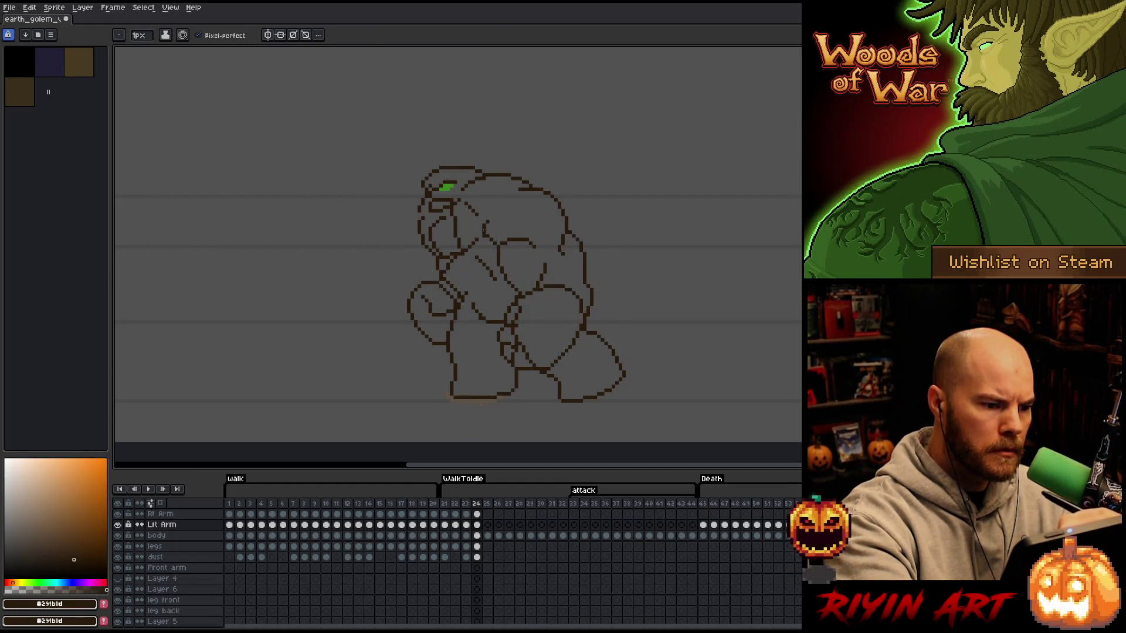
key("b")
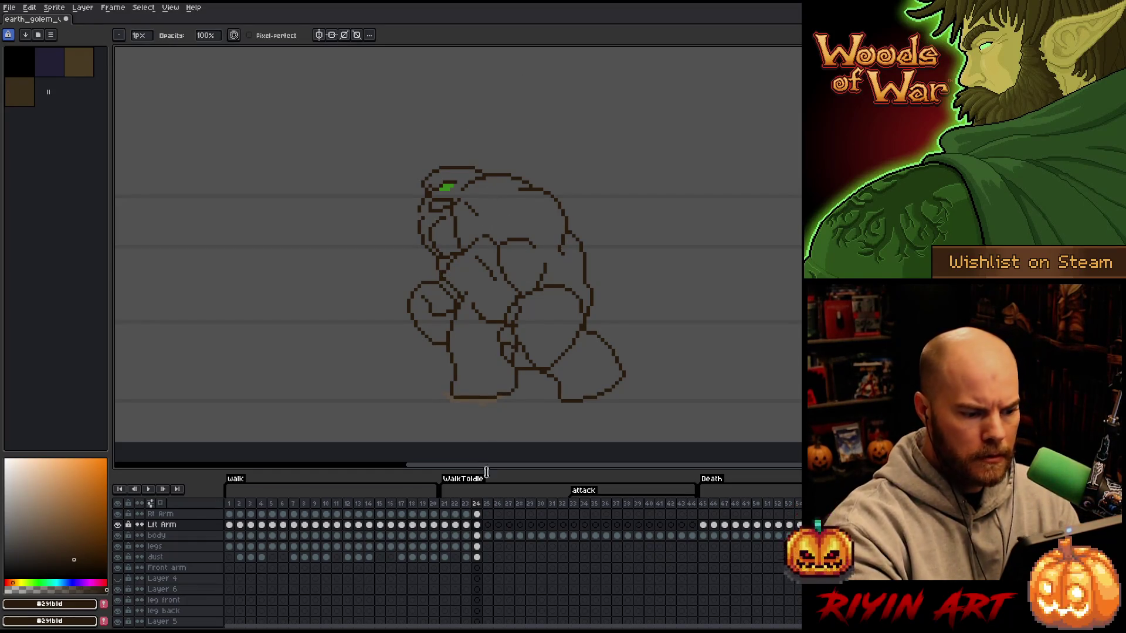
left_click(477, 515)
key("q")
mouse_move(473, 275)
left_mouse_down()
mouse_move(432, 254)
mouse_move(422, 208)
mouse_move(493, 205)
left_mouse_up()
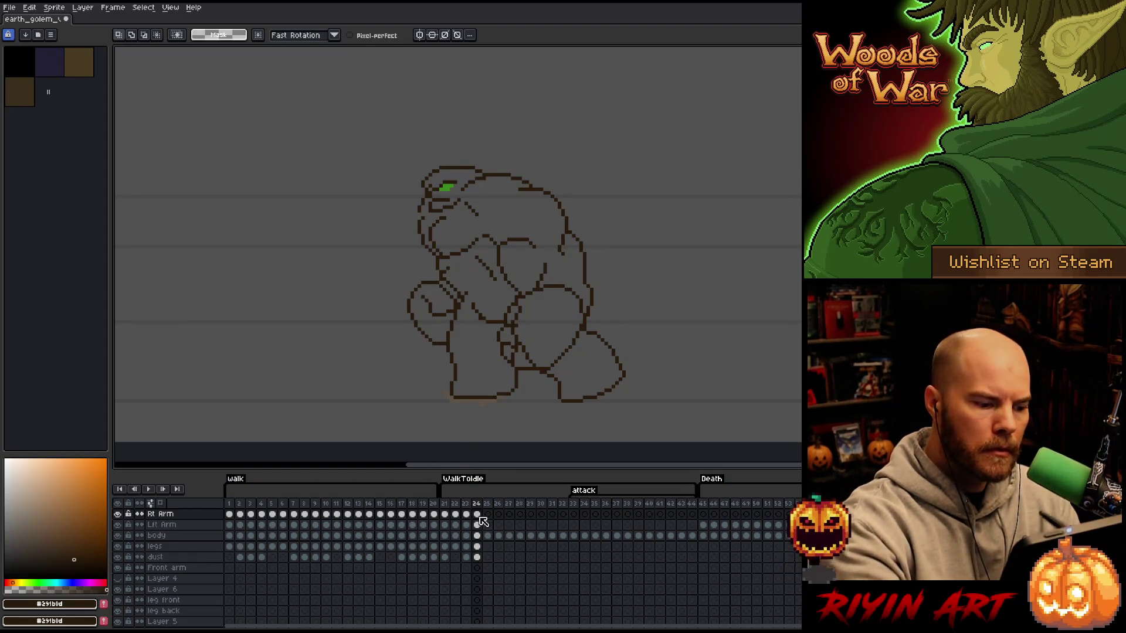
left_click(477, 536)
key("b")
key("Up")
key("Up")
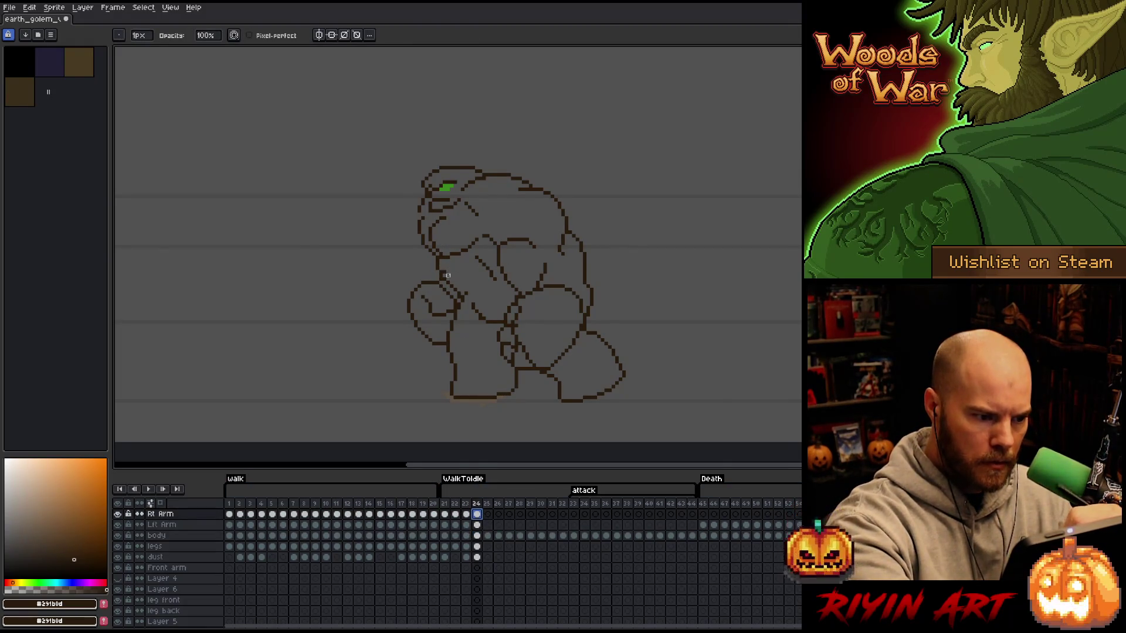
key("Down")
key("Down")
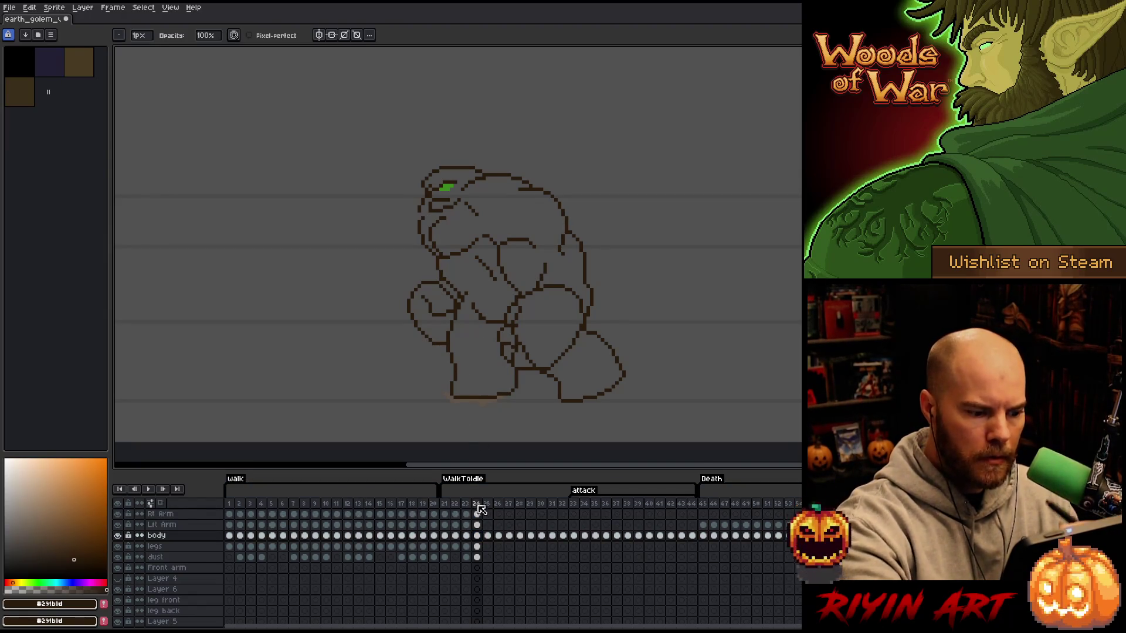
left_click(477, 526)
left_click(477, 546)
key("ctrl+z")
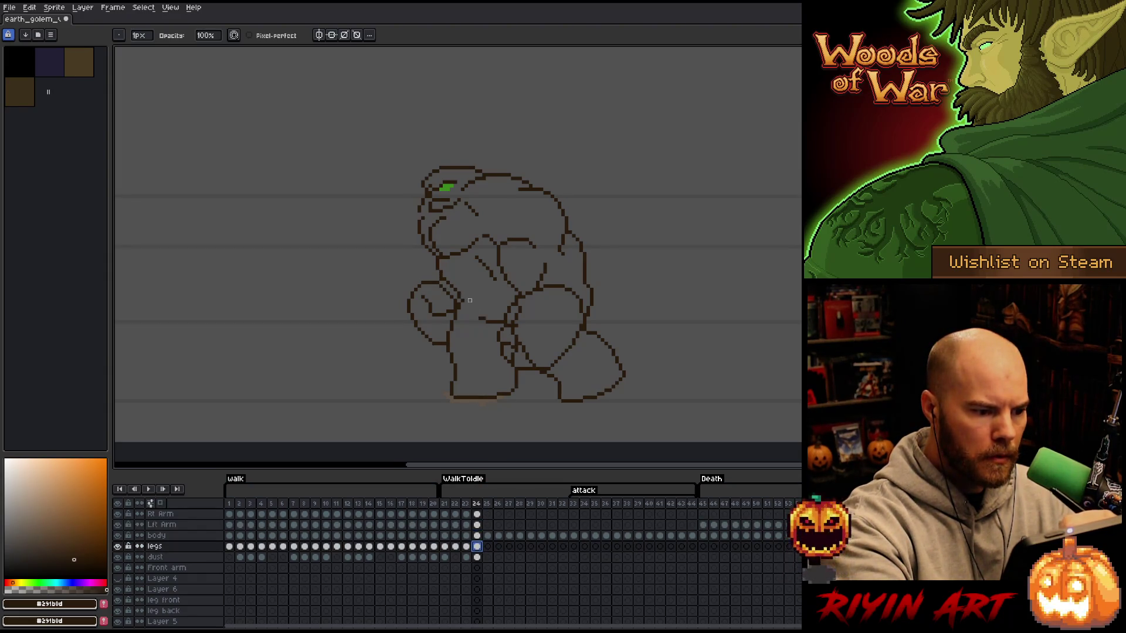
left_click(478, 536)
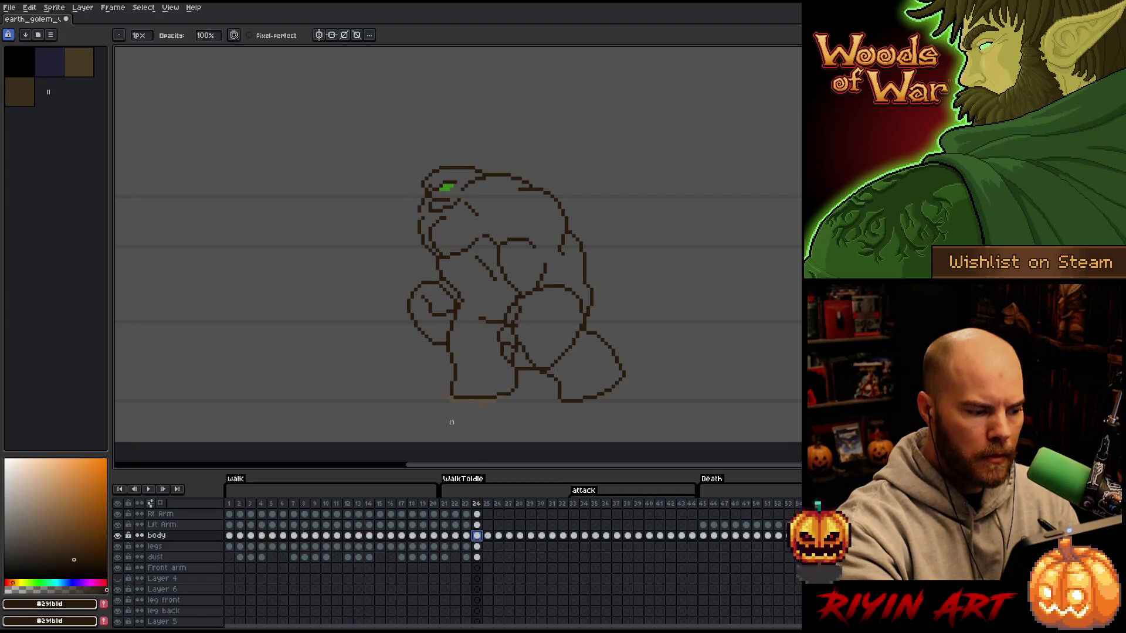
key("e")
left_click_drag(475, 311, 476, 319)
key("ctrl+z")
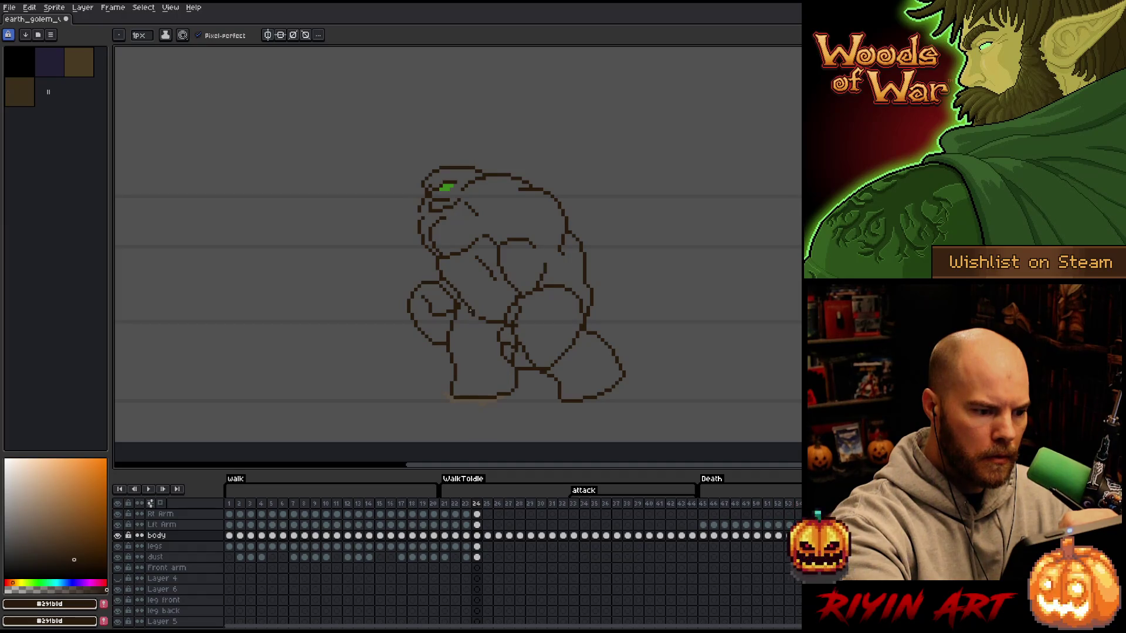
key("b")
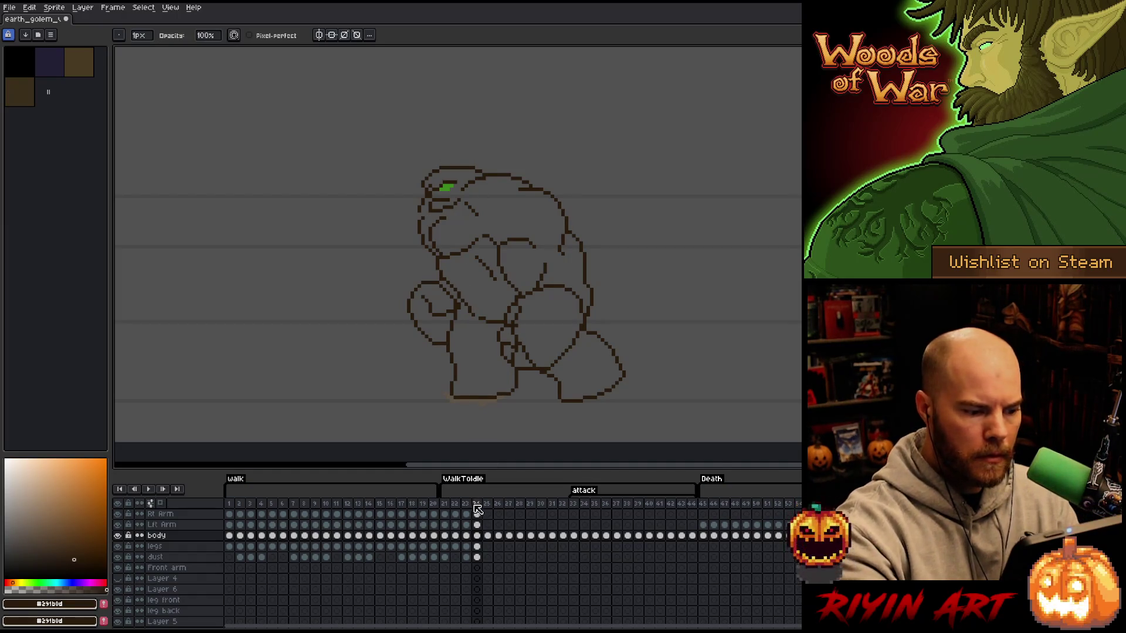
key("Left")
key("Right")
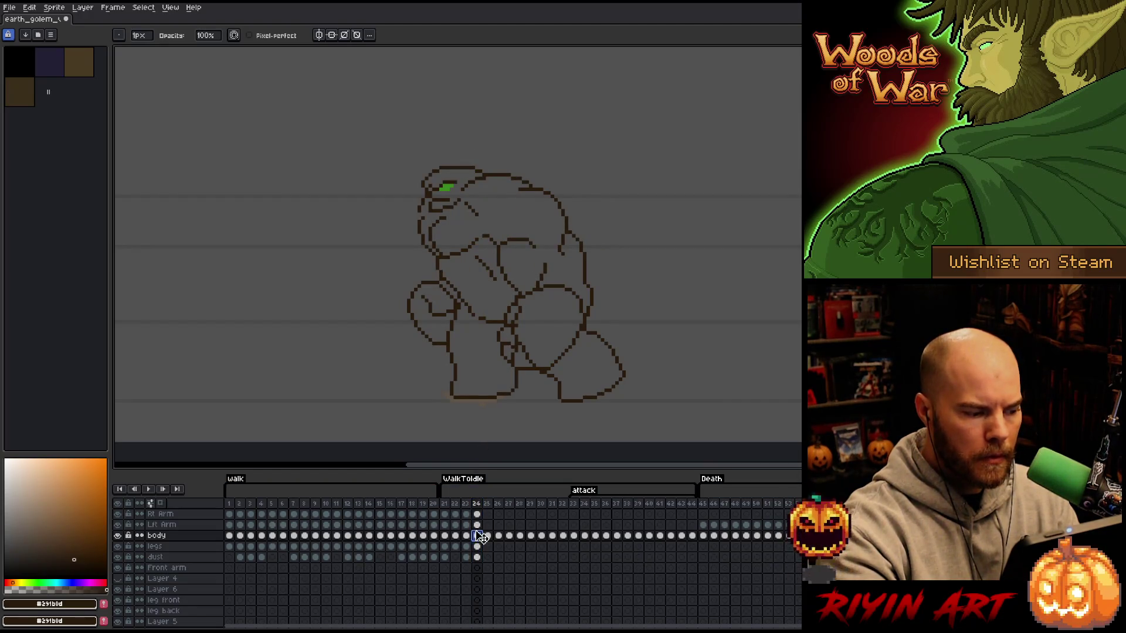
key("q")
- Move the golem's body sketch down about 12 px and select both arm cels at frame 24
mouse_move(610, 206)
left_mouse_down()
mouse_move(555, 377)
mouse_move(398, 150)
mouse_move(610, 206)
left_mouse_up()
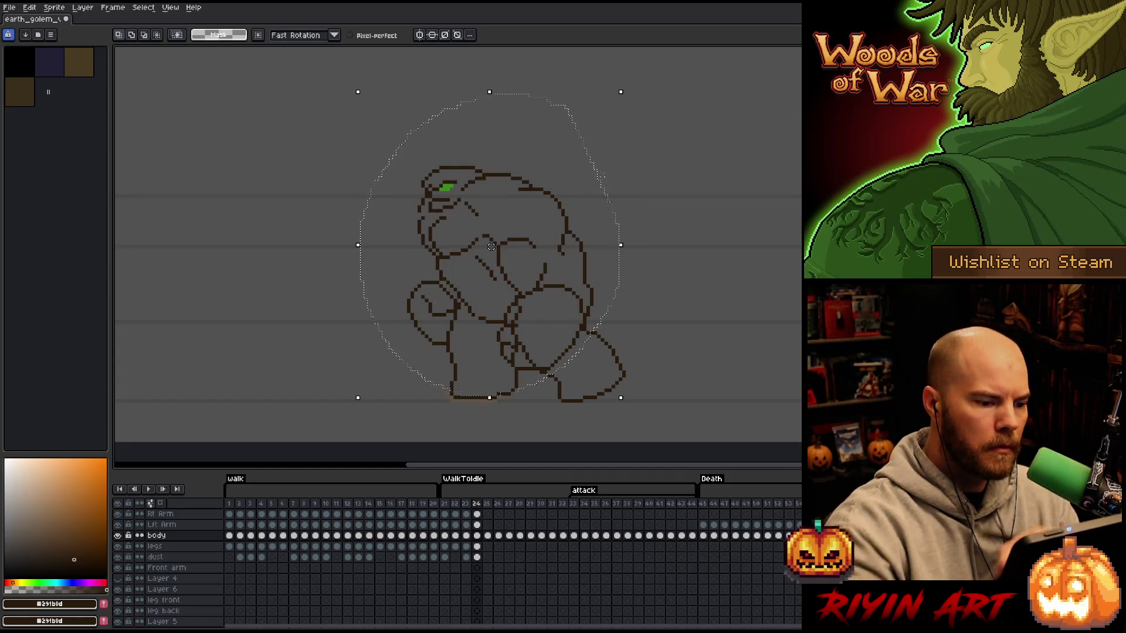
left_click_drag(491, 247, 491, 257)
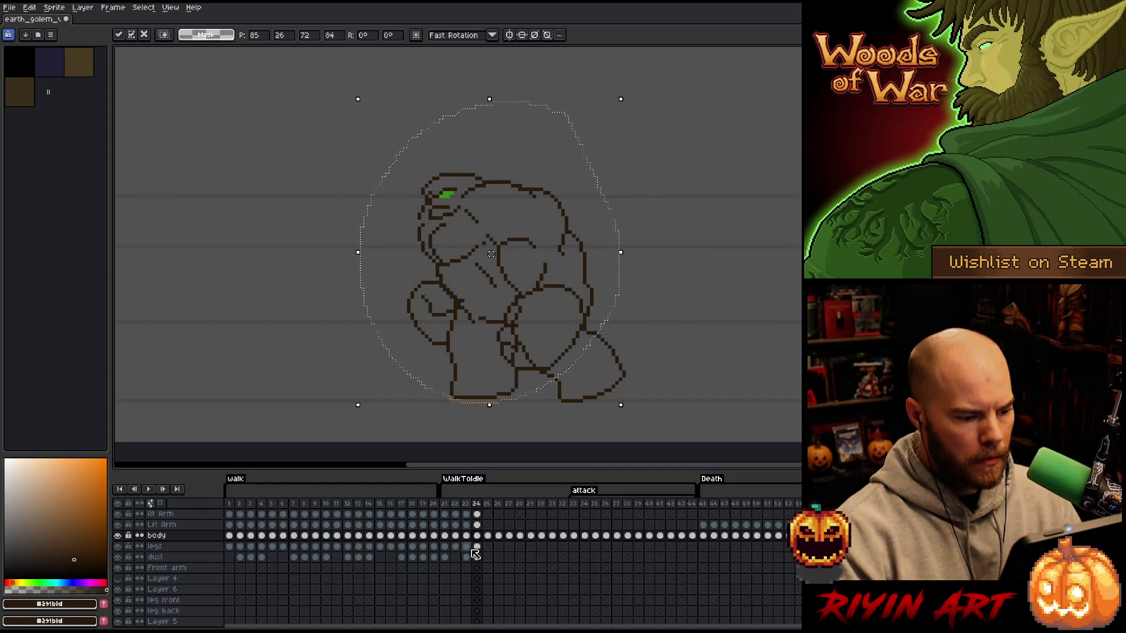
left_click_drag(478, 514, 477, 525)
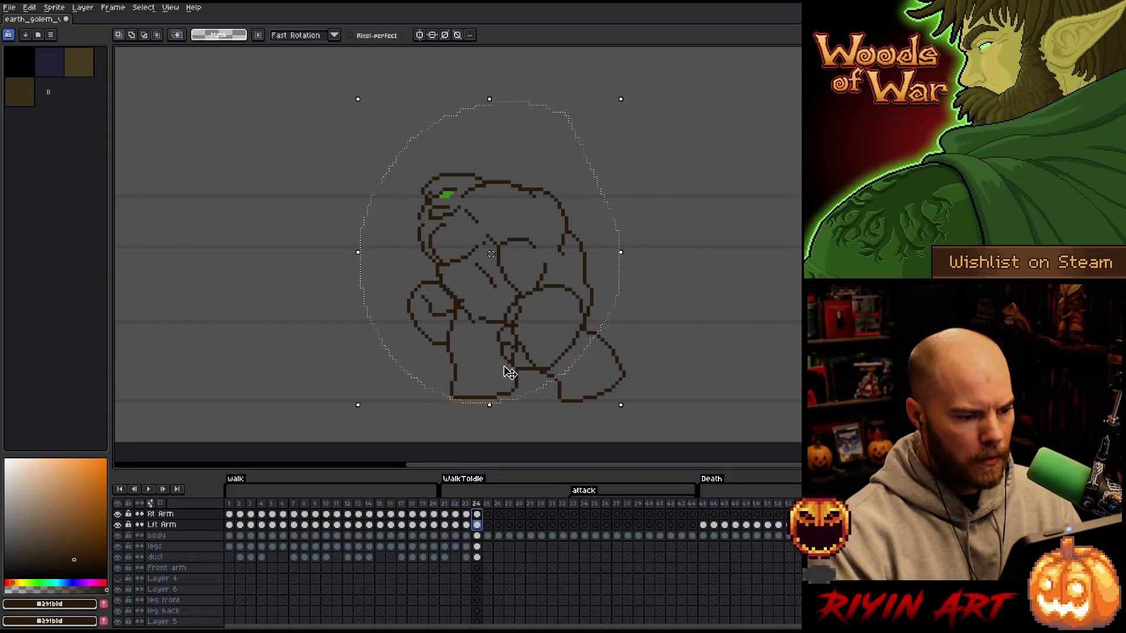
key("v")
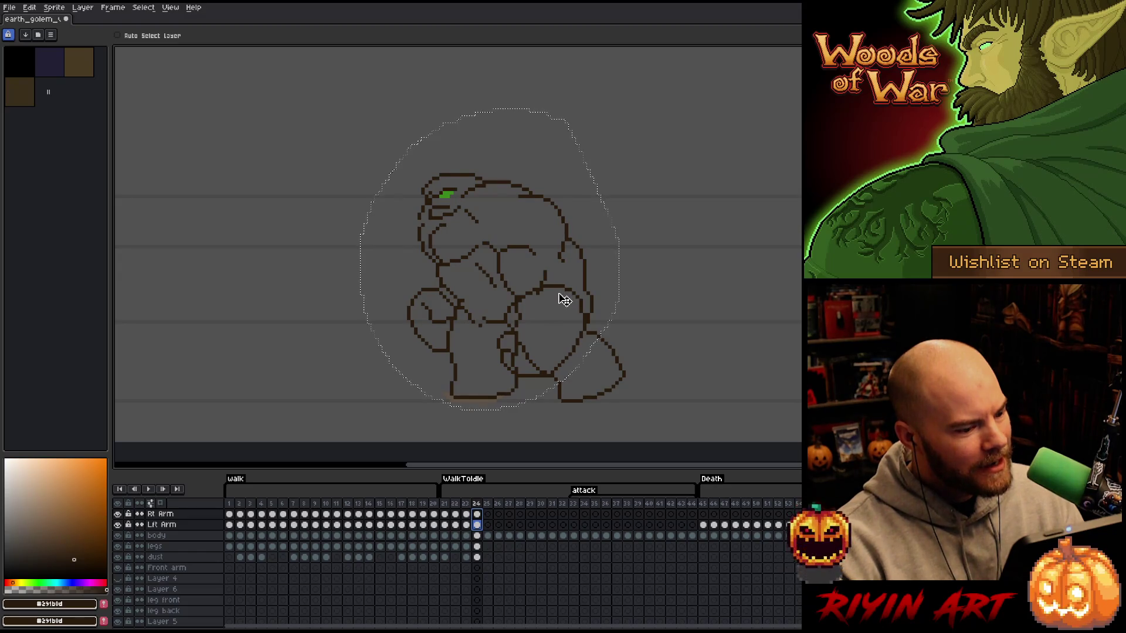
left_click(477, 535)
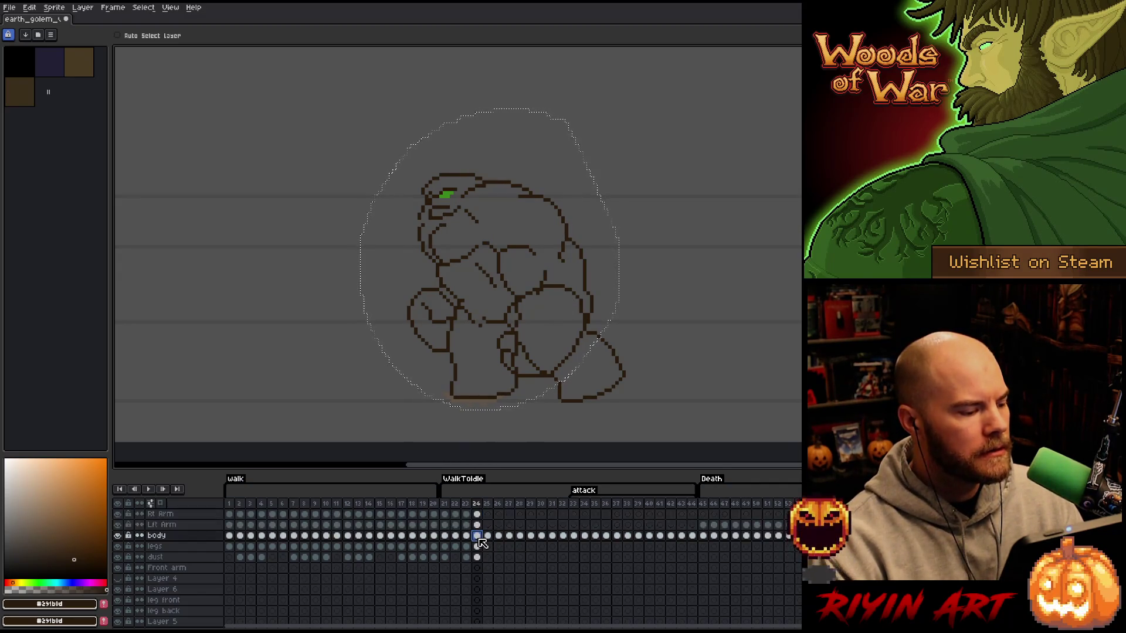
- Review the golem's poses on frames 13 and 14 across the body, legs and dust layers, then deselect
left_click(478, 546)
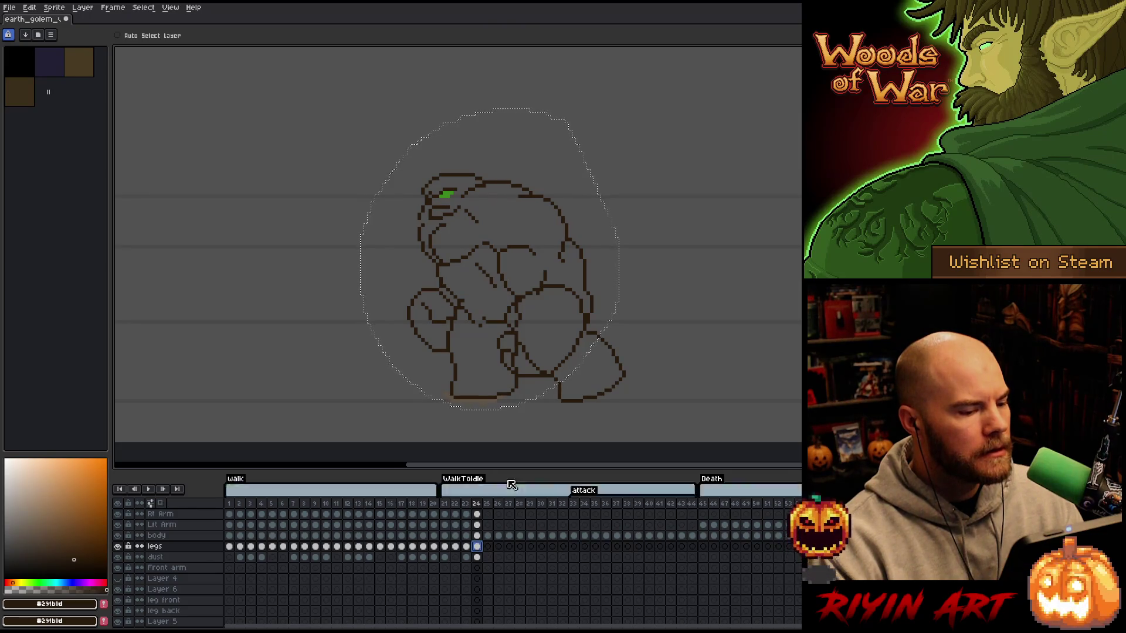
left_click(477, 557)
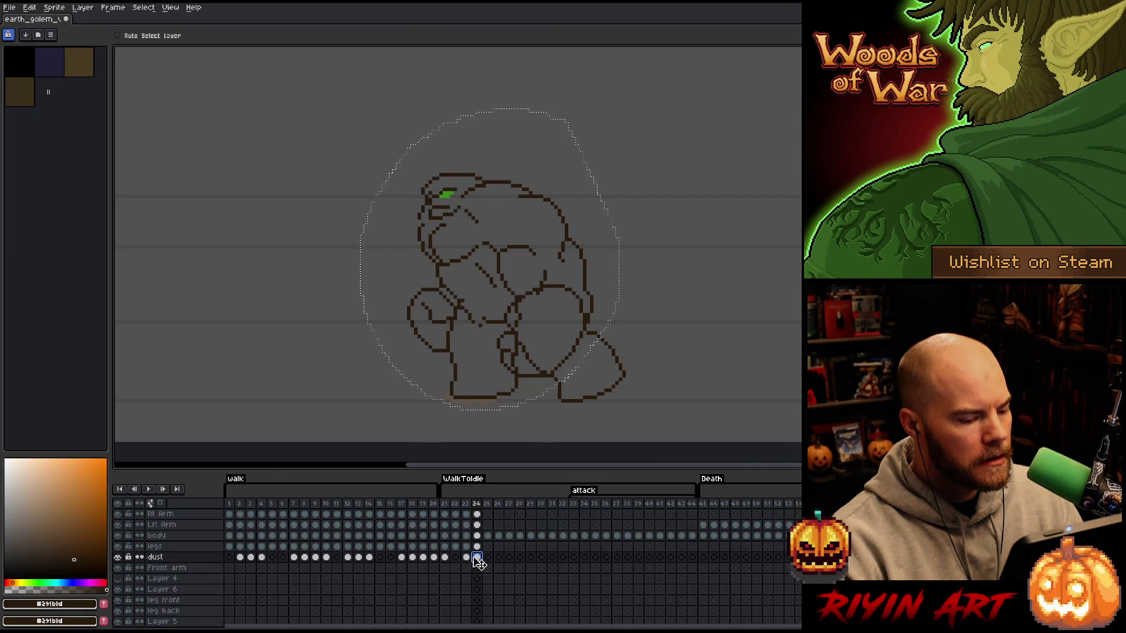
left_click(370, 559)
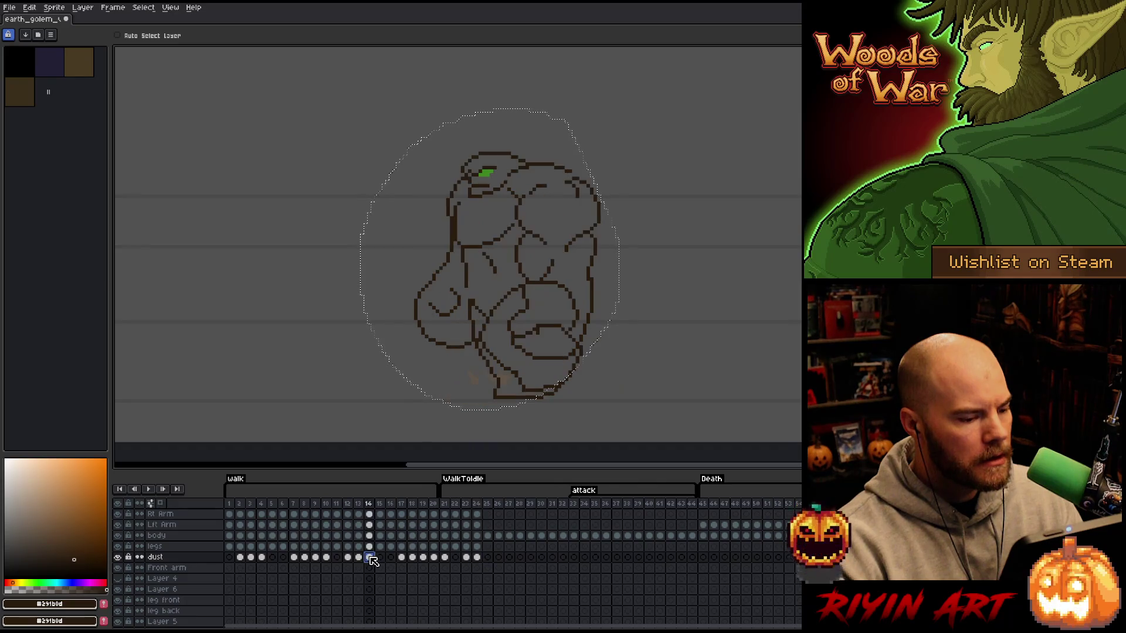
left_click(358, 557)
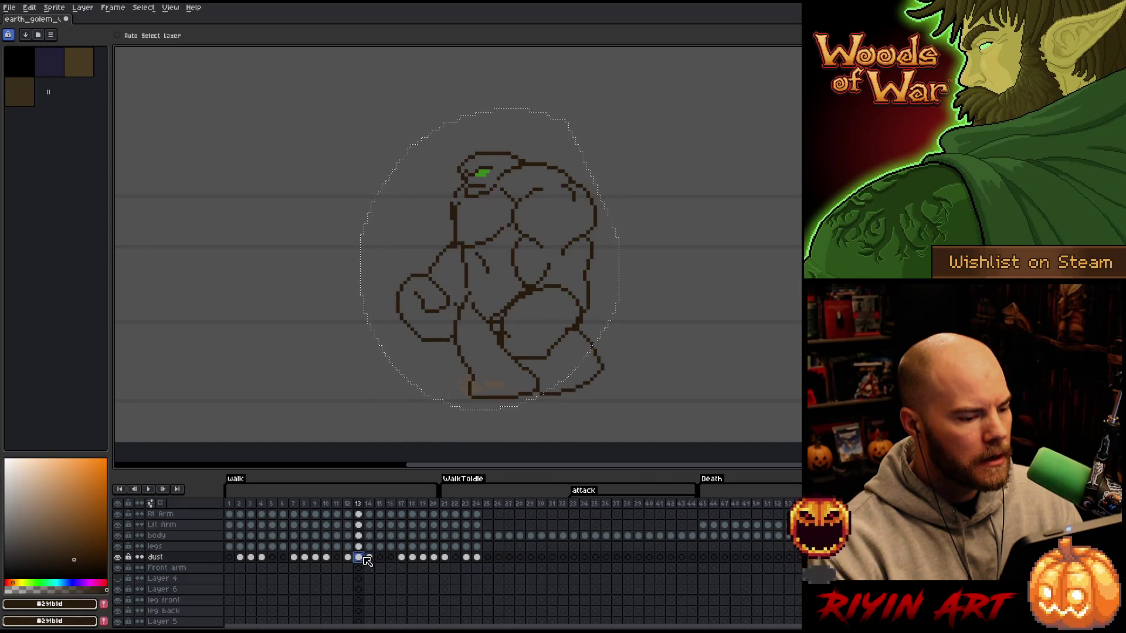
left_click(477, 558)
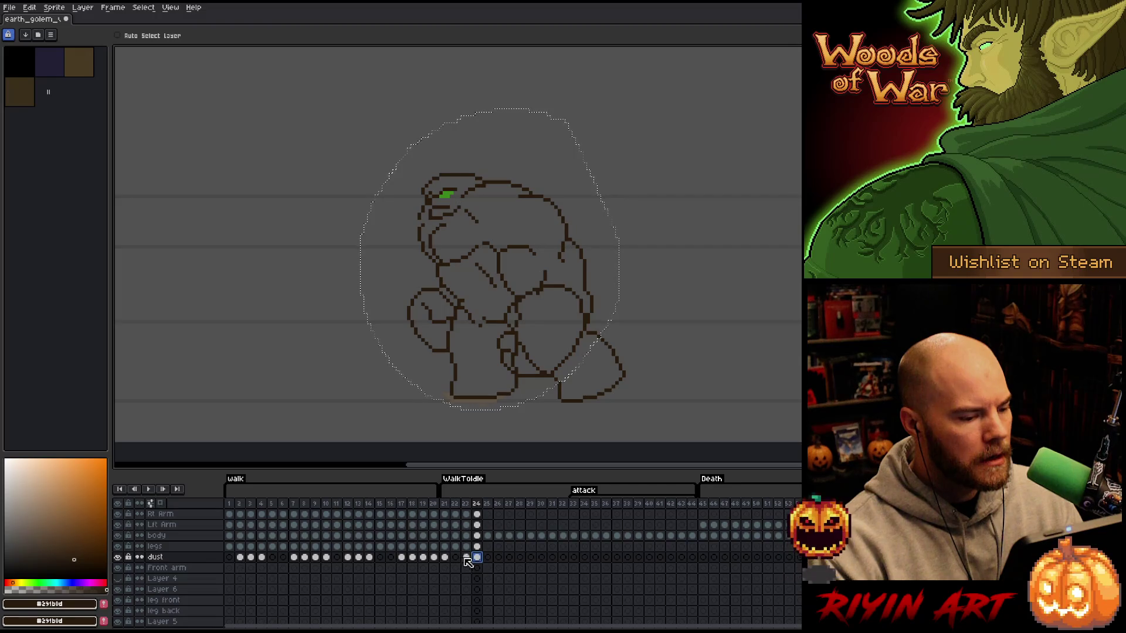
left_click_drag(359, 558, 373, 561)
key("ctrl+d")
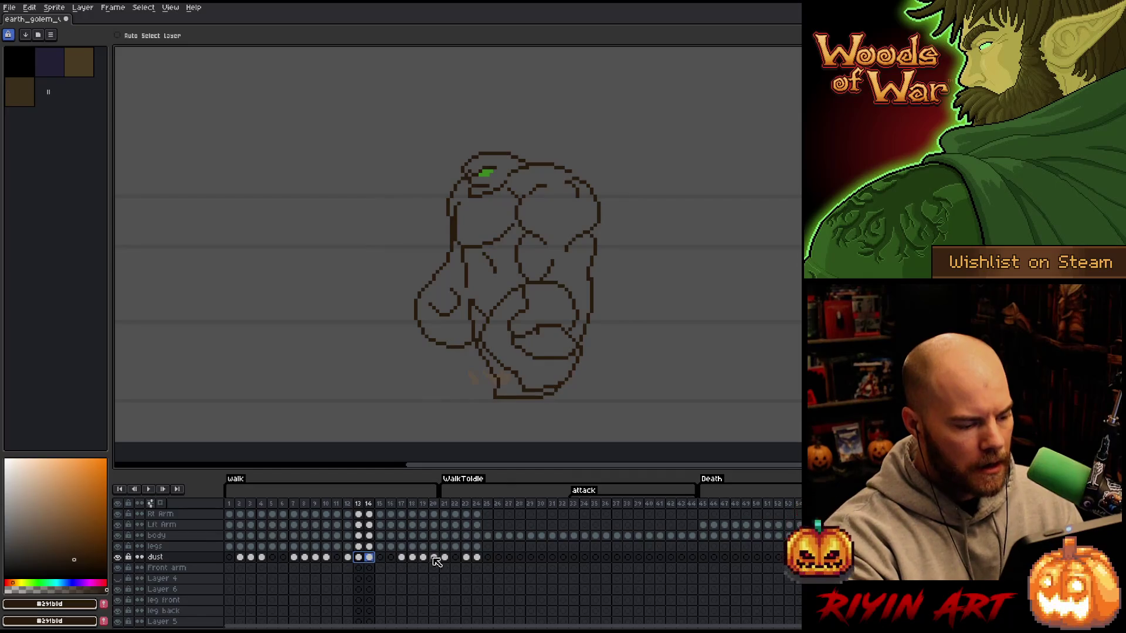
- Compare frames 23–25, select frames 21–24, and make the legs cel at frame 24 active
left_click(487, 558)
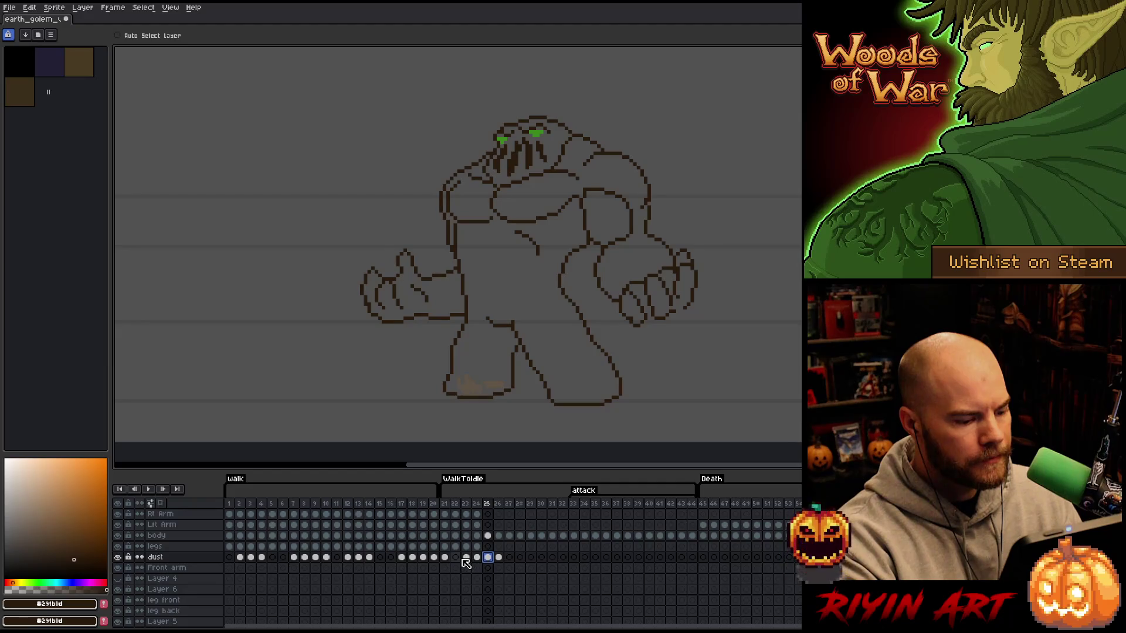
left_click(466, 558)
left_click(477, 558)
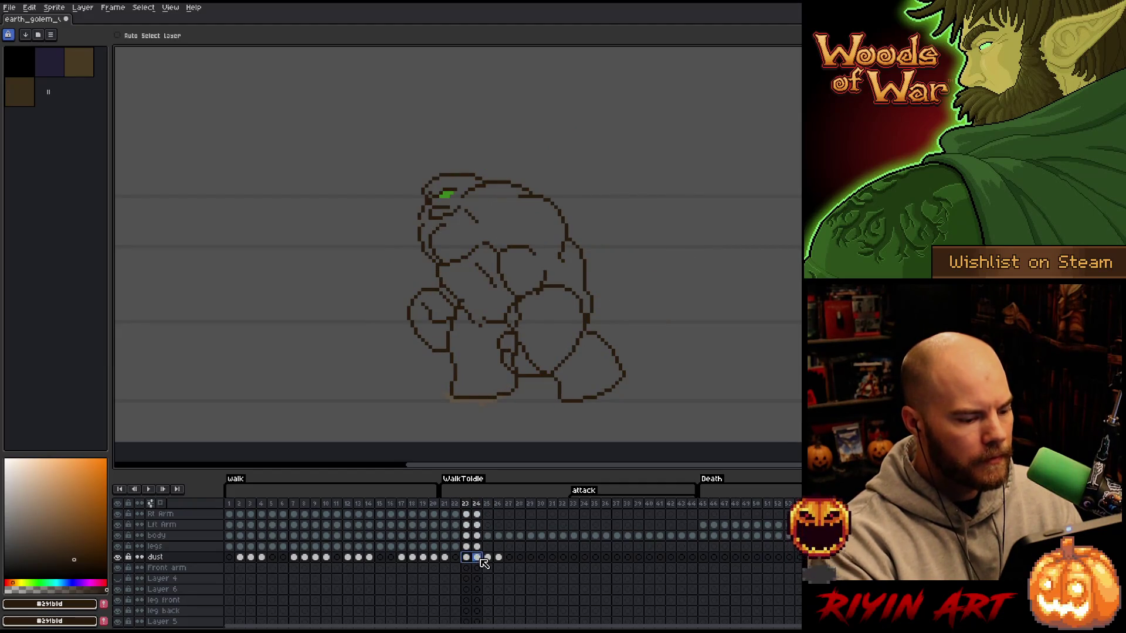
left_click_drag(499, 558, 488, 562)
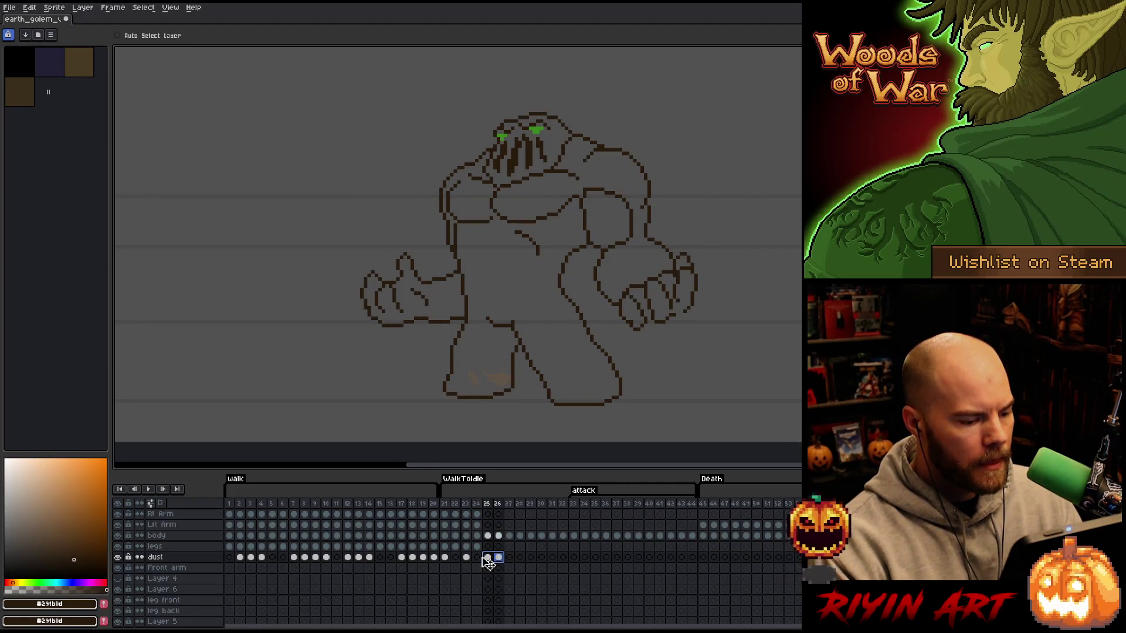
left_click(488, 558)
left_click(445, 558)
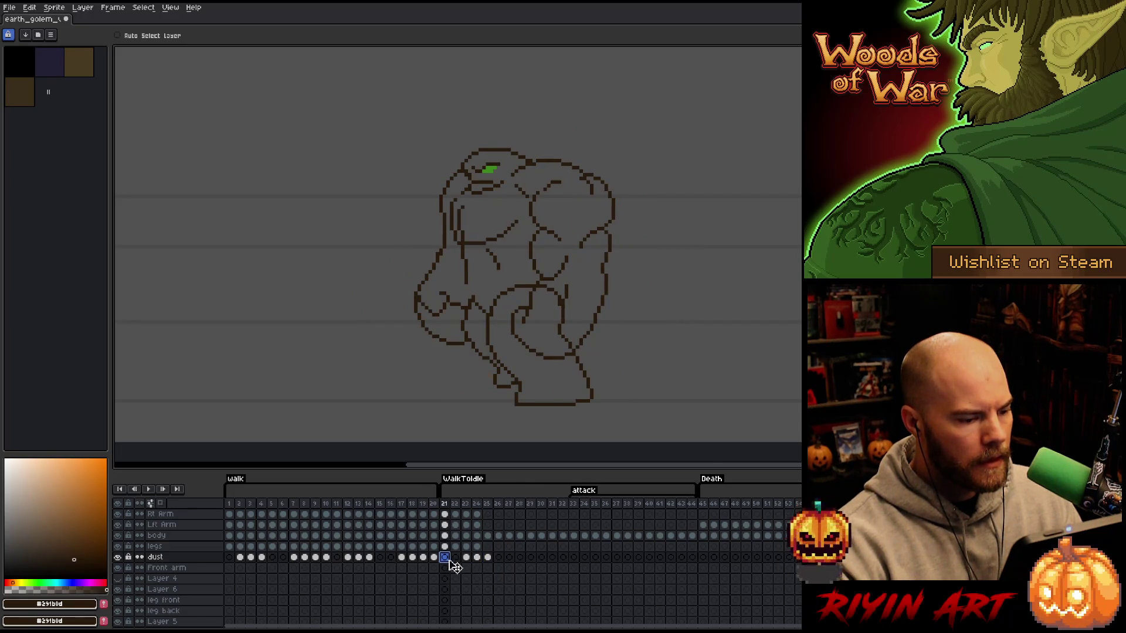
left_click_drag(444, 506, 480, 510)
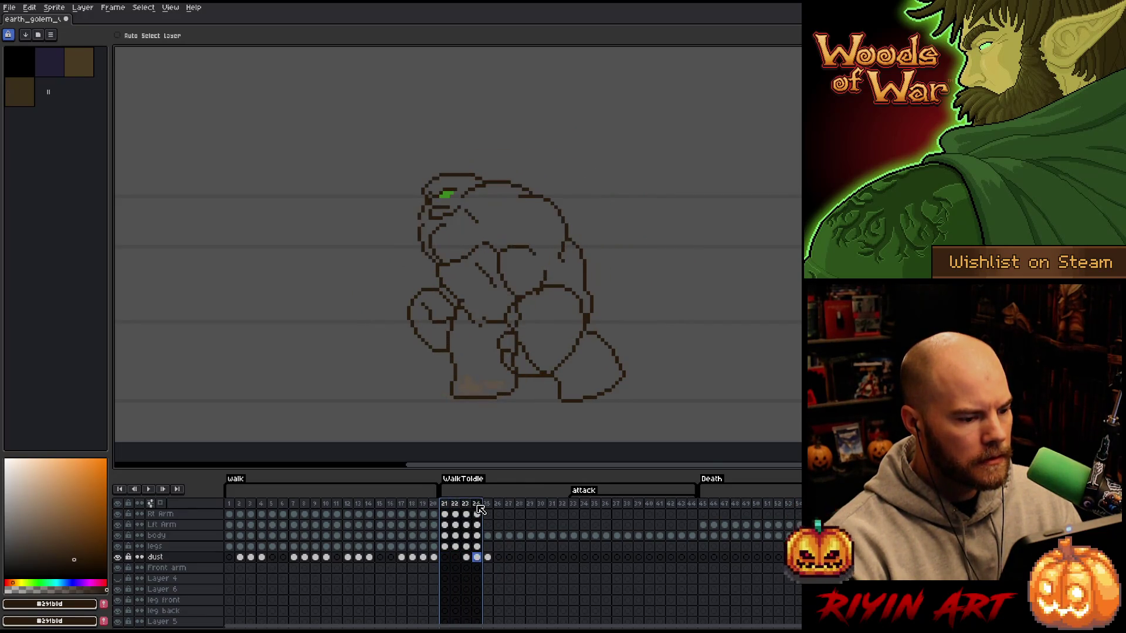
left_click(478, 546)
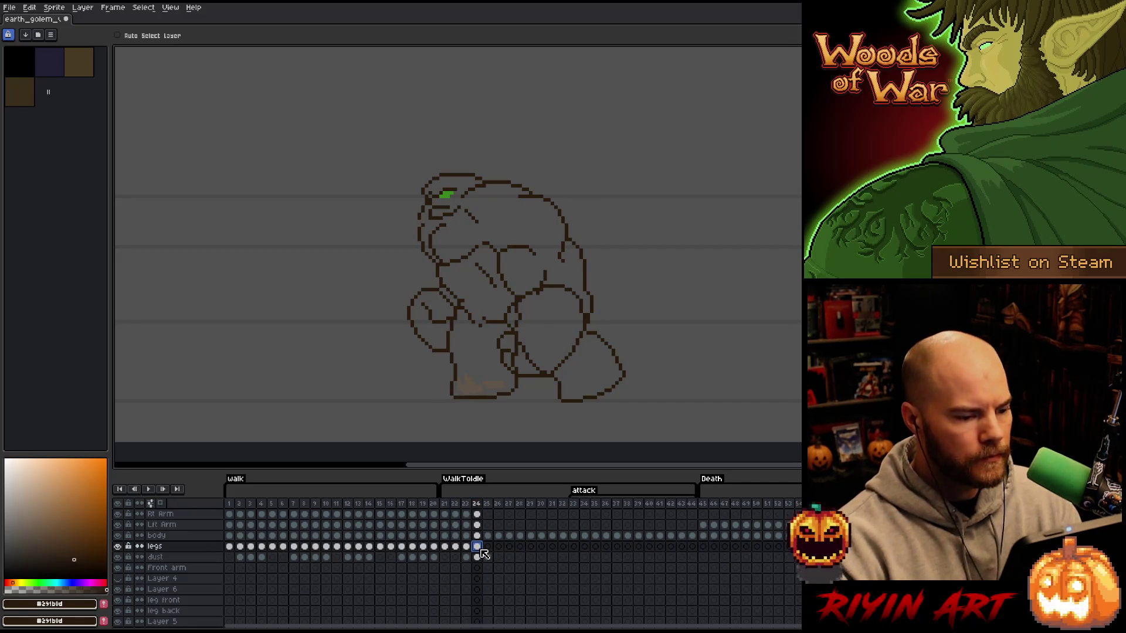
key("m")
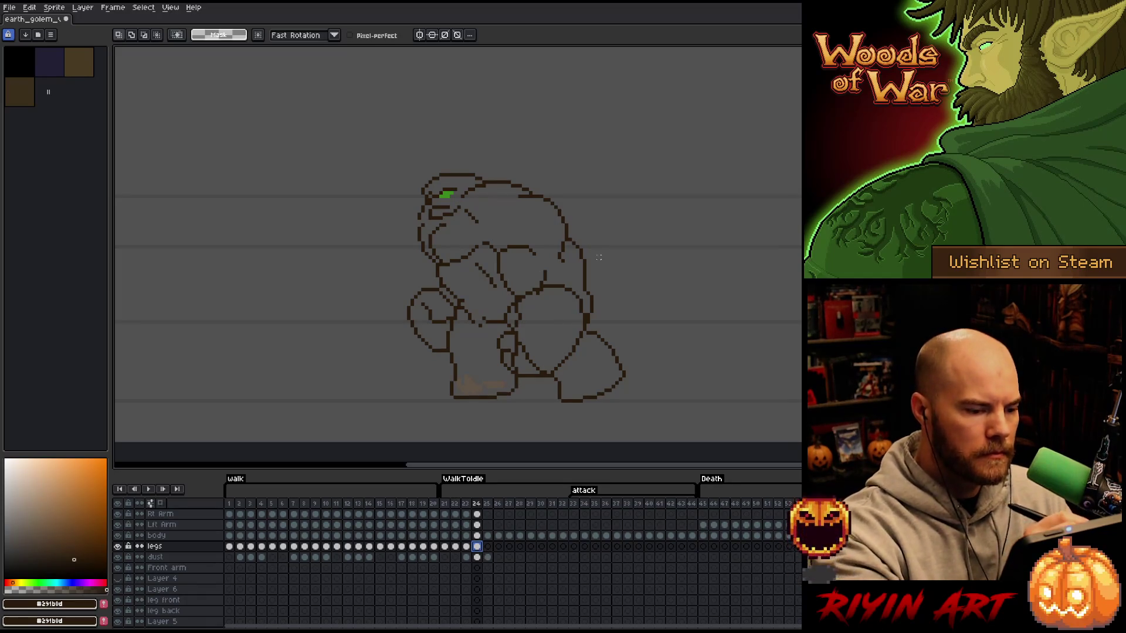
left_click_drag(609, 249, 628, 322)
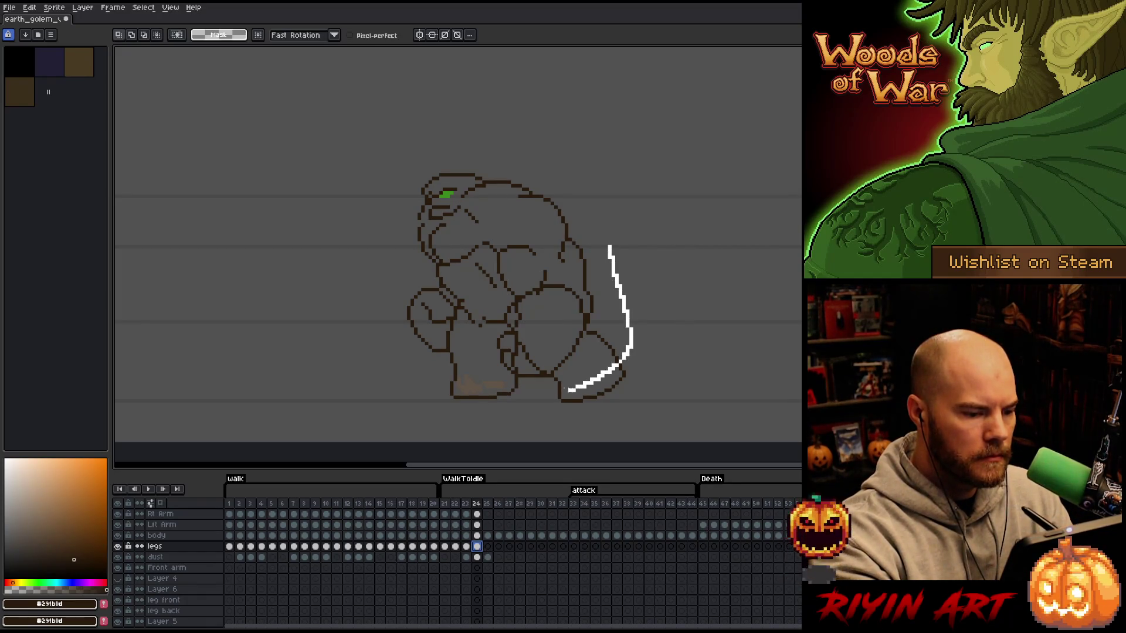
mouse_move(441, 359)
left_mouse_down()
mouse_move(616, 258)
mouse_move(609, 251)
left_mouse_up()
key("Down")
key("Down")
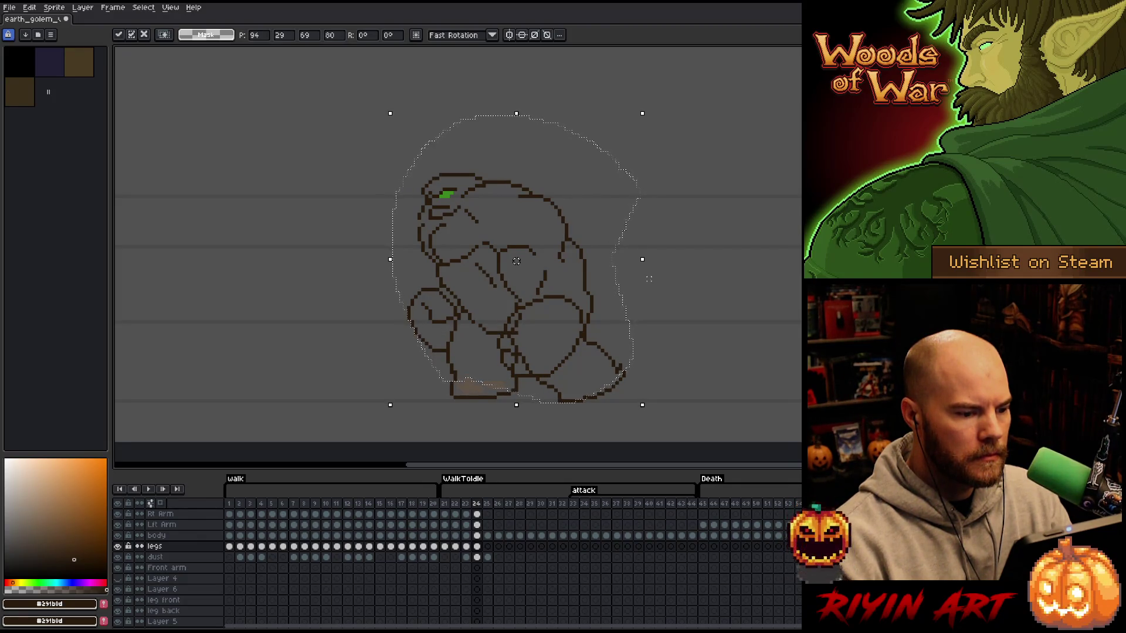
key("ctrl+d")
key("b")
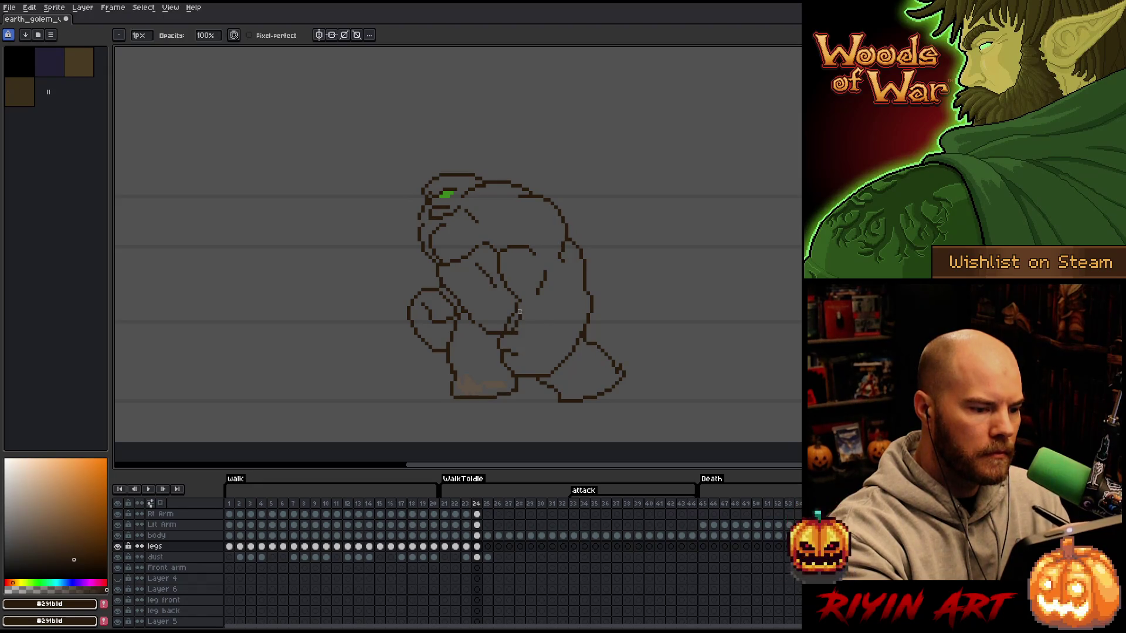
key("Up")
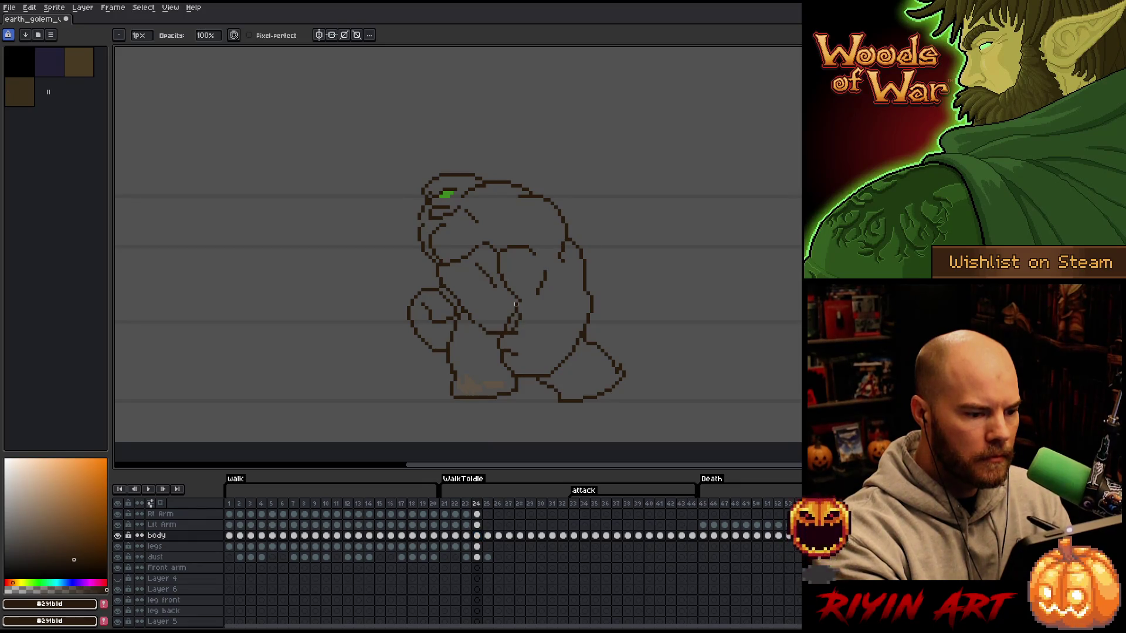
left_click(477, 526)
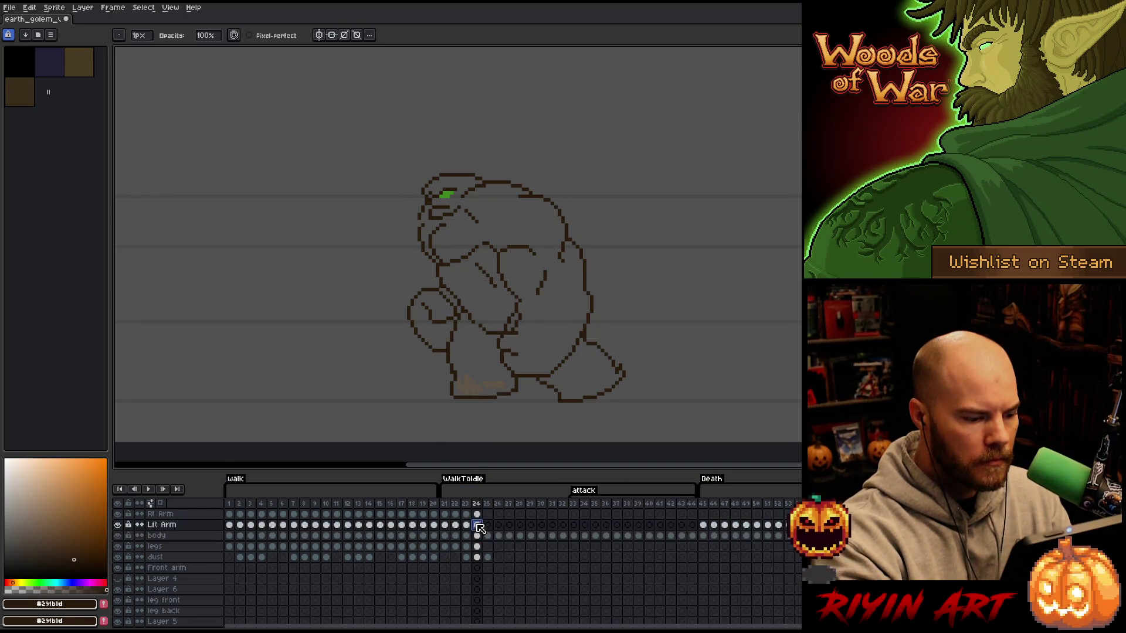
left_click(477, 514)
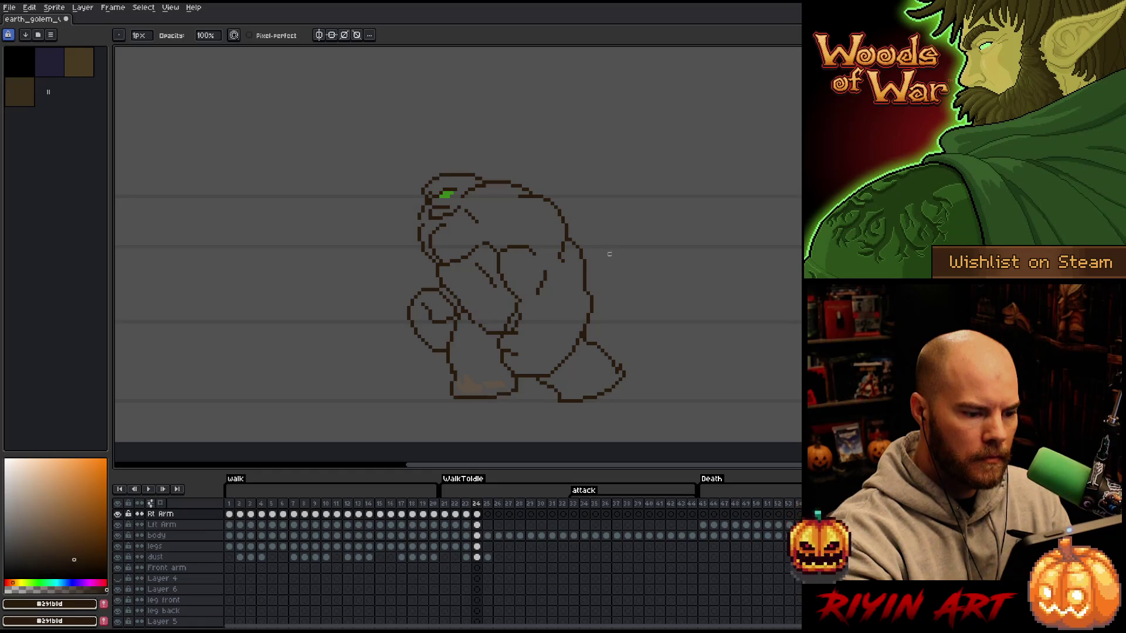
key("v")
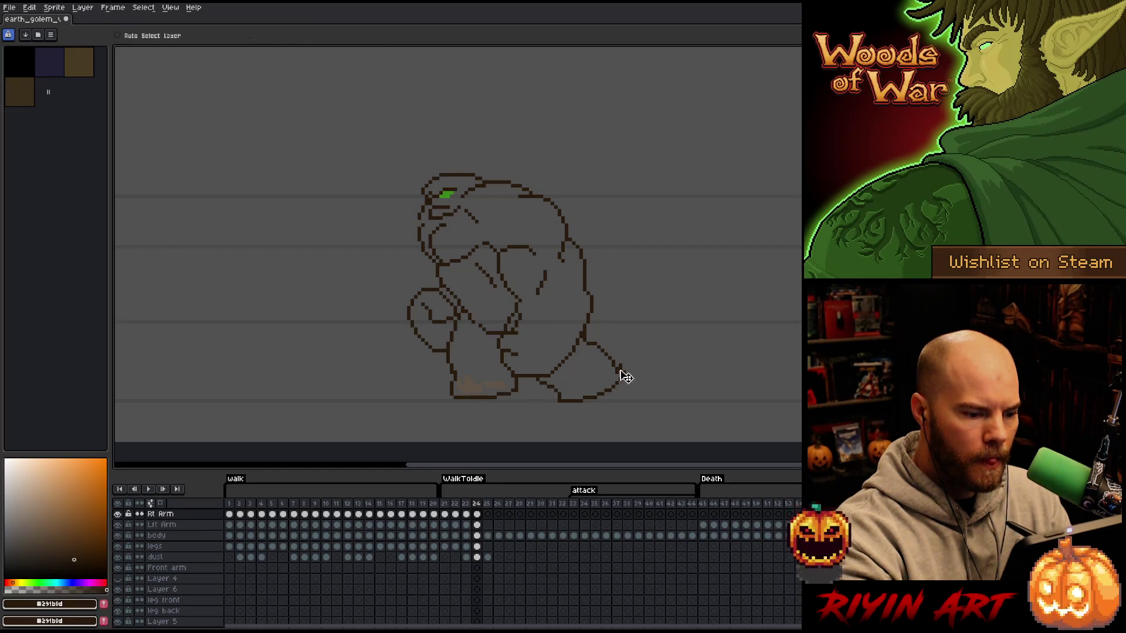
left_click(118, 36)
left_click(622, 374)
key("b")
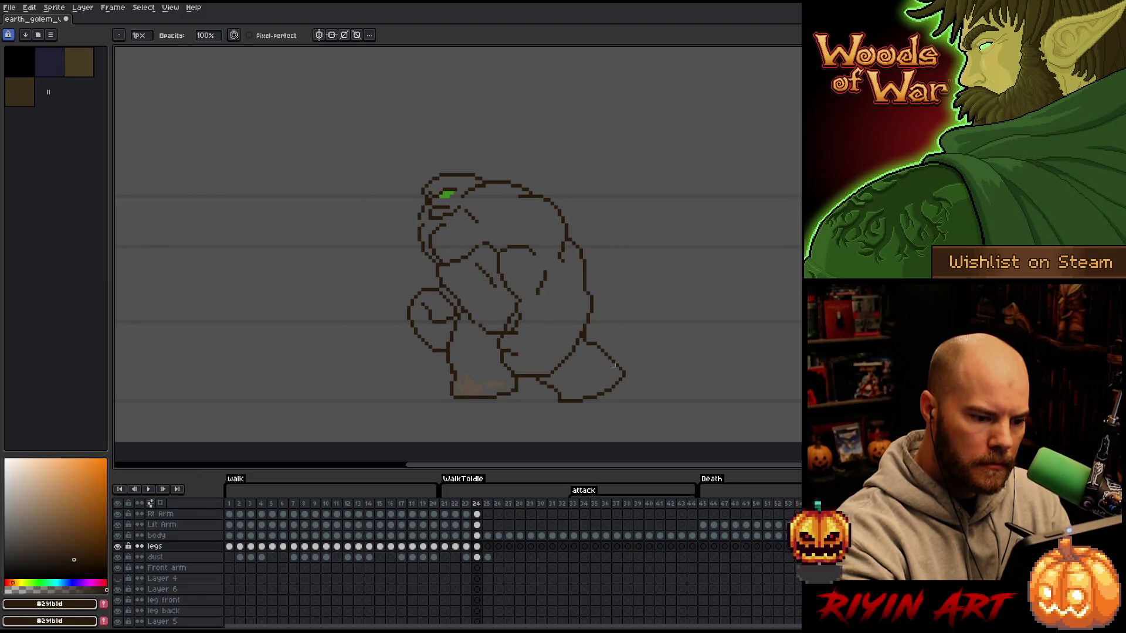
key("ctrl+s")
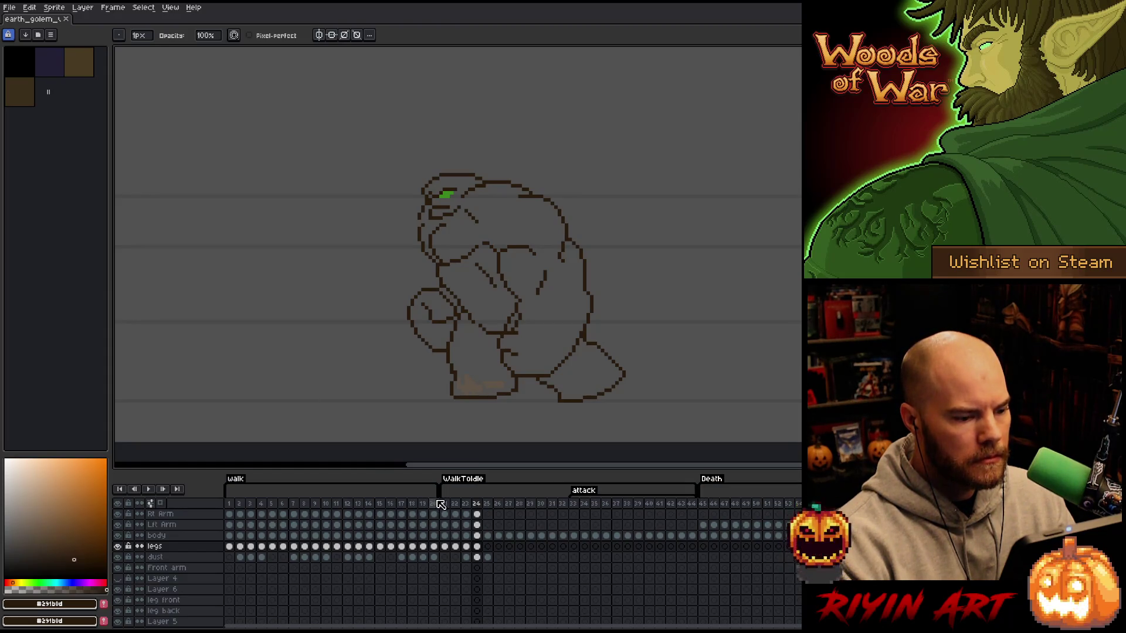
key("Return")
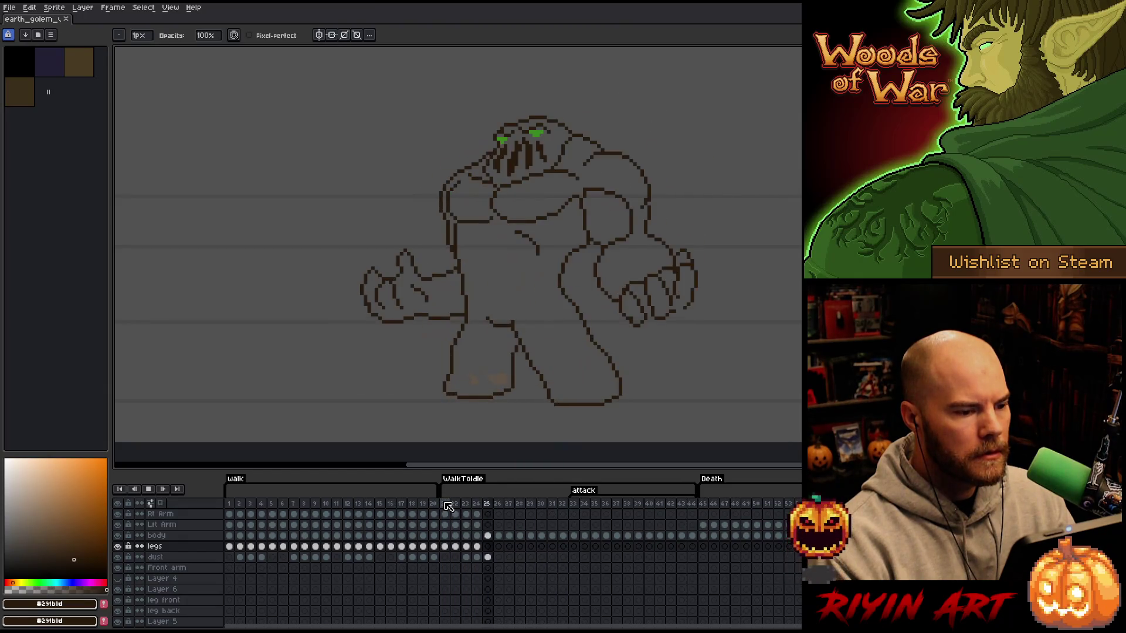
left_click(455, 503)
key("Right")
key("Right")
key("Right")
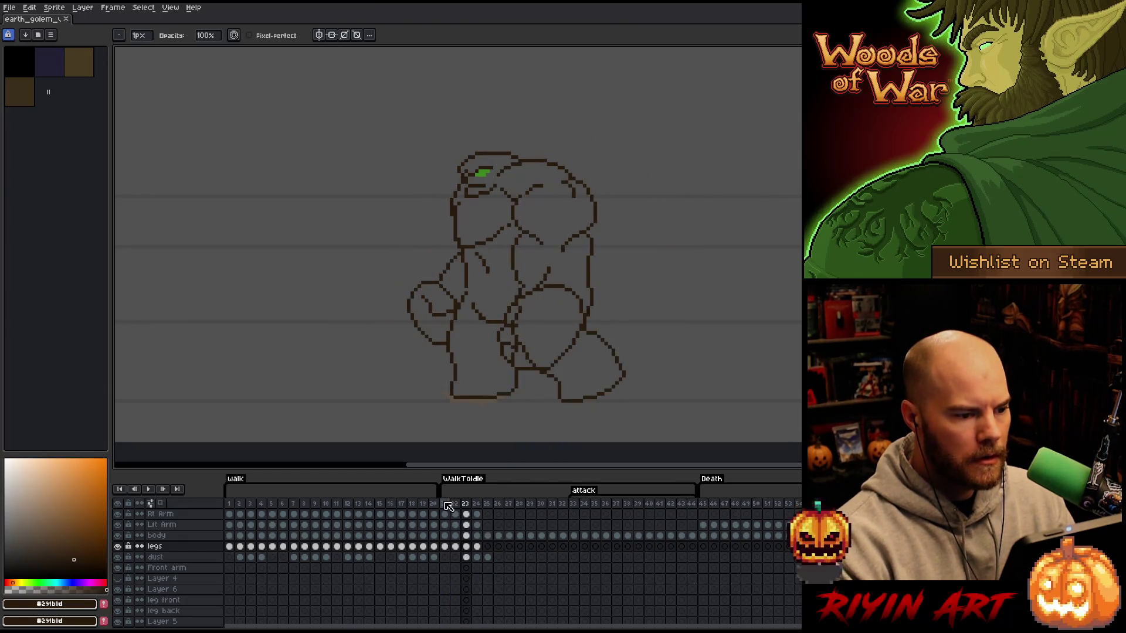
key("Left")
key("Right")
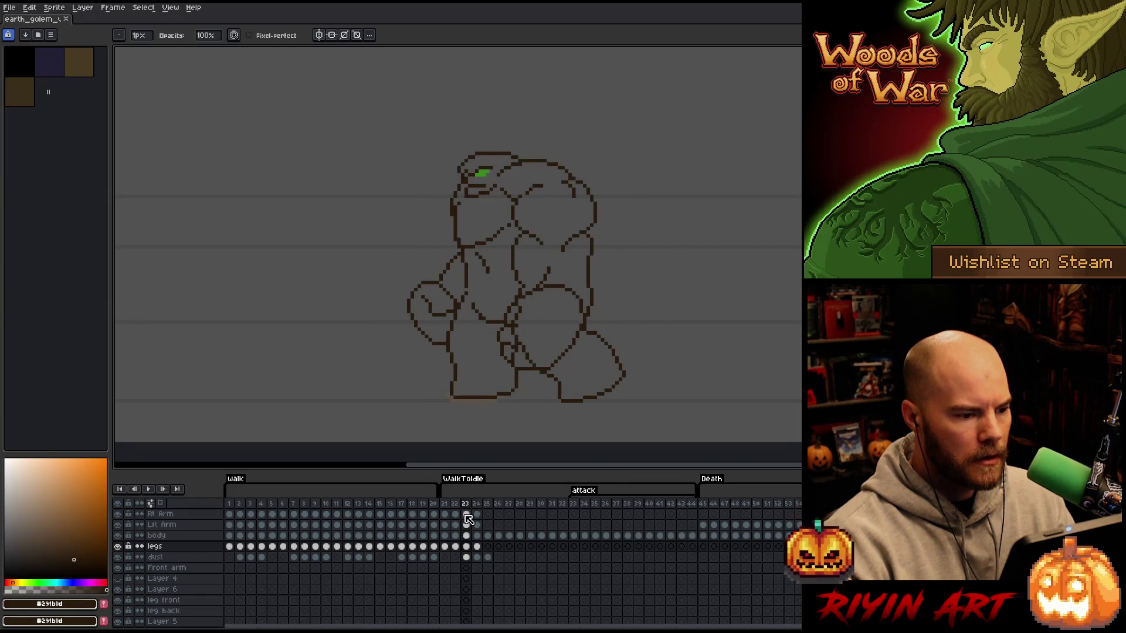
key("Left")
key("Right")
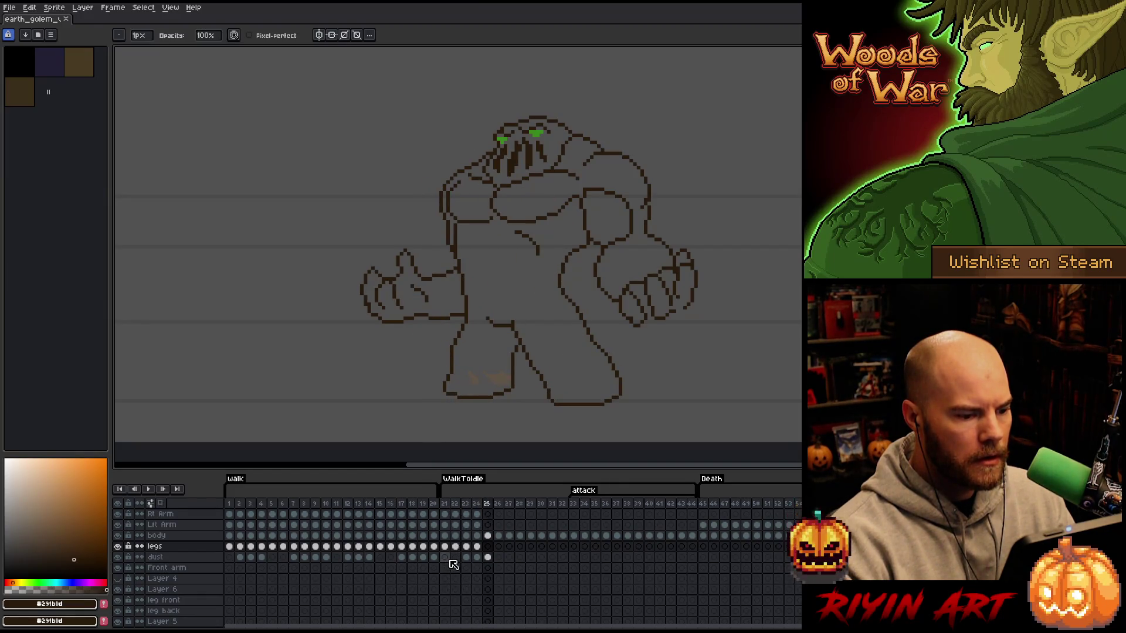
key("Left")
key("Left")
key("Left")
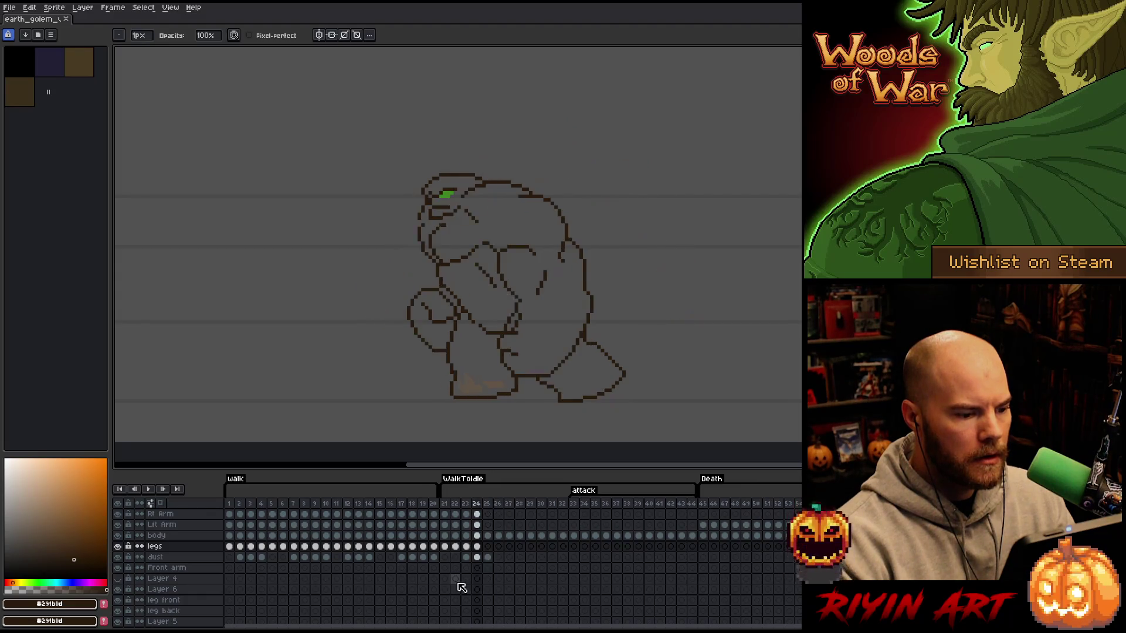
key("Right")
key("Right")
key("Right")
key("Left")
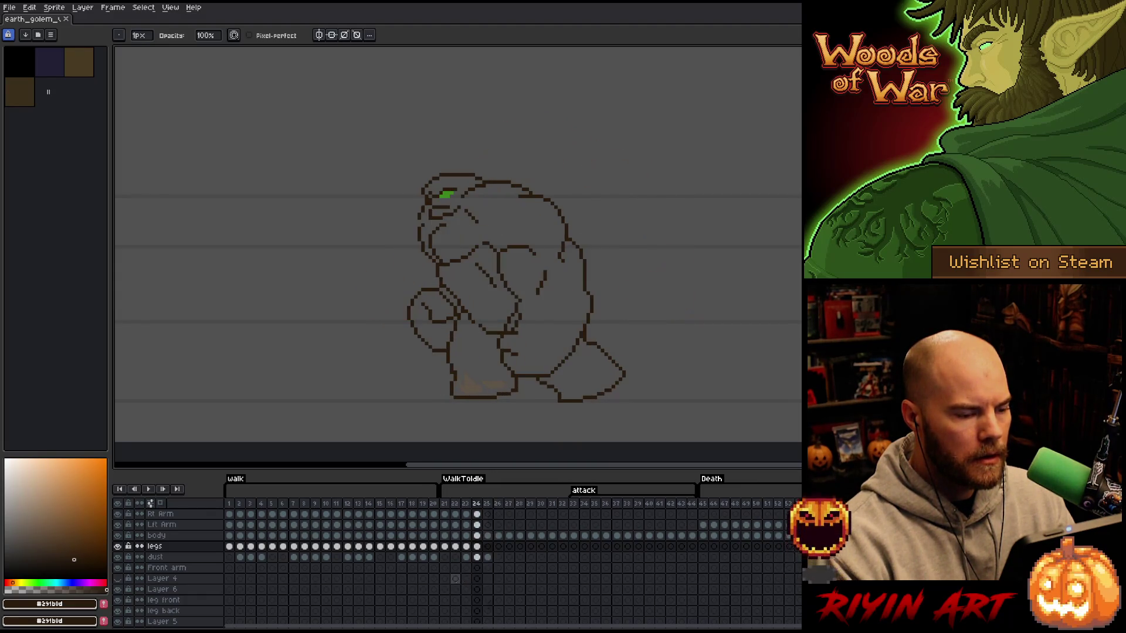
key("Left")
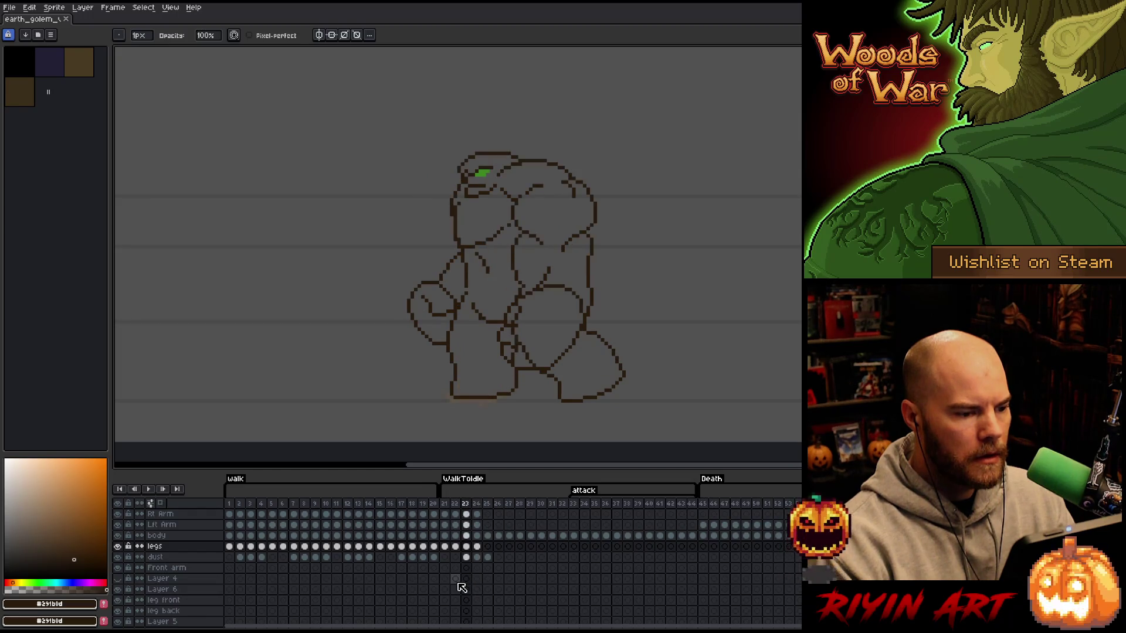
left_click(478, 513)
left_click(464, 510)
key("Right")
key("Right")
key("Right")
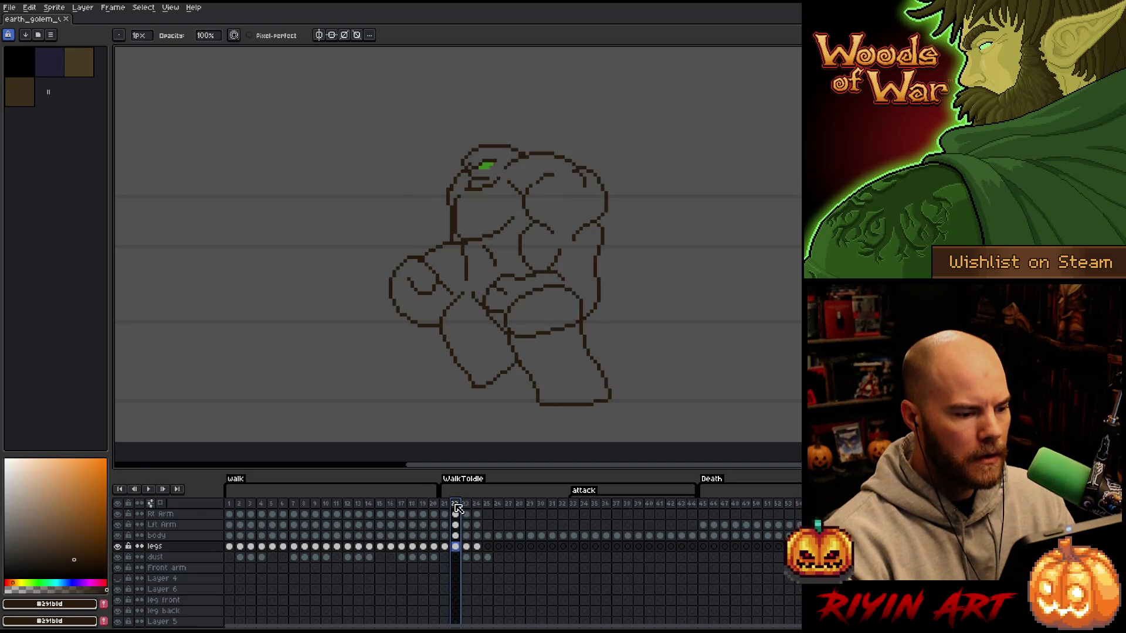
key("Return")
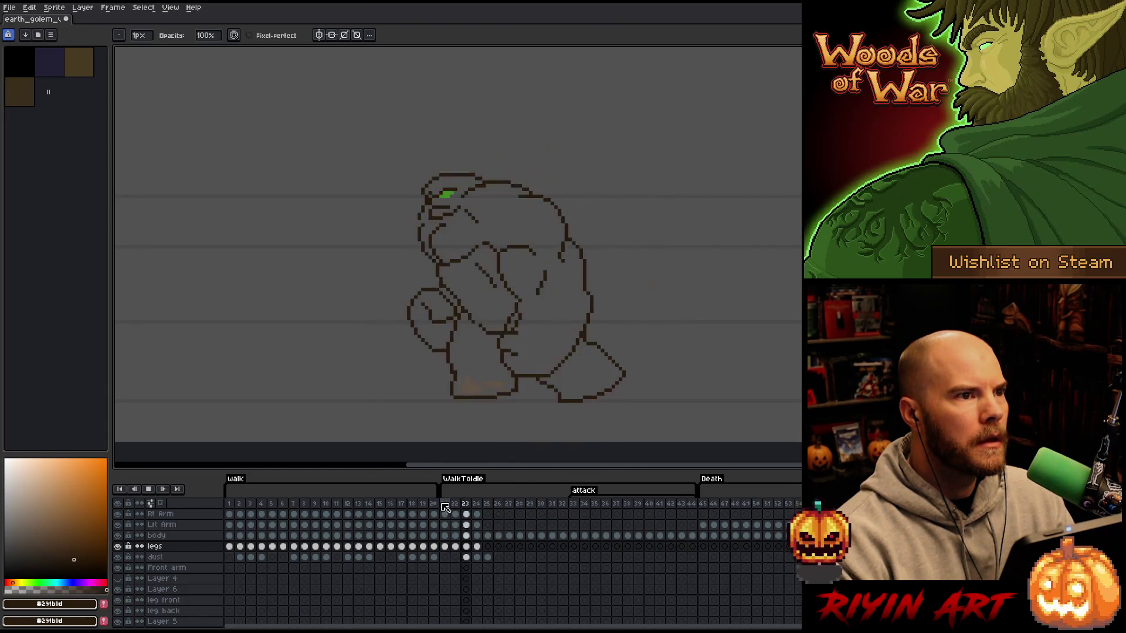
key("Return")
- Shift the dust cels on frames 23–25 one frame earlier and check the result
left_click_drag(466, 557, 491, 560)
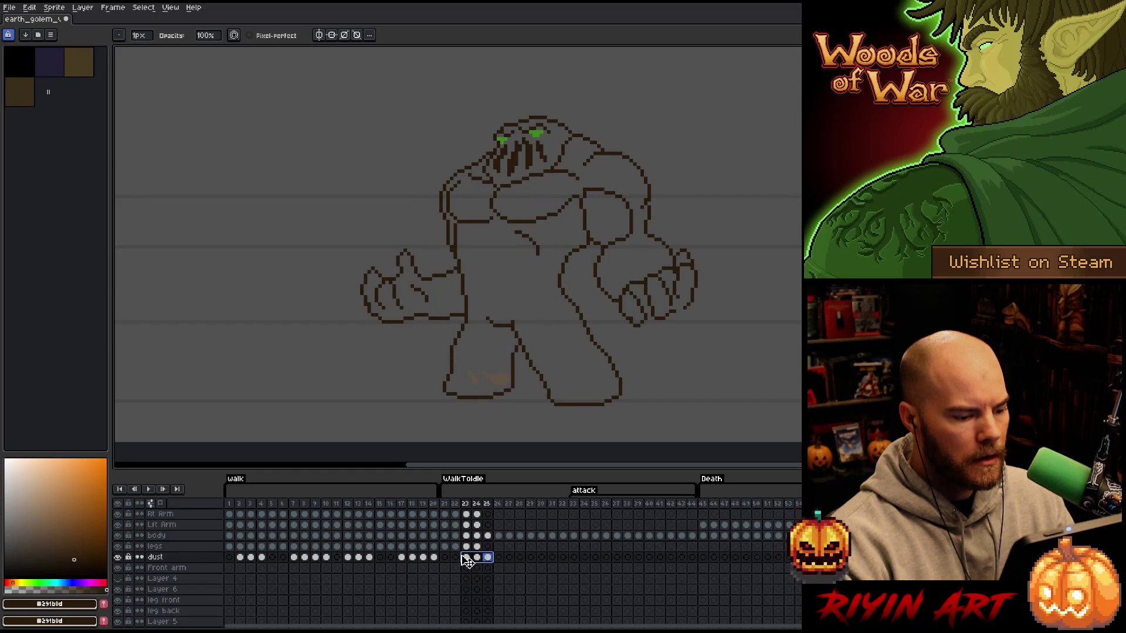
mouse_move(466, 563)
left_mouse_down()
mouse_move(449, 508)
mouse_move(467, 512)
left_mouse_up()
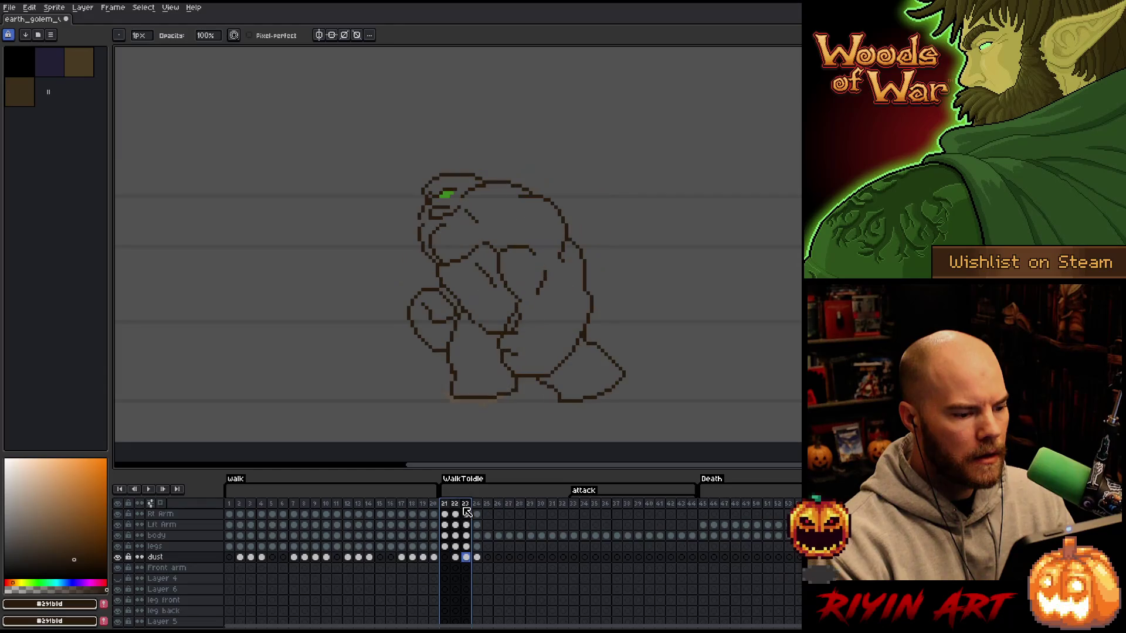
left_click(455, 557)
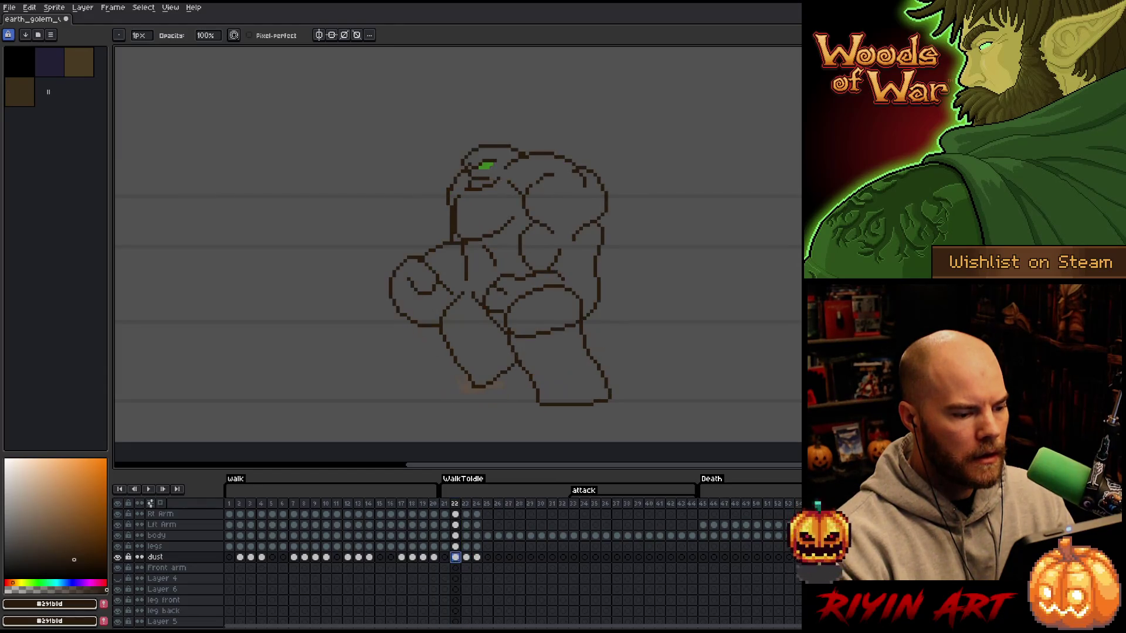
left_click(487, 557)
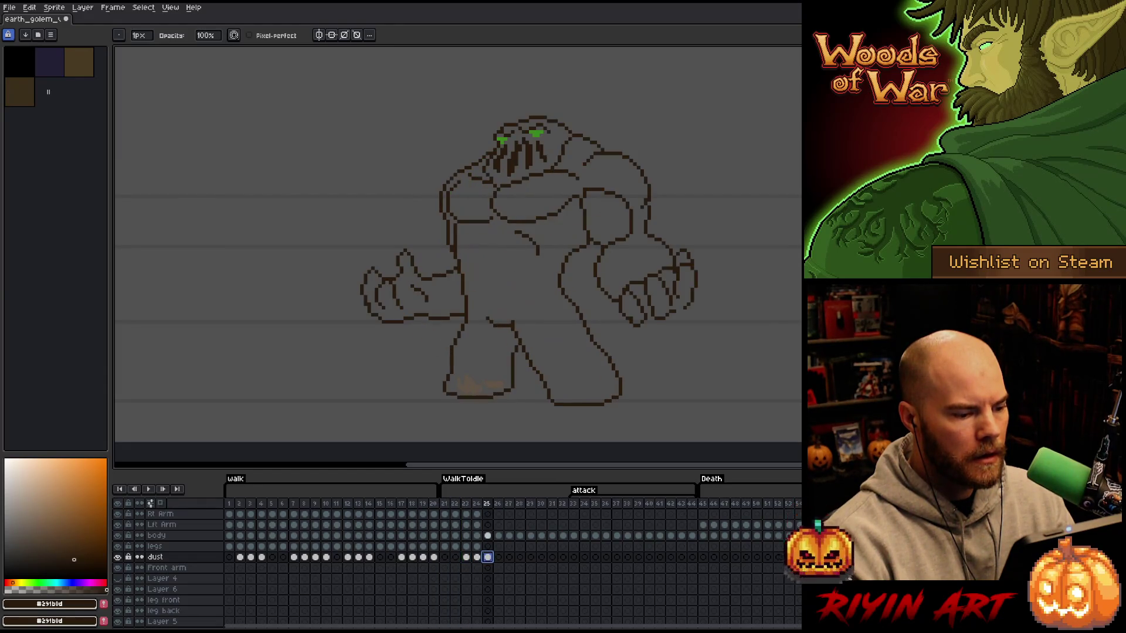
left_click(477, 557)
left_click_drag(488, 557, 498, 558)
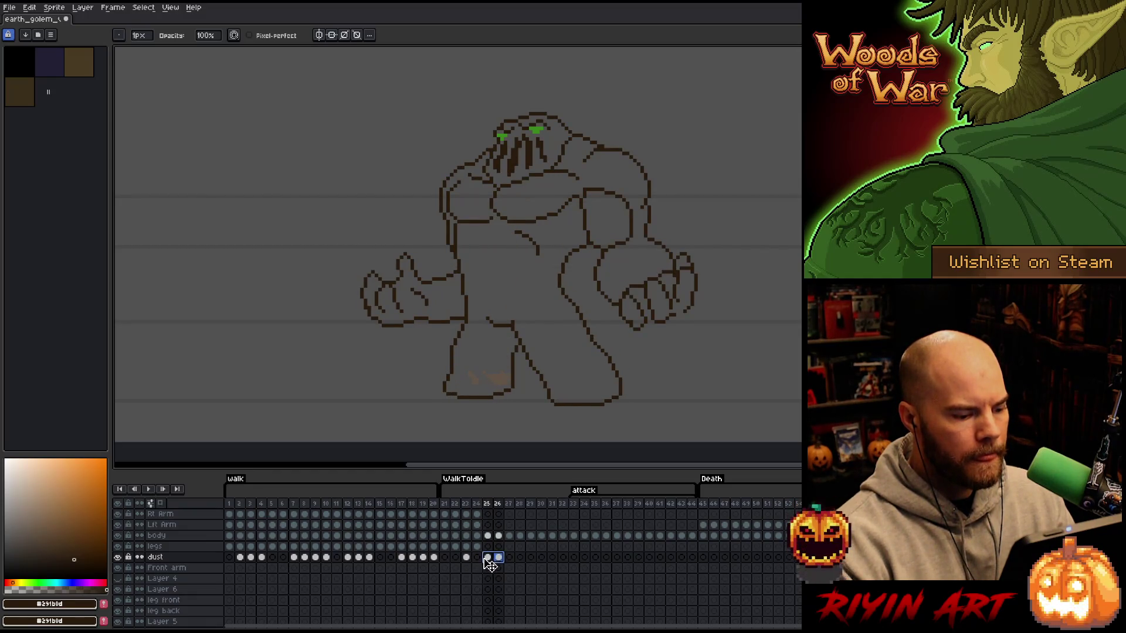
left_click(488, 557)
mouse_move(443, 504)
left_mouse_down()
mouse_move(499, 505)
mouse_move(443, 508)
mouse_move(498, 505)
mouse_move(453, 508)
mouse_move(470, 508)
left_mouse_up()
- Insert a new frame after frame 24, delete the frame 23 dust cel, and play the transition
left_click(478, 507)
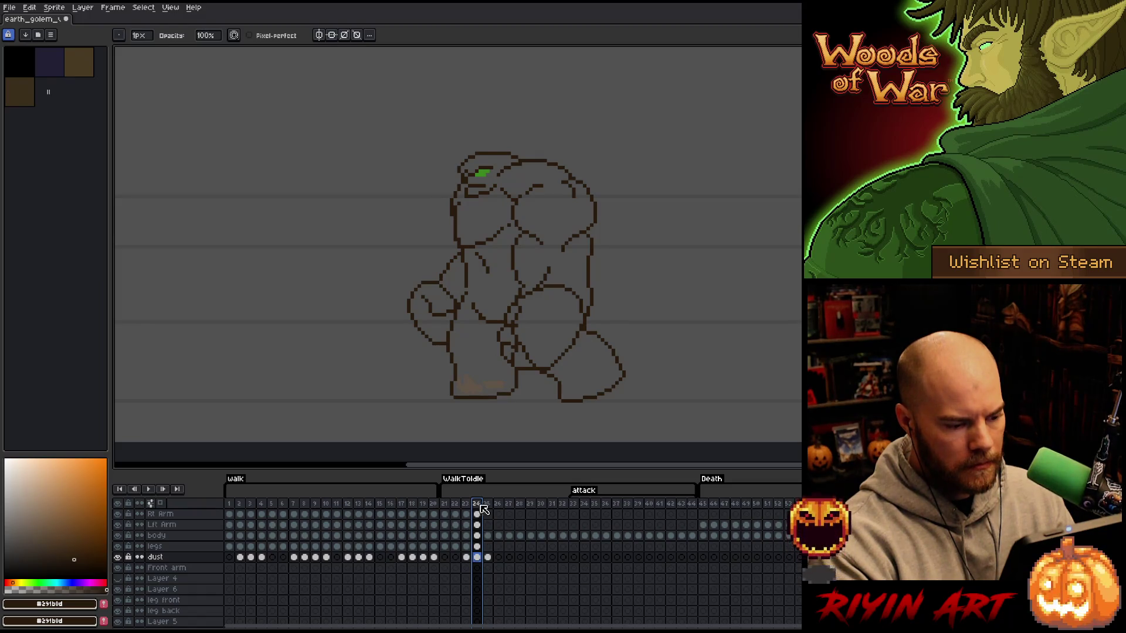
key("alt+n")
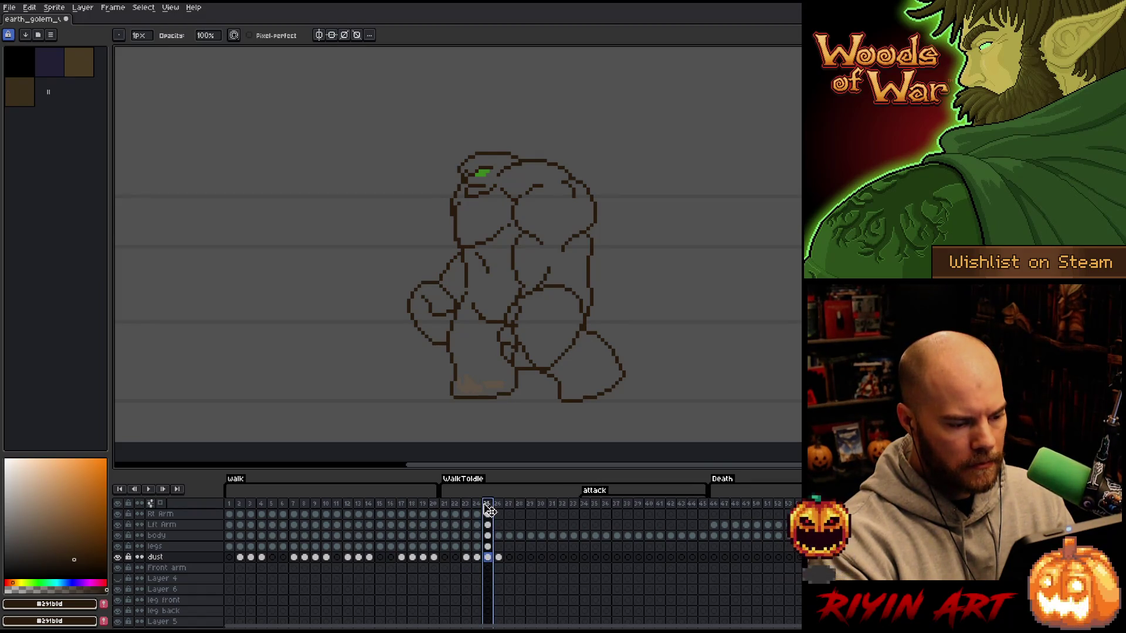
left_click(465, 505)
key("Delete")
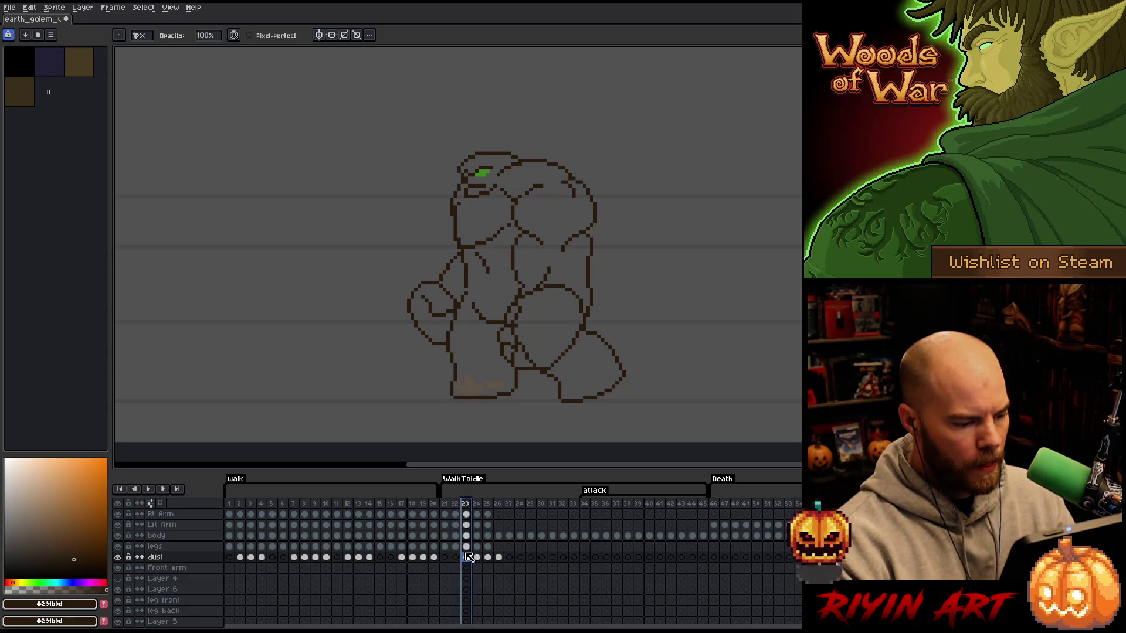
left_click(452, 506)
key("Return")
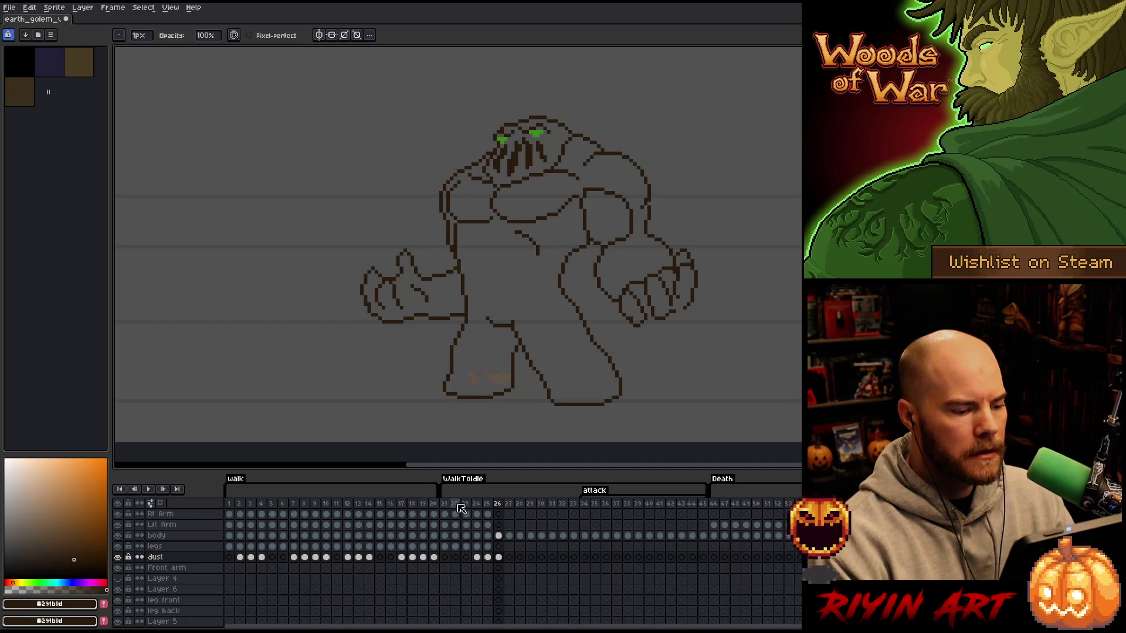
left_click(487, 505)
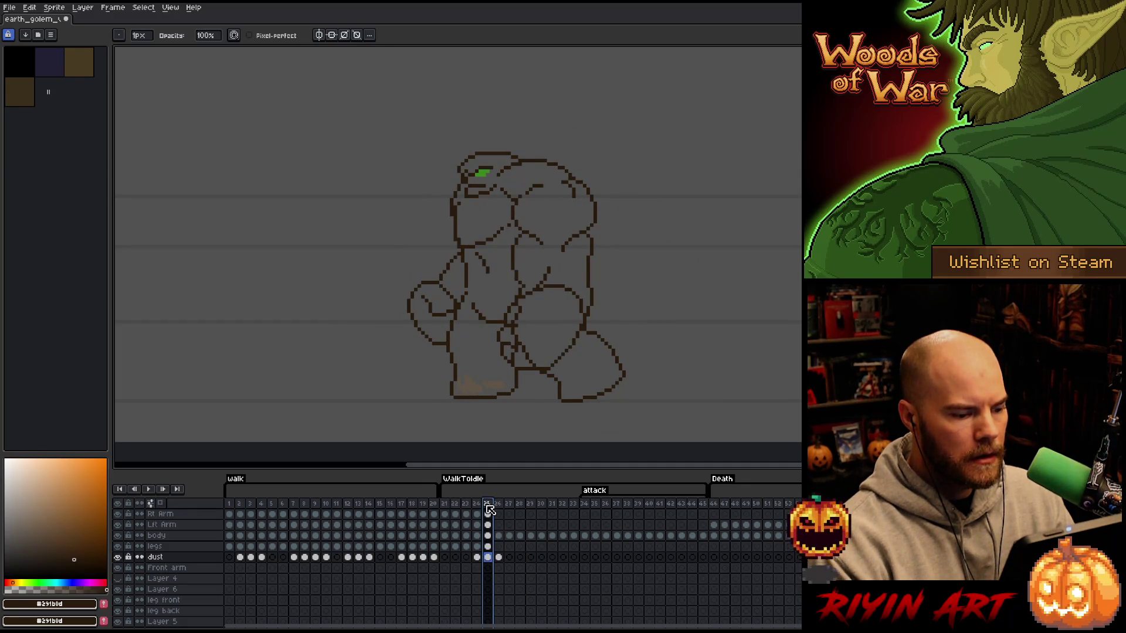
key("Right")
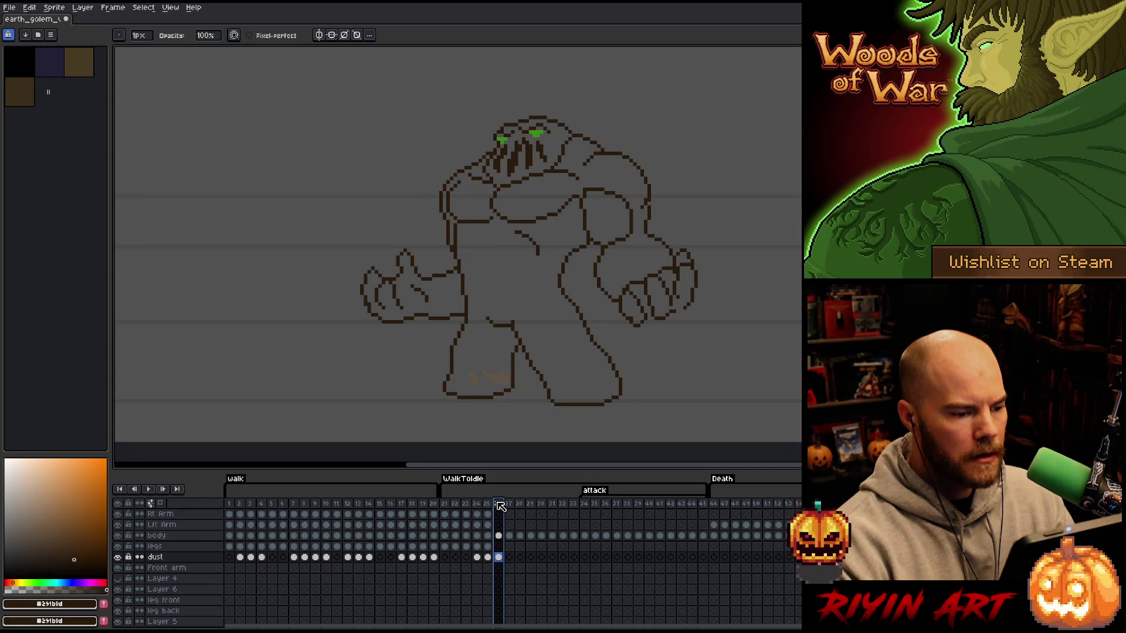
left_click(490, 505)
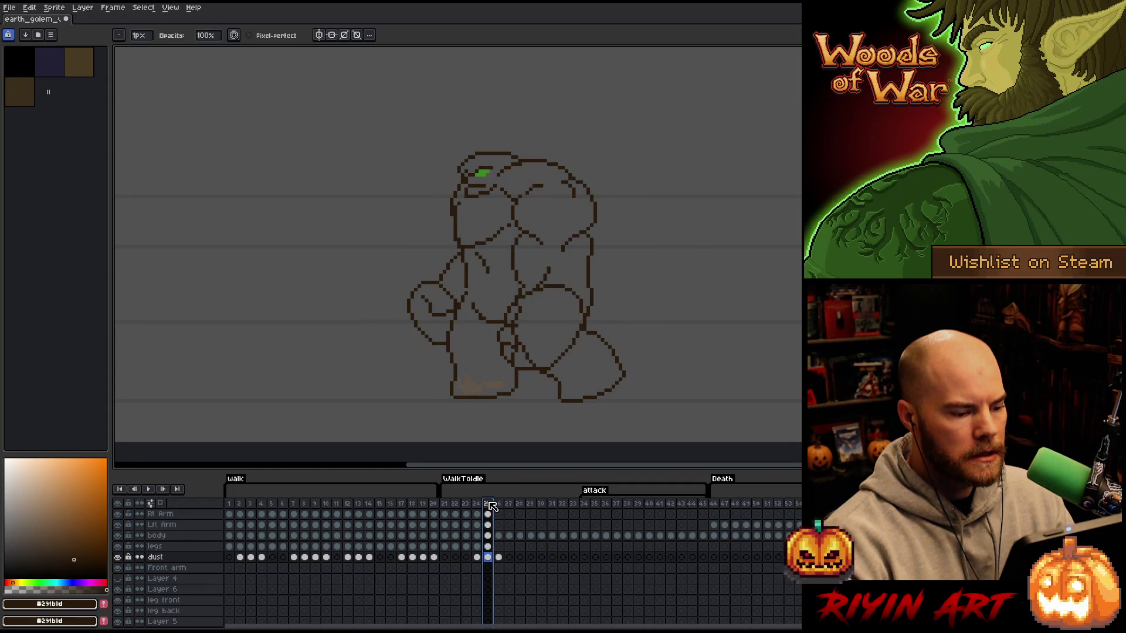
- Copy frame 7's body and arm cels into frame 25 and play the golem animation
mouse_move(316, 505)
left_mouse_down()
mouse_move(332, 506)
mouse_move(299, 503)
left_mouse_up()
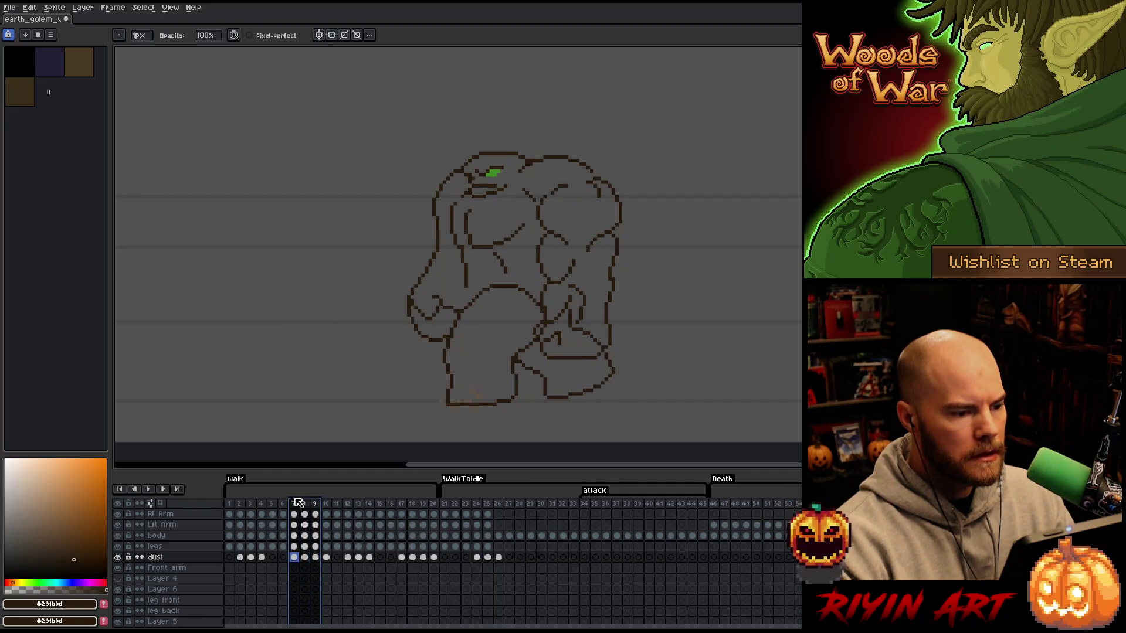
left_click(297, 559)
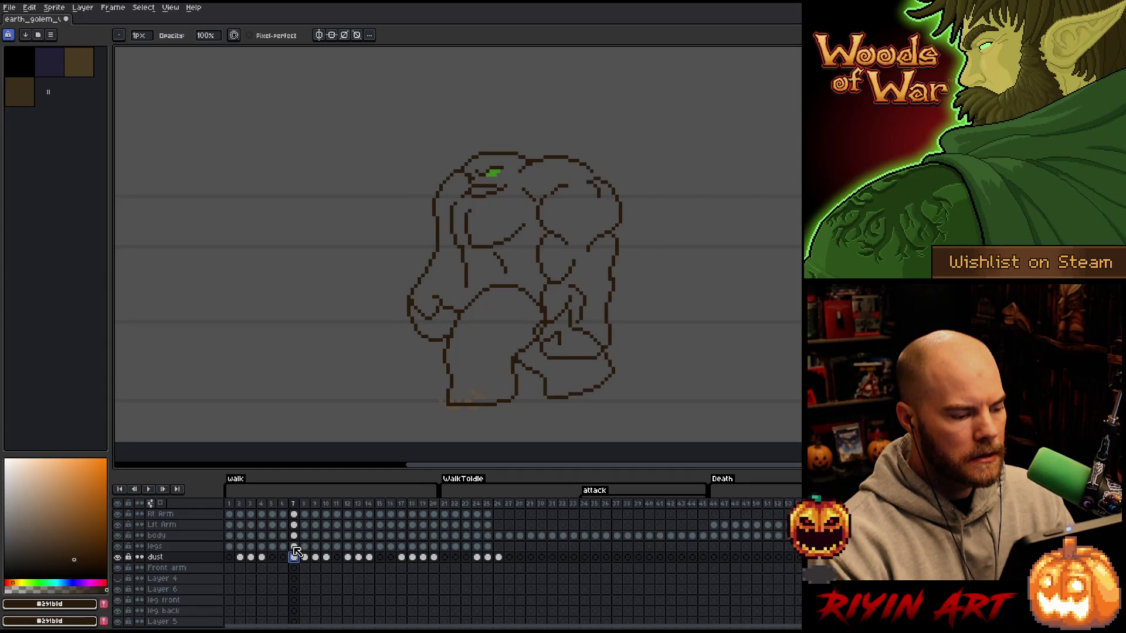
left_click_drag(295, 536, 294, 514)
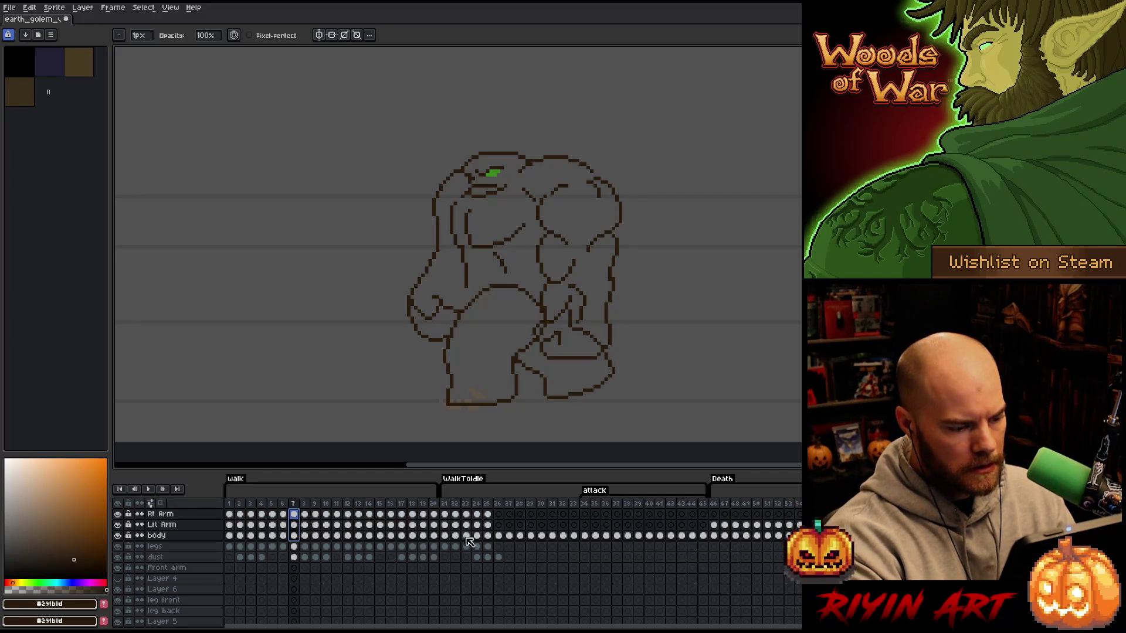
key("ctrl+c")
left_click(484, 514)
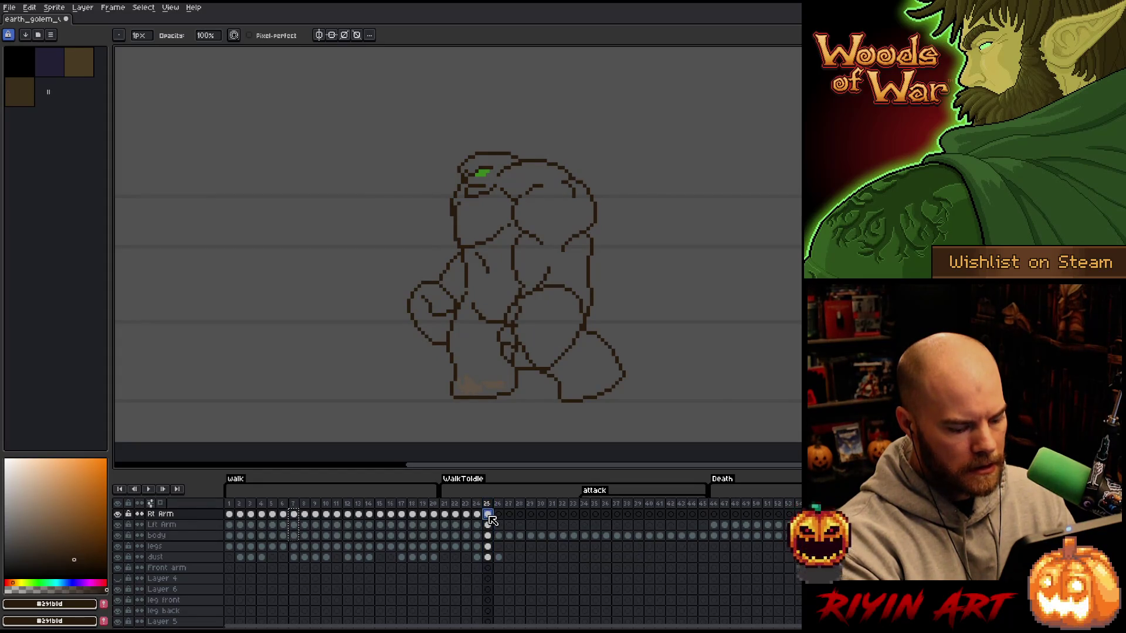
key("ctrl+v")
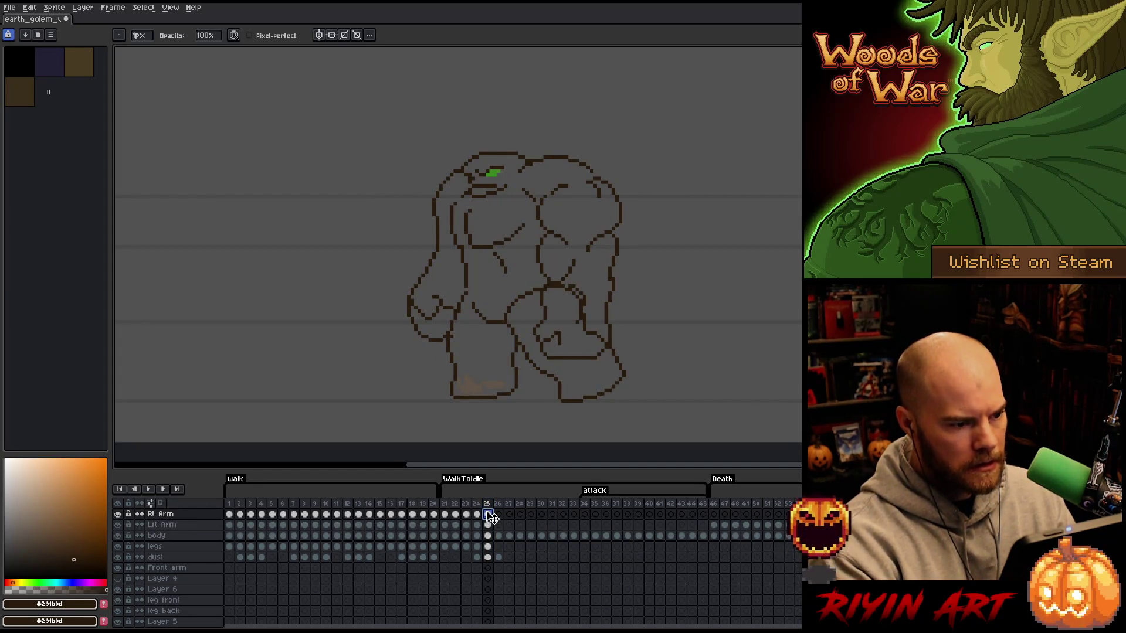
mouse_move(470, 506)
left_mouse_down()
mouse_move(520, 508)
mouse_move(466, 511)
mouse_move(507, 512)
left_mouse_up()
left_click(451, 508)
key("Return")
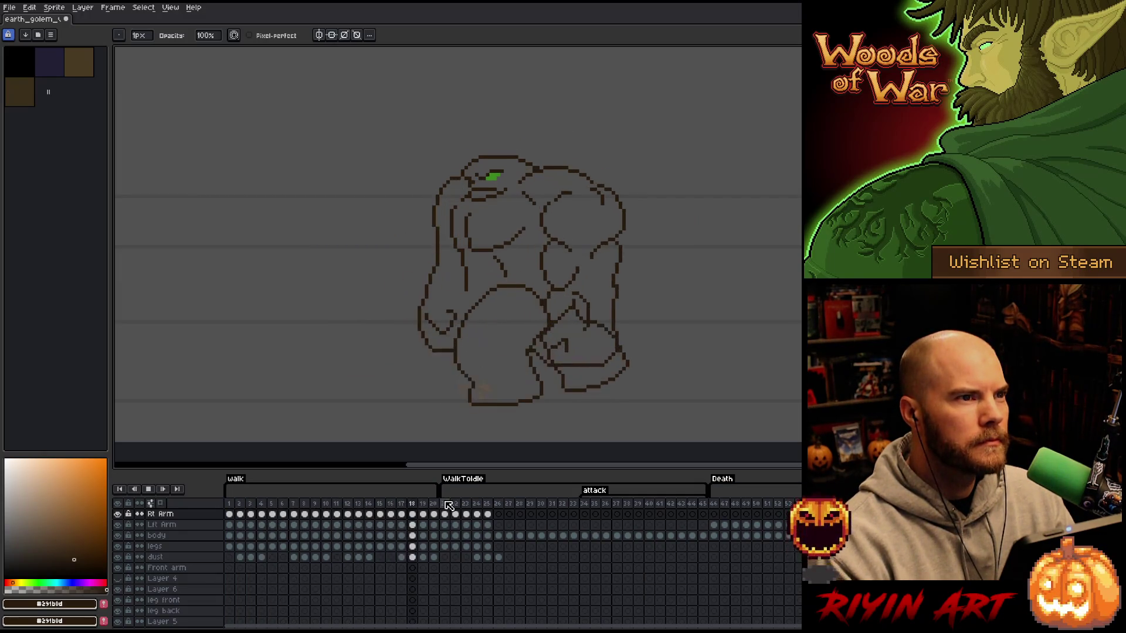
key("Return")
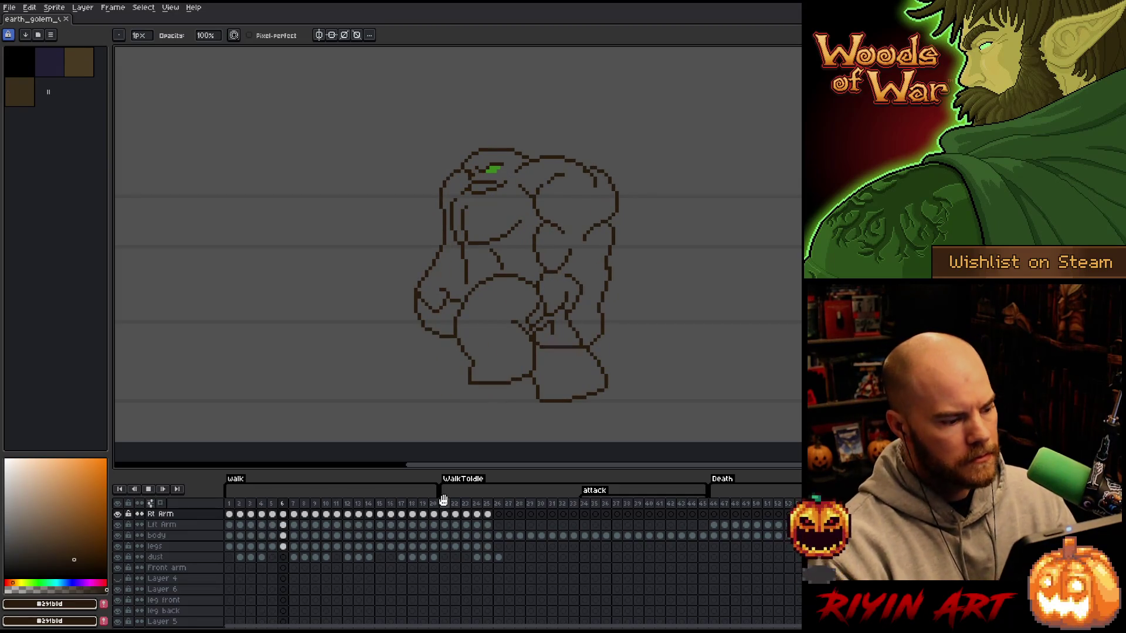
key("Return")
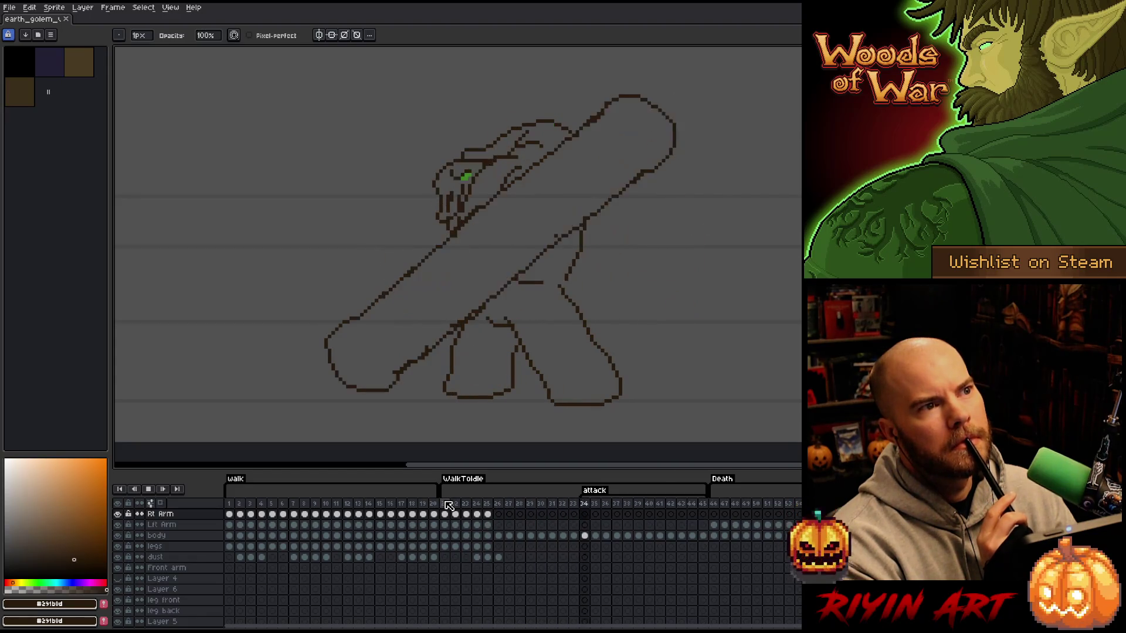
left_click(449, 504)
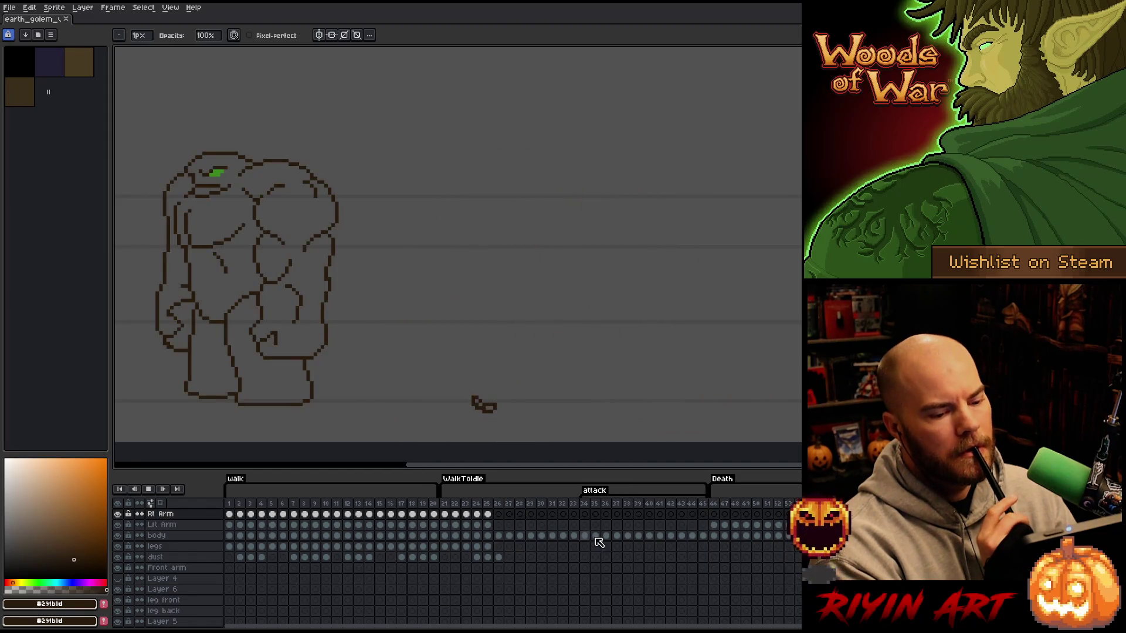
- Erase the golem drawing from Death frames 47–52 and play back the result
left_click(721, 537)
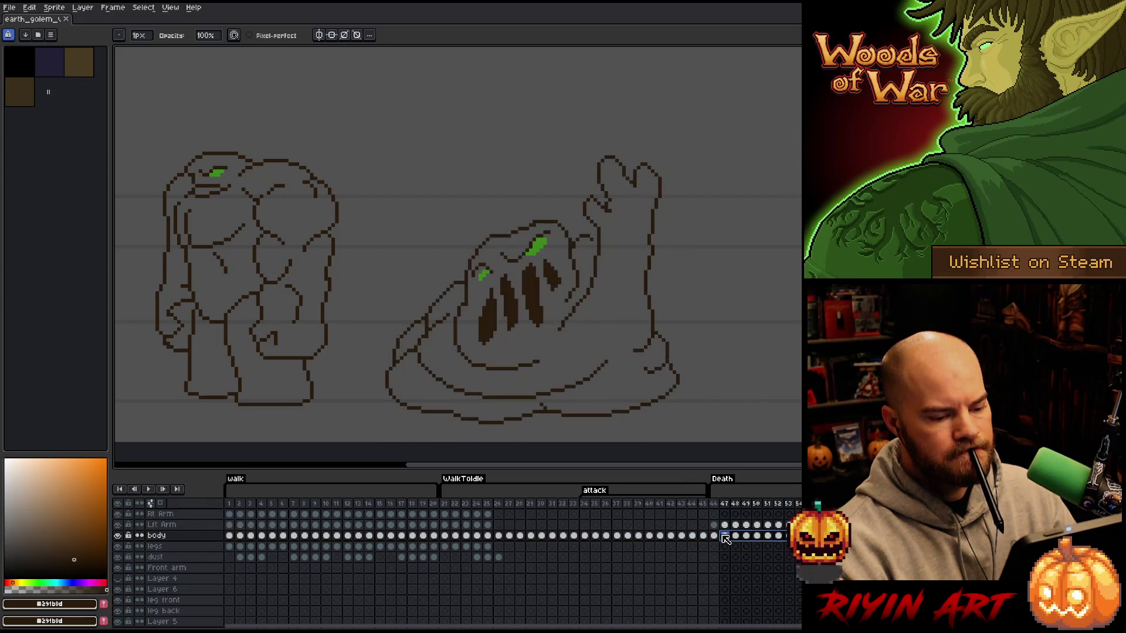
key("m")
mouse_move(356, 110)
left_mouse_down()
mouse_move(176, 417)
mouse_move(132, 440)
left_mouse_up()
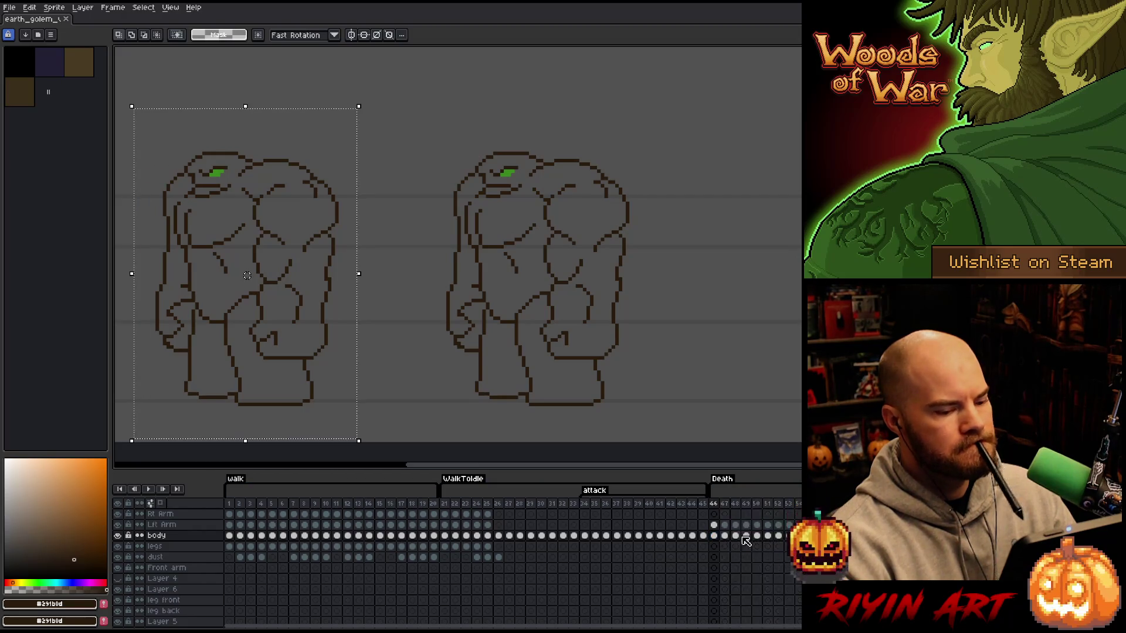
left_click(726, 505)
left_click_drag(725, 505, 757, 499)
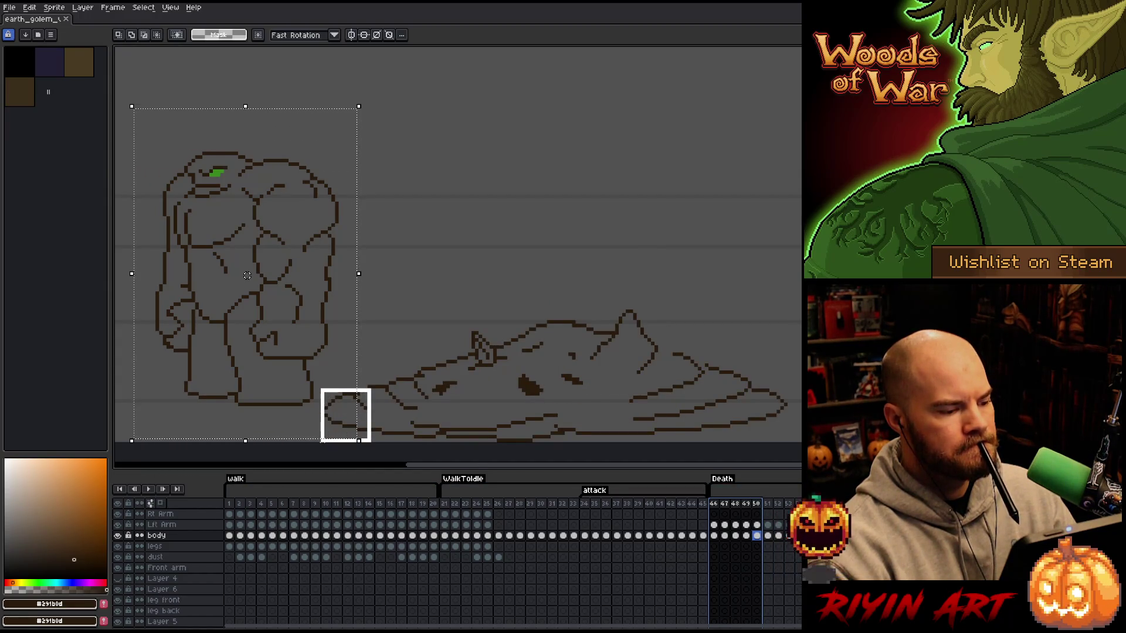
left_click_drag(371, 440, 370, 441)
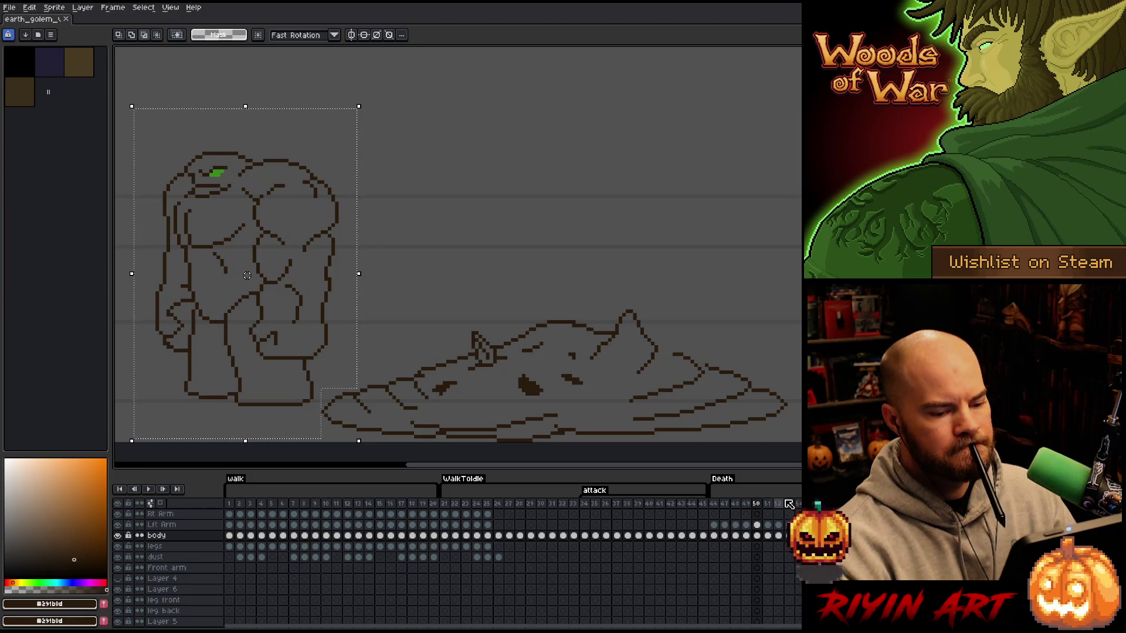
left_click_drag(787, 503, 751, 503)
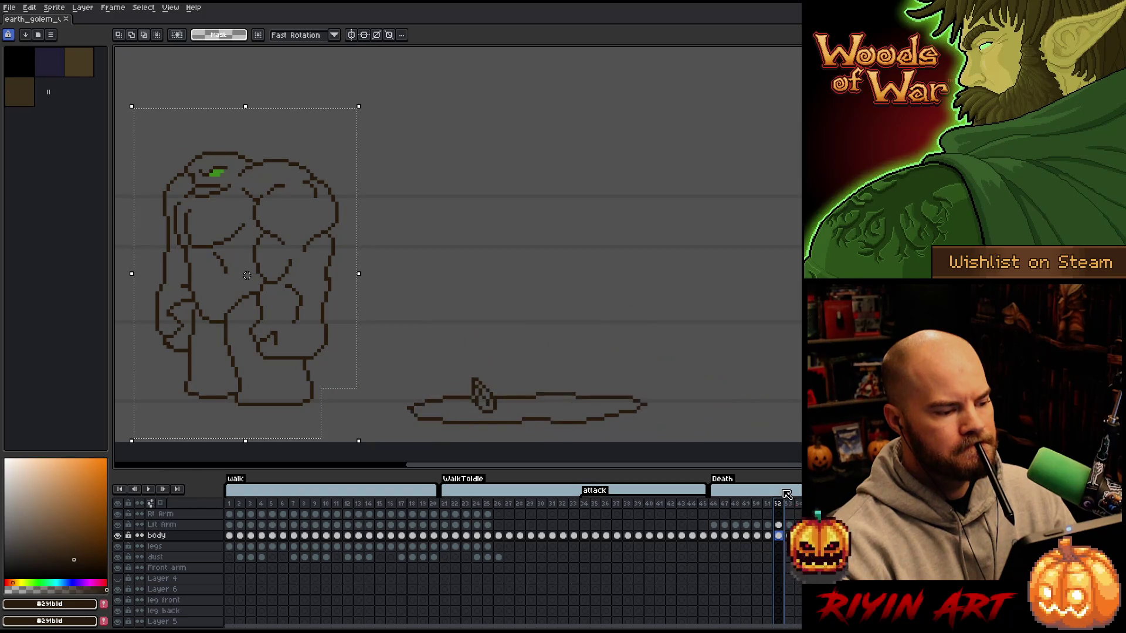
mouse_move(777, 503)
left_mouse_down()
mouse_move(756, 501)
mouse_move(788, 531)
mouse_move(718, 537)
left_mouse_up()
key("Delete")
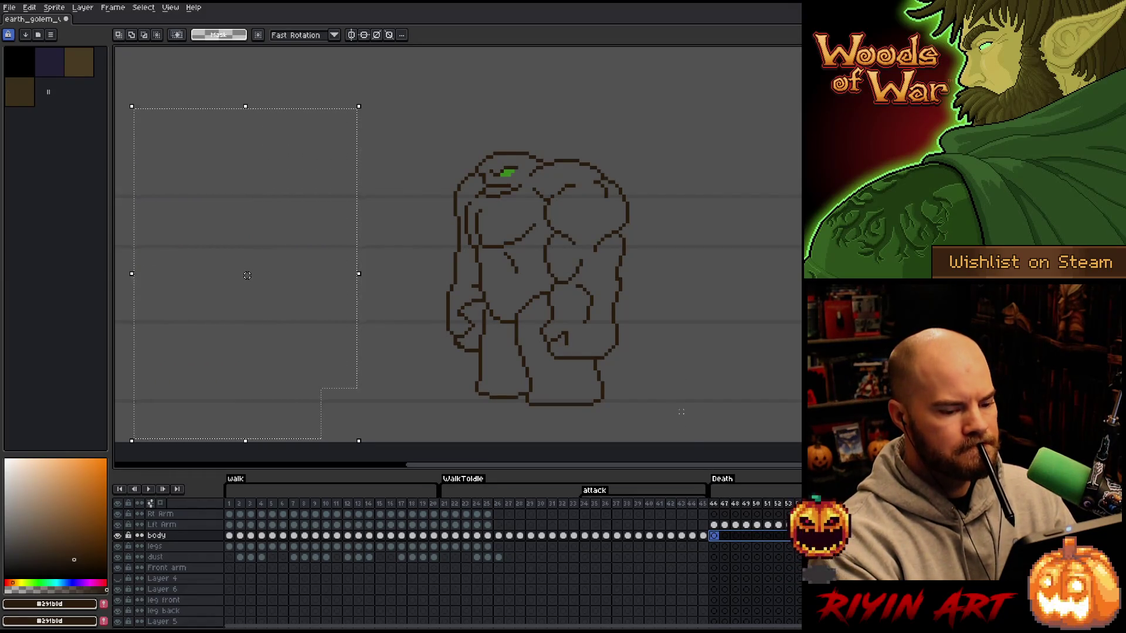
key("Return")
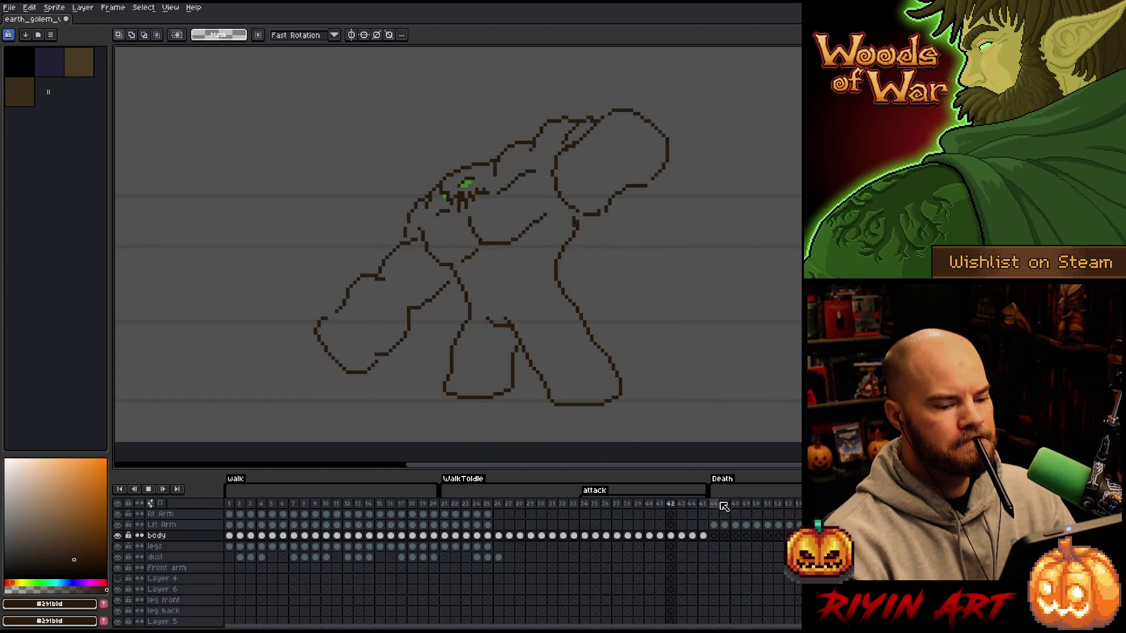
- Shift the golem's Lft Arm cel at frame 46 about 49 px left, comparing with frames 45 and 15
left_click(715, 525)
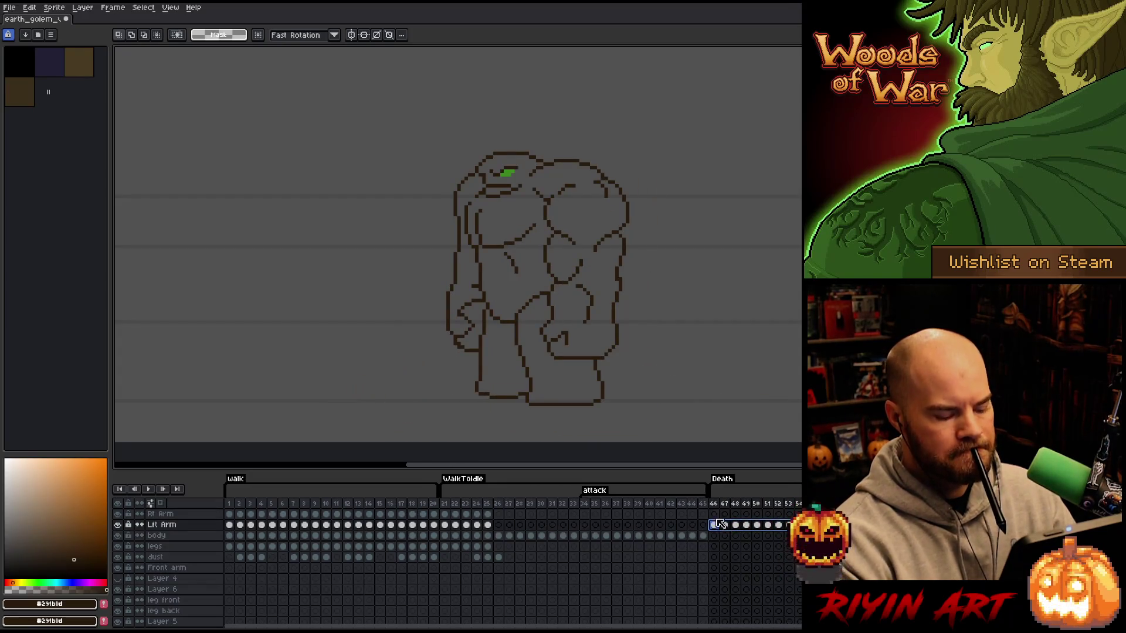
key("v")
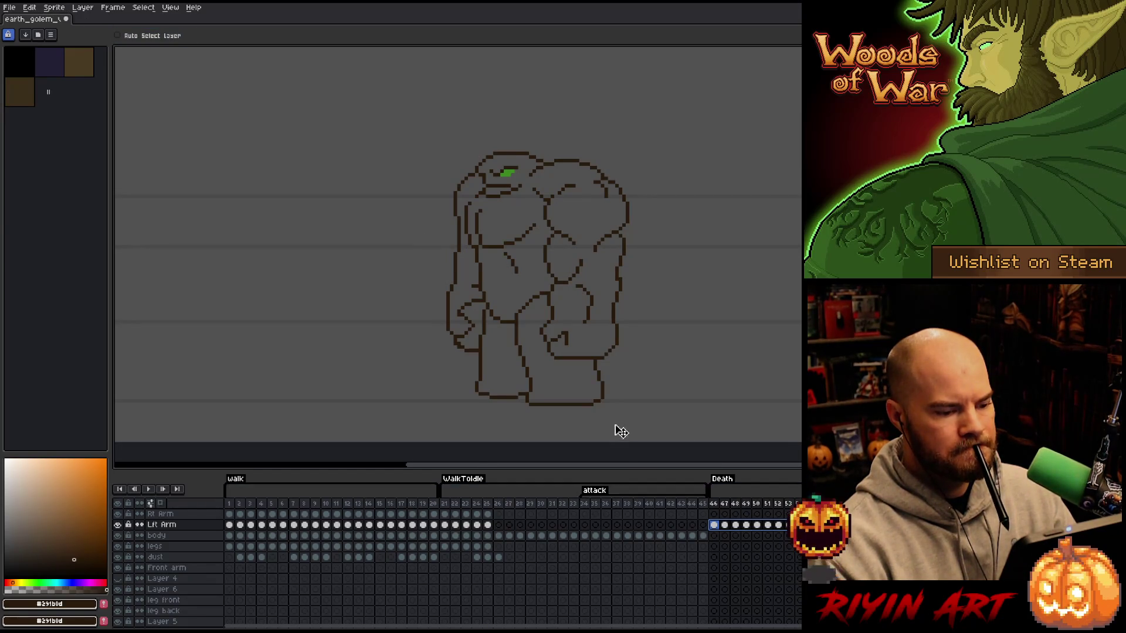
left_click_drag(609, 393, 580, 393)
left_click(703, 504)
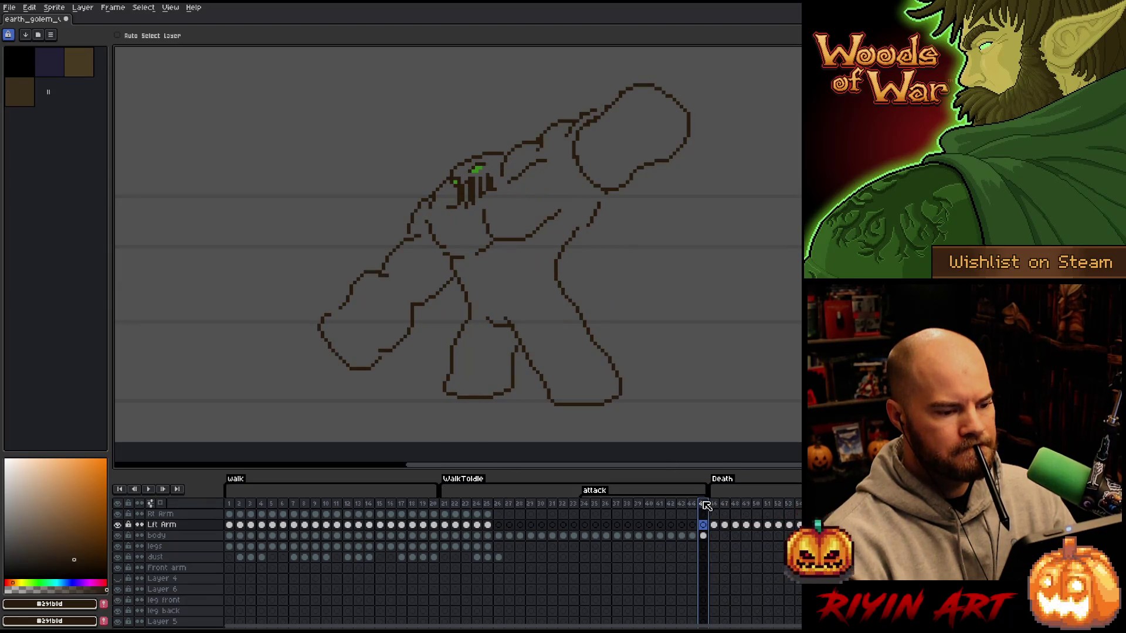
left_click(715, 504)
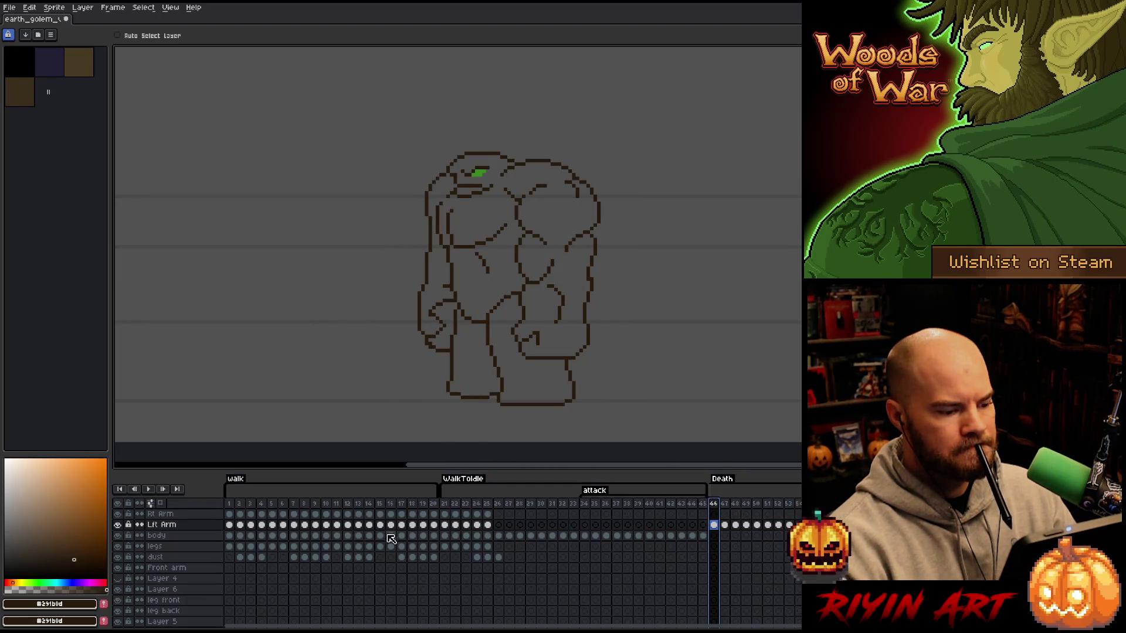
left_click(380, 504)
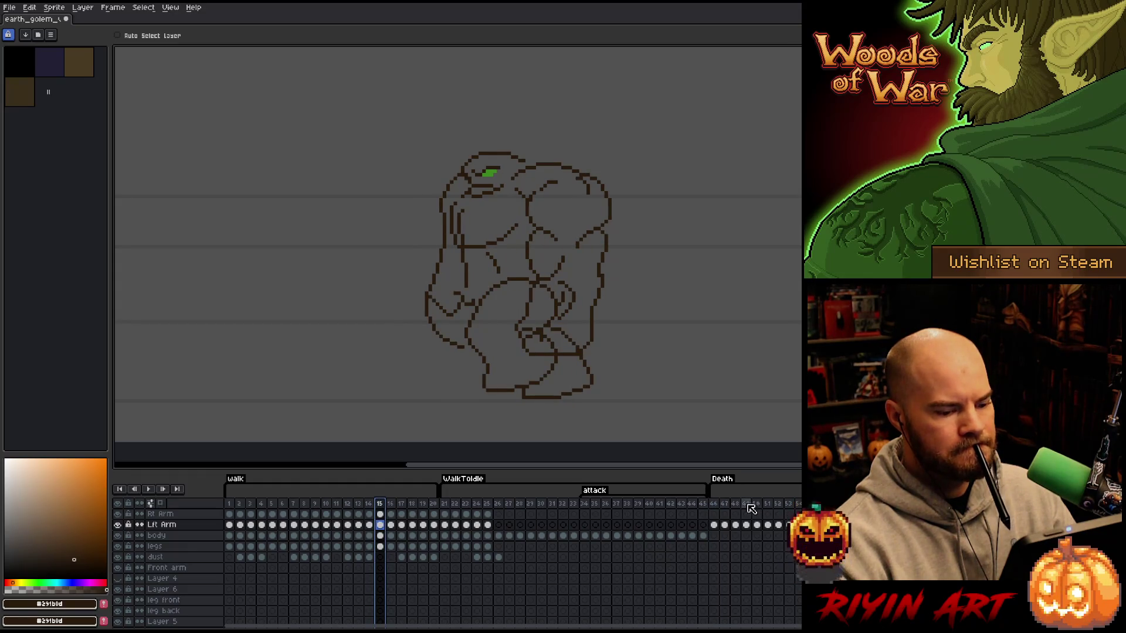
left_click(726, 524)
left_click(717, 524)
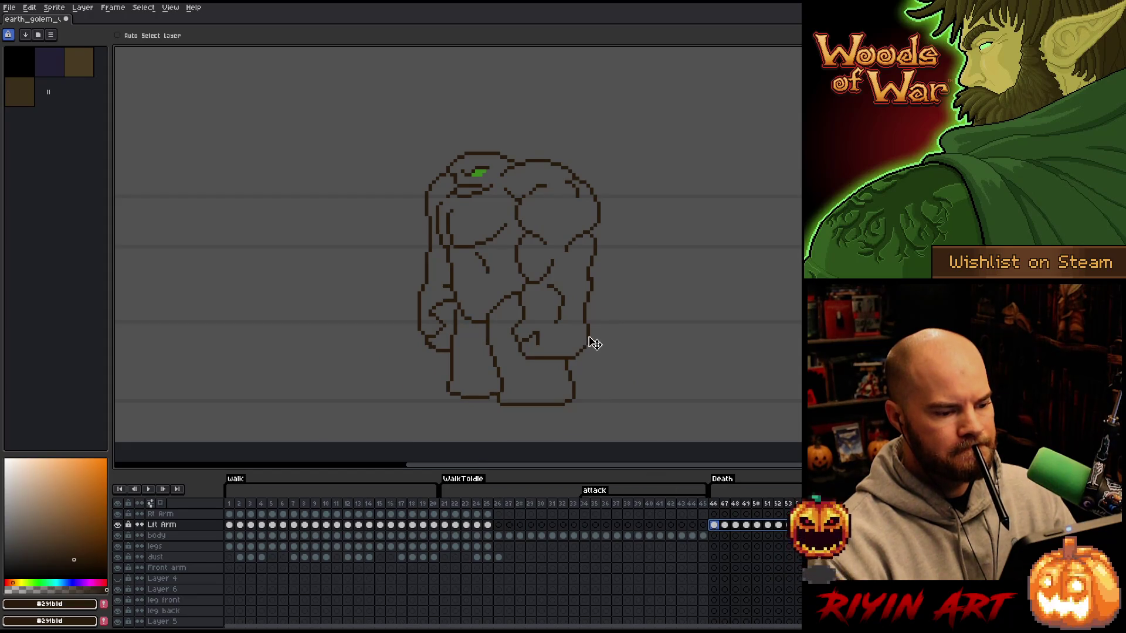
- Shift the frame 47 golem about 12 px left and play frames 46–47 to check alignment
left_click(725, 504)
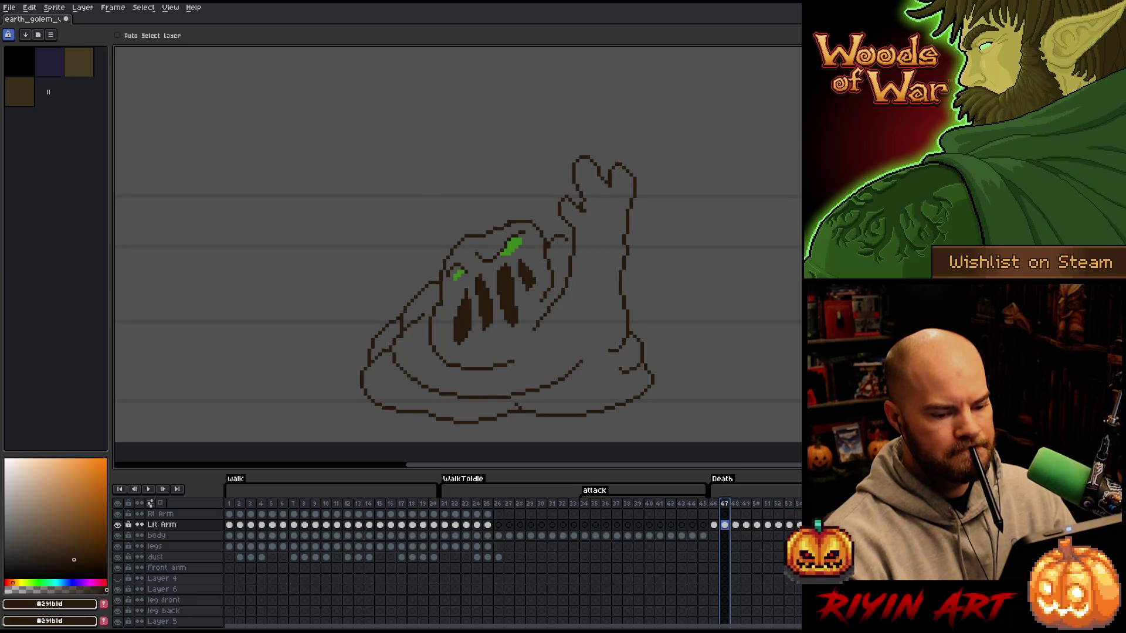
left_click(737, 525)
left_click(727, 525)
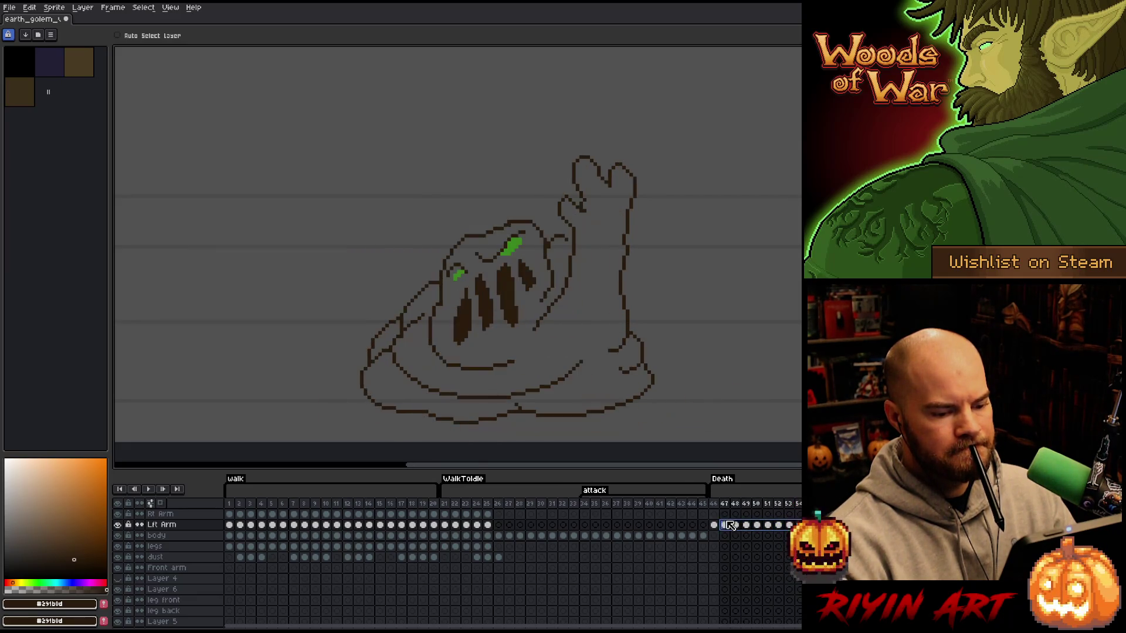
left_click_drag(651, 356, 644, 357)
left_click(713, 504)
left_click(724, 503)
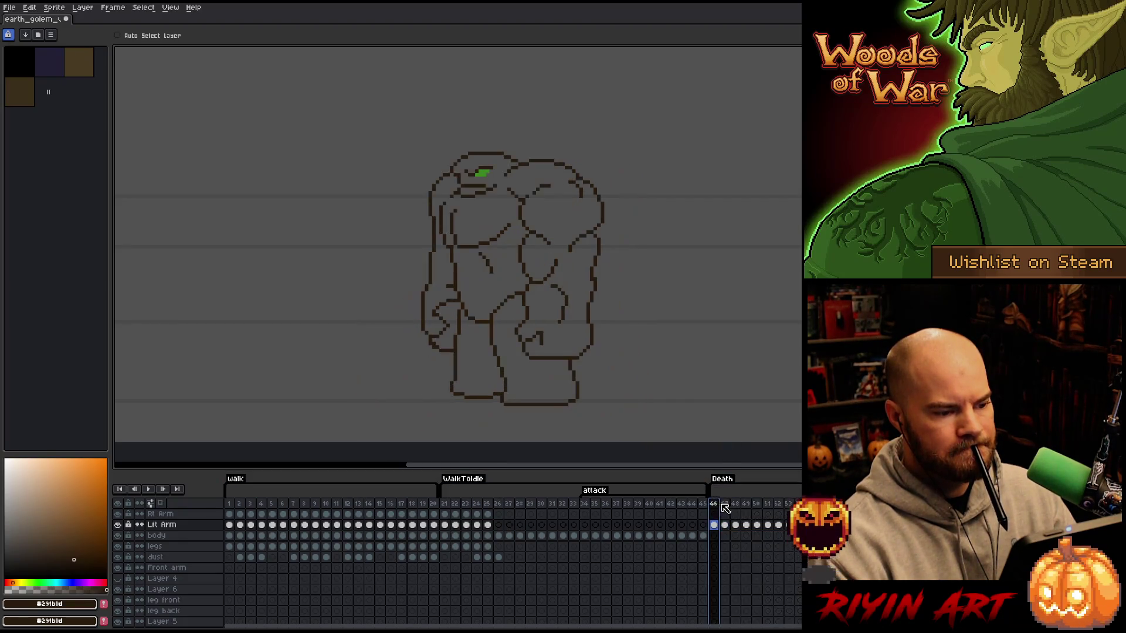
left_click(713, 503)
left_click_drag(714, 503, 727, 499)
key("Return")
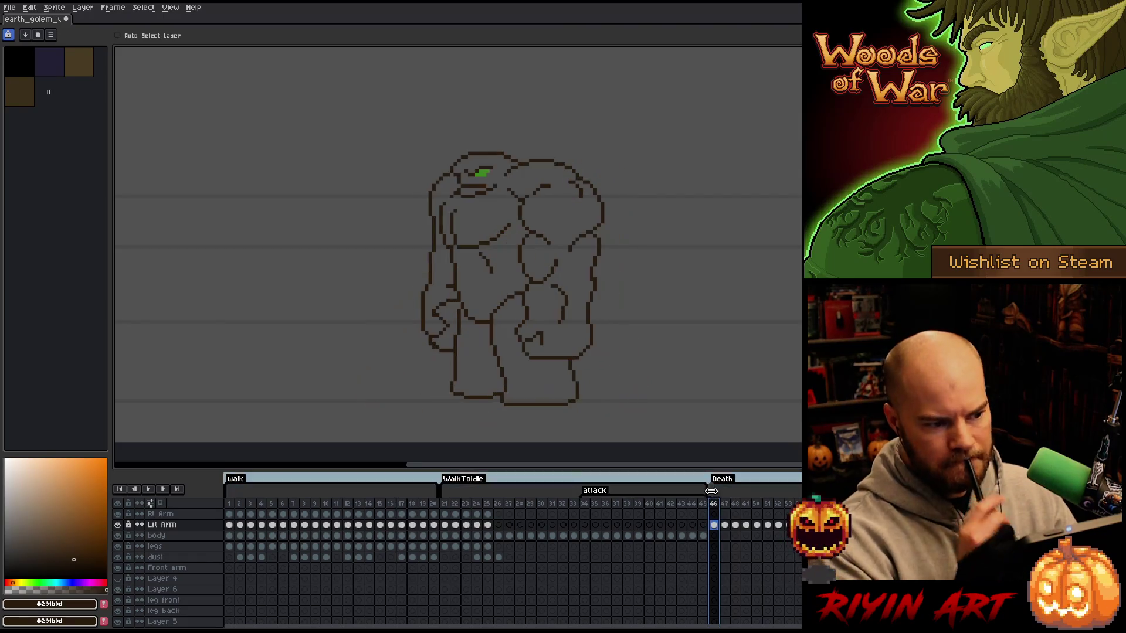
- Play the golem animation from frame 21 and inspect the frames around frame 27
left_click(598, 503)
key("Return")
key("Return")
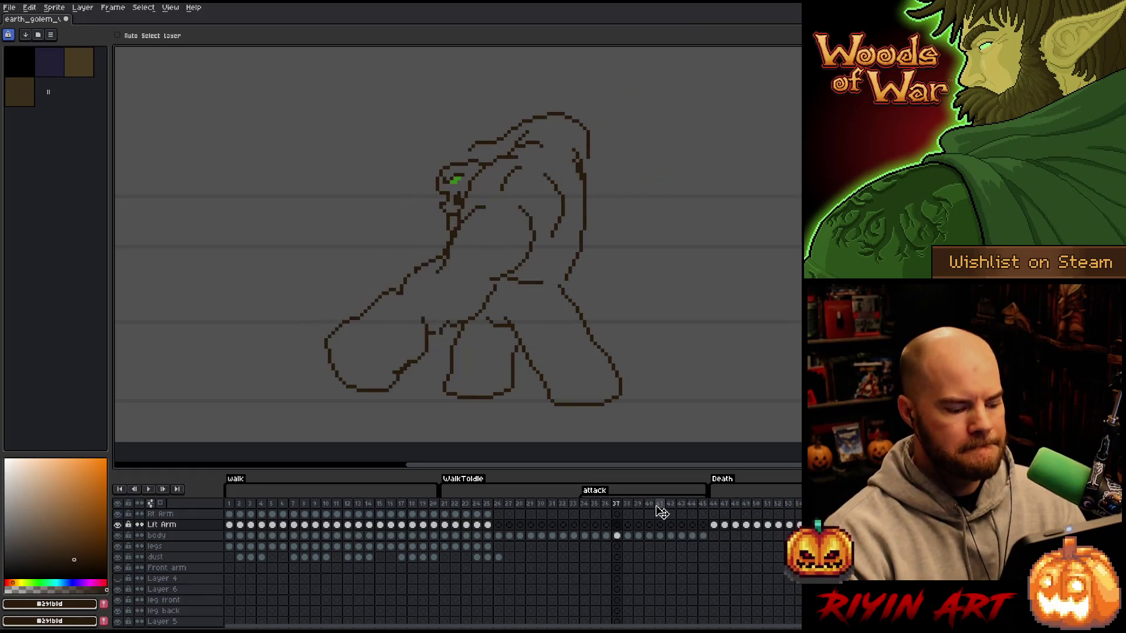
key("Return")
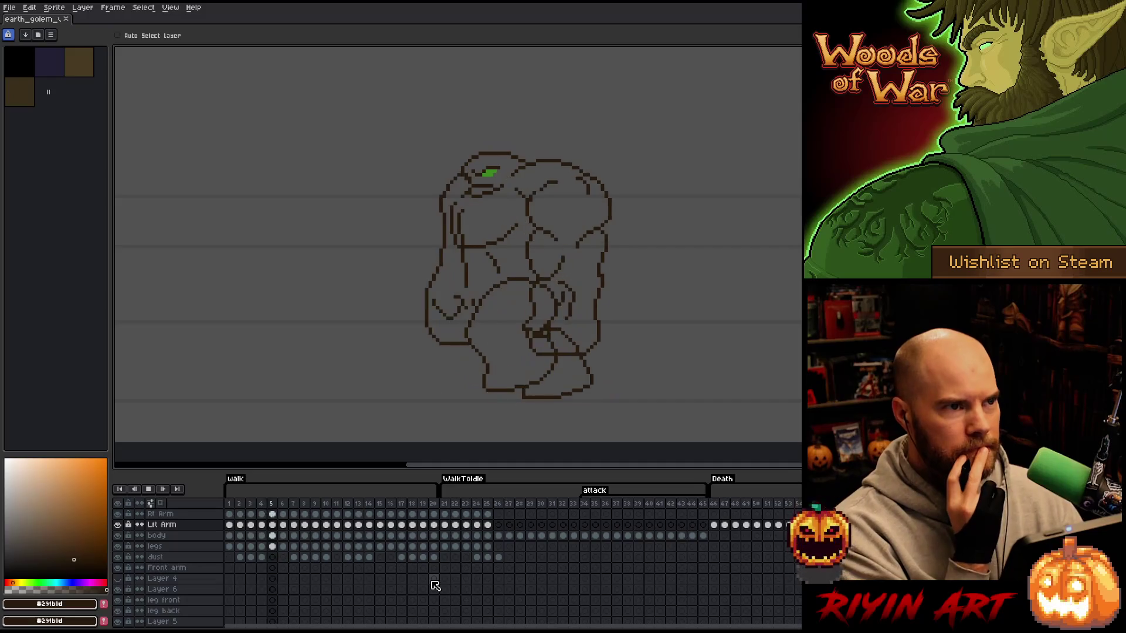
left_click(442, 502)
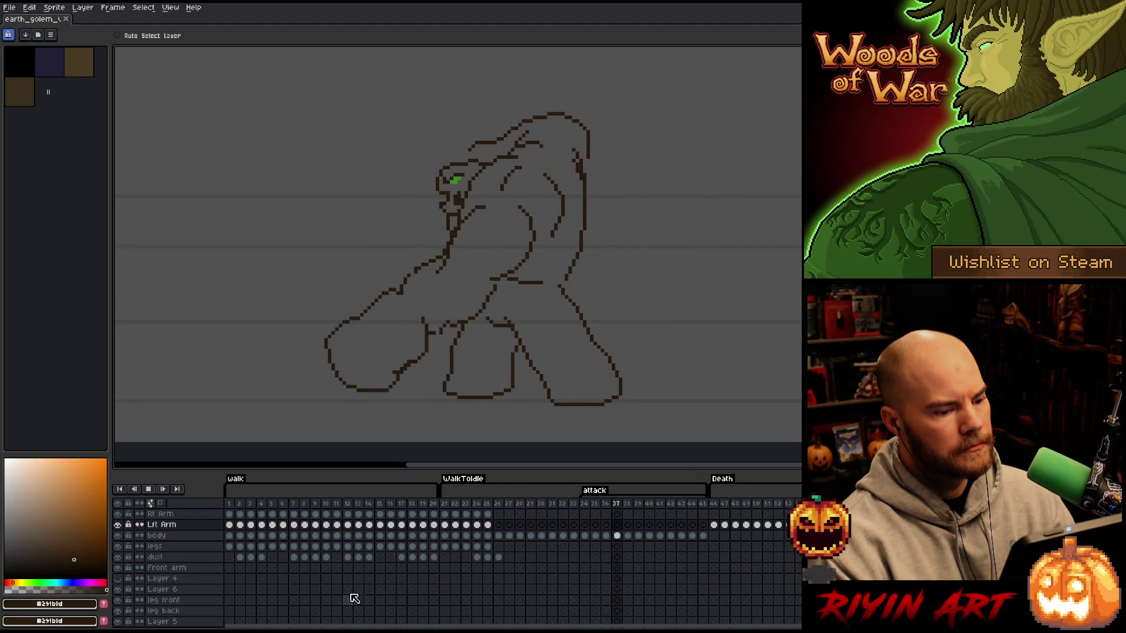
key("Return")
left_click(510, 505)
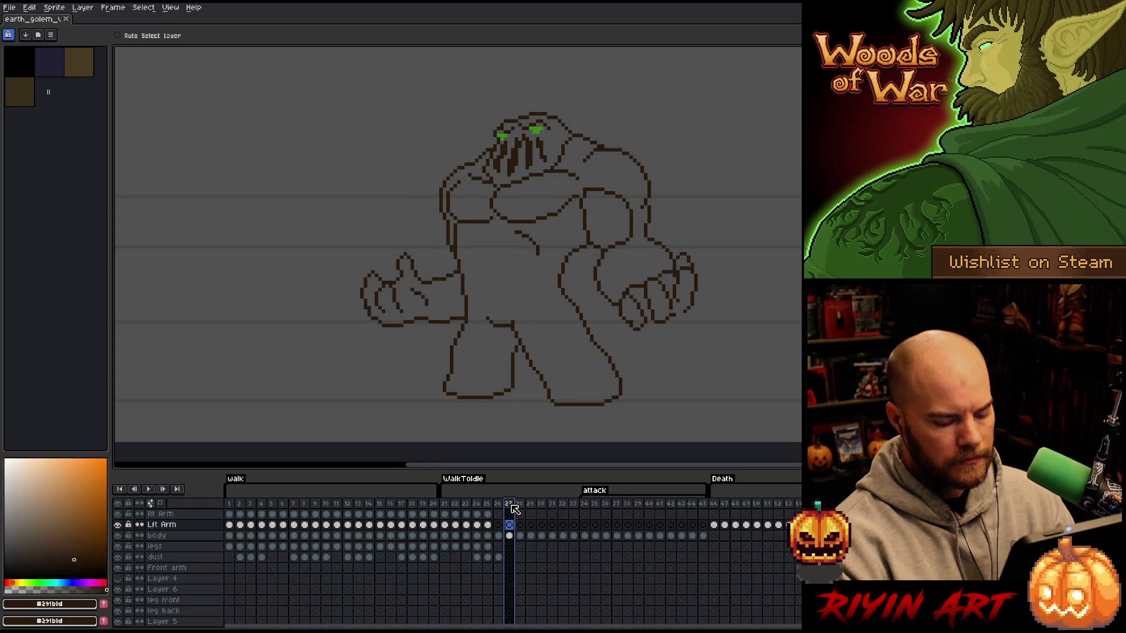
key("Left")
key("Right")
key("Right")
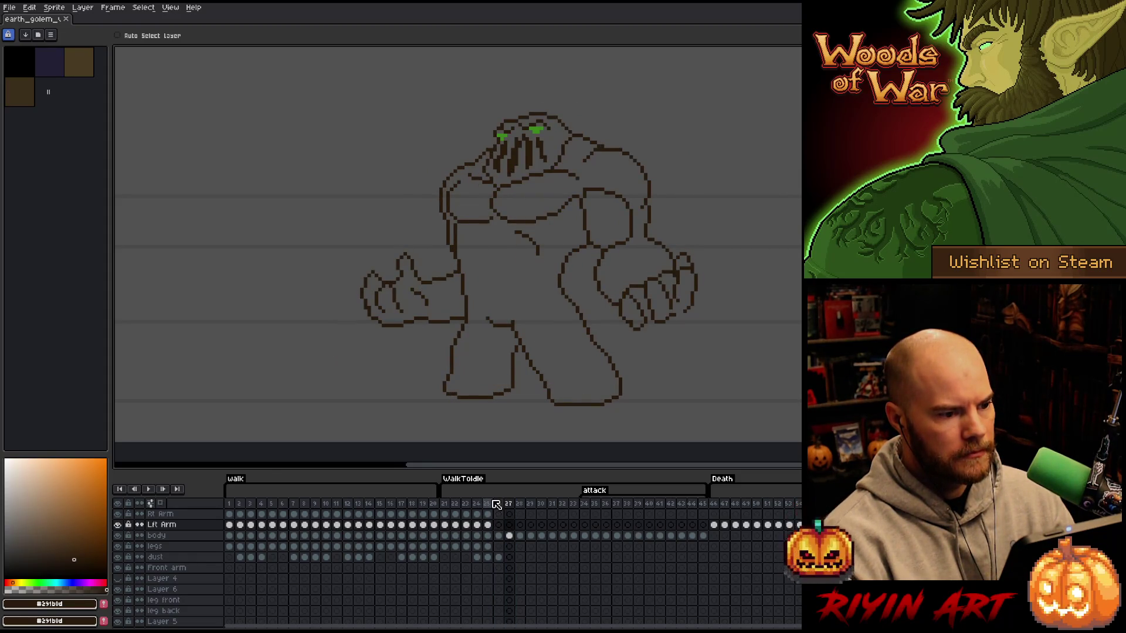
key("Right")
key("Right")
key("Right")
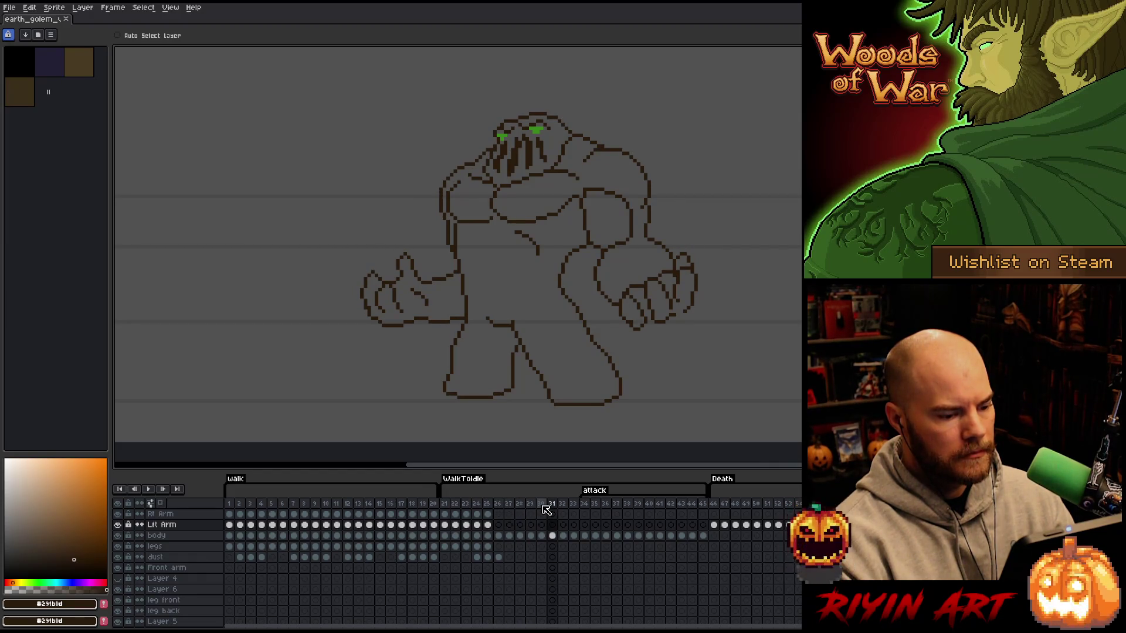
- Add two new frames after frames 30–31 and review the lengthened attack sequence
left_click_drag(543, 505, 554, 506)
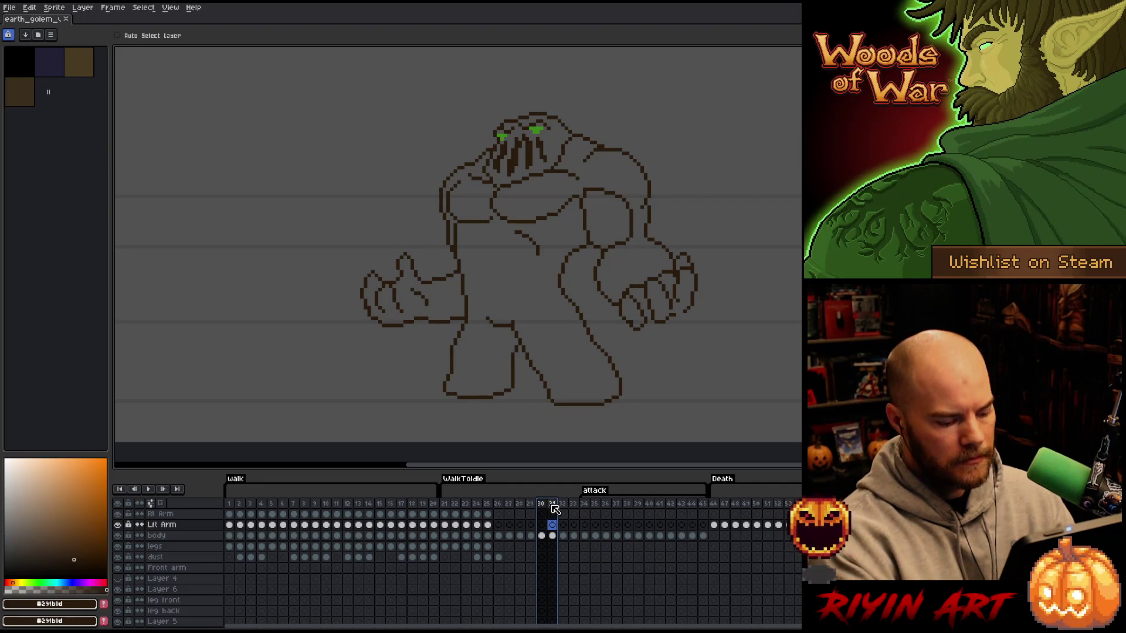
key("alt+n")
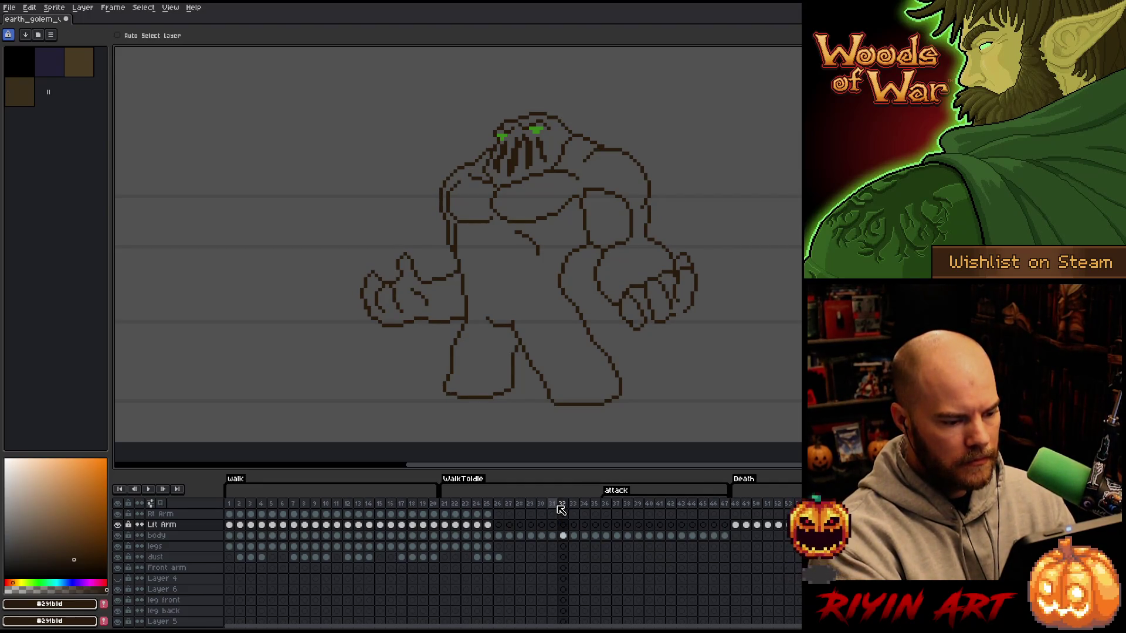
left_click(543, 504)
key("Right")
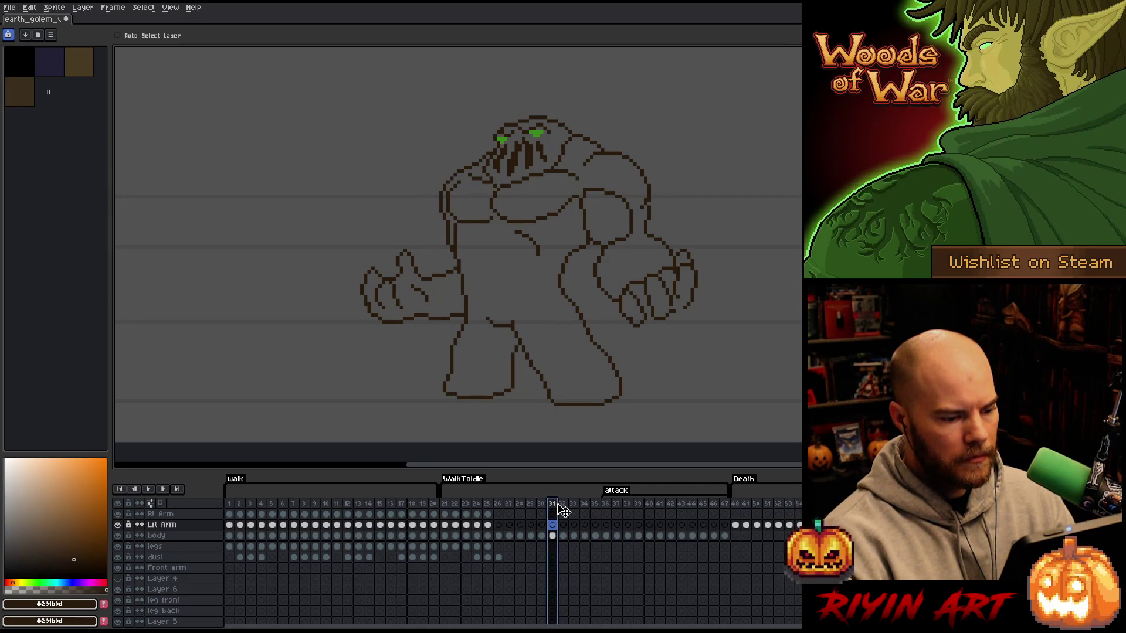
key("Right")
left_click(541, 505)
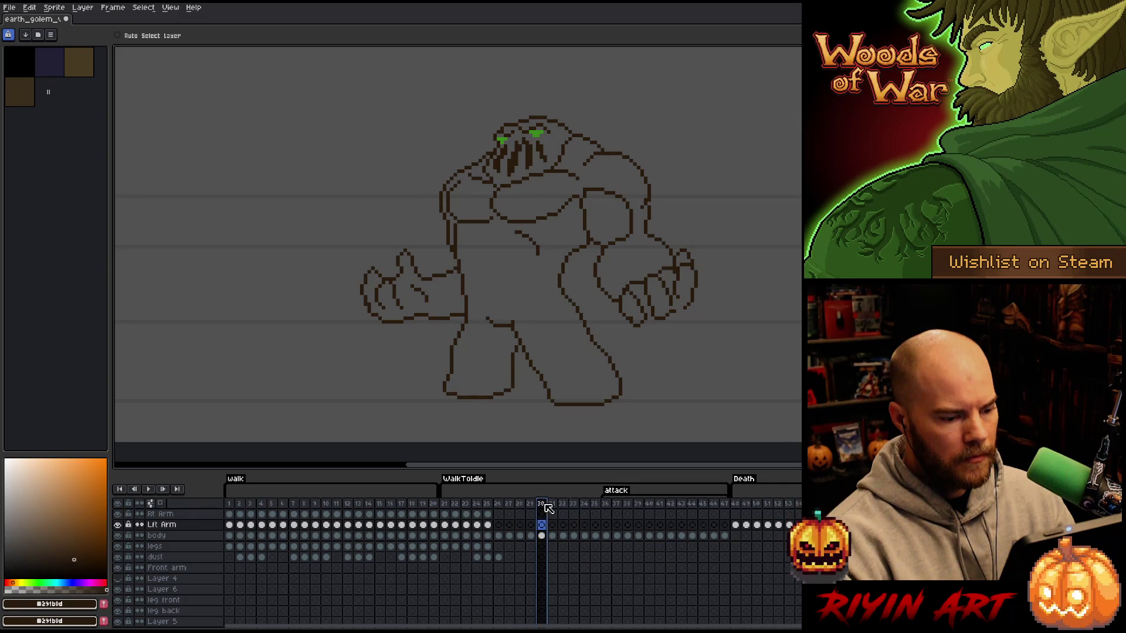
left_click(549, 508)
key("Right")
key("Right")
key("Right")
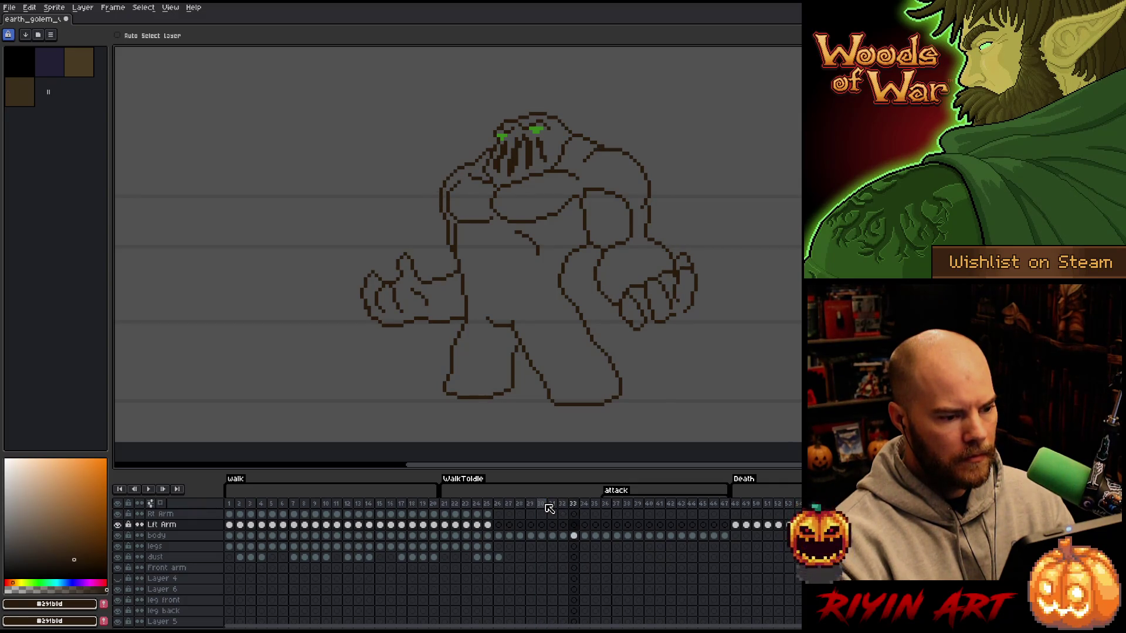
key("Right")
key("Right")
key("Right")
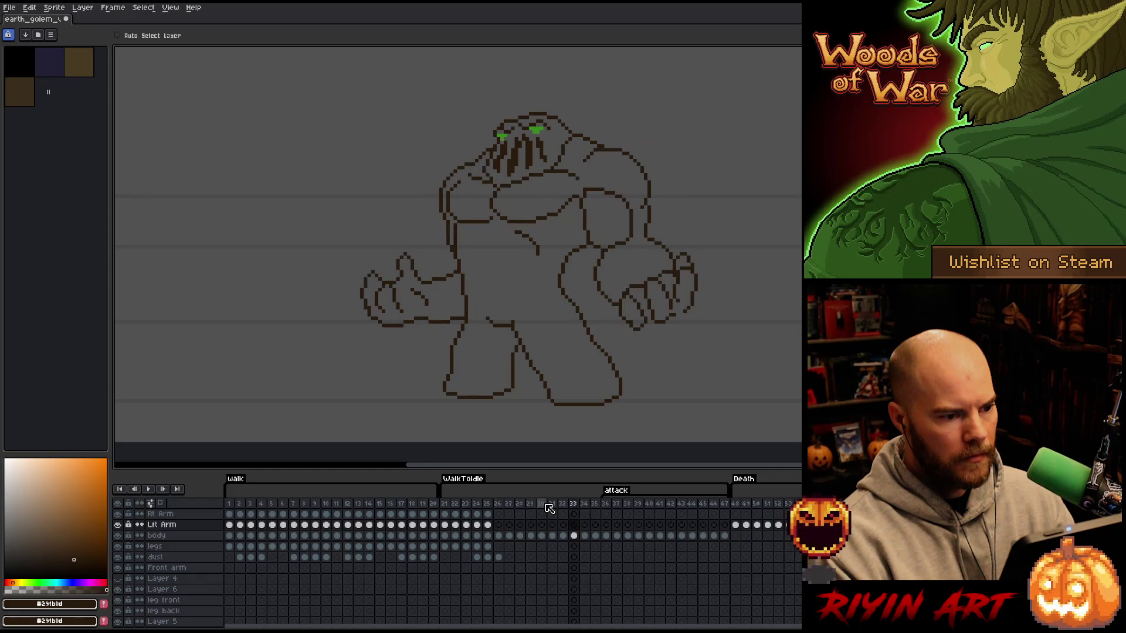
key("Left")
key("Left")
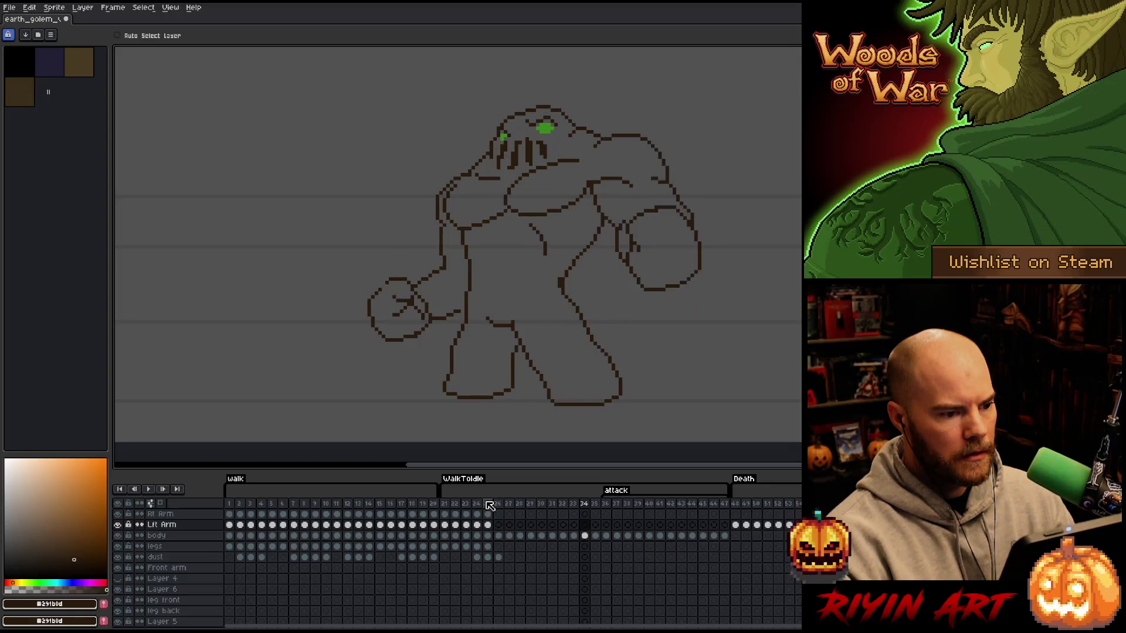
key("Return")
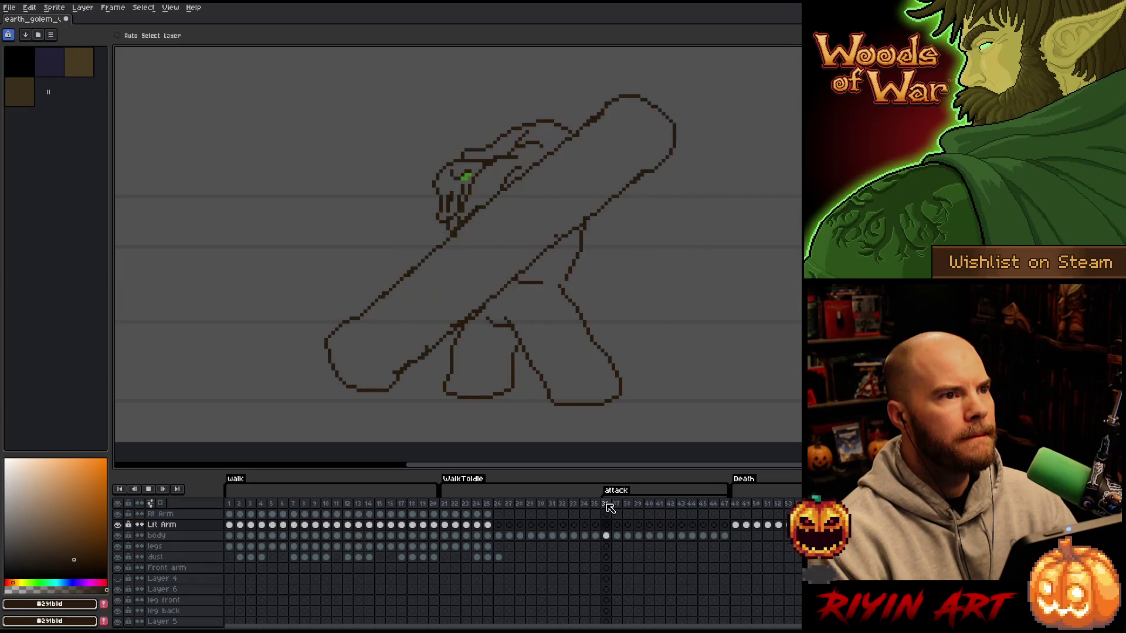
key("Return")
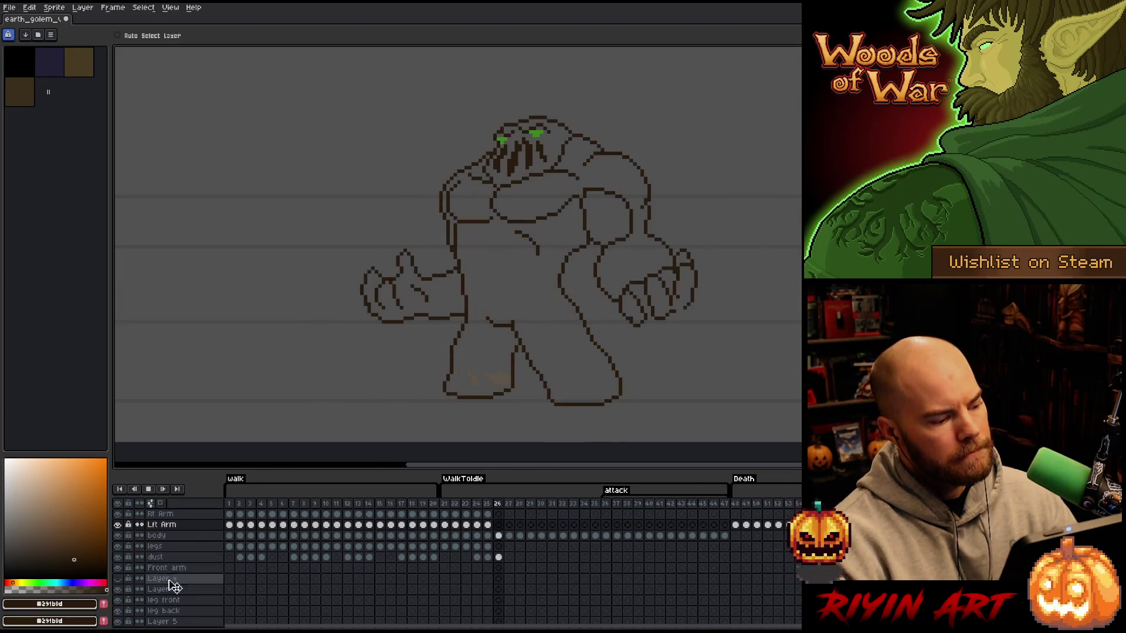
- Show the troll ref layer and play the golem animation beside the reference characters
scroll(173, 587, "down", 3)
left_click(120, 591)
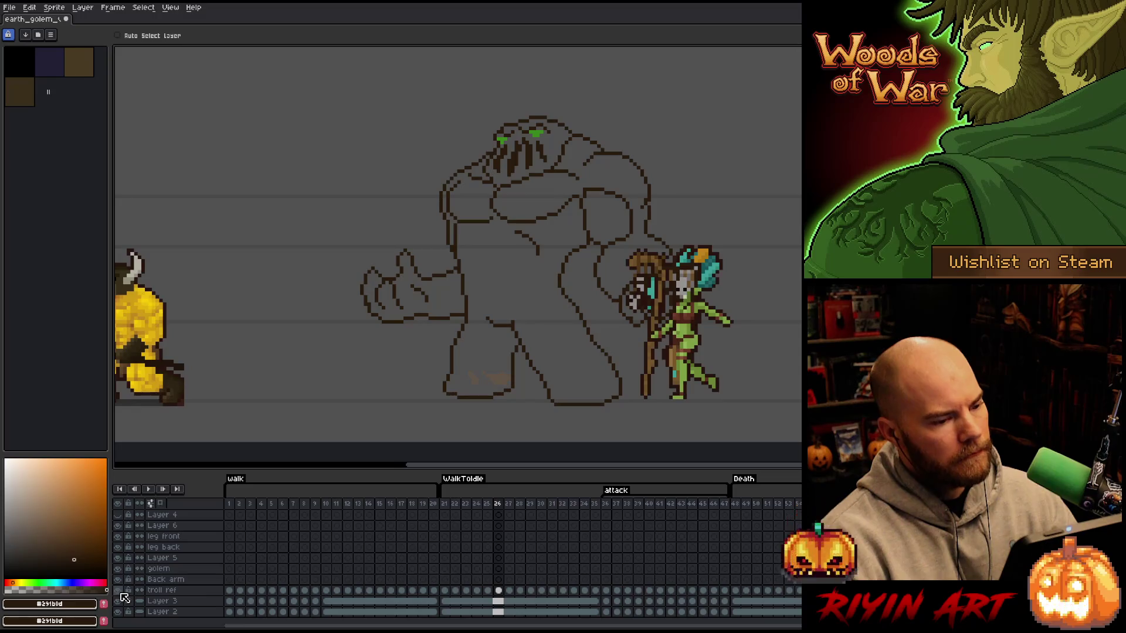
key("Return")
scroll(124, 597, "up", 3)
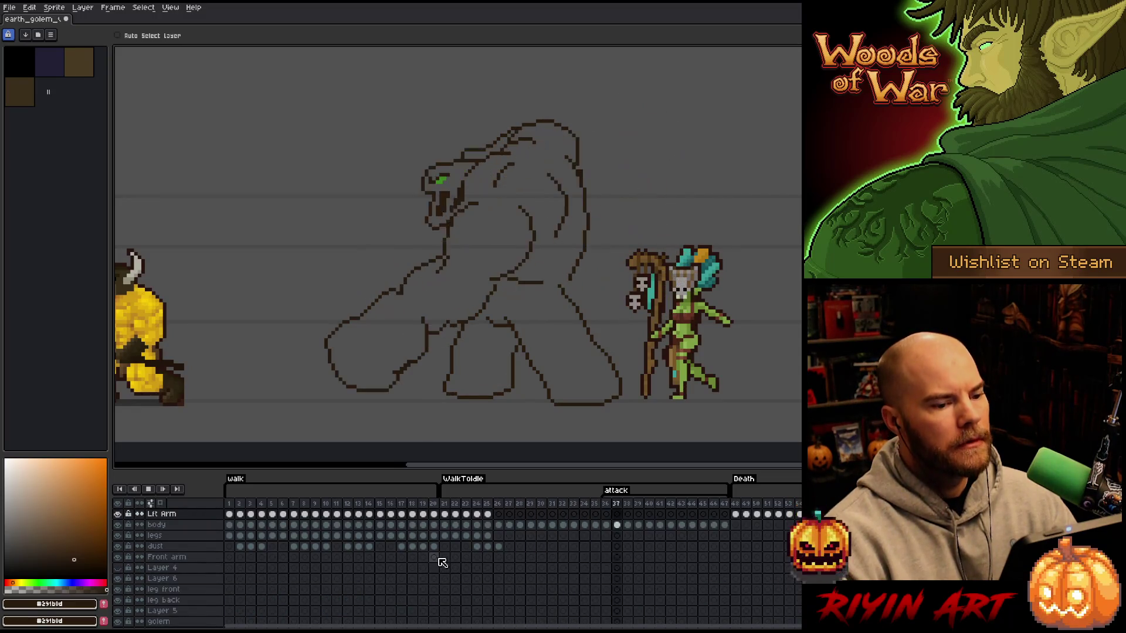
scroll(538, 560, "up", 1)
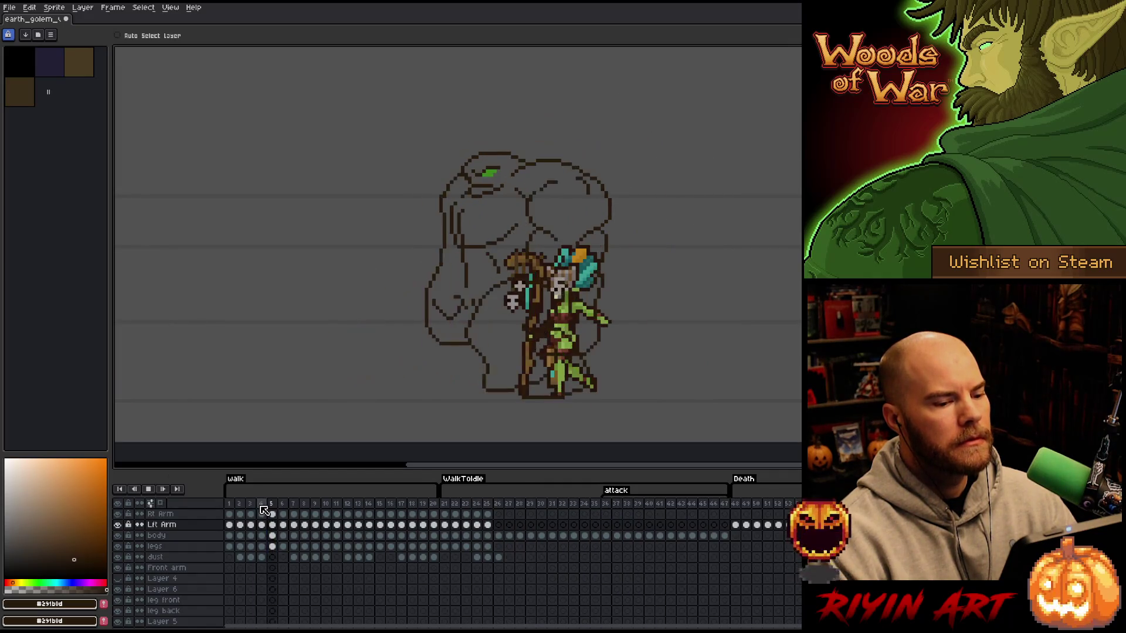
scroll(369, 563, "down", 6)
key("Return")
- Link all troll ref cels and drag the reference character right, clear of the golem
left_click_drag(232, 592, 797, 591)
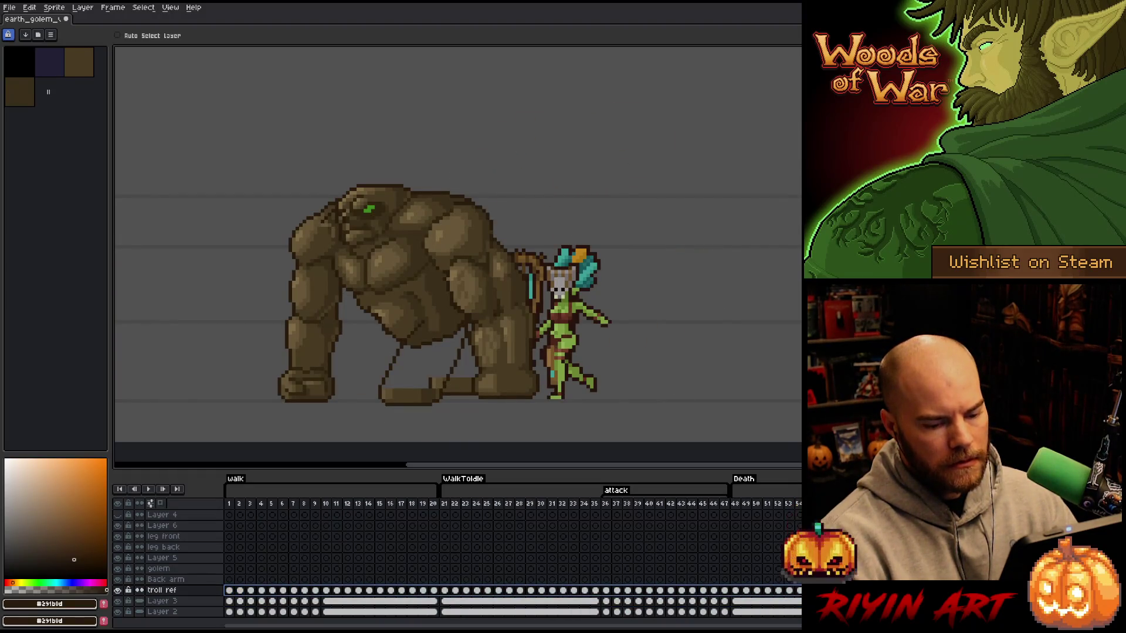
key("ctrl+l")
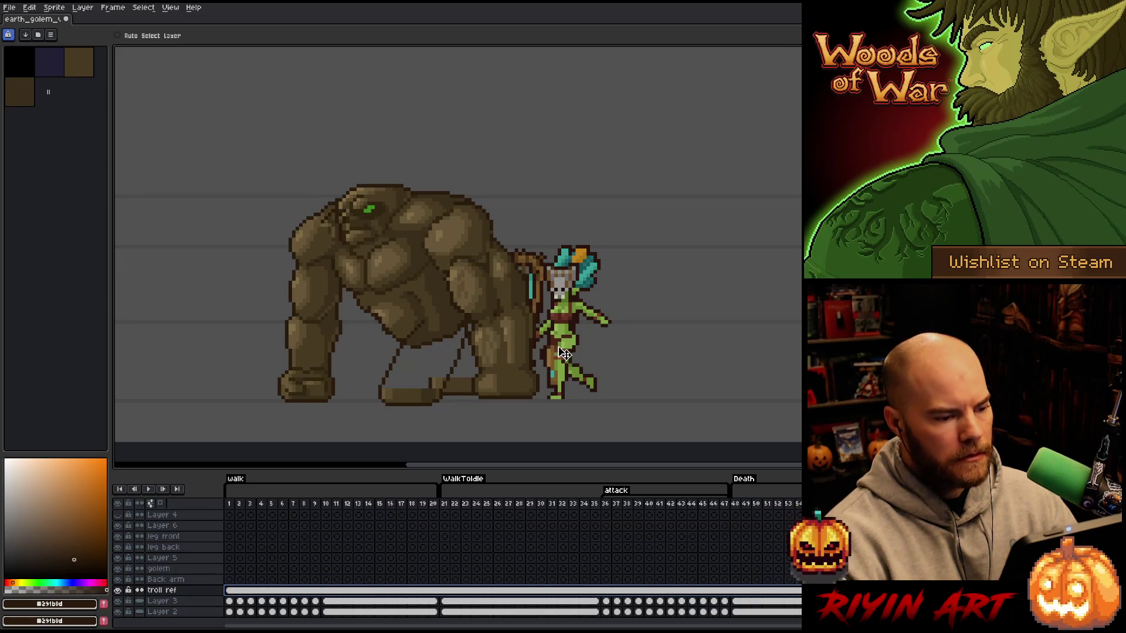
left_click_drag(567, 350, 636, 346)
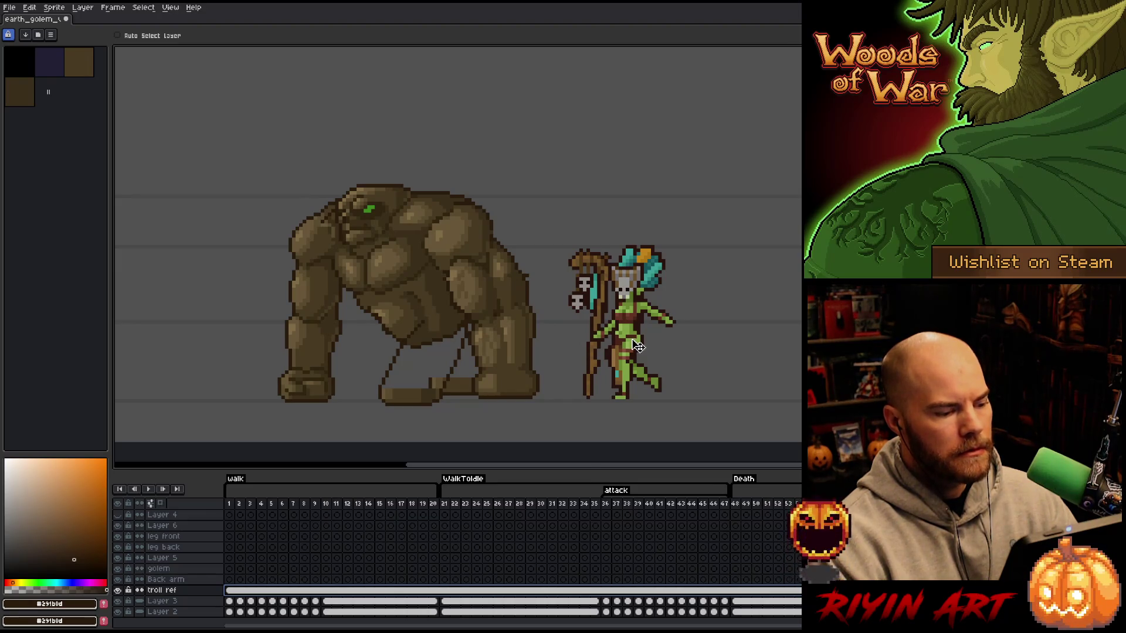
left_click(299, 505)
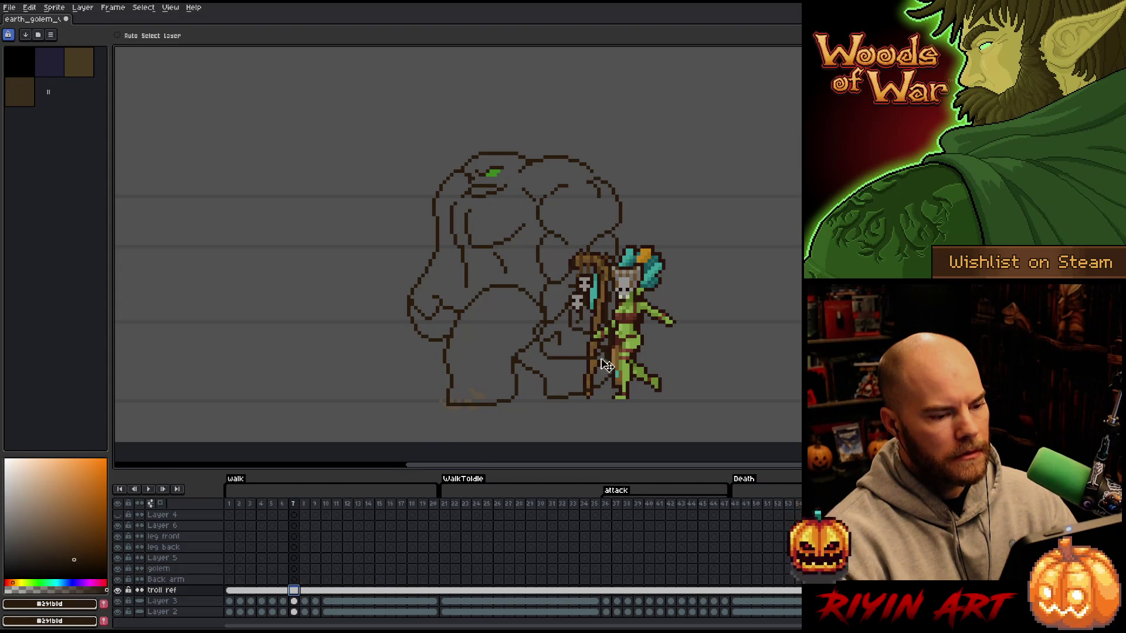
left_click_drag(645, 353, 718, 347)
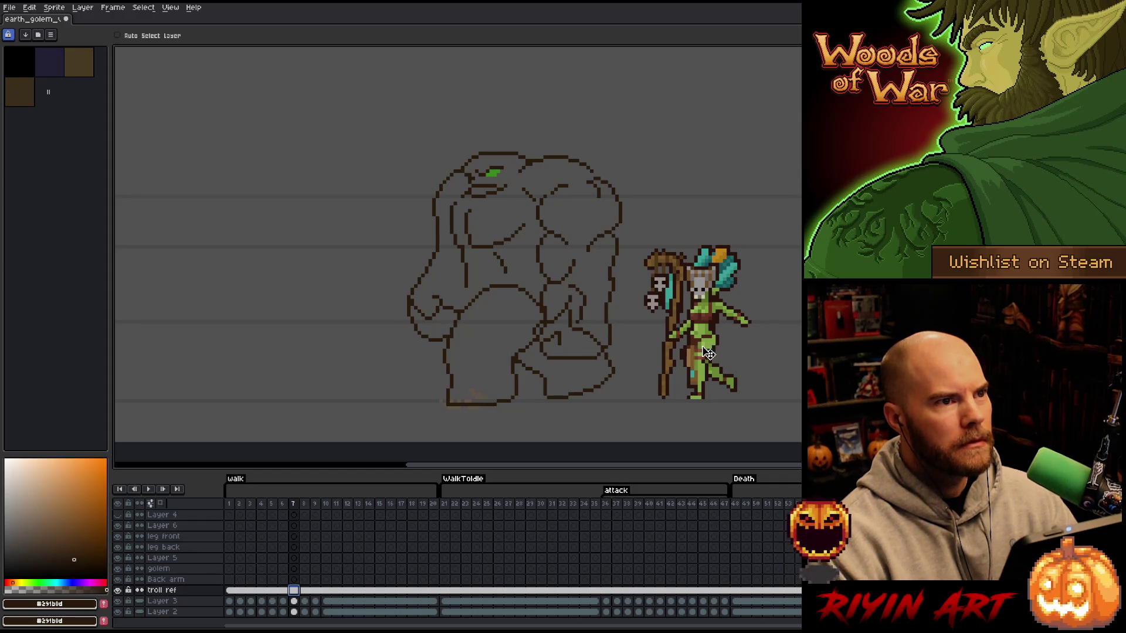
key("Return")
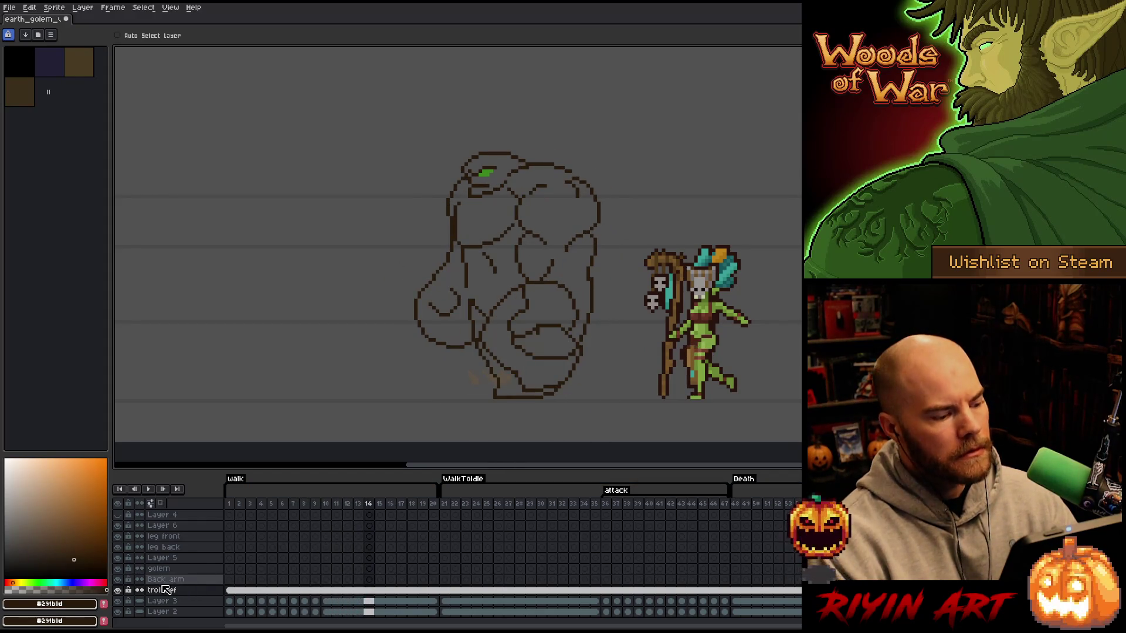
key("Return")
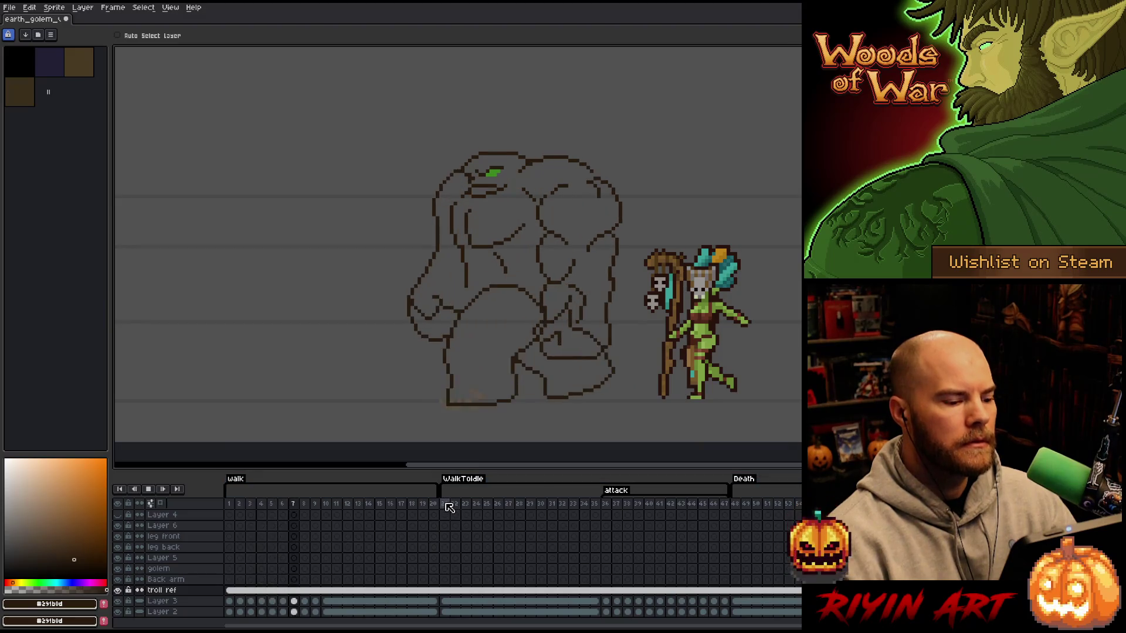
key("Return")
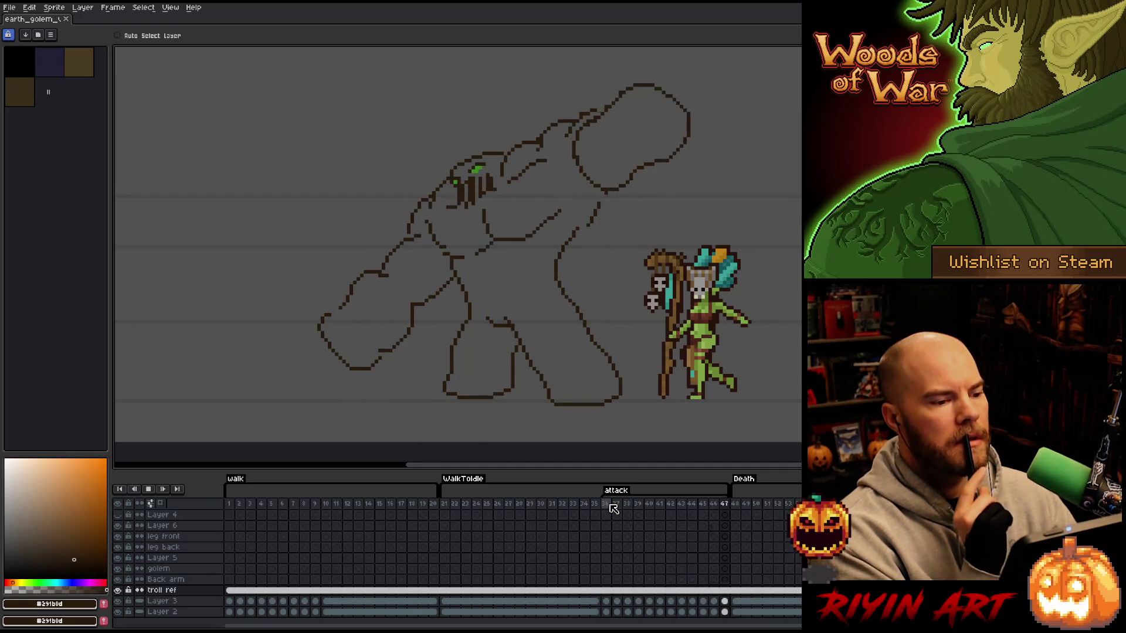
left_click(447, 506)
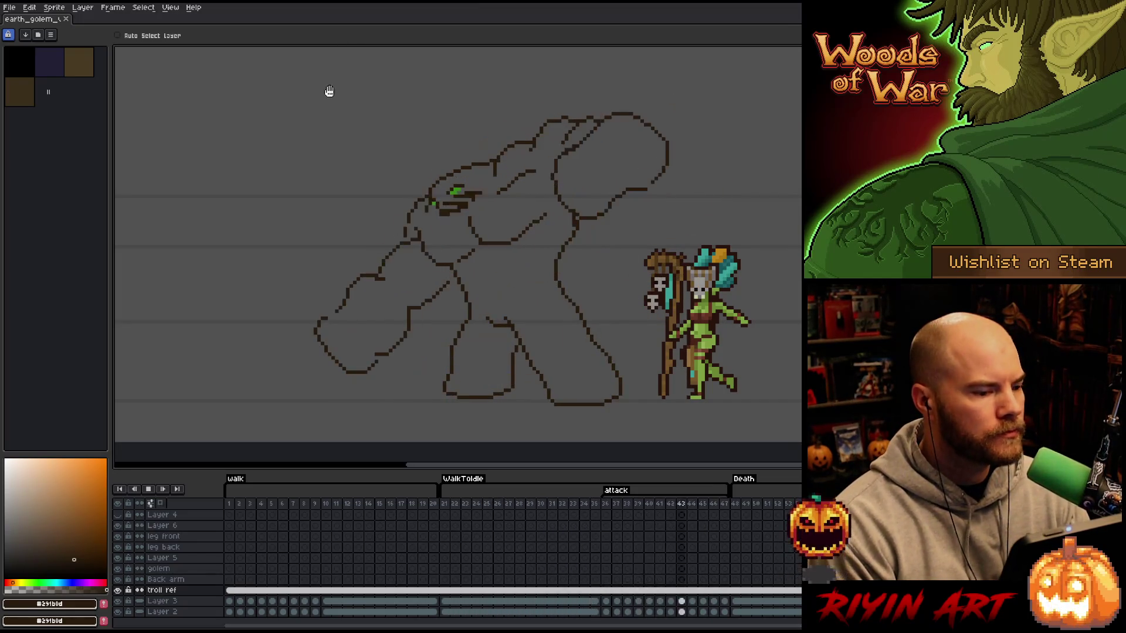
key("Return")
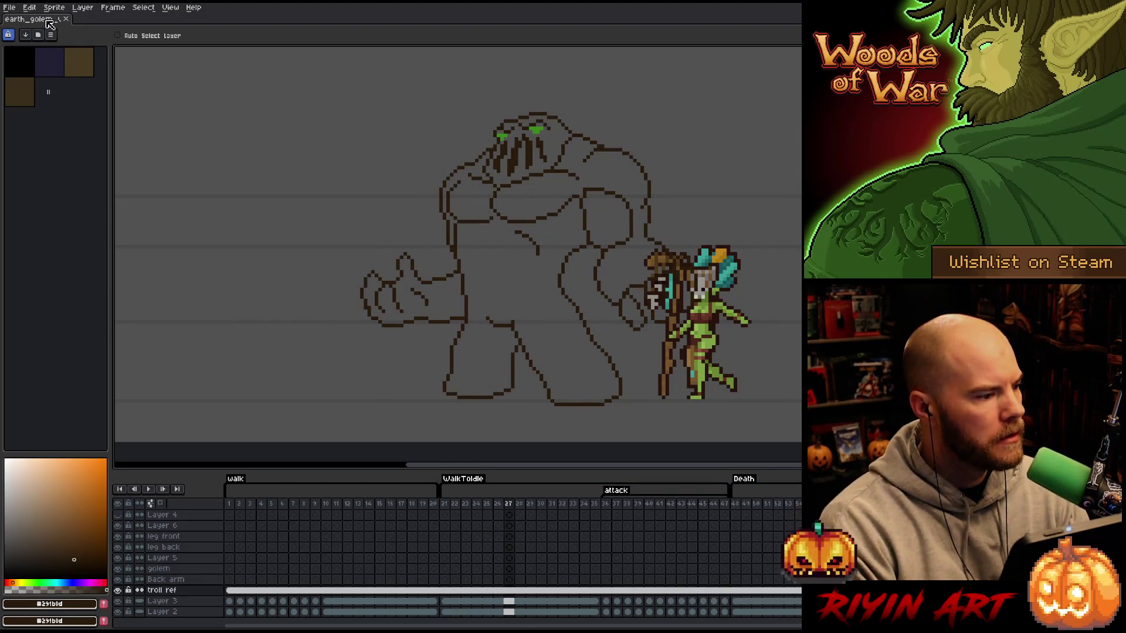
- Open witch_doctor_v12.aseprite from the file browser
left_click(10, 7)
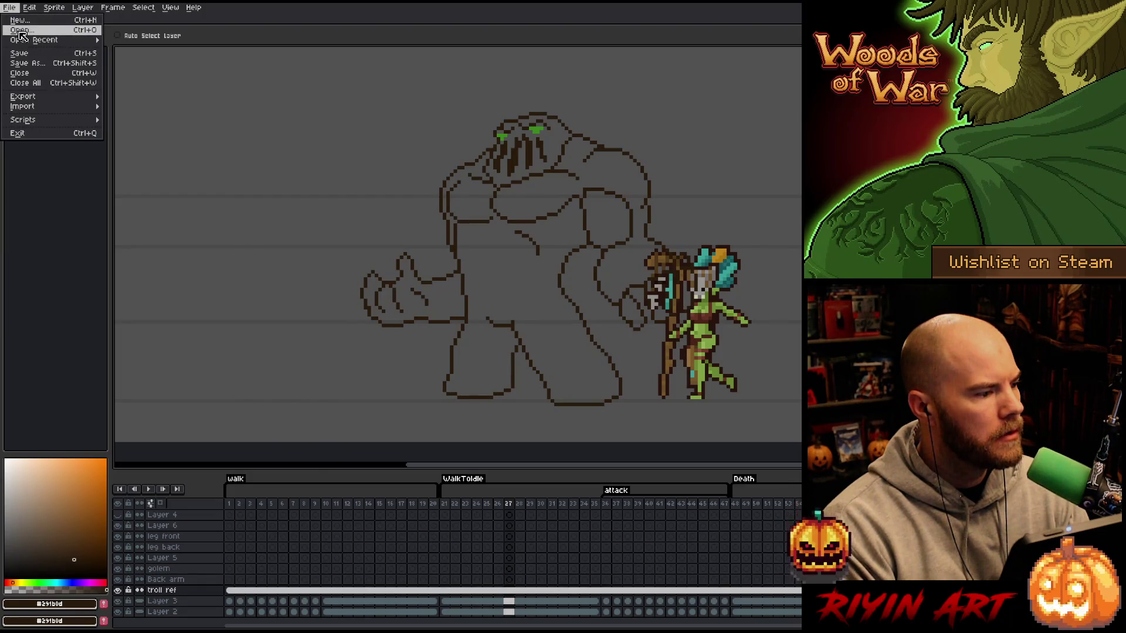
left_click(21, 30)
scroll(292, 267, "down", 5)
left_click(292, 268)
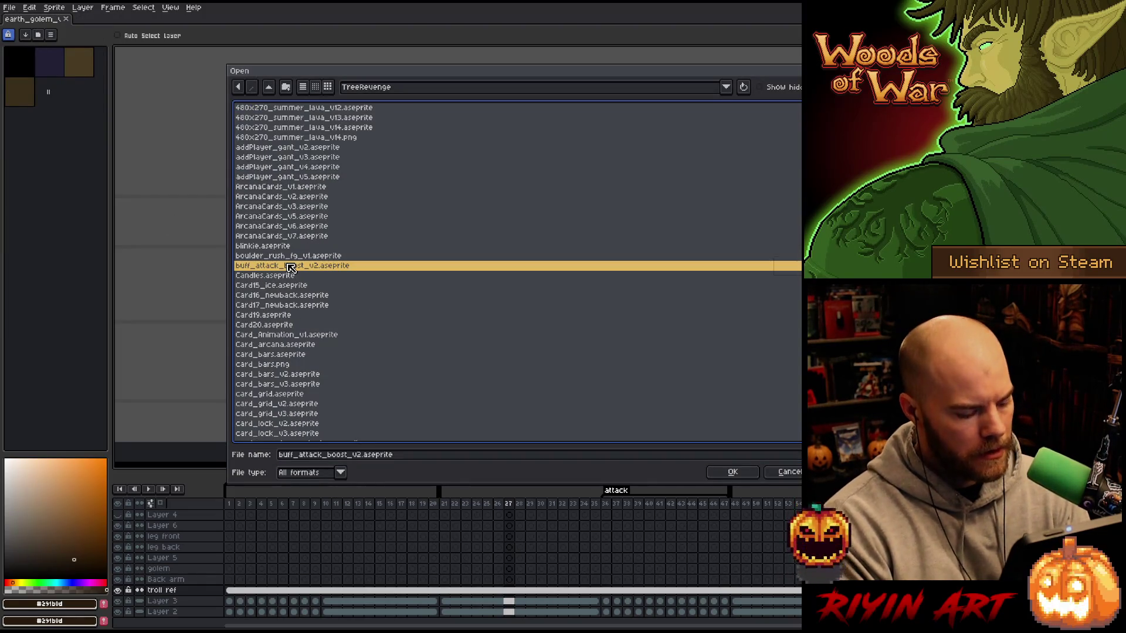
type("waterfall")
scroll(305, 309, "down", 10)
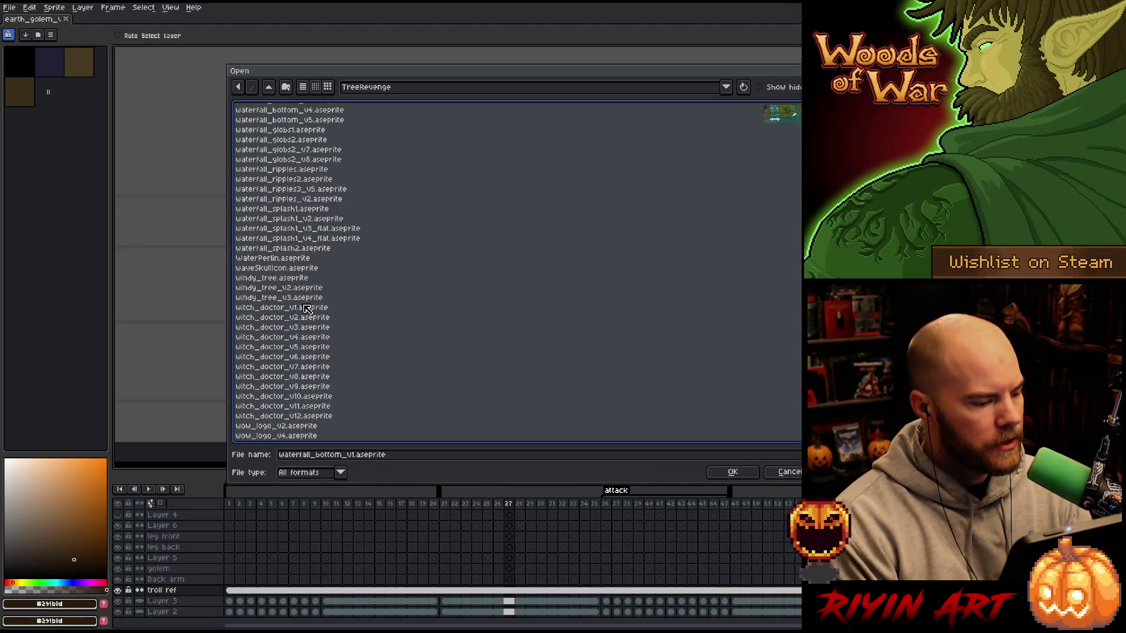
double_click(315, 417)
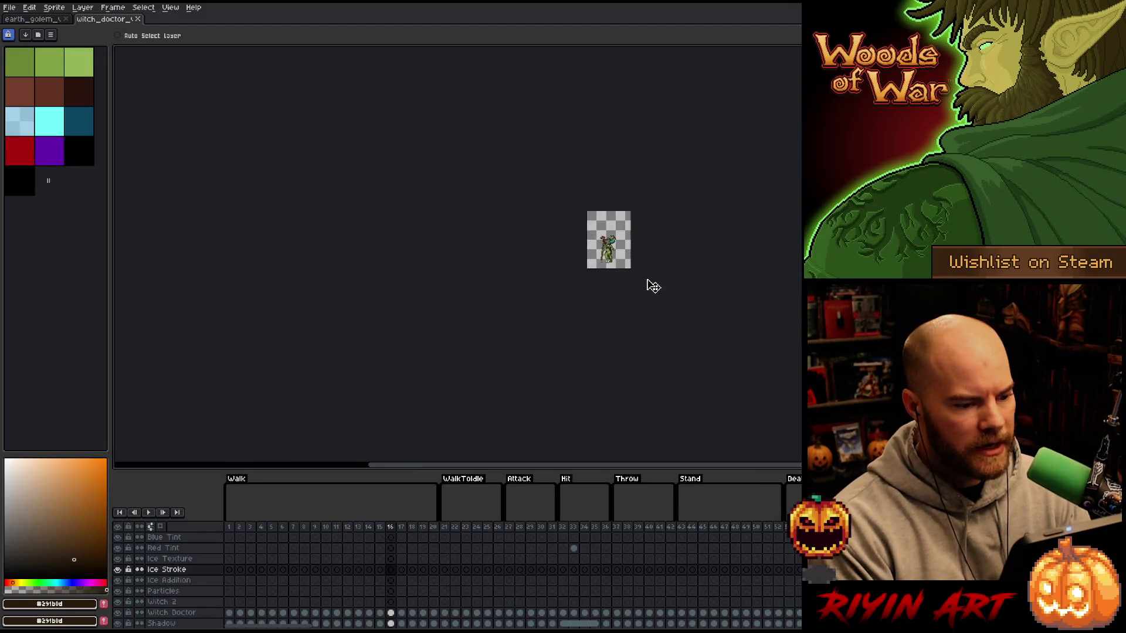
- Dock the earth_golem sprite as a split pane beside the witch doctor
scroll(549, 195, "up", 4)
scroll(601, 300, "down", 4)
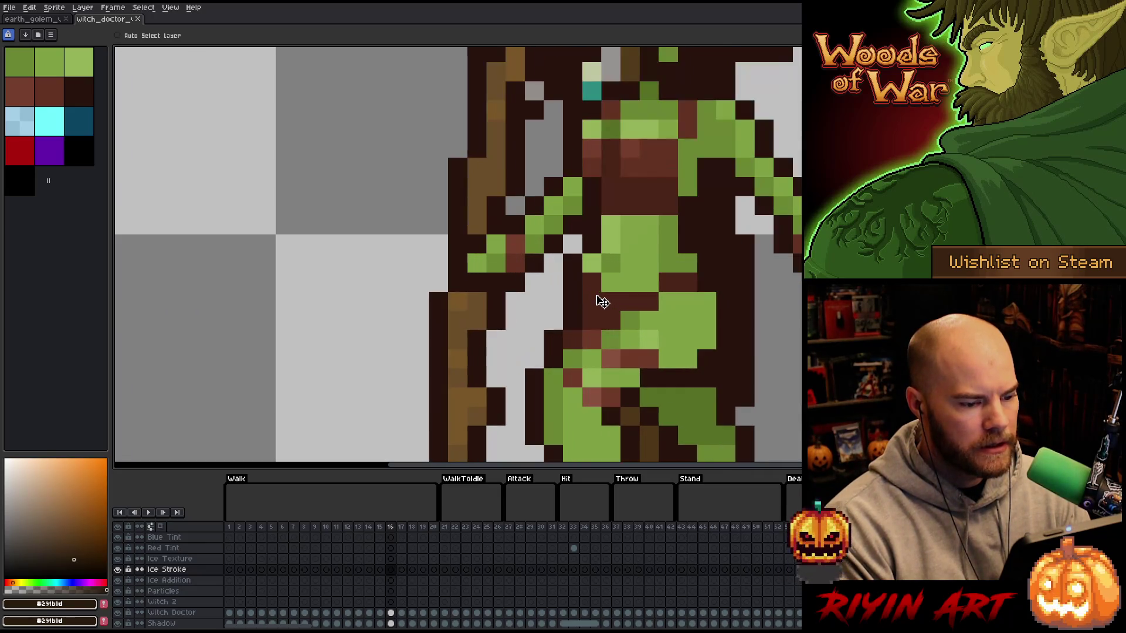
scroll(595, 299, "up", 5)
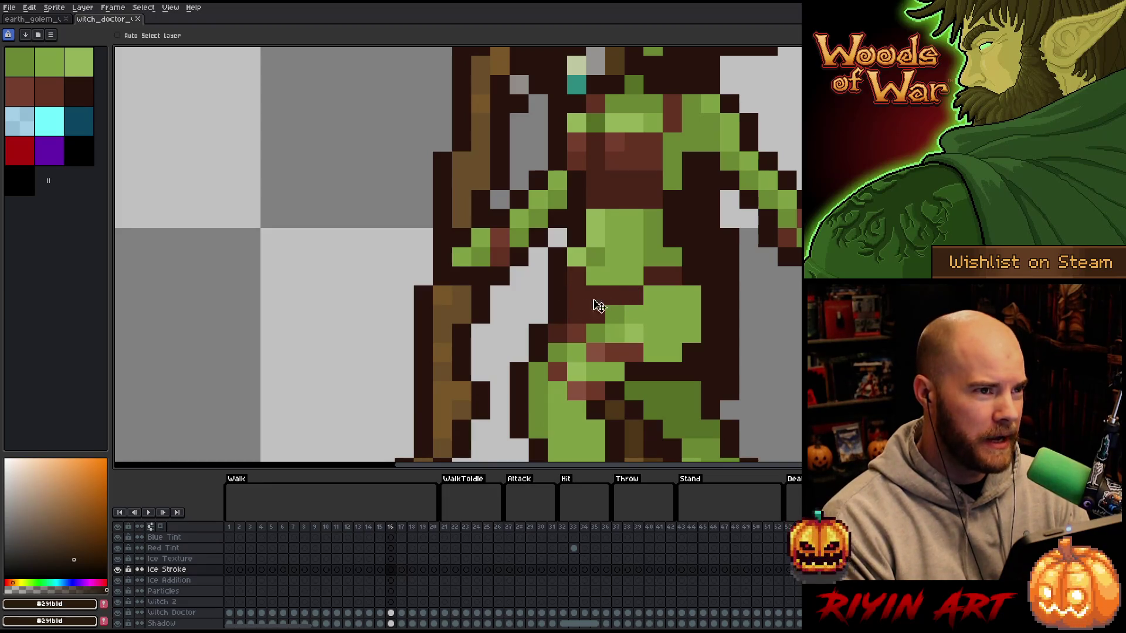
scroll(599, 304, "down", 4)
scroll(601, 294, "up", 3)
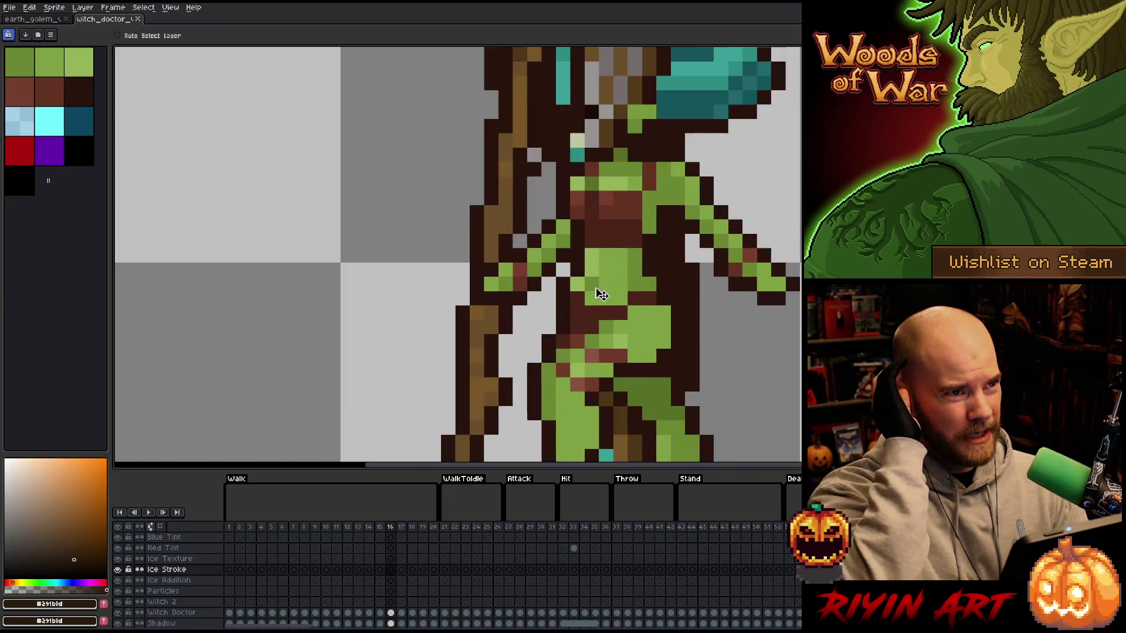
scroll(595, 307, "down", 4)
scroll(591, 322, "up", 4)
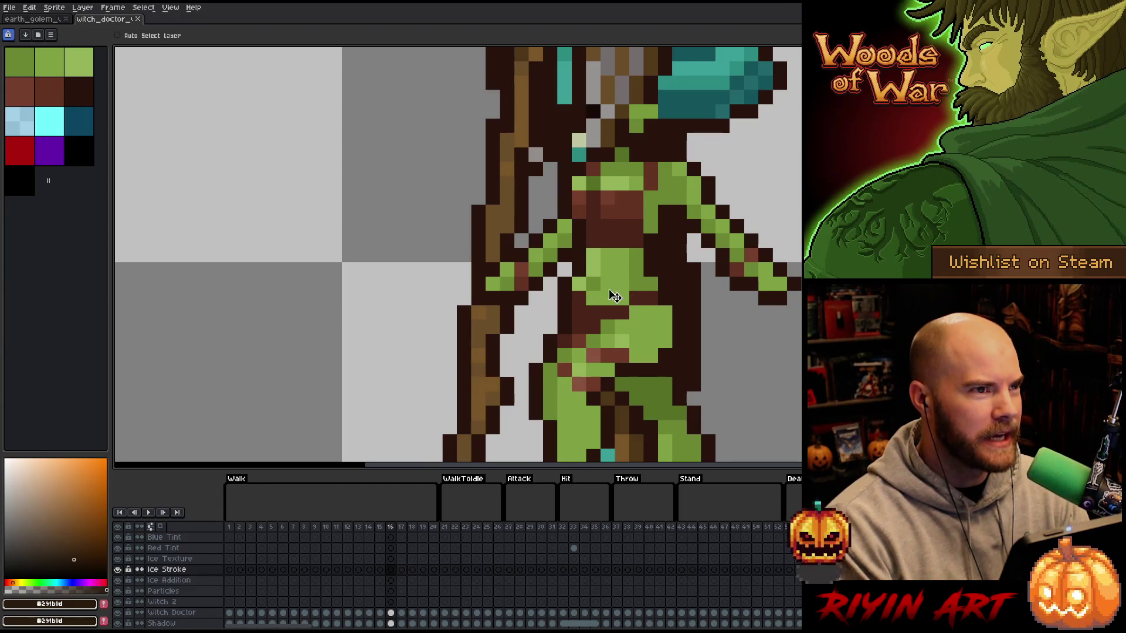
scroll(416, 246, "down", 4)
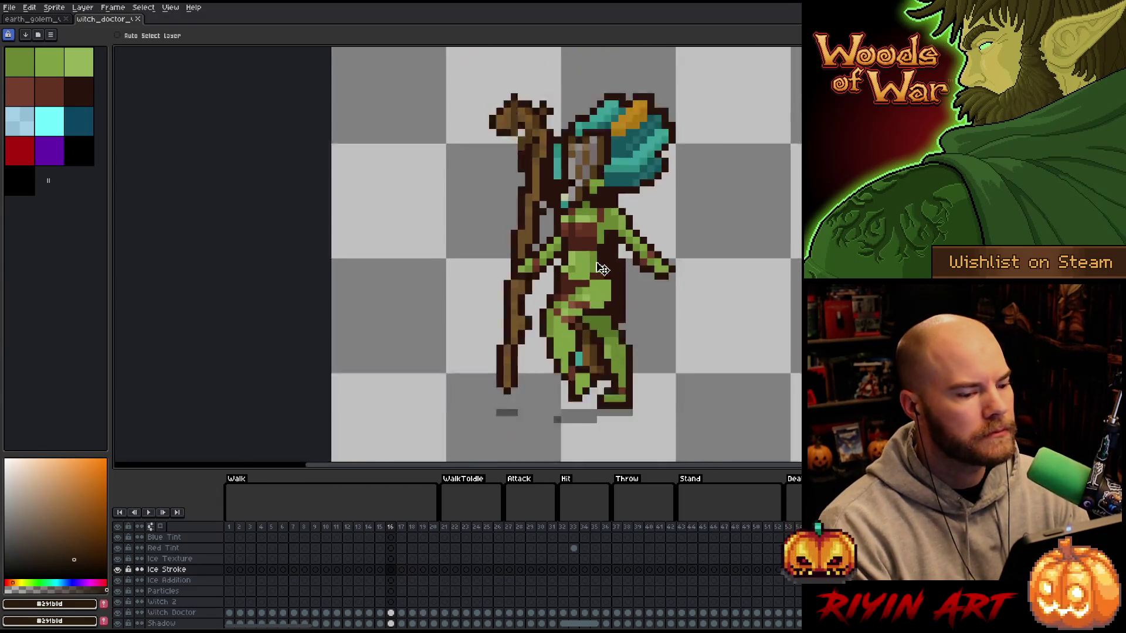
scroll(574, 272, "up", 4)
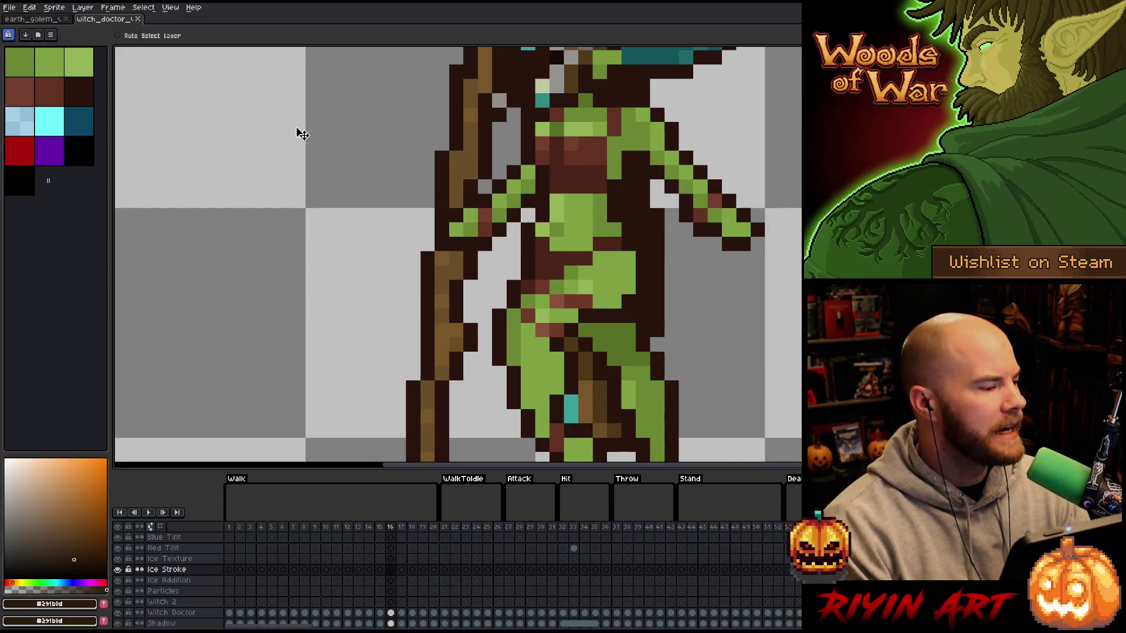
mouse_move(22, 23)
left_mouse_down()
mouse_move(147, 82)
mouse_move(293, 240)
mouse_move(259, 244)
mouse_move(301, 254)
left_mouse_up()
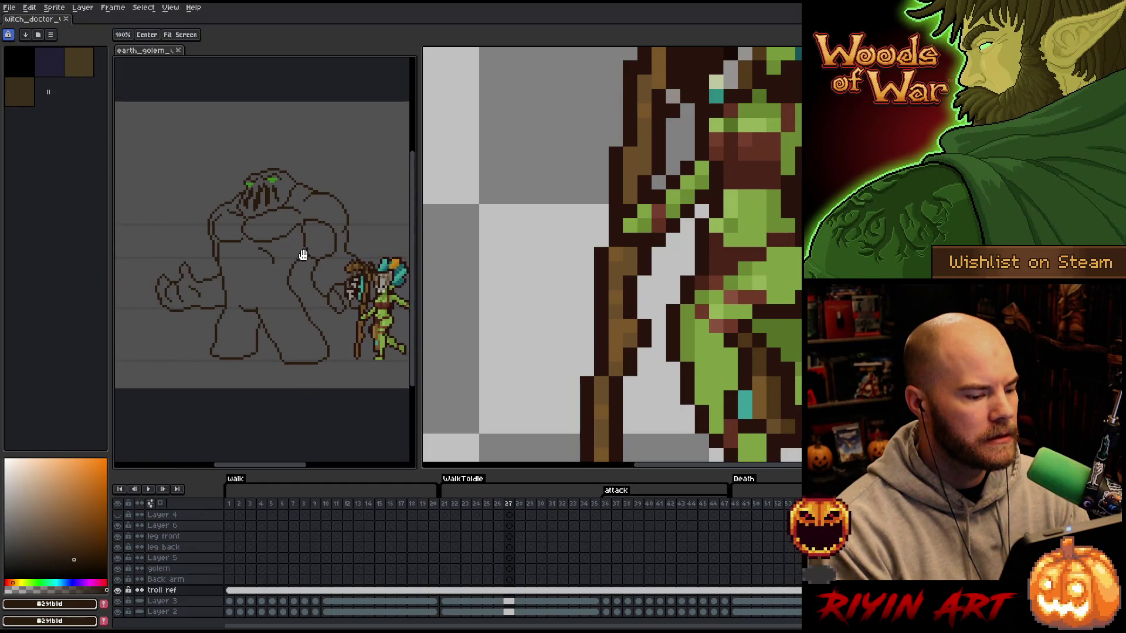
- Hide the golem's troll ref layer and bring up Save As for the witch doctor sprite
left_click(119, 590)
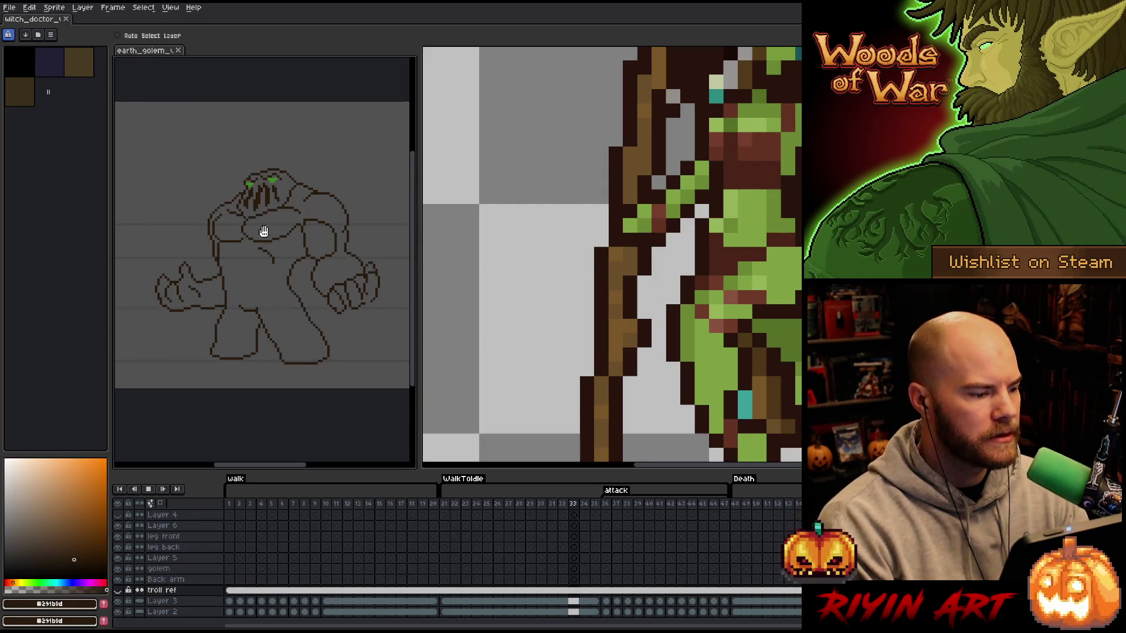
left_click(26, 19)
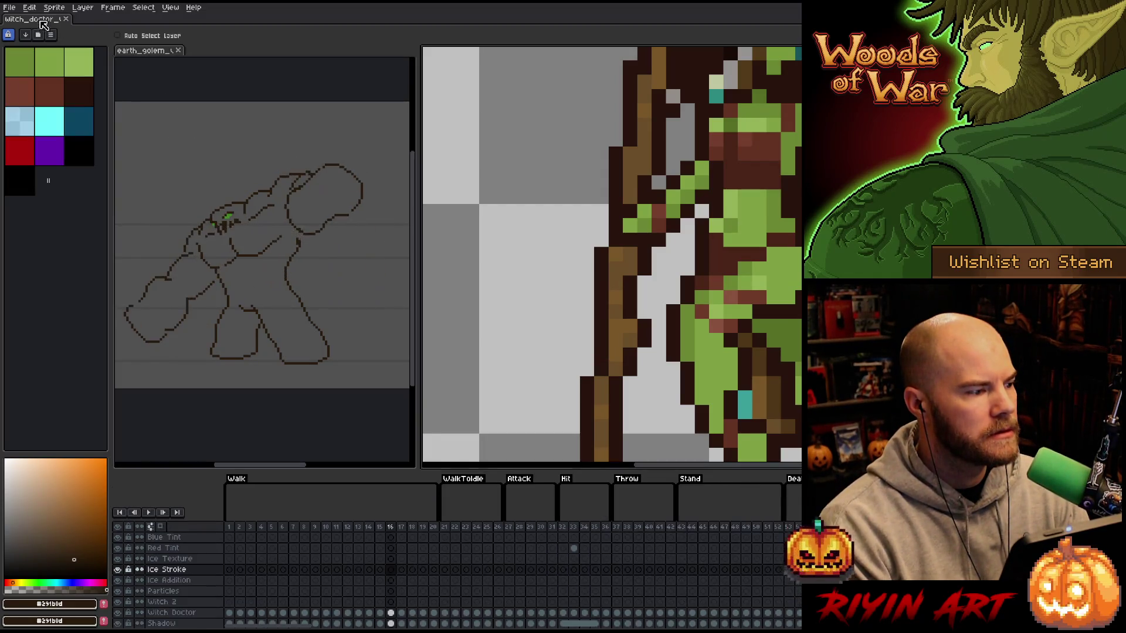
left_click(10, 7)
left_click(51, 64)
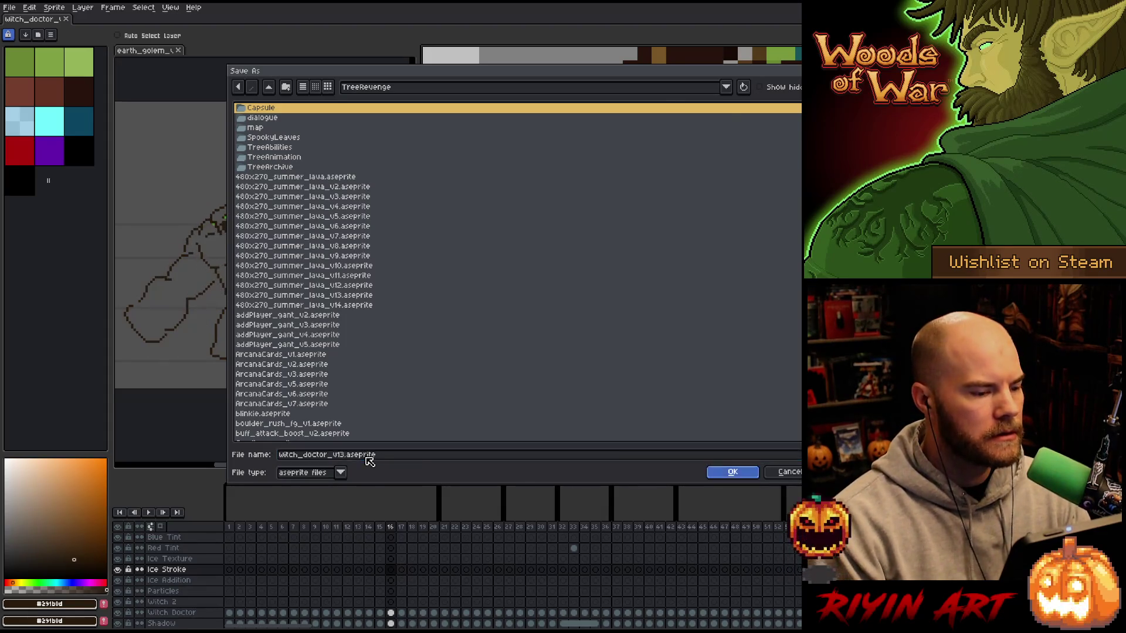
- Save the witch doctor sprite as witch_doctor_v14.aseprite instead of v13
key("Return")
left_click(9, 7)
left_click(27, 63)
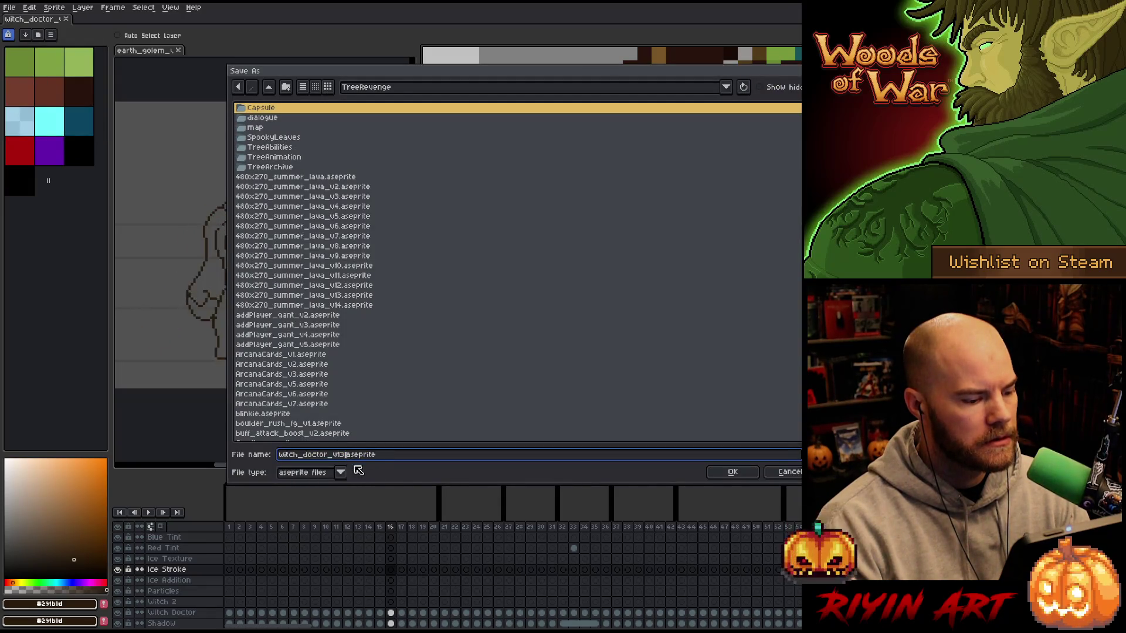
type("4")
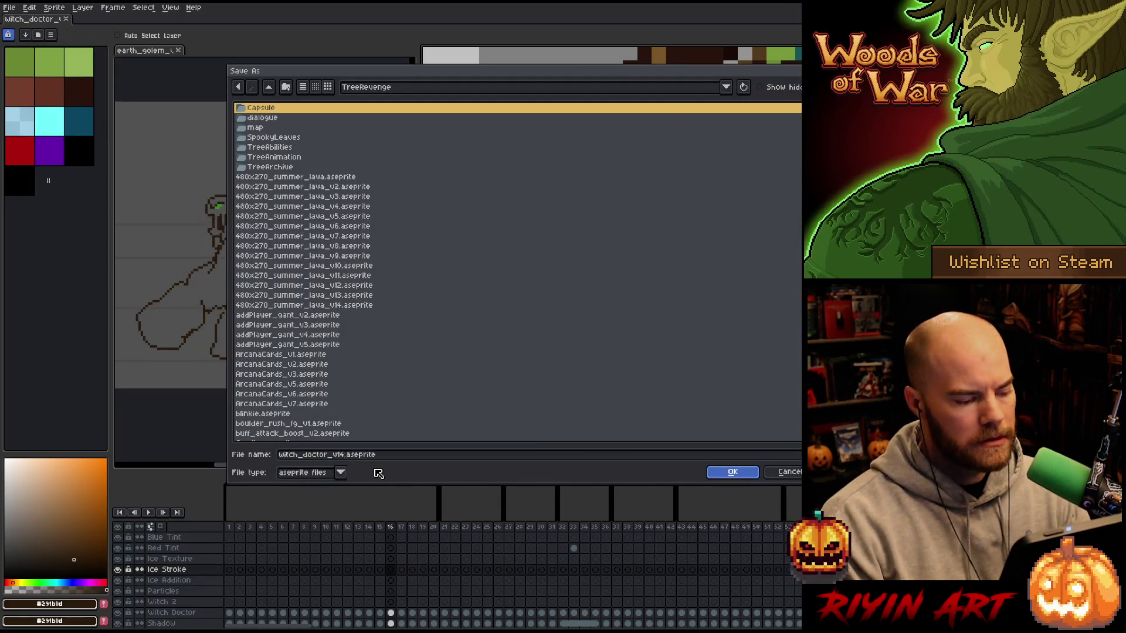
key("Return")
scroll(685, 326, "down", 2)
scroll(685, 325, "up", 1)
scroll(685, 326, "up", 2)
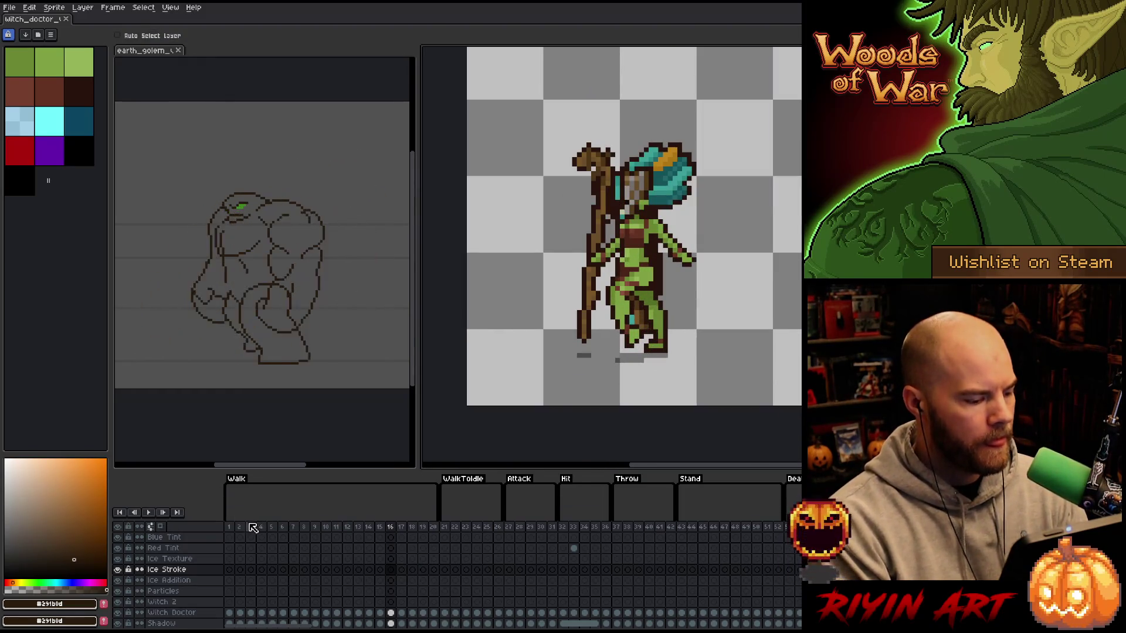
- Play the witch doctor animation, then leave the Background layer hidden
key("Return")
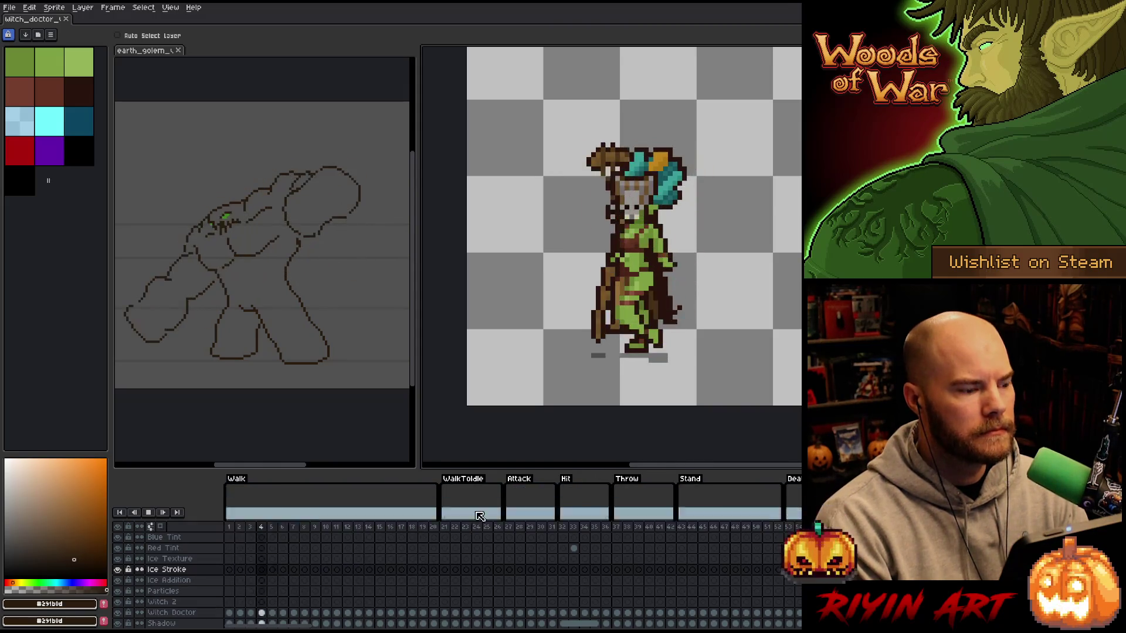
key("Return")
scroll(277, 594, "down", 3)
left_click(119, 611)
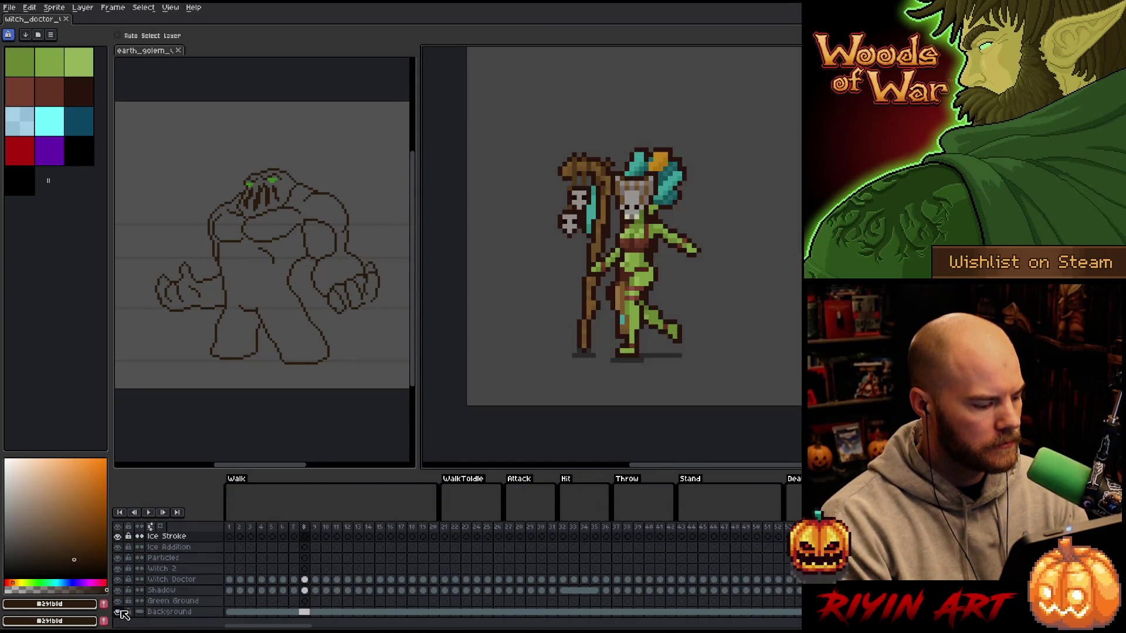
left_click(120, 611)
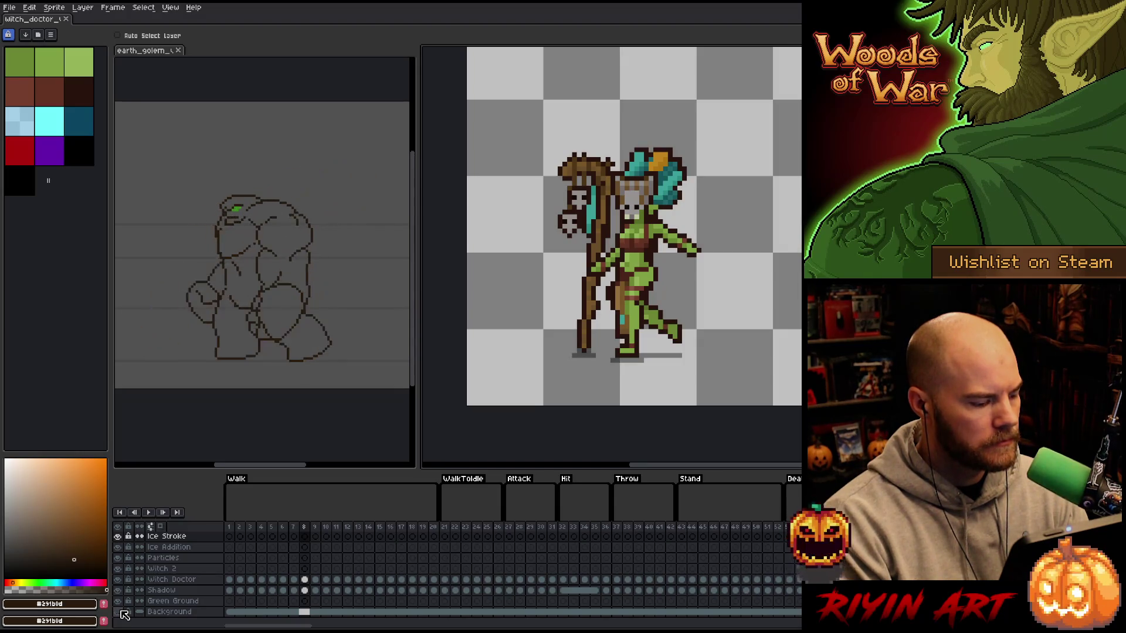
left_click(119, 612)
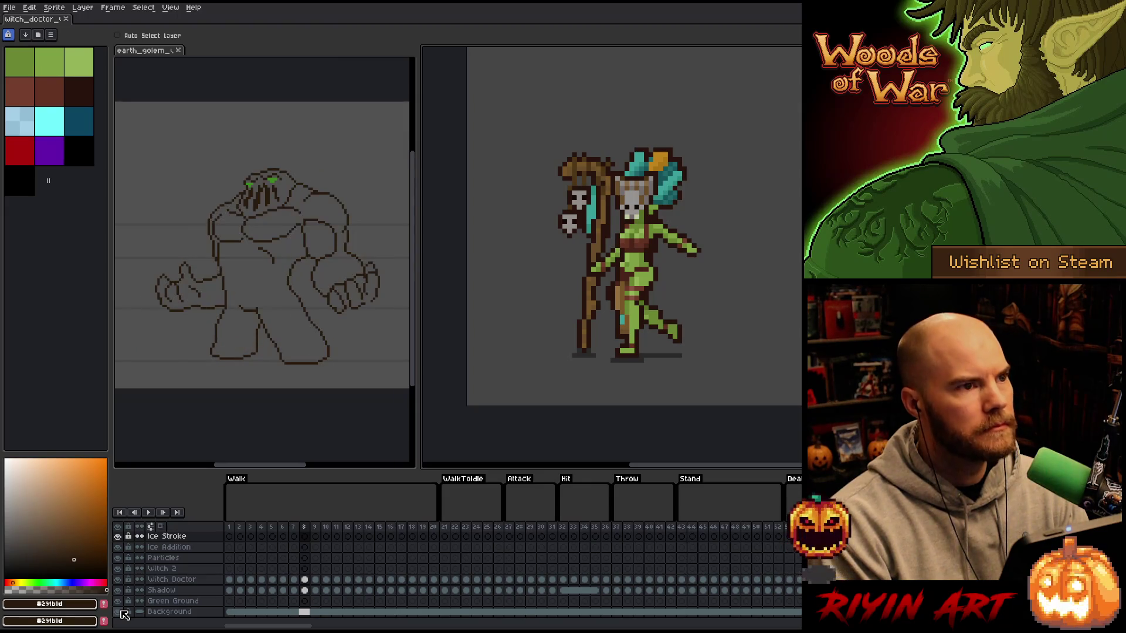
left_click(121, 612)
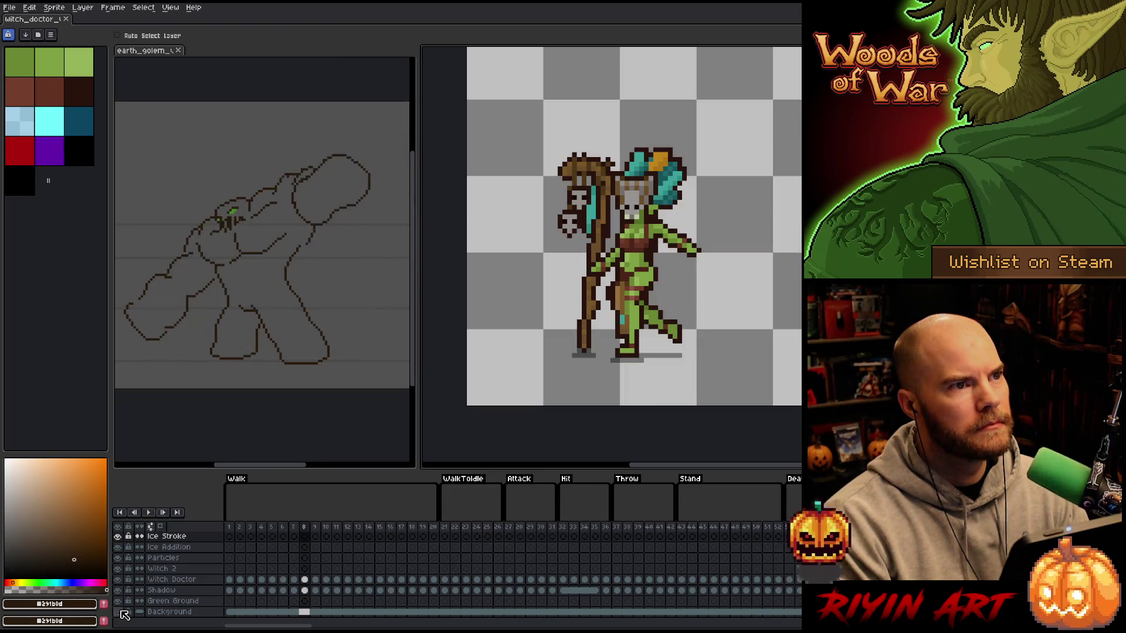
left_click(121, 612)
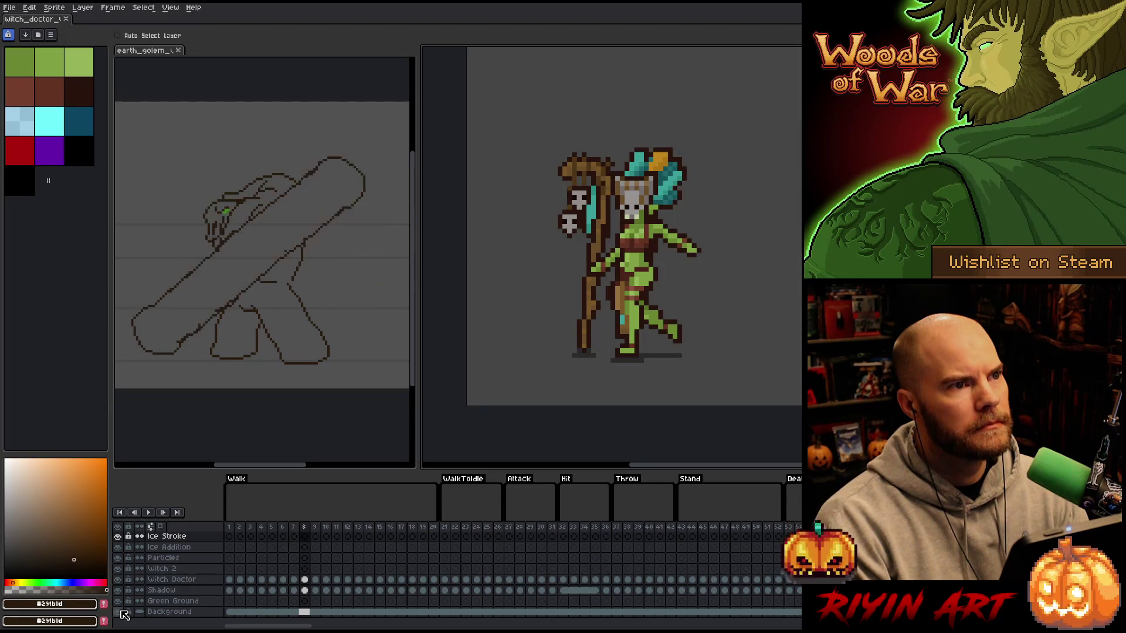
- Zoom in on the witch doctor and select the Witch 2 layer
scroll(618, 306, "up", 3)
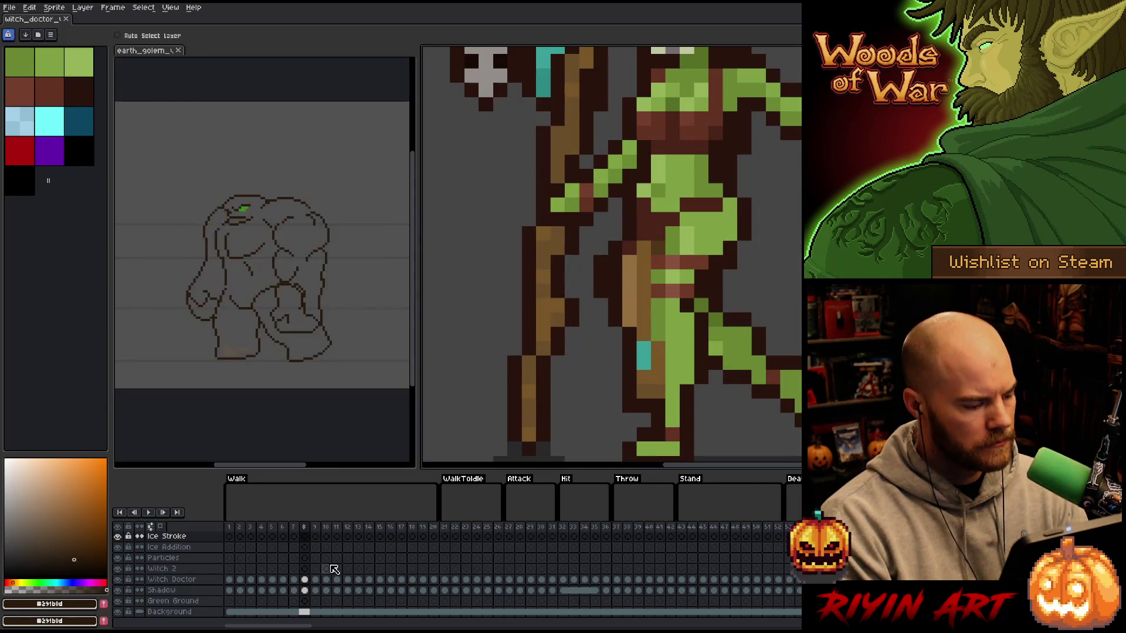
scroll(193, 579, "up", 1)
left_click(189, 580)
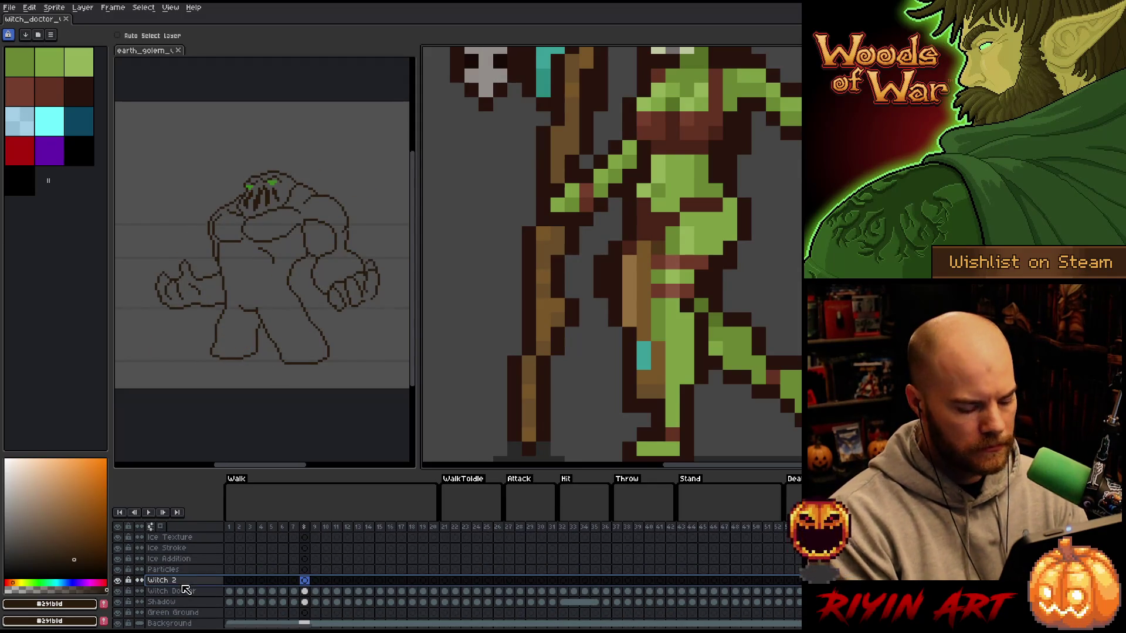
- Insert a new layer above Witch 2 and name it 'lighten cloth'
key("shift+n")
double_click(173, 580)
type("lighten")
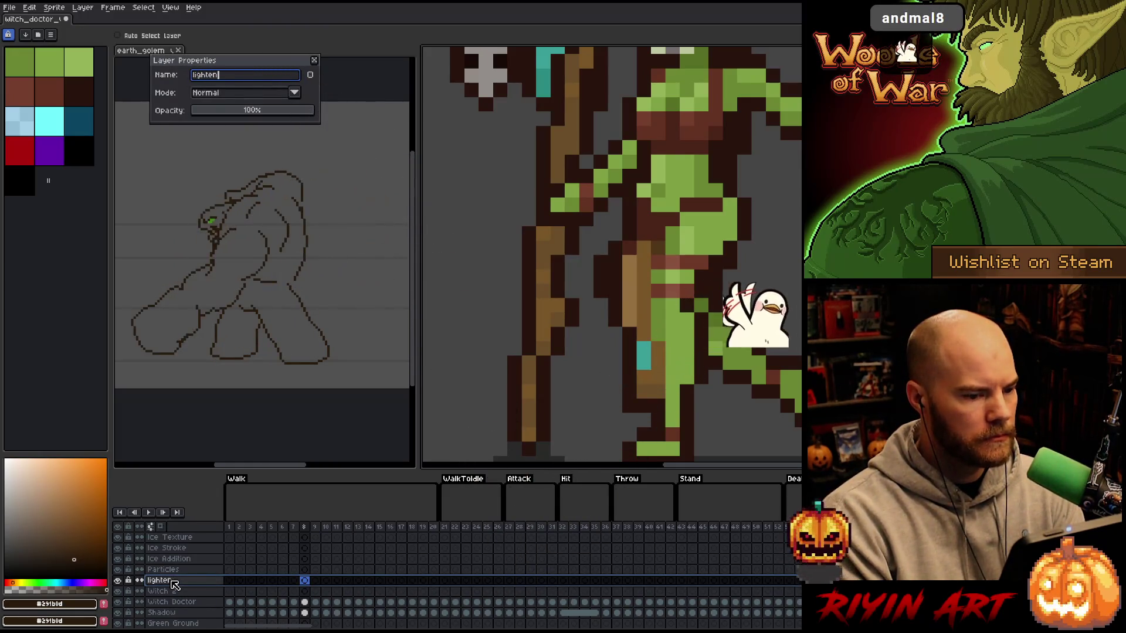
type(" cloth")
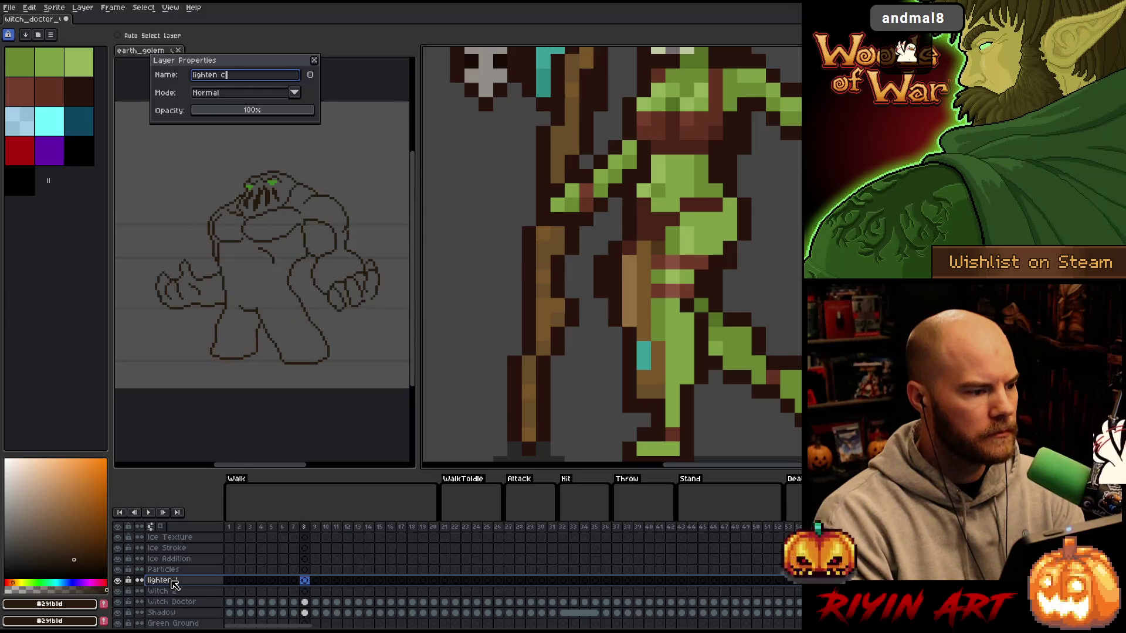
key("Return")
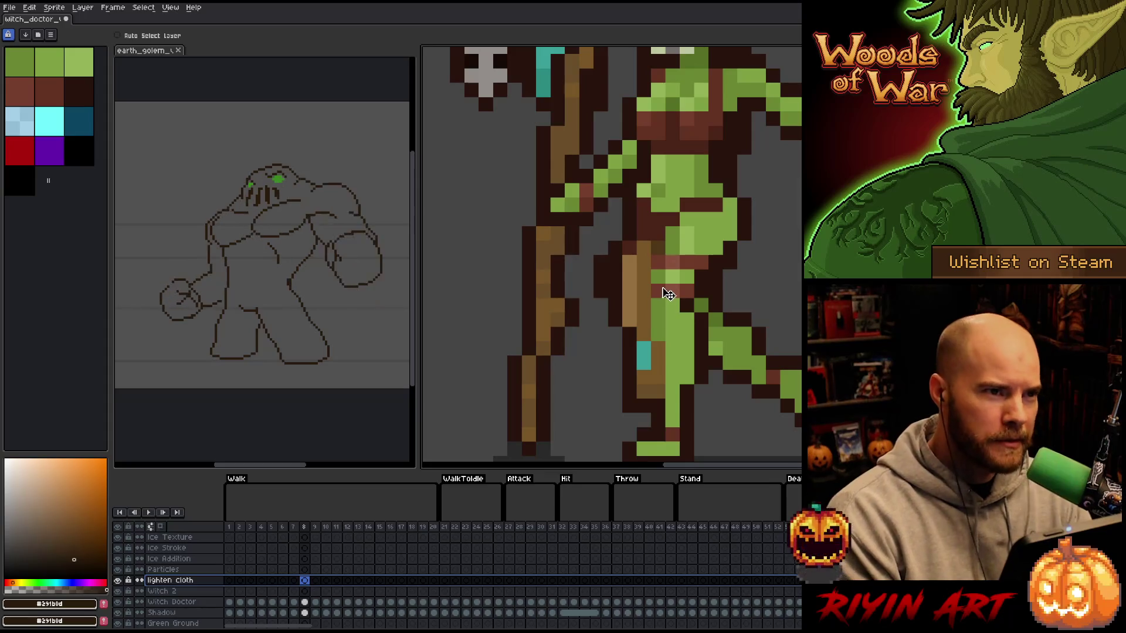
scroll(667, 293, "down", 3)
scroll(641, 306, "up", 3)
- Sample tan and brown shades from the sprite and paint a light brown cloth pixel in frame 1
key("i")
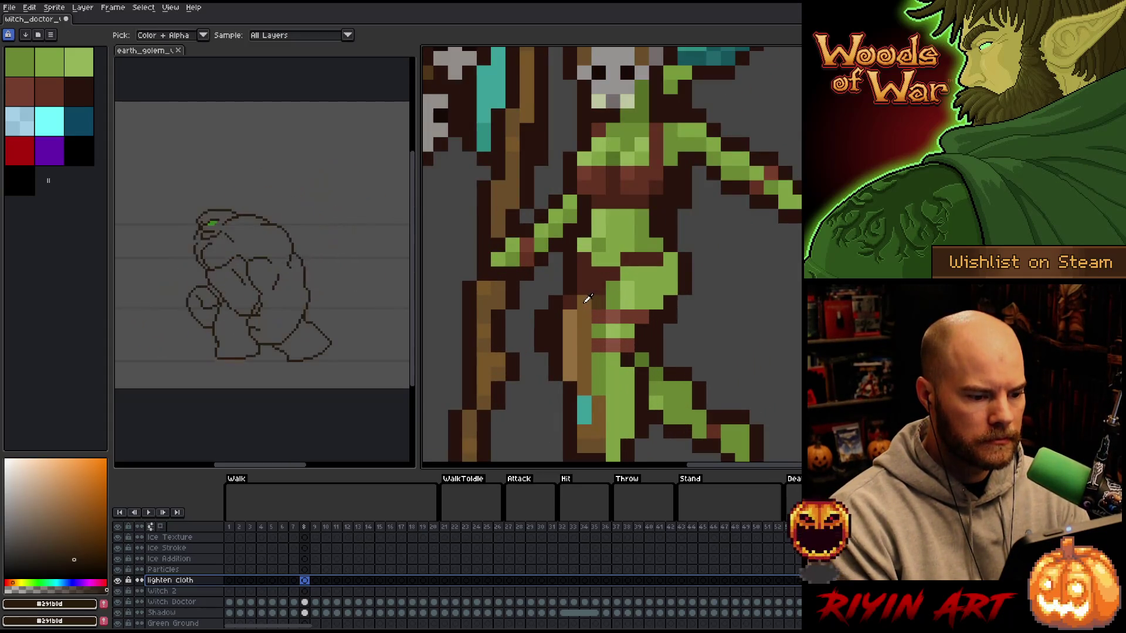
left_click(588, 300)
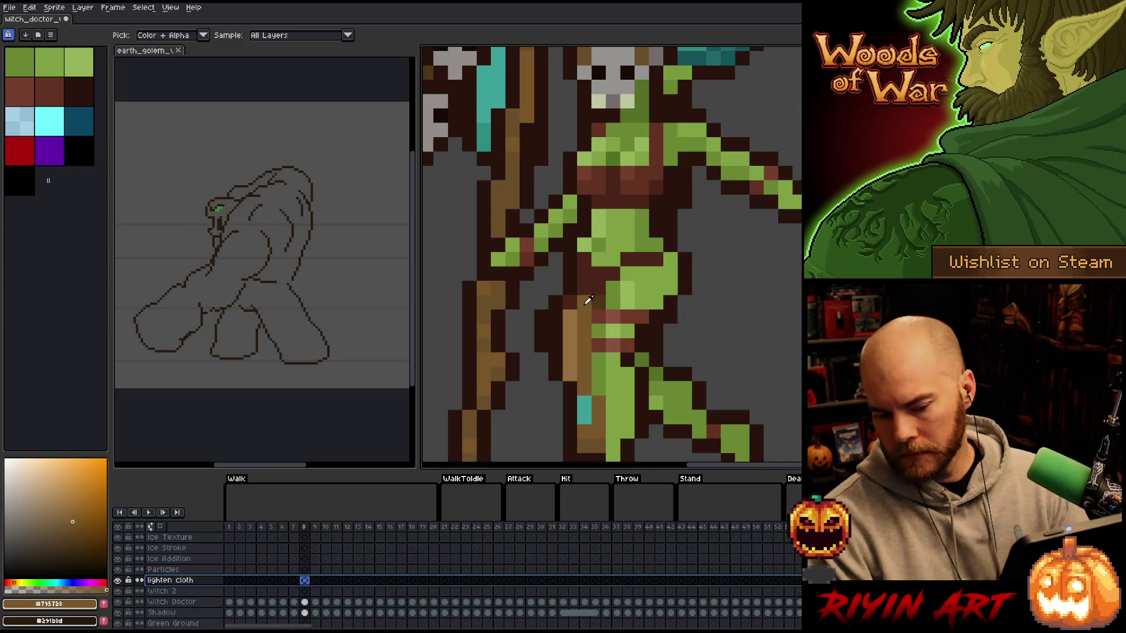
left_click(229, 581)
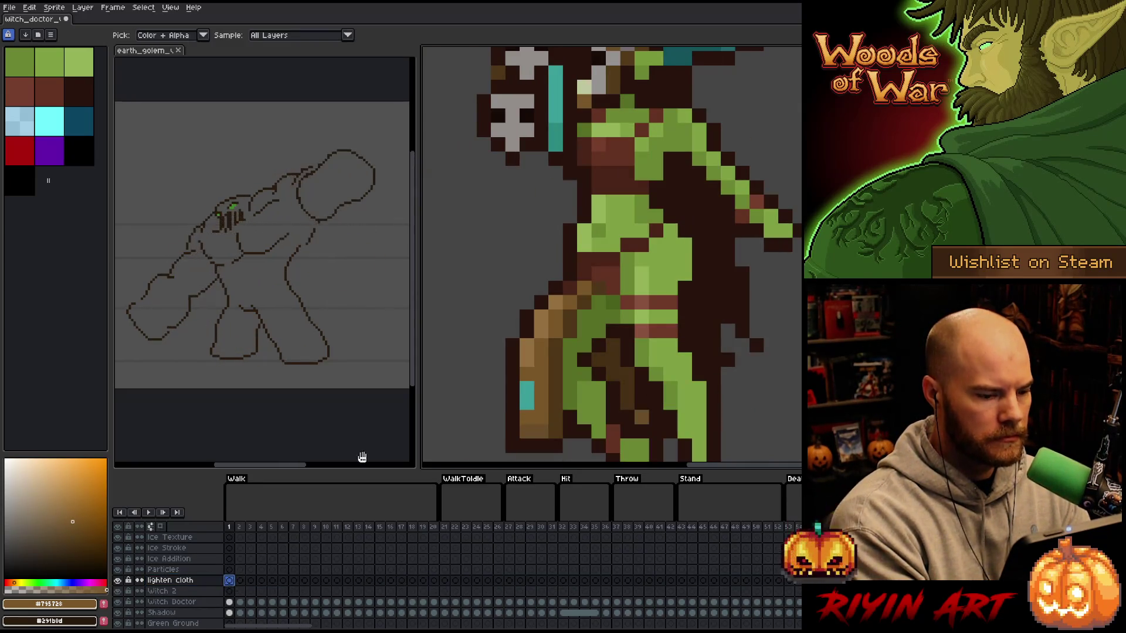
left_click(561, 298)
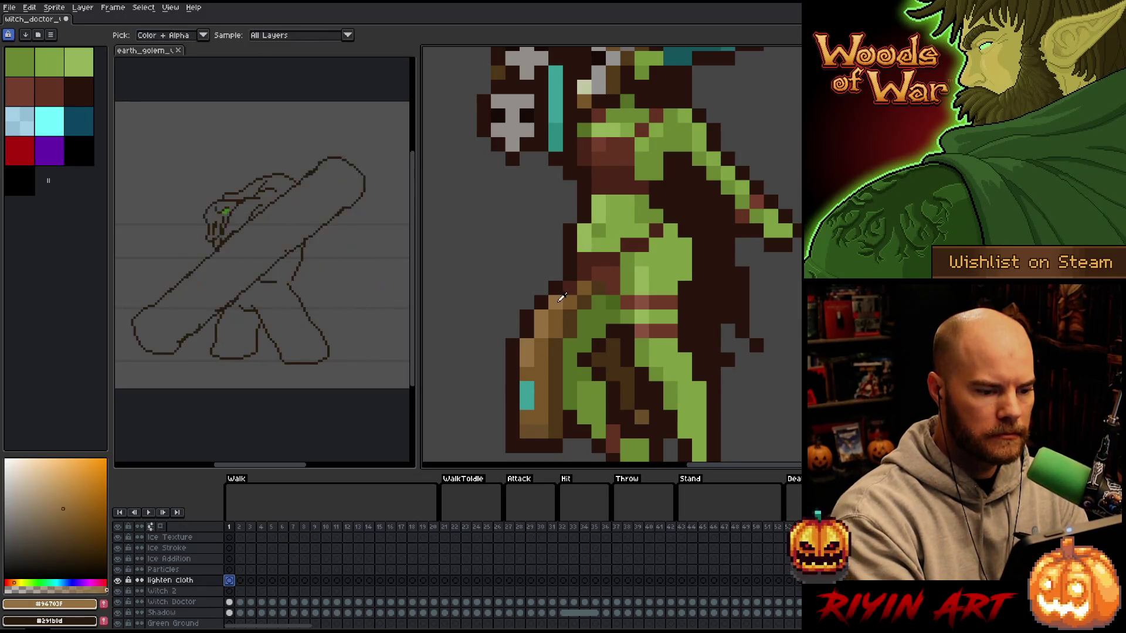
left_click(584, 273)
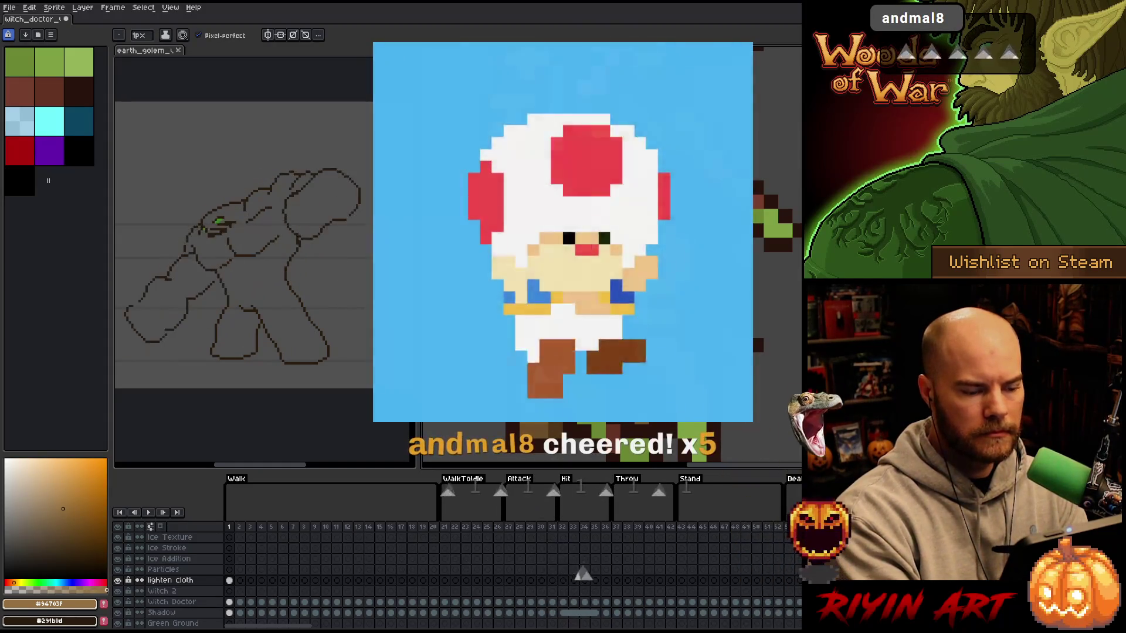
left_click(583, 273, "alt")
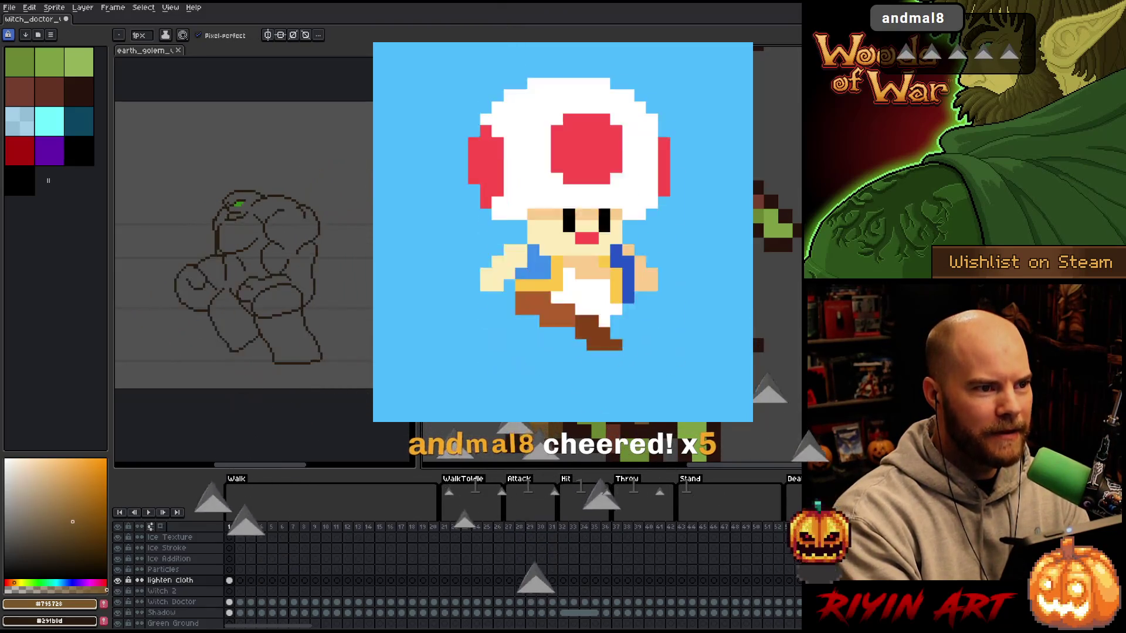
key("alt")
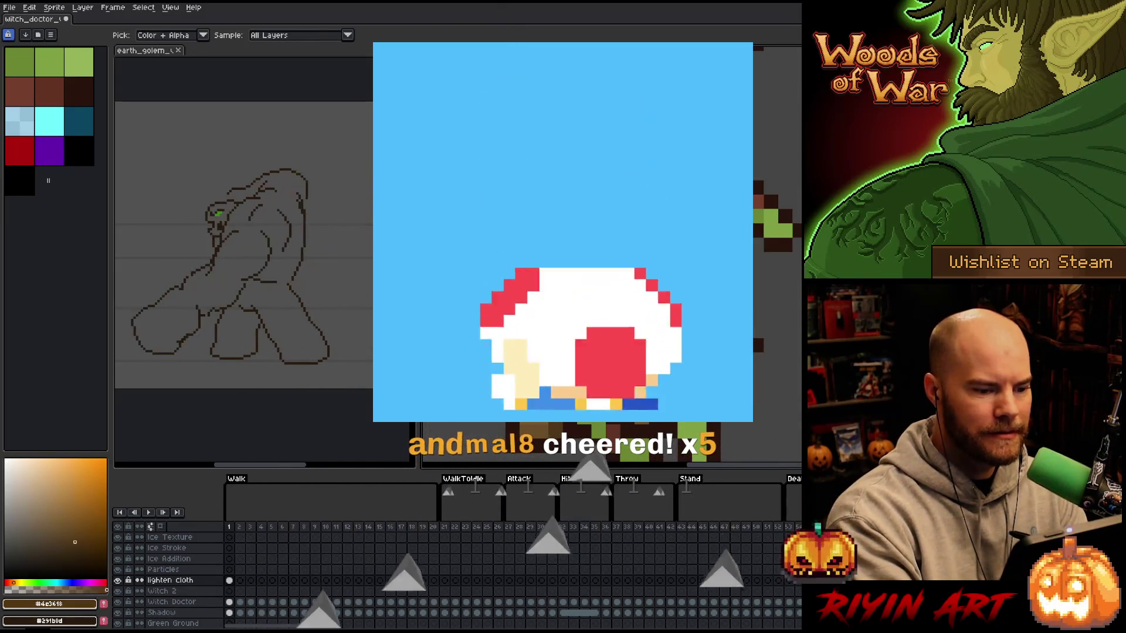
left_click(584, 274, "alt")
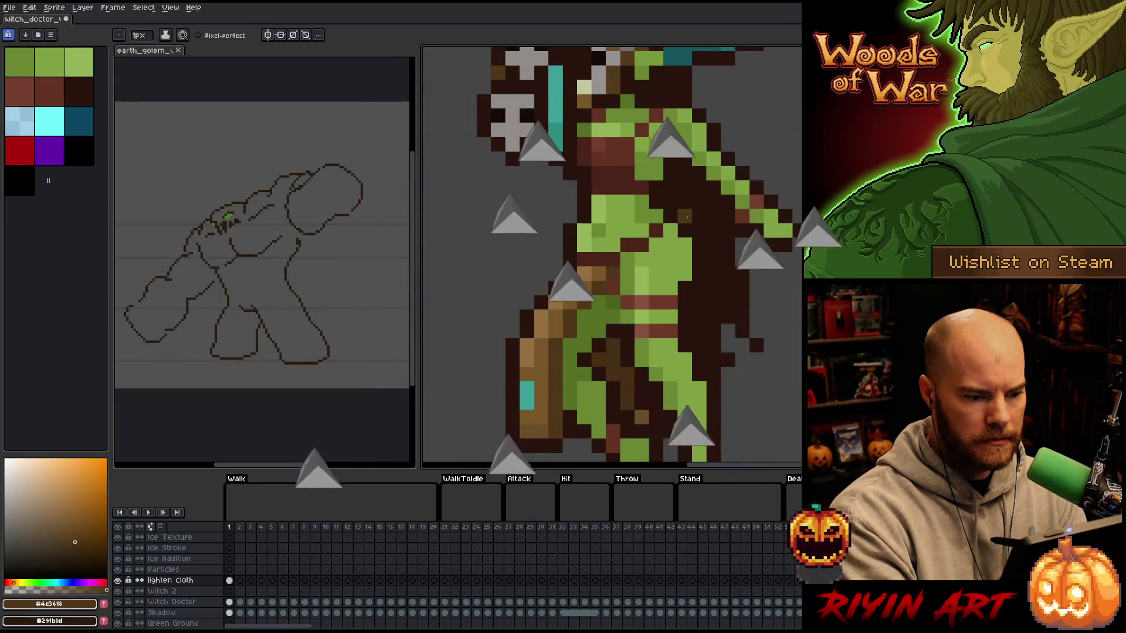
key("Right")
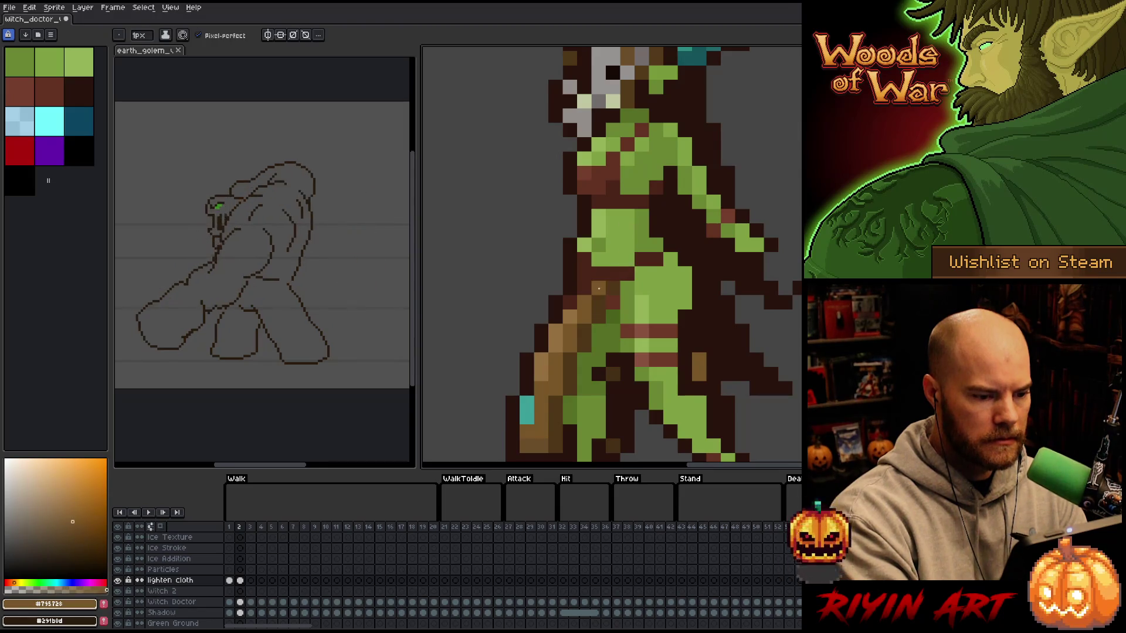
- Turn a dark brown cloth pixel tan in walk frame 2, comparing against frame 1
left_click(570, 302, "alt")
left_click(585, 287)
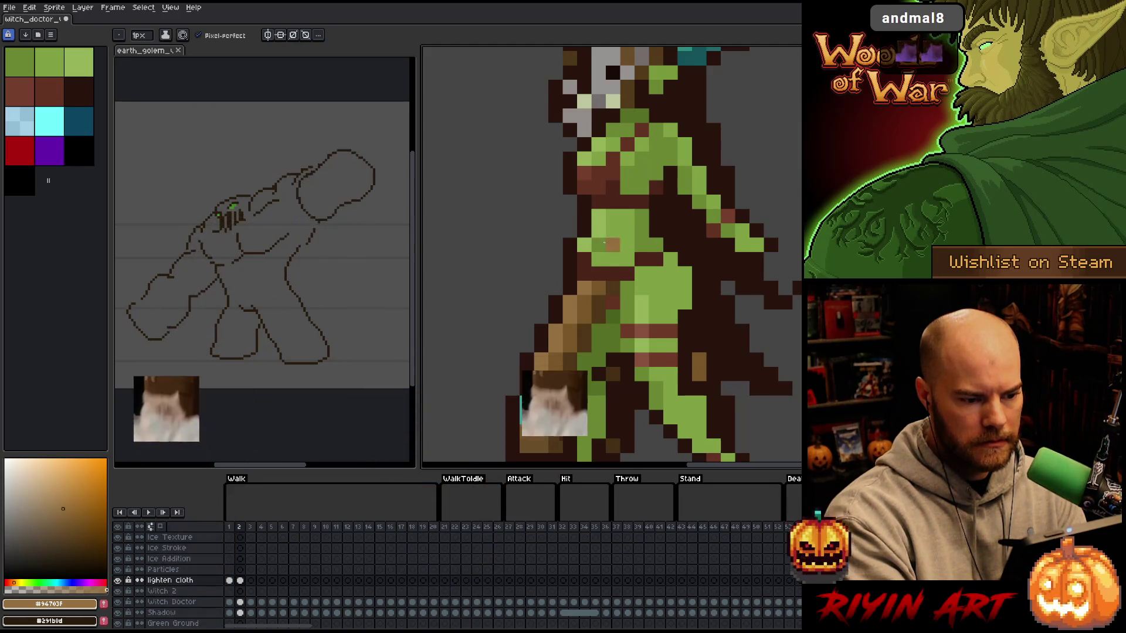
key("Left")
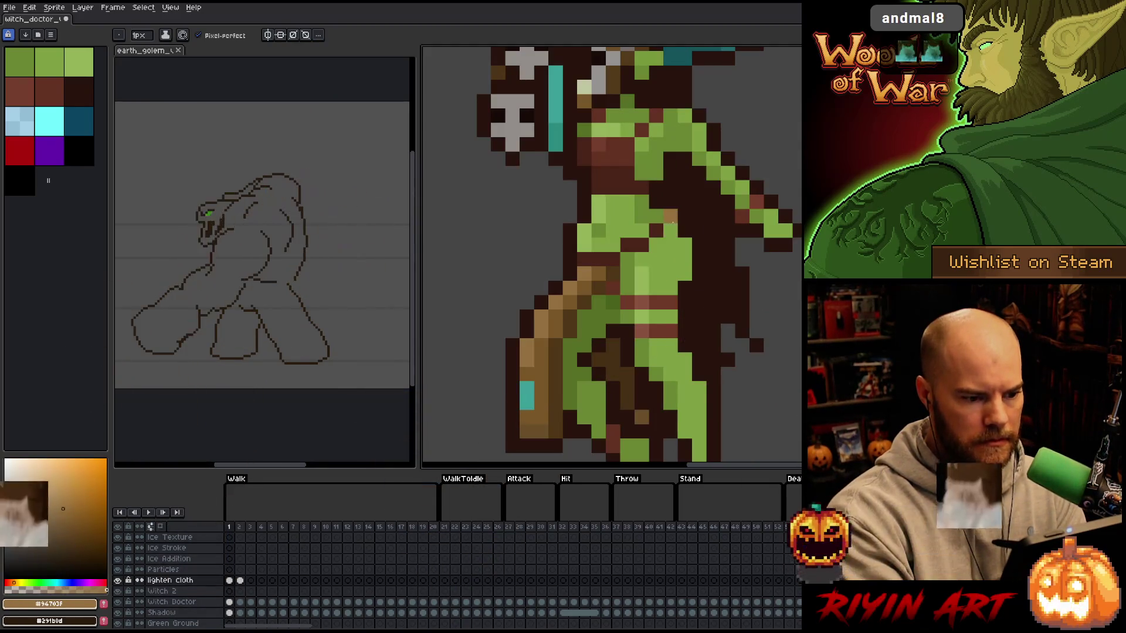
key("Right")
scroll(677, 309, "down", 4)
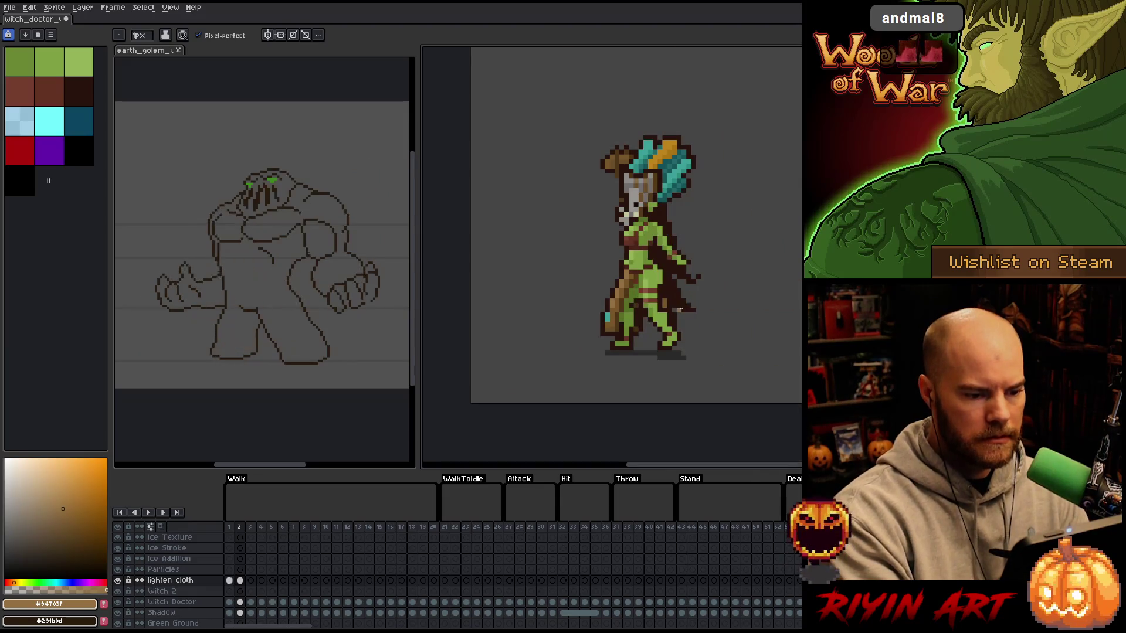
scroll(684, 221, "up", 2)
mouse_move(648, 302)
left_mouse_down()
mouse_move(750, 246)
mouse_move(716, 253)
left_mouse_up()
- Sample dark, tan and mid browns from the staff while stepping through walk frames 3 and 4
key("period")
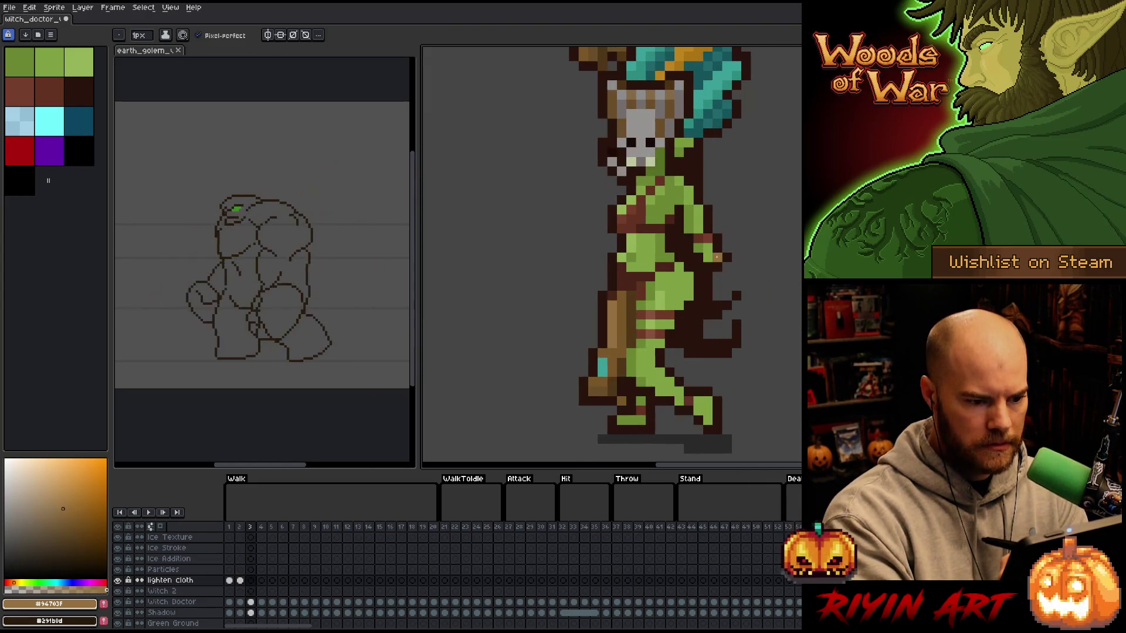
left_click(708, 254, "alt")
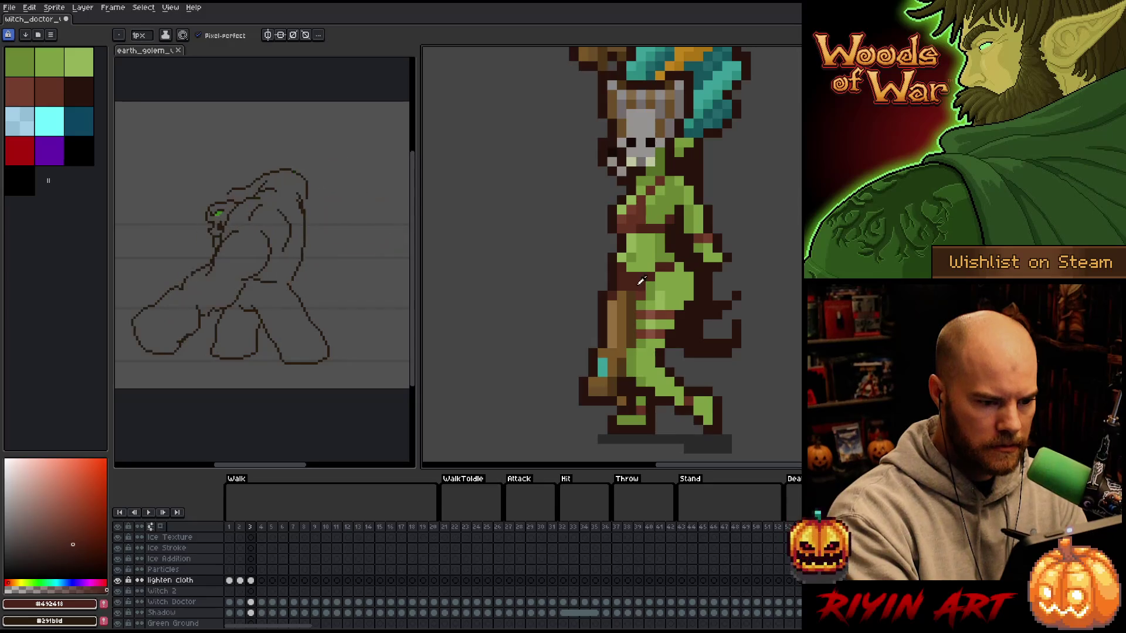
left_click(622, 274, "alt")
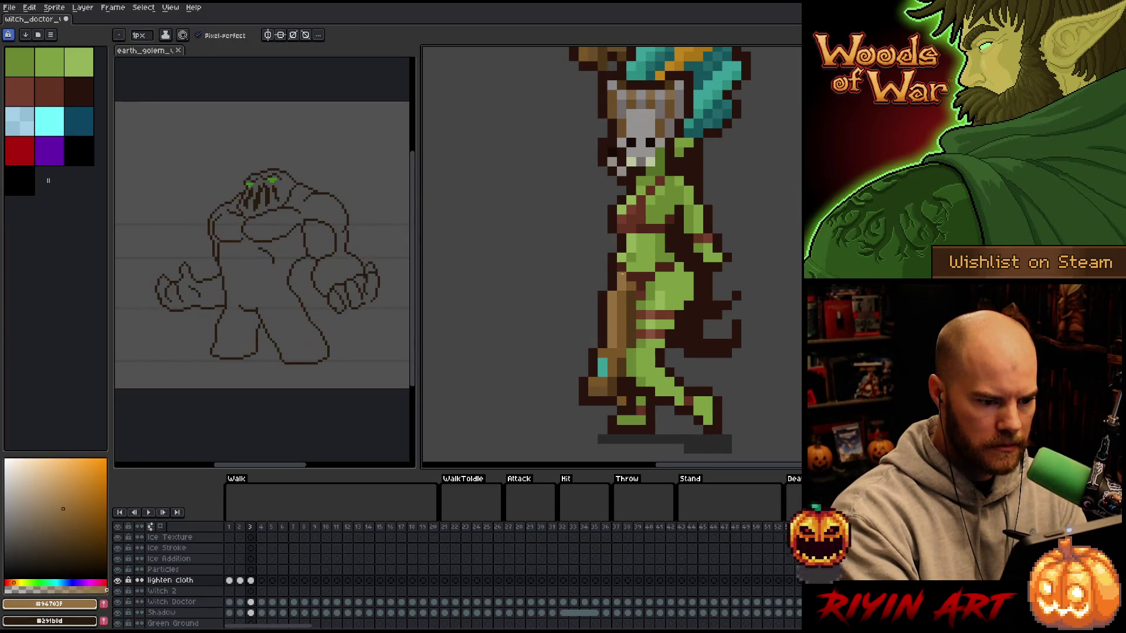
key("period")
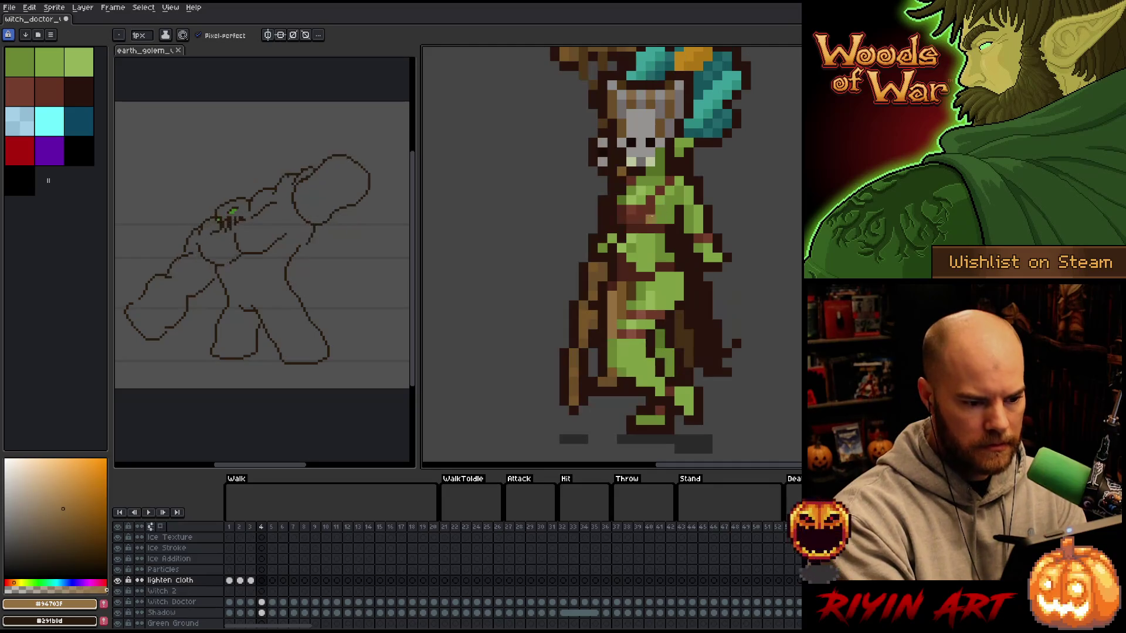
left_click(631, 275, "alt")
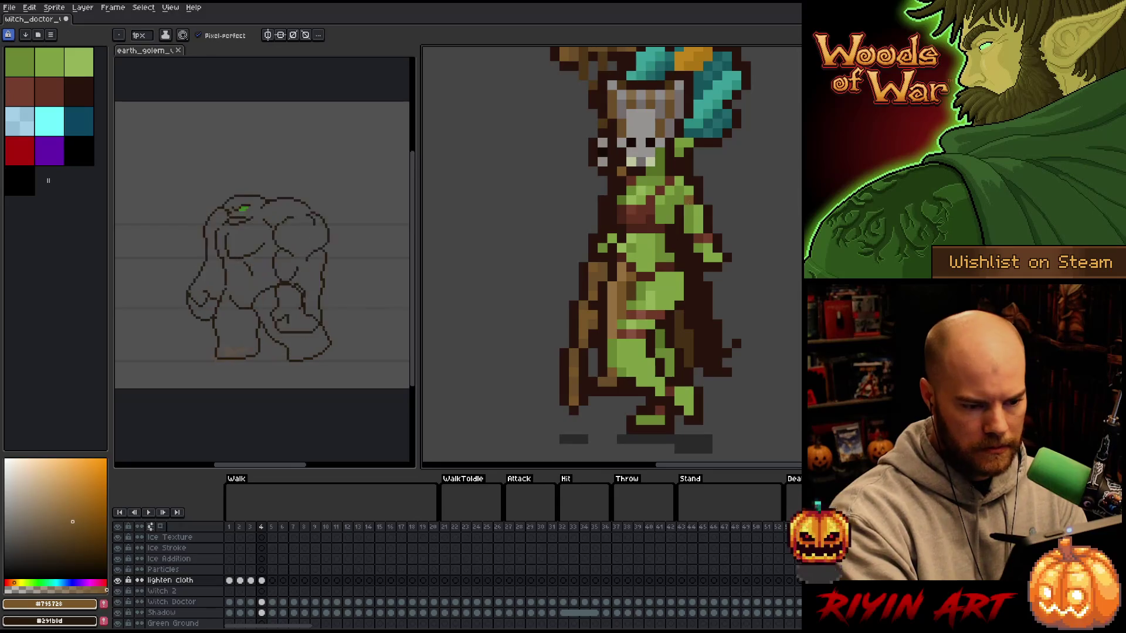
key("comma")
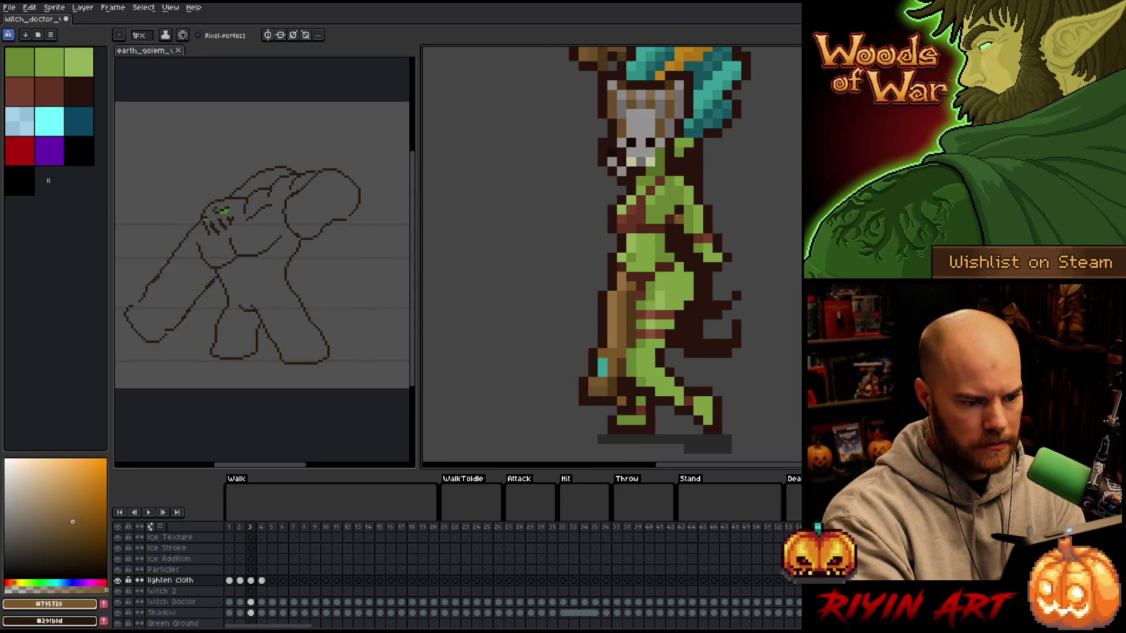
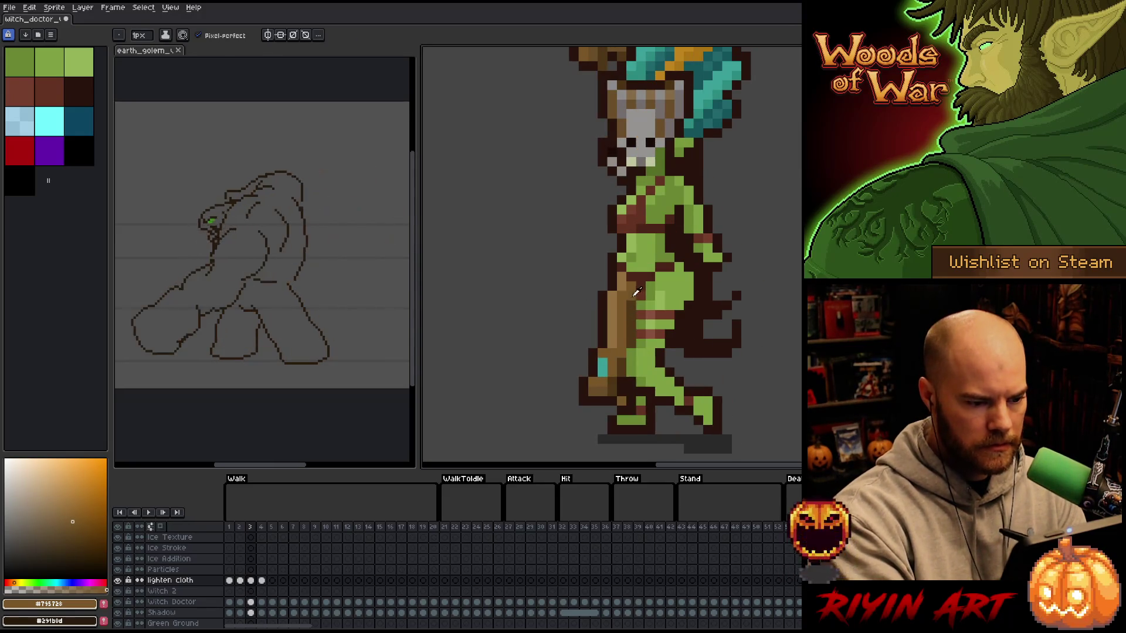
- Sample the staff browns and paint two lighter brown pixels on walk frame 5
left_click(632, 315, "alt")
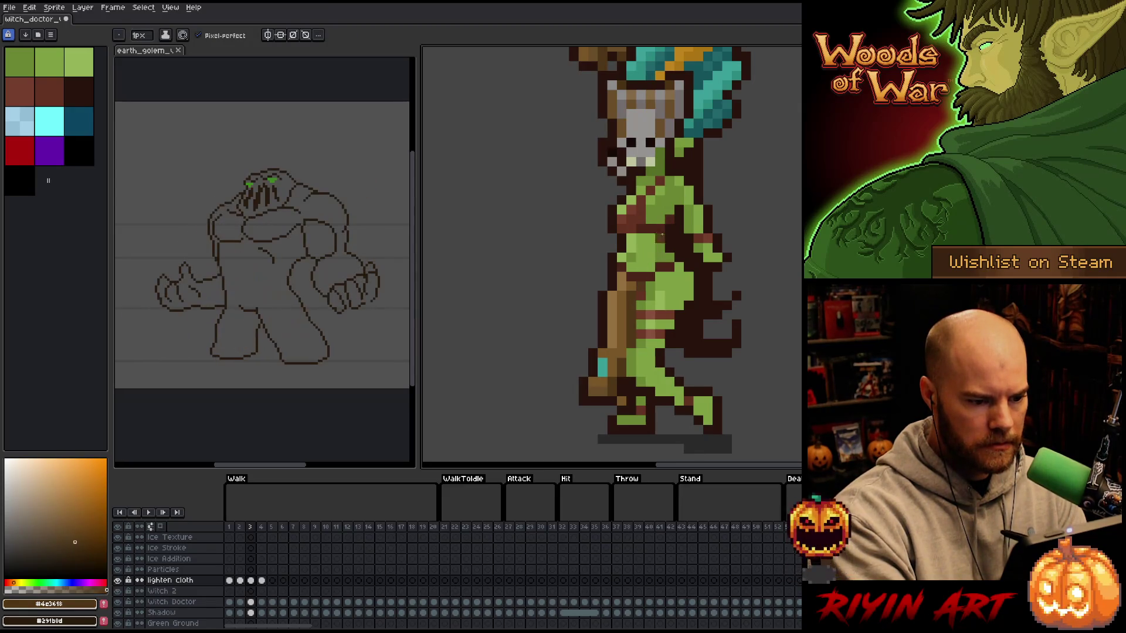
key("period")
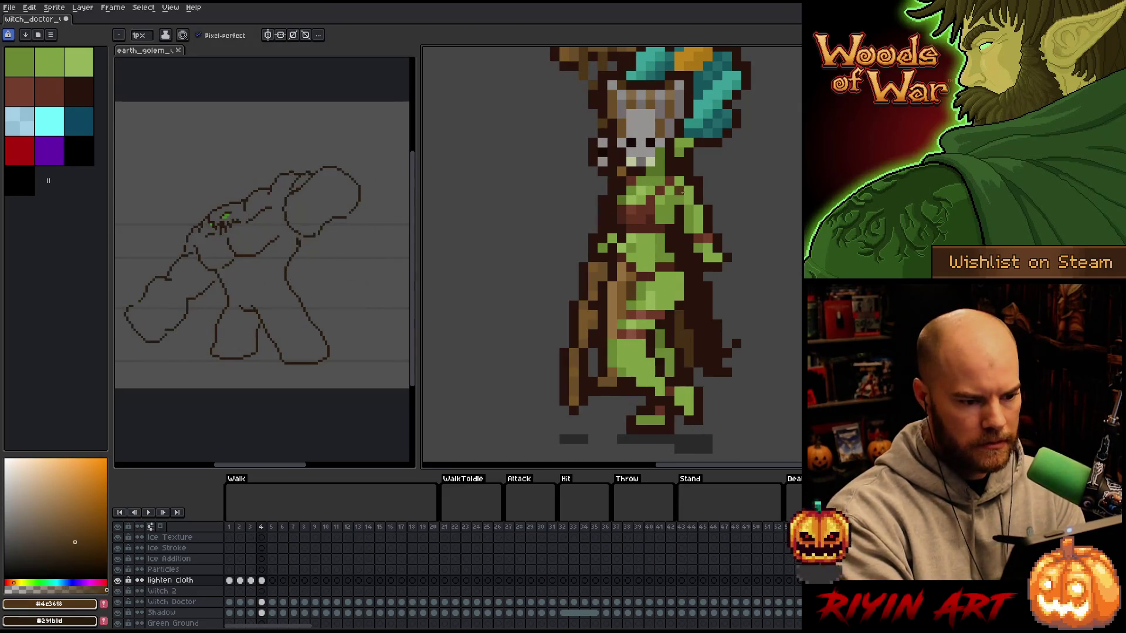
key("period")
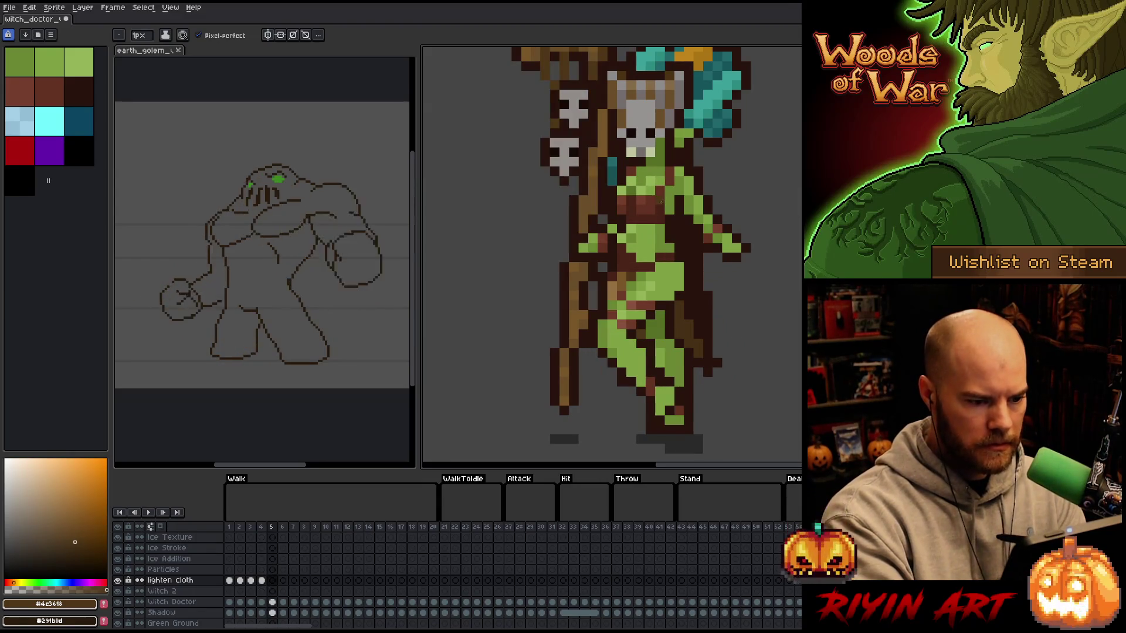
left_click(631, 249, "alt")
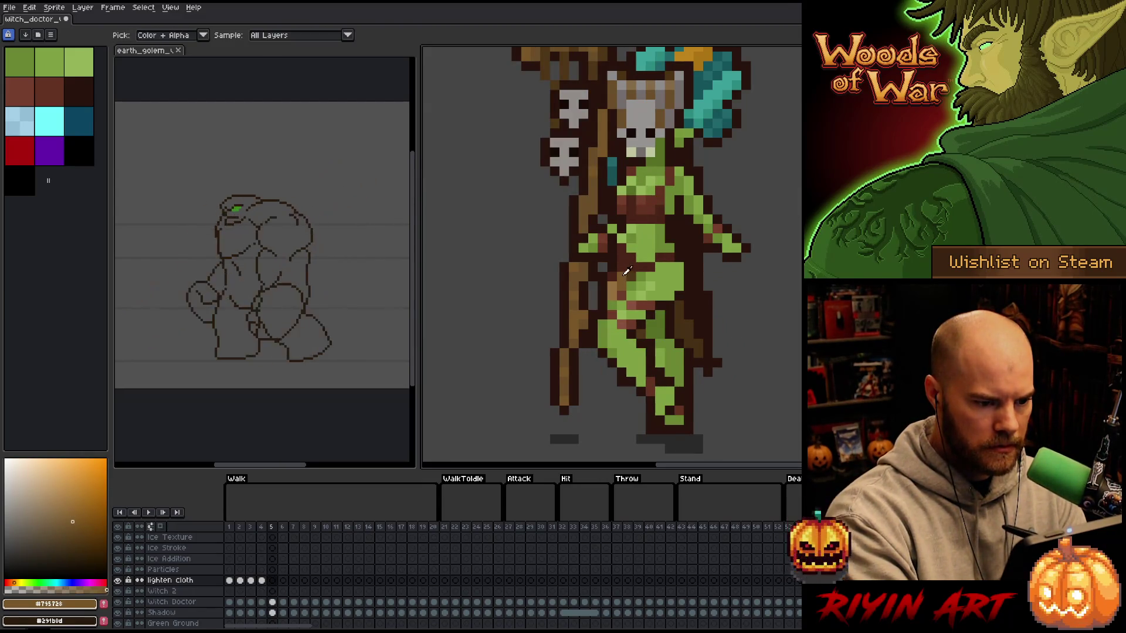
left_click(631, 257, "alt")
left_click(620, 265)
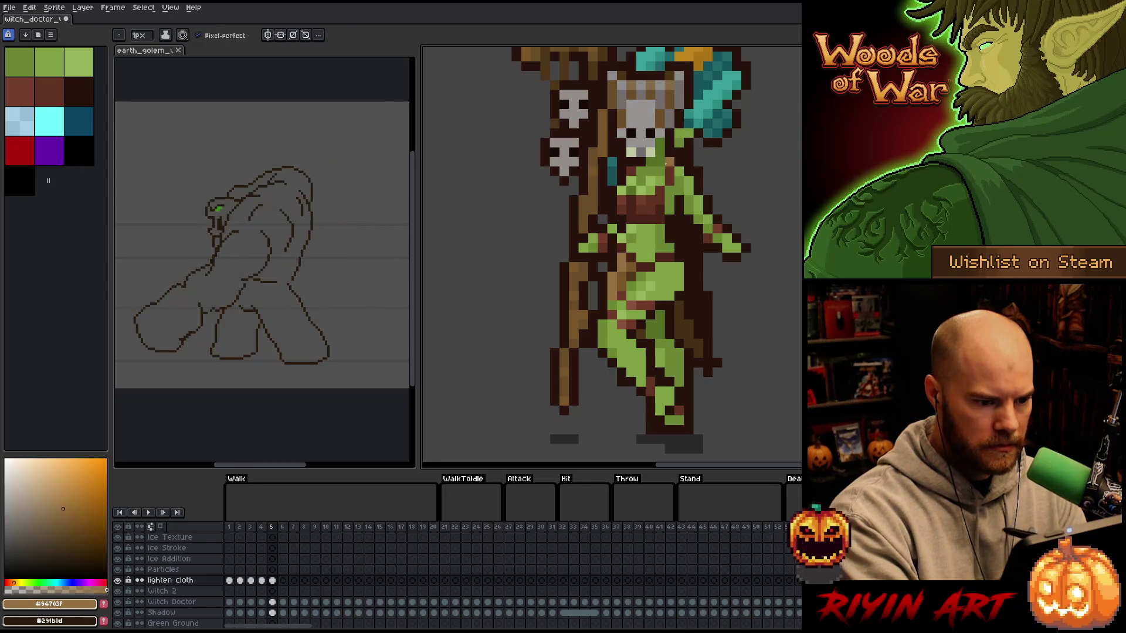
- Flip between walk frames 5 and 6 and sample the mid brown from the sprite
key("period")
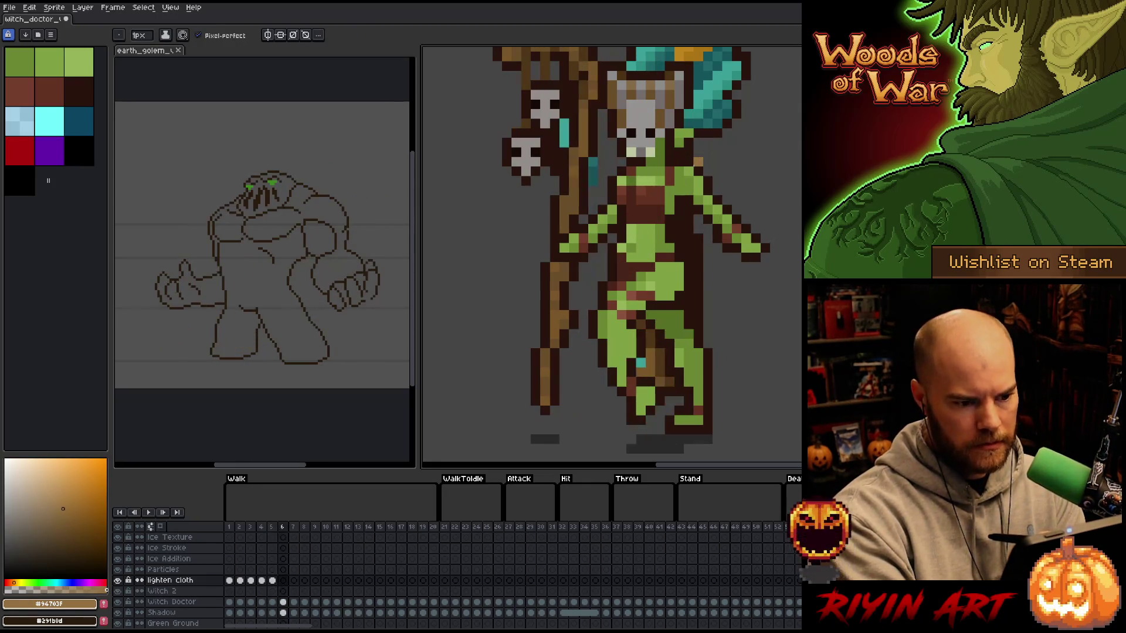
key("comma")
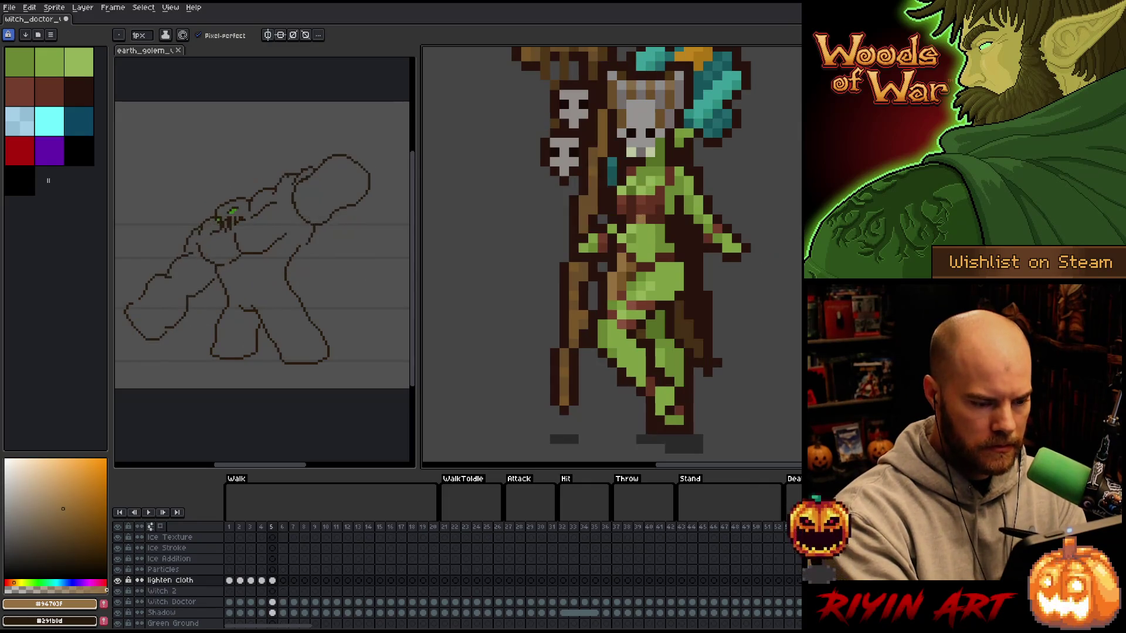
key("period")
key("comma")
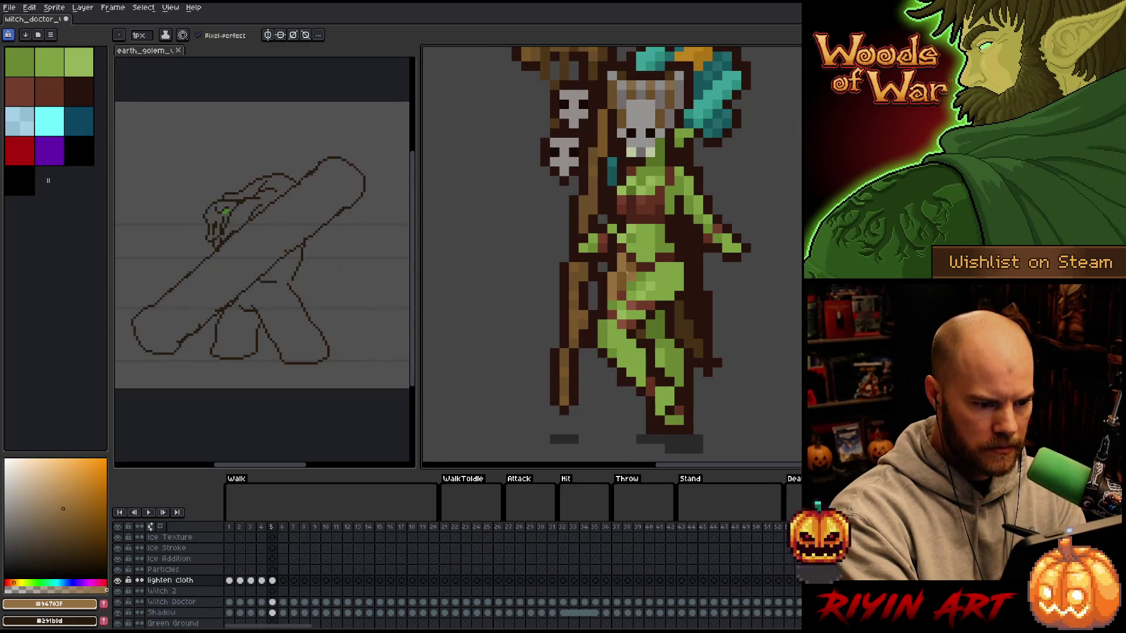
left_click(622, 281, "alt")
key("period")
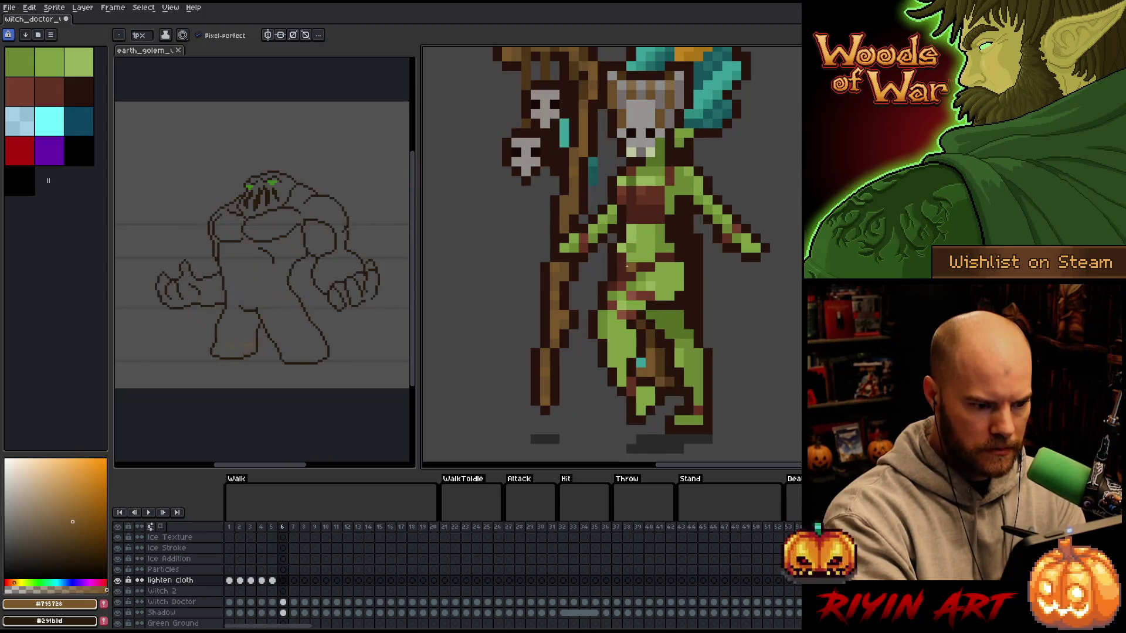
key("comma")
- Sample the dark, mid and lighter browns while comparing frames 5 and 6, settling on frame 6
left_click(648, 229, "alt")
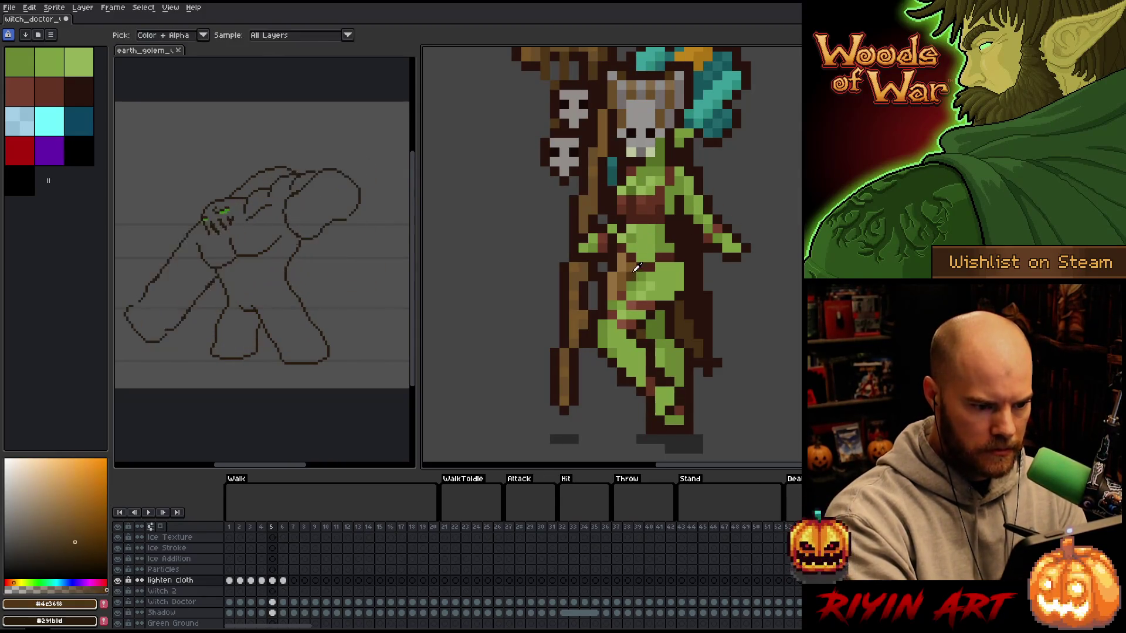
key("period")
key("comma")
key("period")
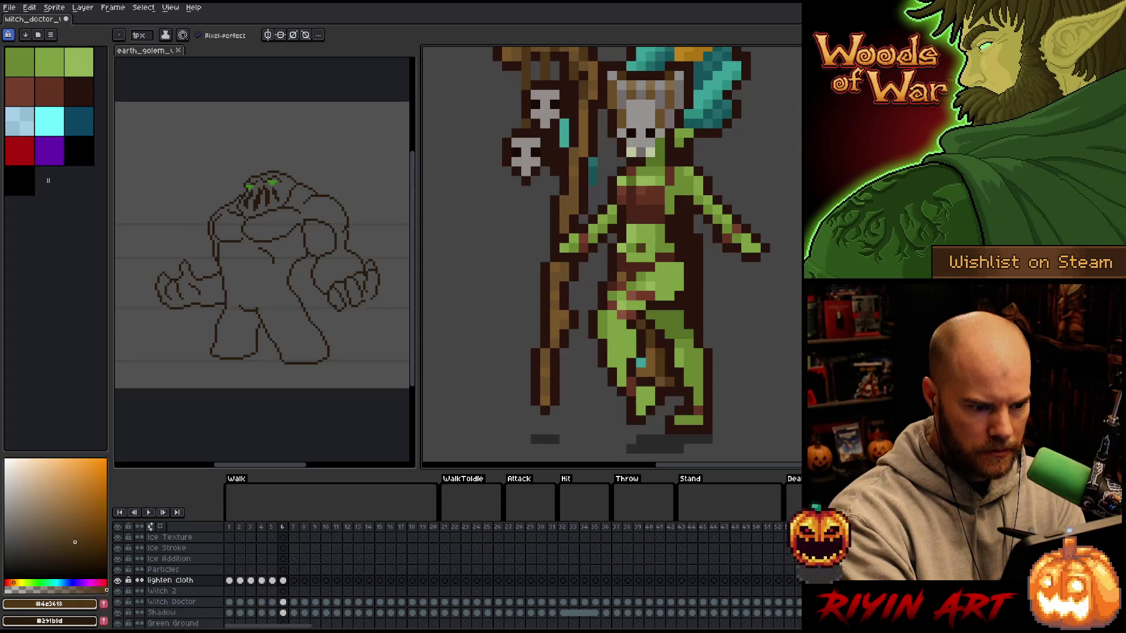
key("comma")
key("period")
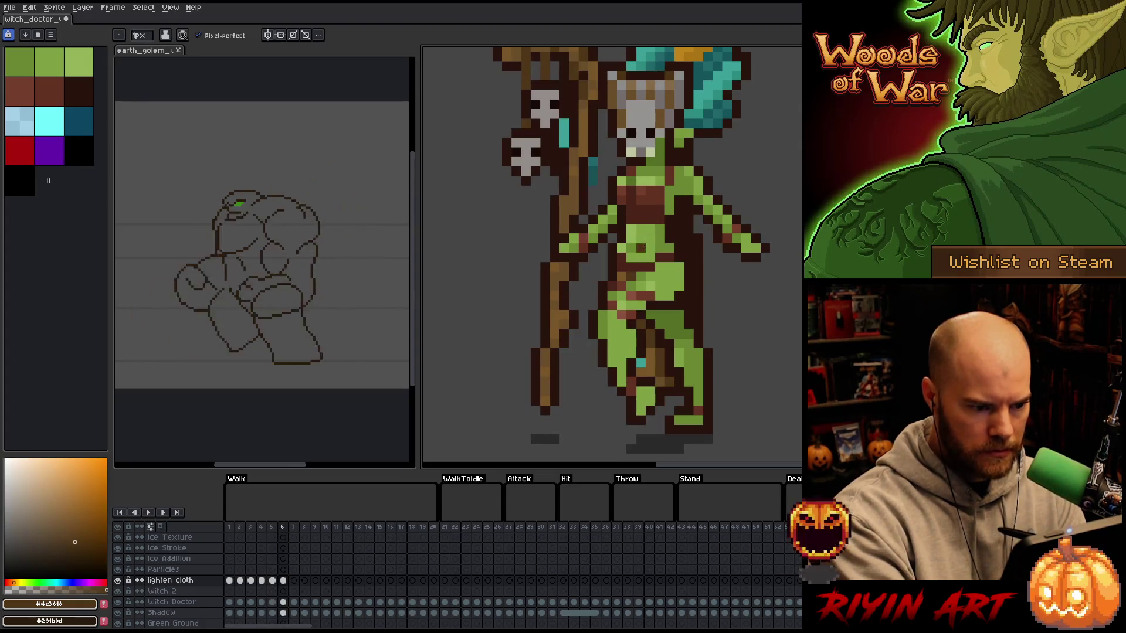
left_click(631, 257, "alt")
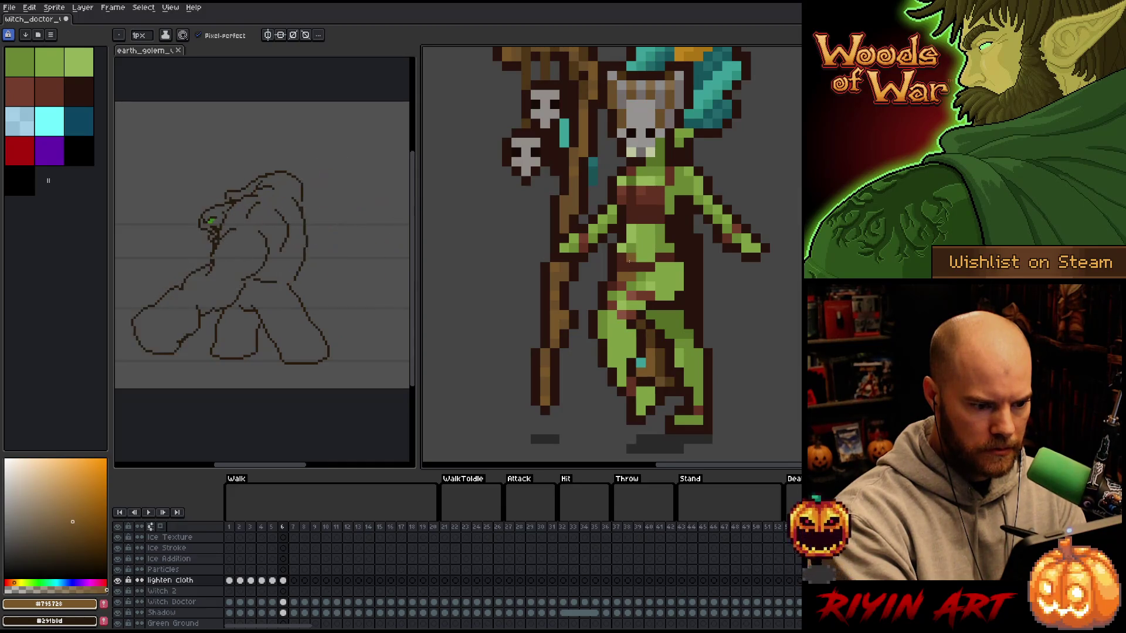
left_click(631, 260, "alt")
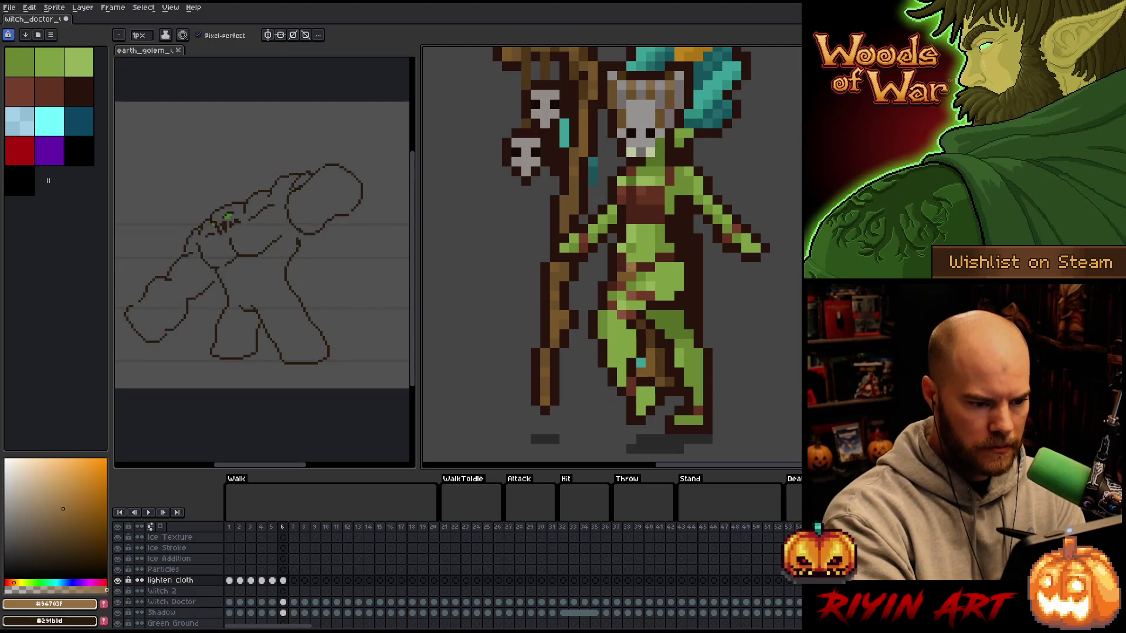
- Compare the cloth touch-ups between frames 5 and 6, then advance to walk frame 7
key("comma")
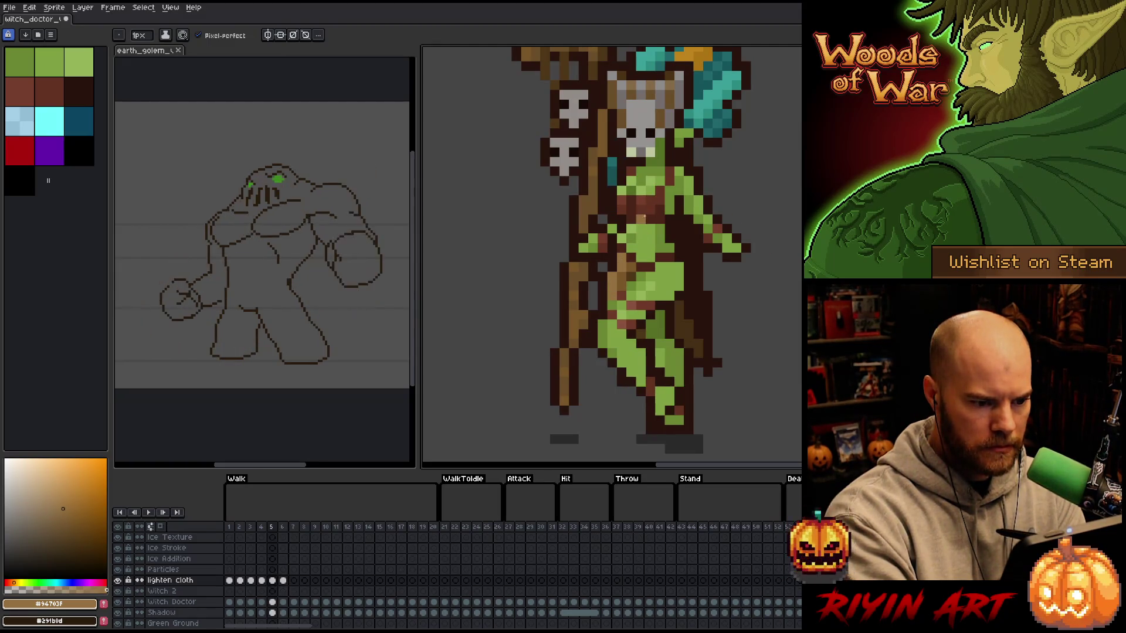
key("period")
key("comma")
key("period")
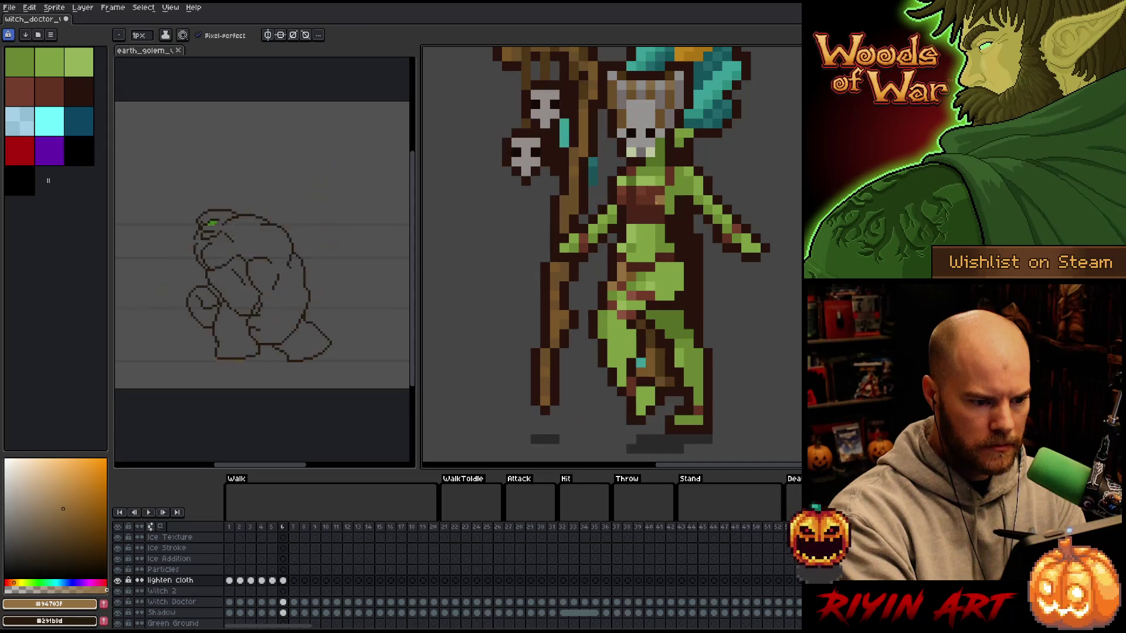
key("comma")
key("period")
key("period")
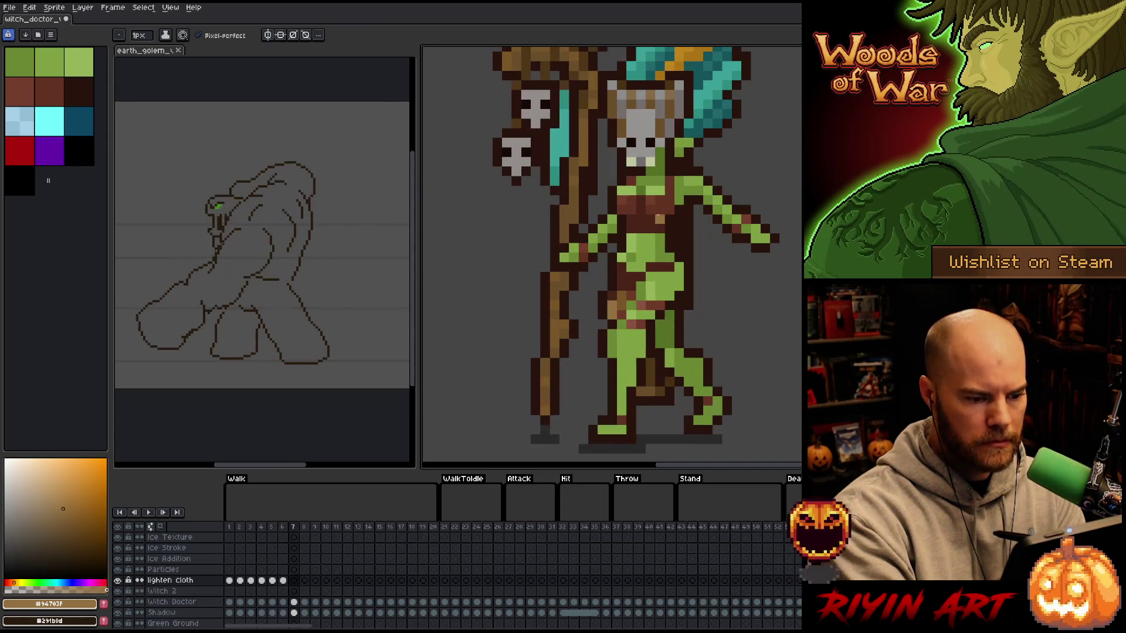
- Paint lighter brown touch-up pixels on the cloth in walk frames 7 and 8
left_click(623, 283)
left_click(631, 268, "alt")
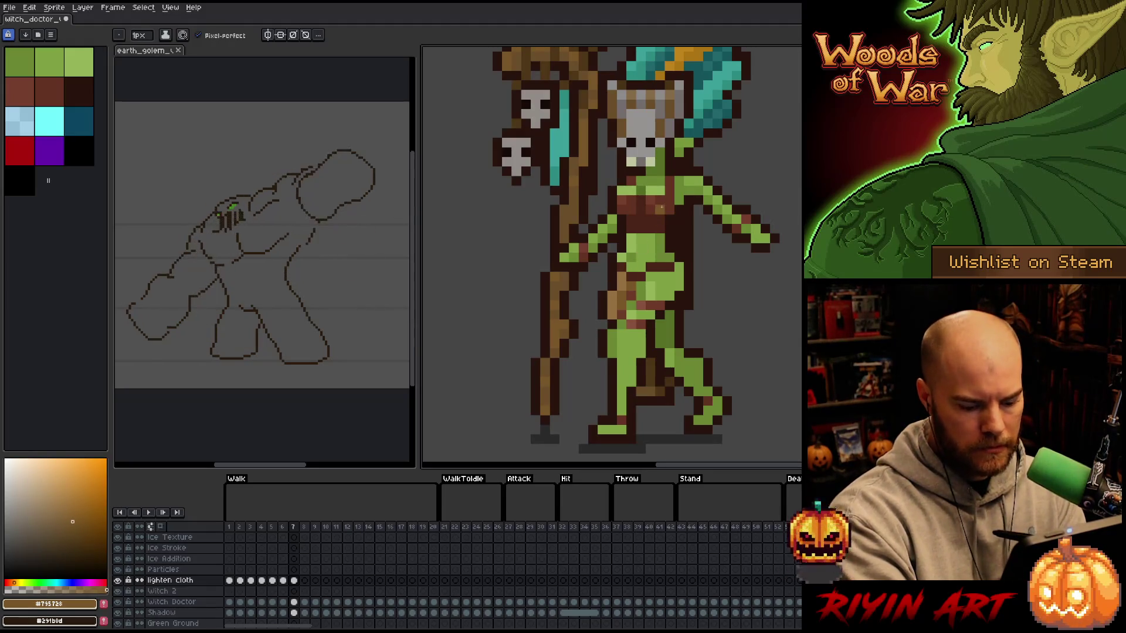
key("period")
left_click(632, 277)
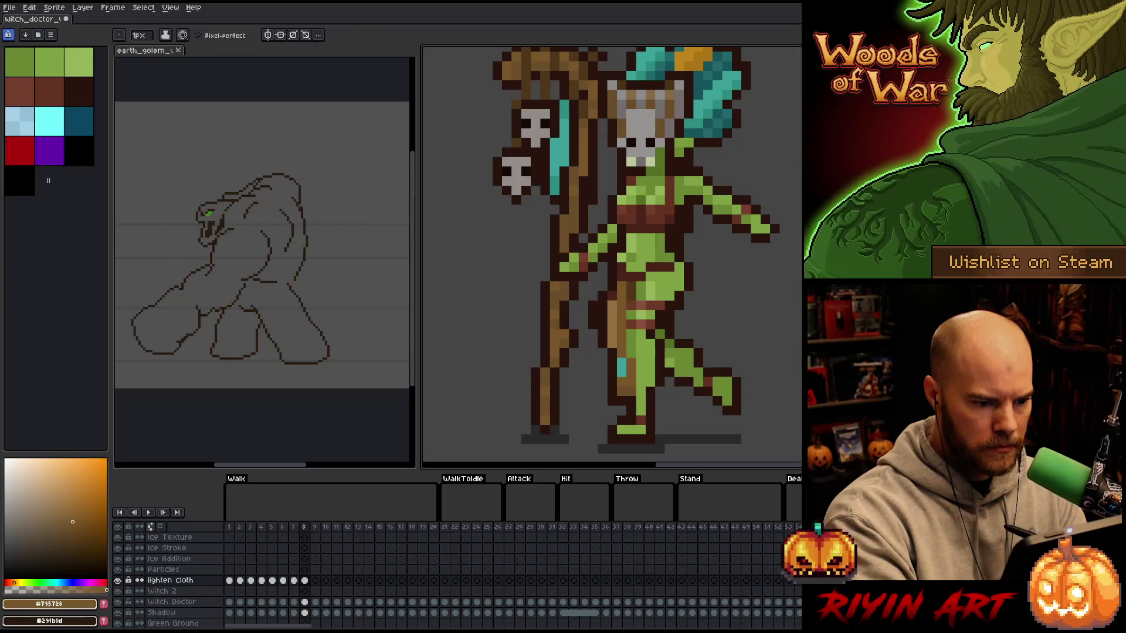
- Sample lighter and mid browns from the sprite, comparing frames 7 and 8
left_click(638, 228, "alt")
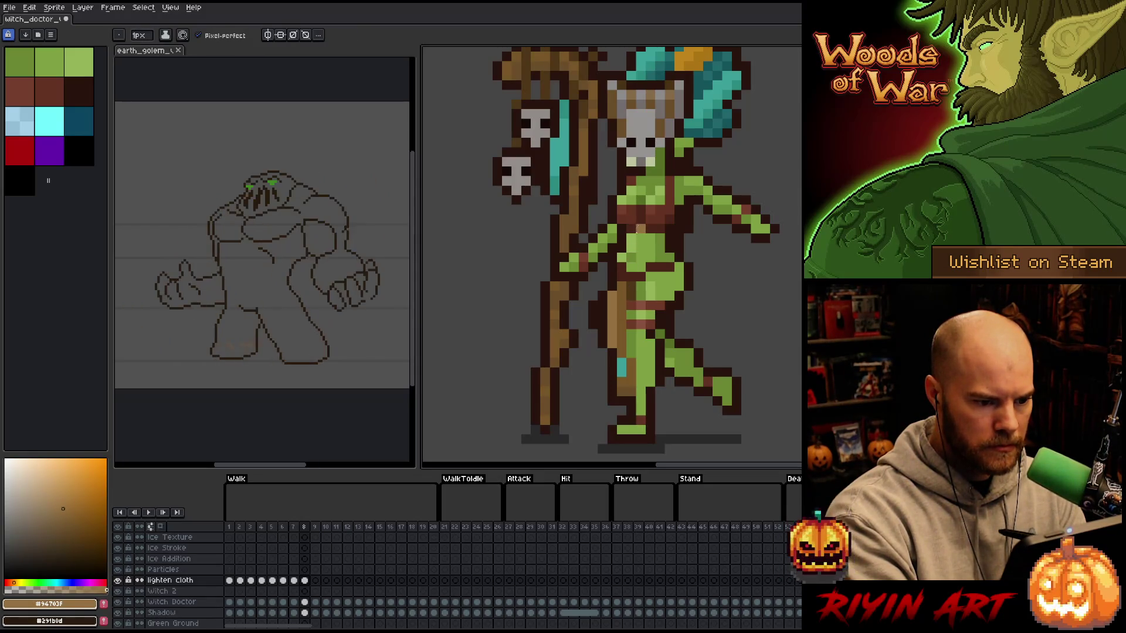
left_click(627, 287, "alt")
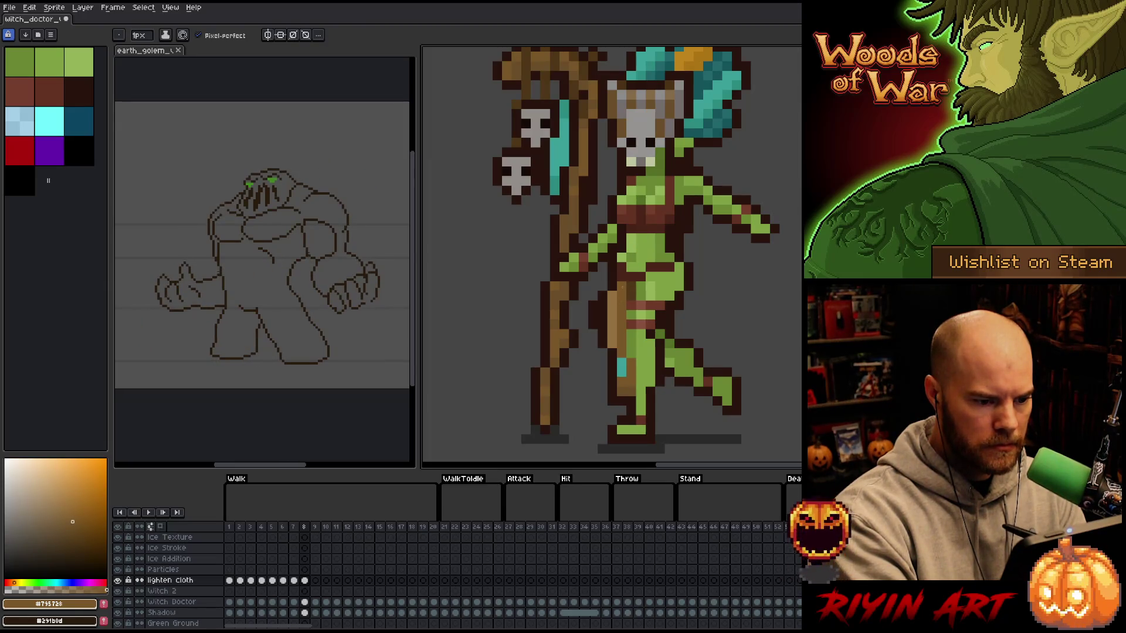
left_click(651, 190, "alt")
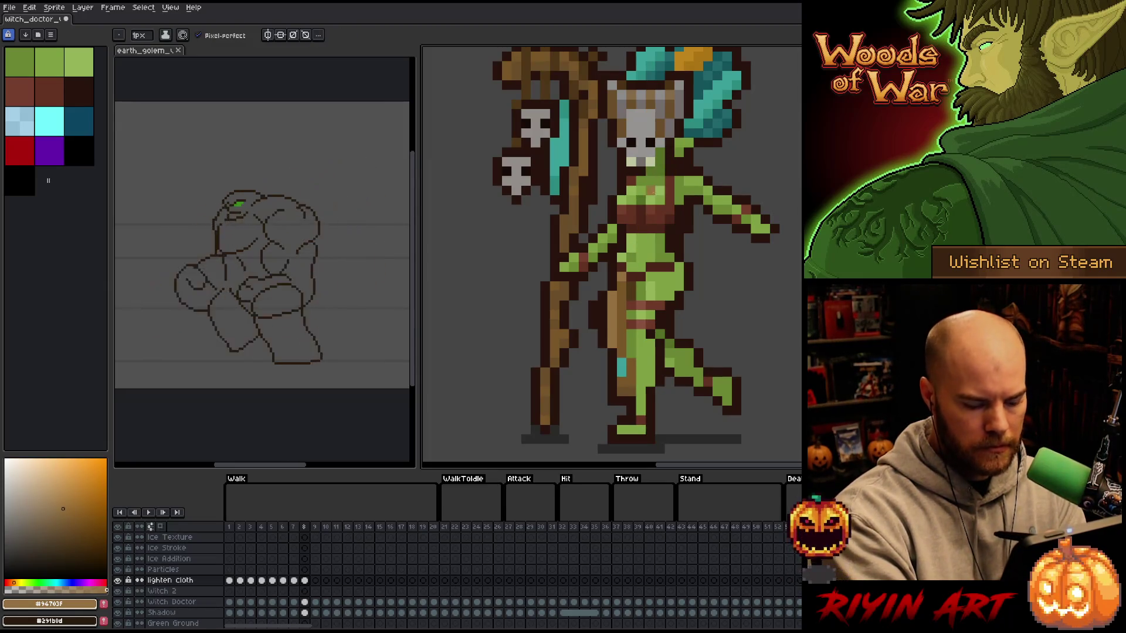
key("comma")
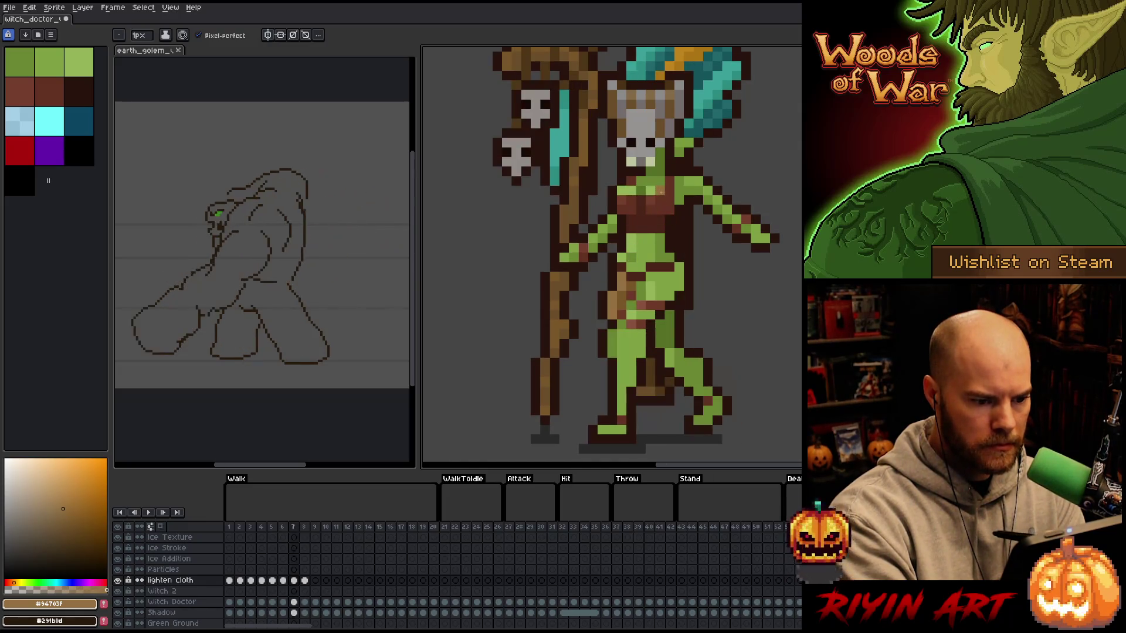
key("period")
left_click(661, 202, "alt")
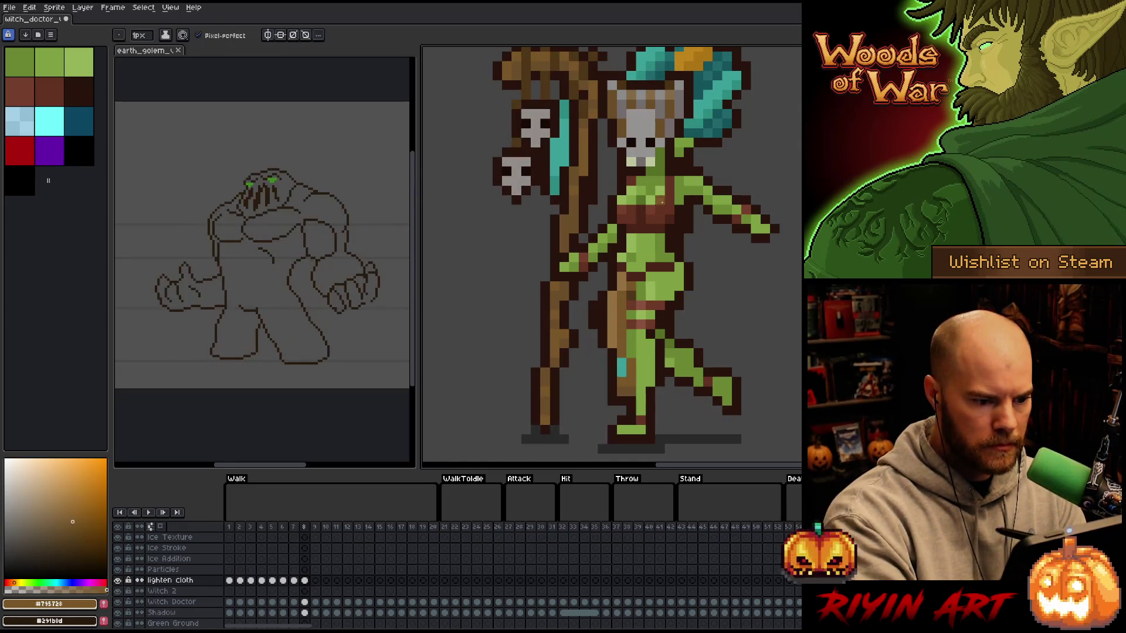
- Add touch-up pixels to the cloth on walk frames 9 and 10
key("period")
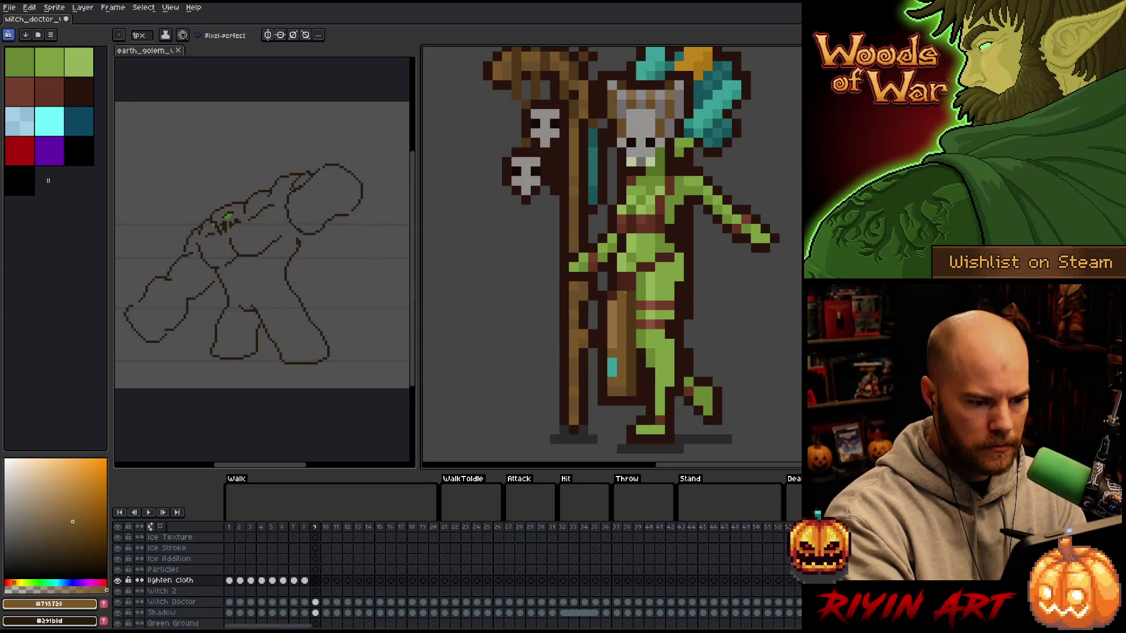
left_click(630, 277)
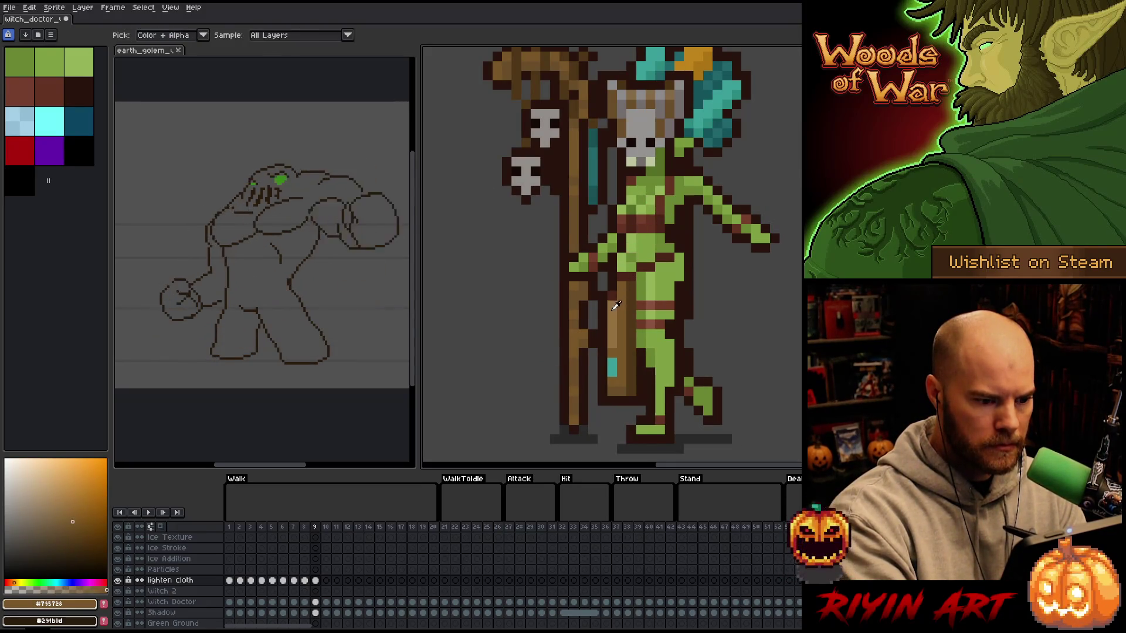
left_click(613, 308, "alt")
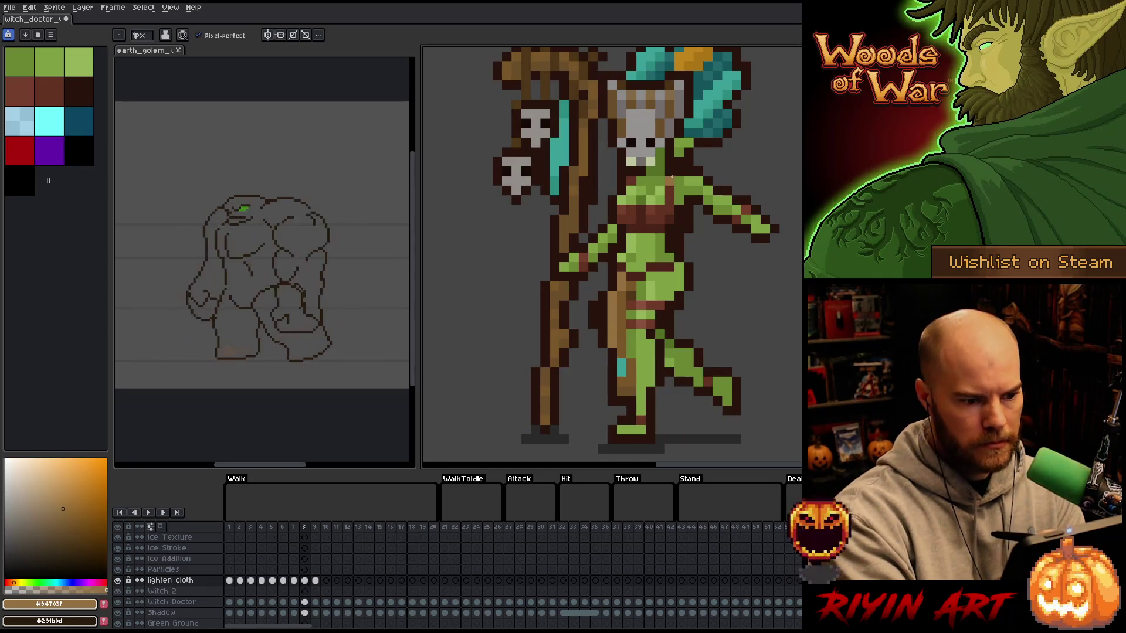
key("comma")
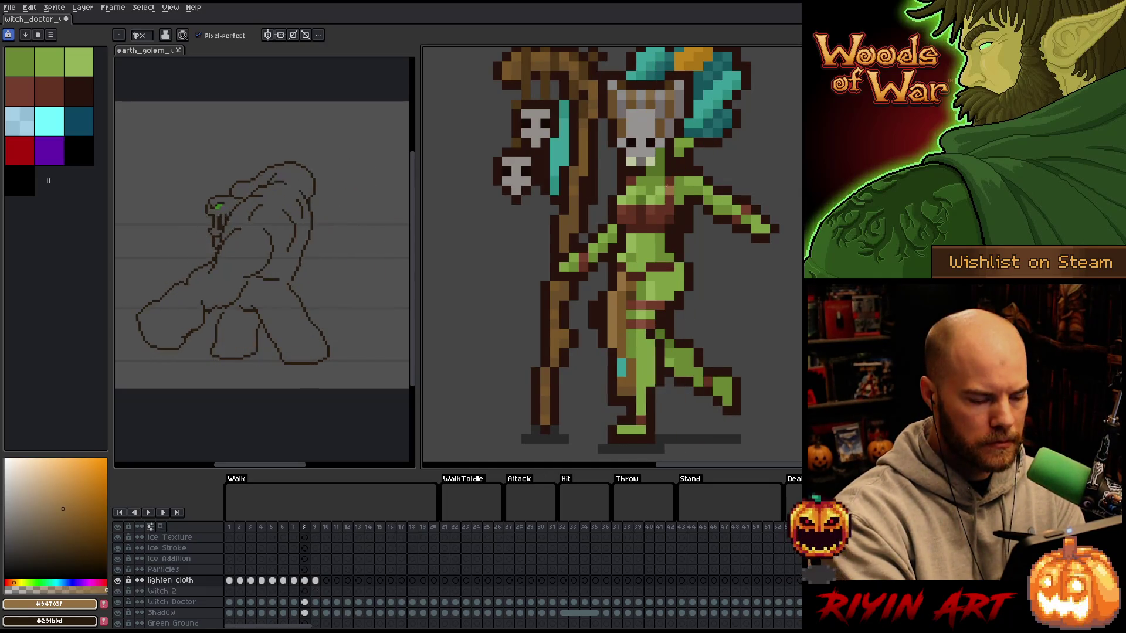
key("period")
key("period")
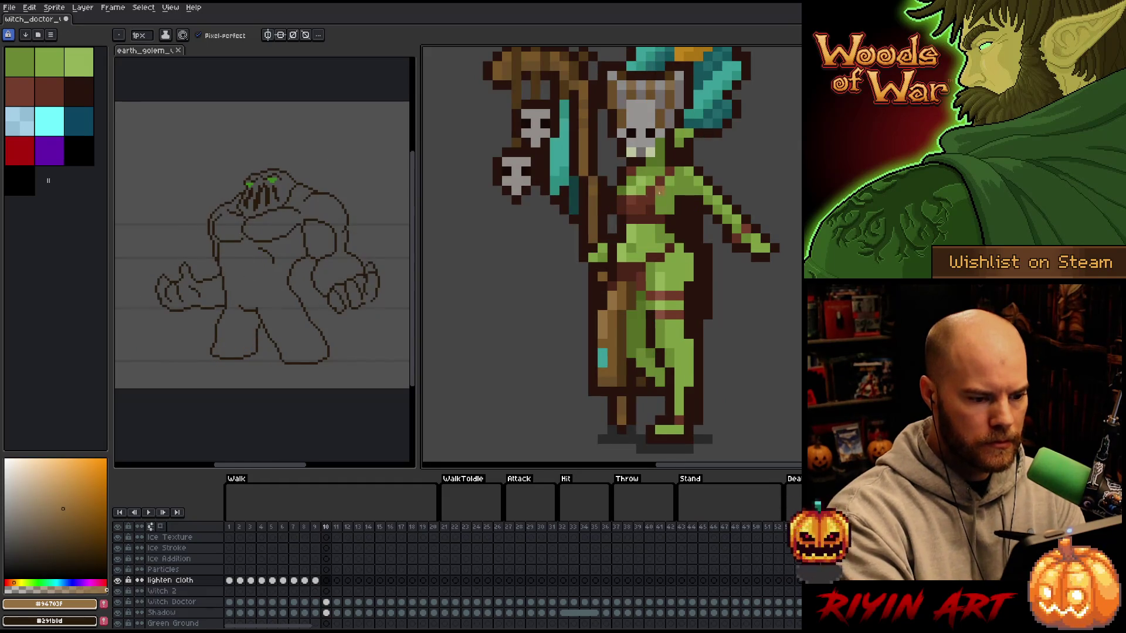
left_click(621, 268, "alt")
- Sample mid, dark and lighter browns on frame 10, then move to frame 11
left_click(621, 268)
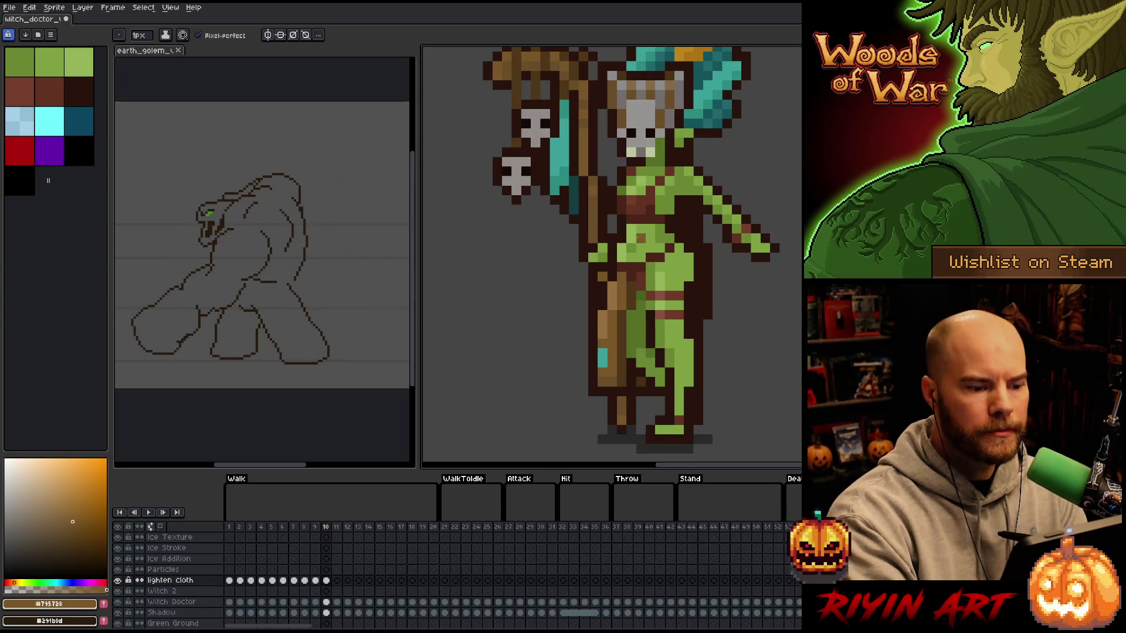
left_click(627, 289, "alt")
left_click(661, 156, "alt")
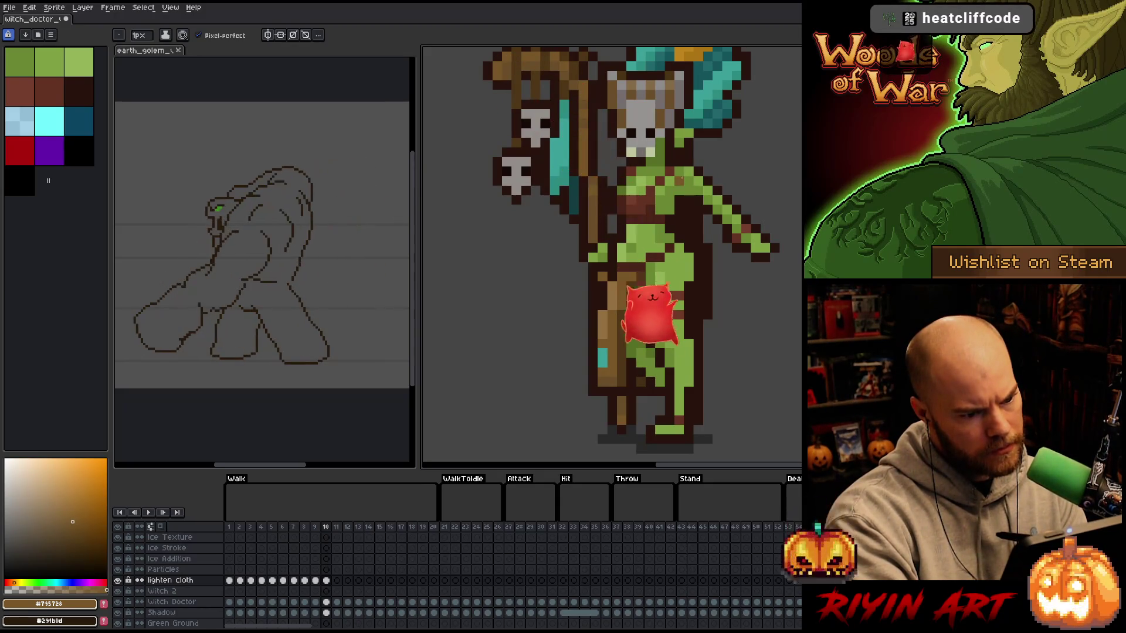
left_click(619, 278, "alt")
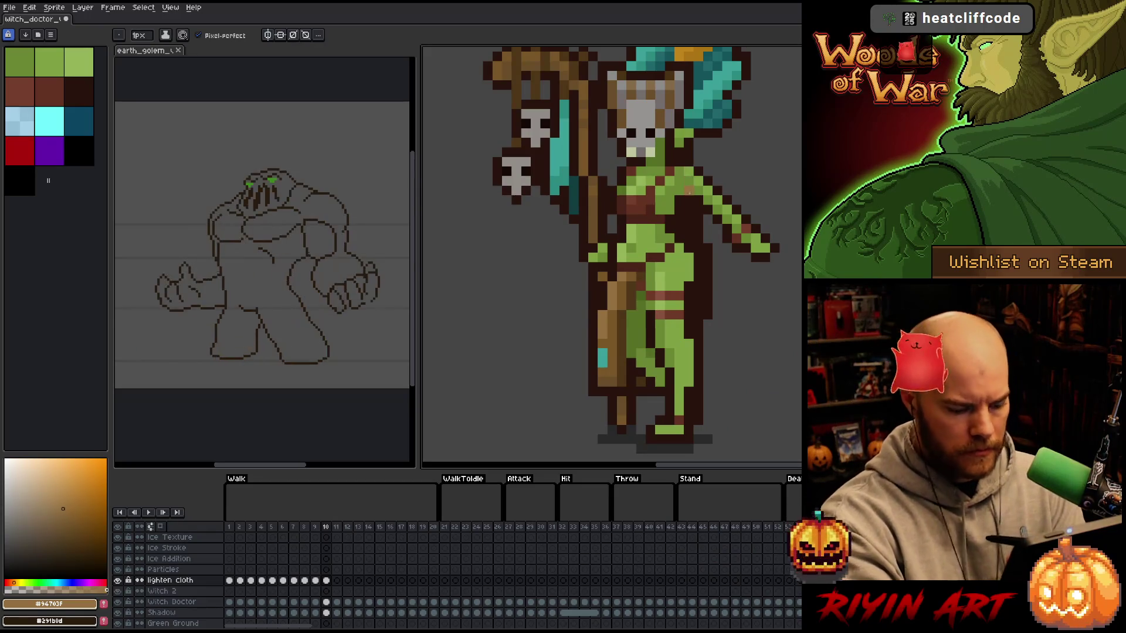
key("period")
left_click(632, 276, "alt")
- Paint lighter tan cloth pixels on walk frames 11 and 12
left_click(633, 275)
left_click(607, 292, "alt")
left_click(621, 276)
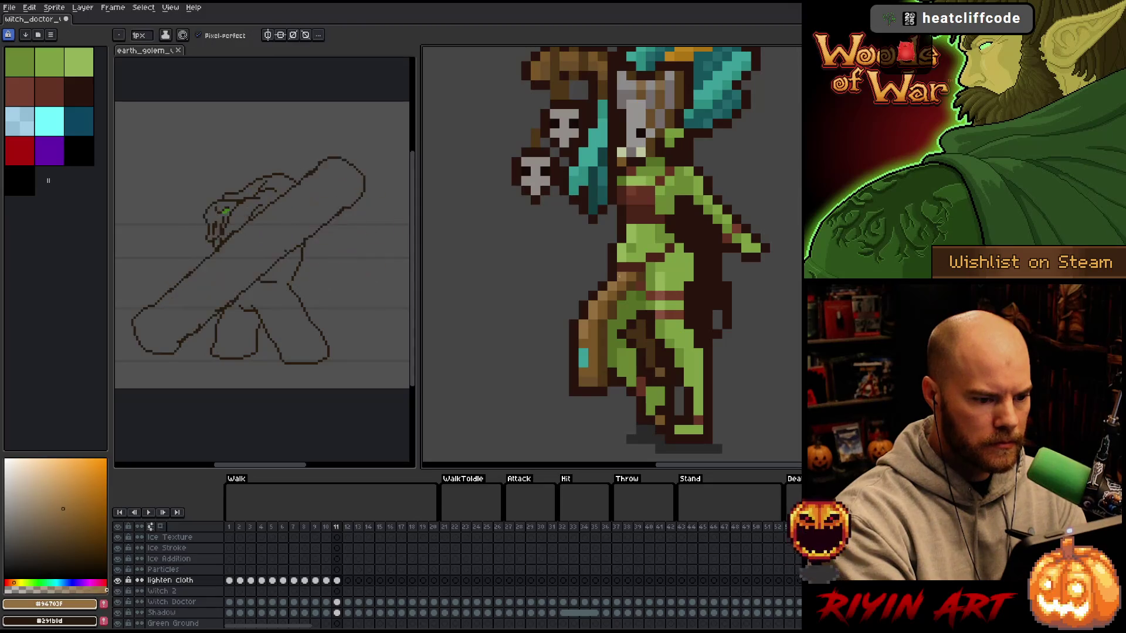
key("period")
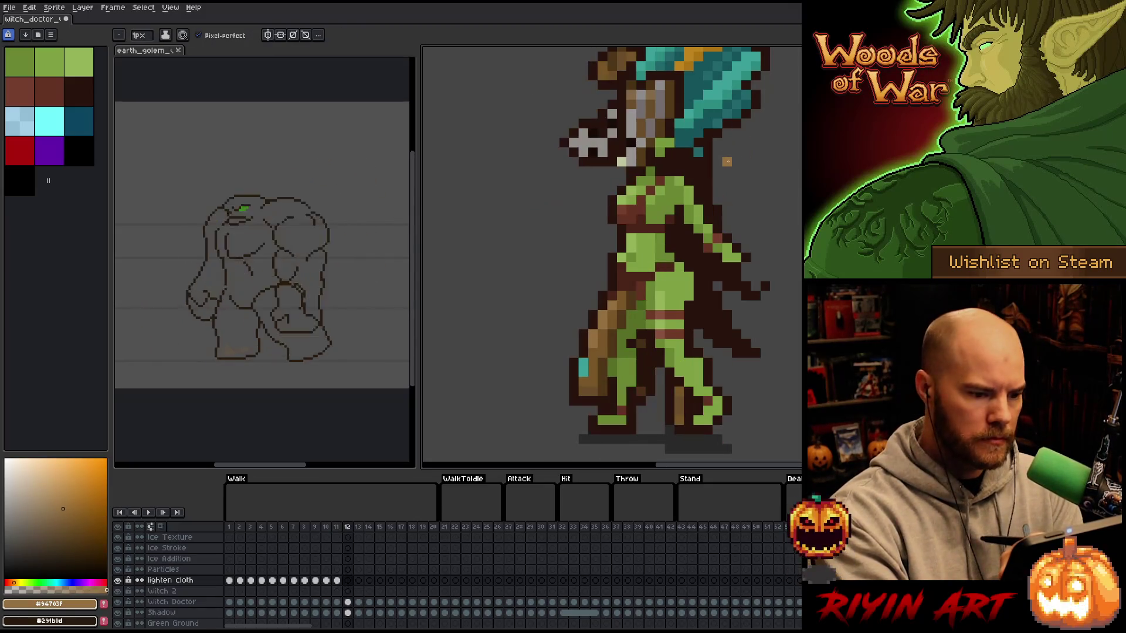
left_click(621, 304, "alt")
left_click(622, 281)
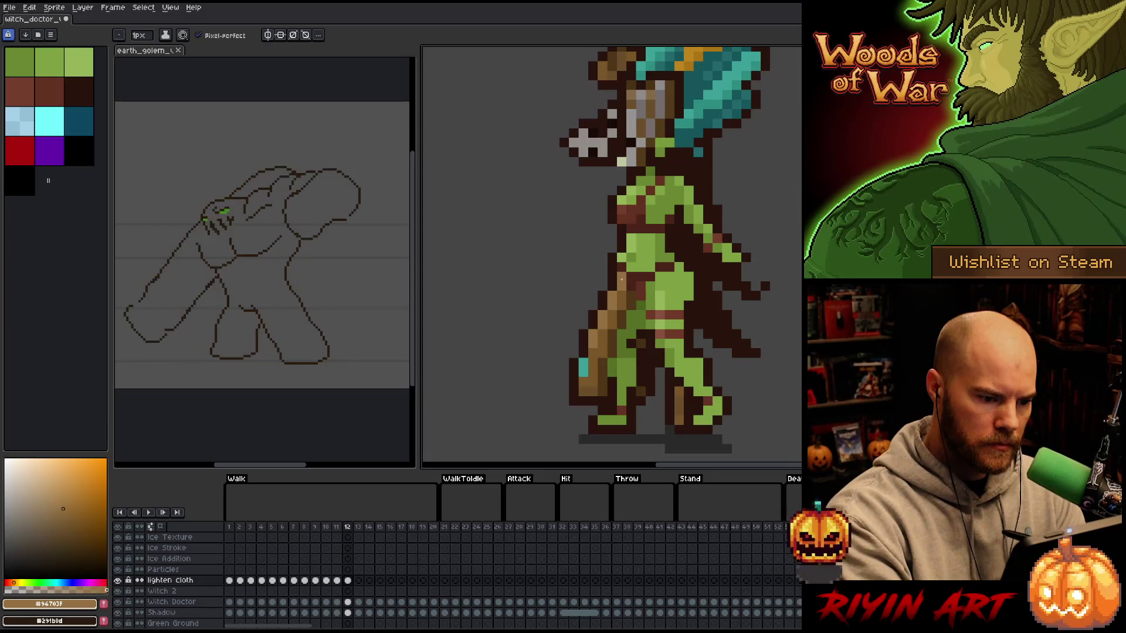
left_click(654, 256, "alt")
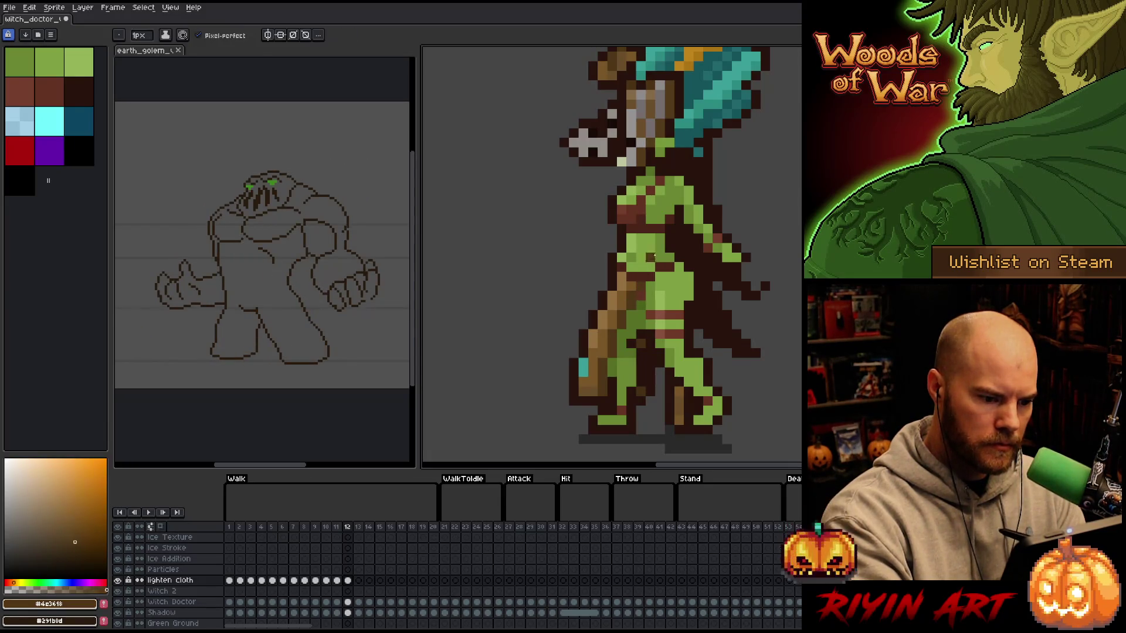
- Sample browns through frames 13 and 14 and highlight the cloth in light tan on frame 15
key("period")
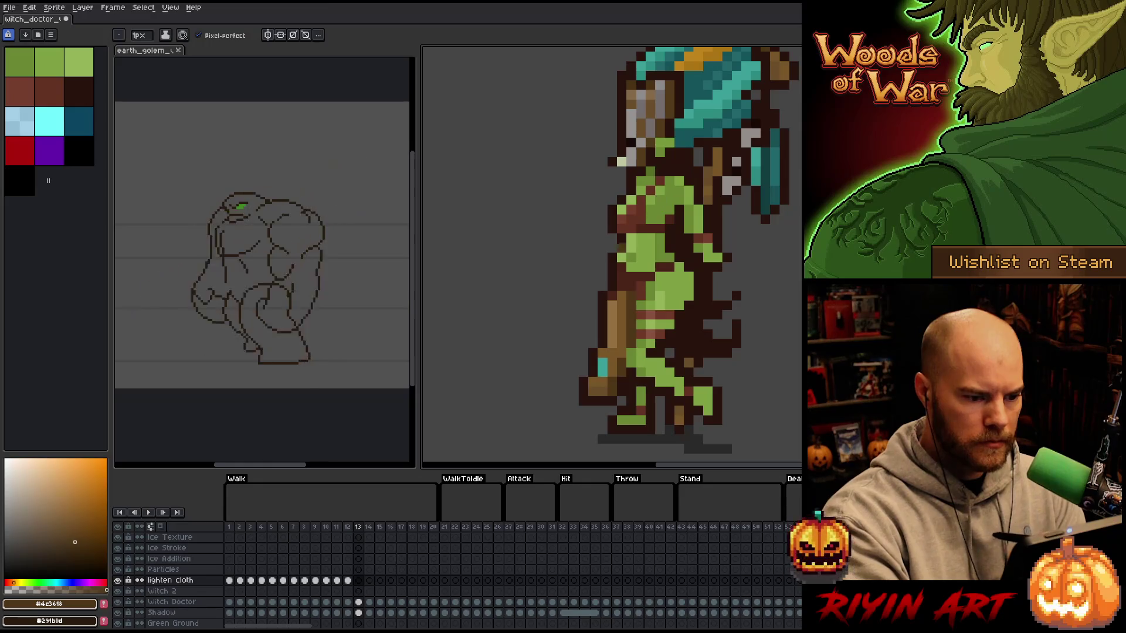
left_click(639, 288, "alt")
key("period")
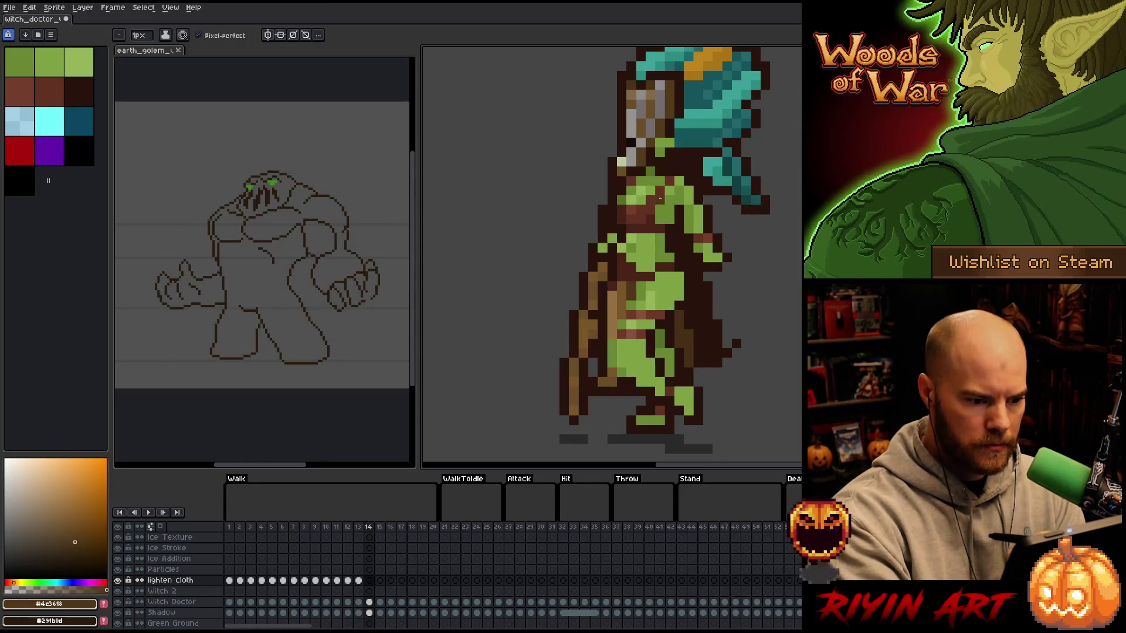
left_click(623, 275, "alt")
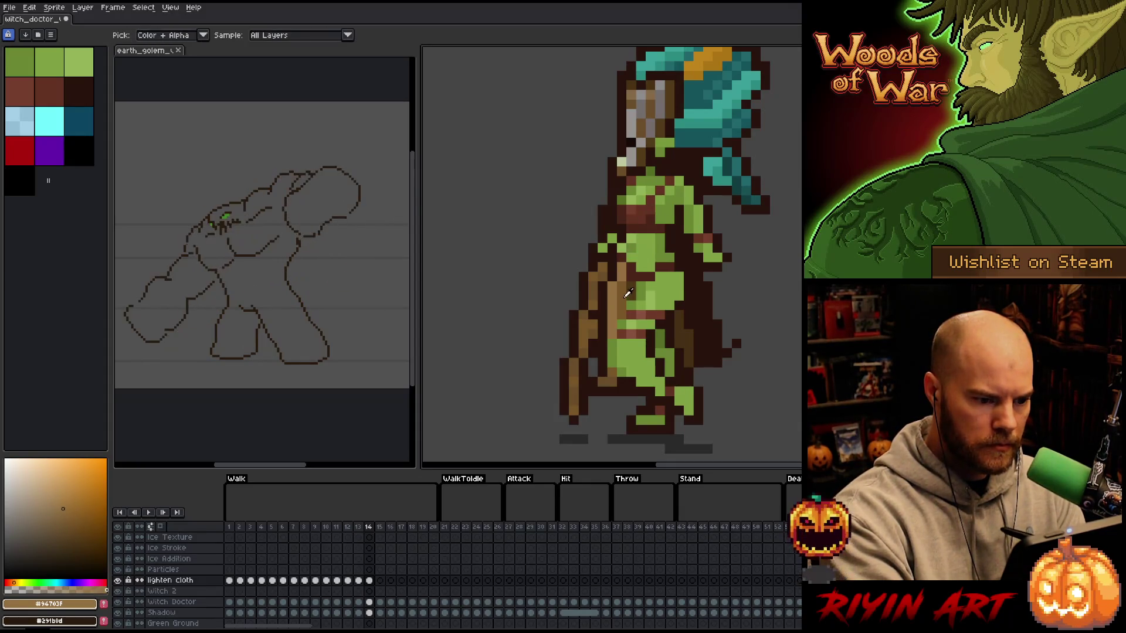
left_click(651, 218, "alt")
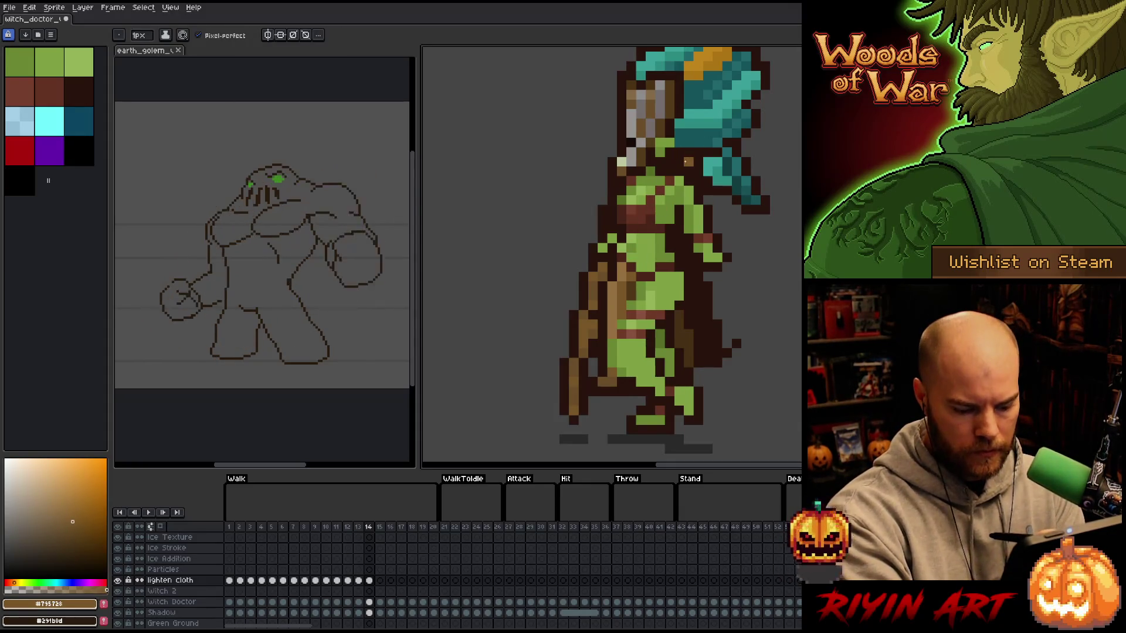
key("period")
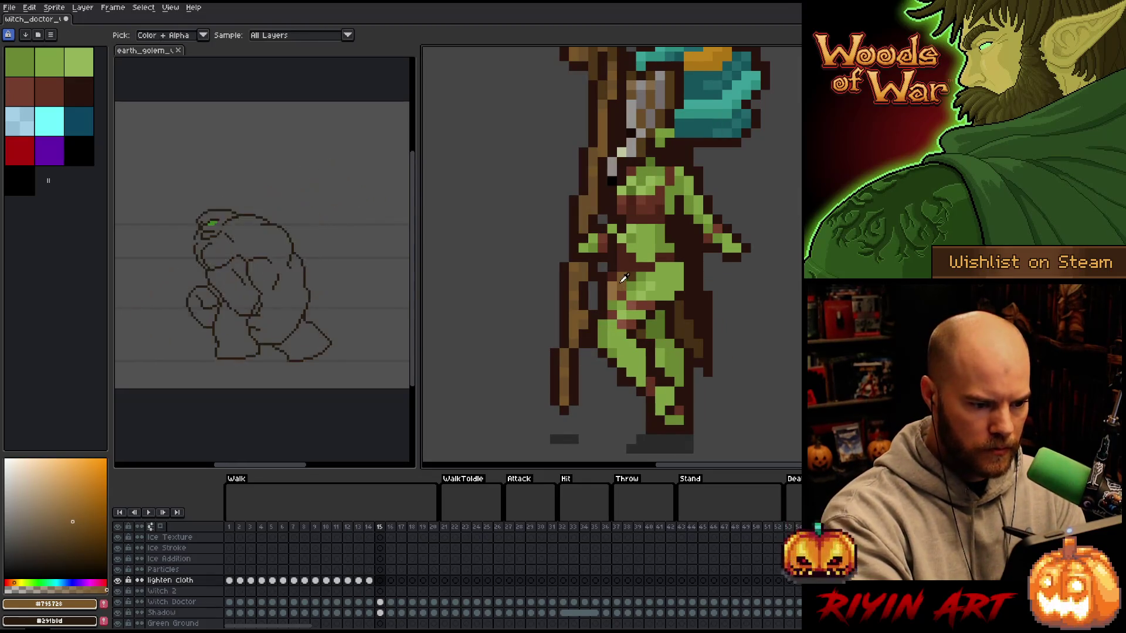
left_click(611, 280, "alt")
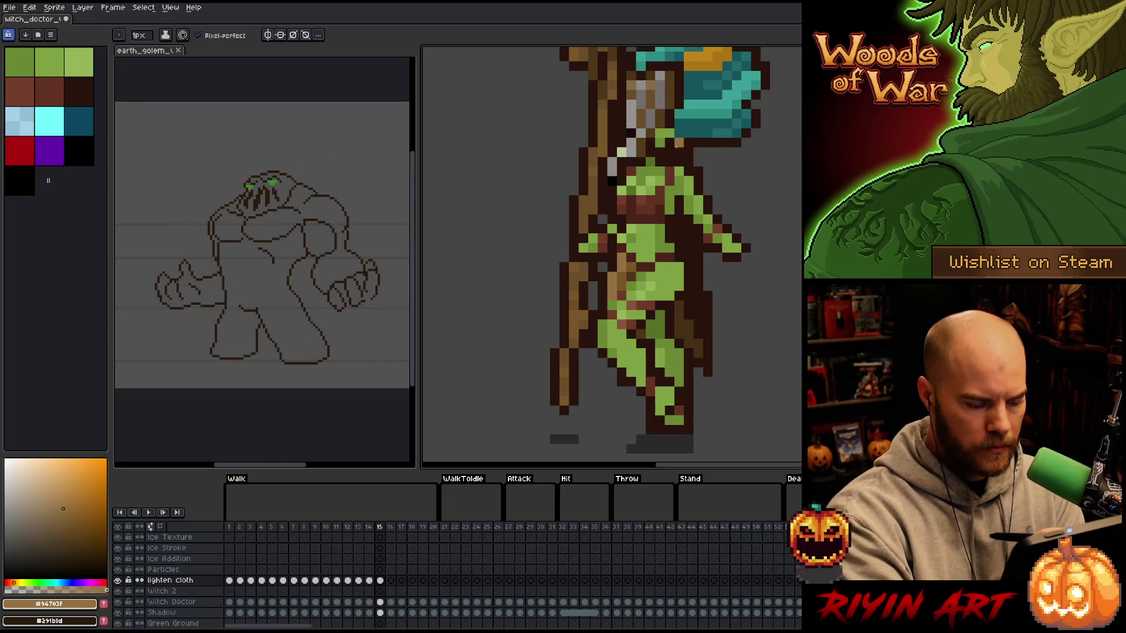
- Sample mid brown on frame 16 and paint lighter tan cloth pixels on frame 17
key("period")
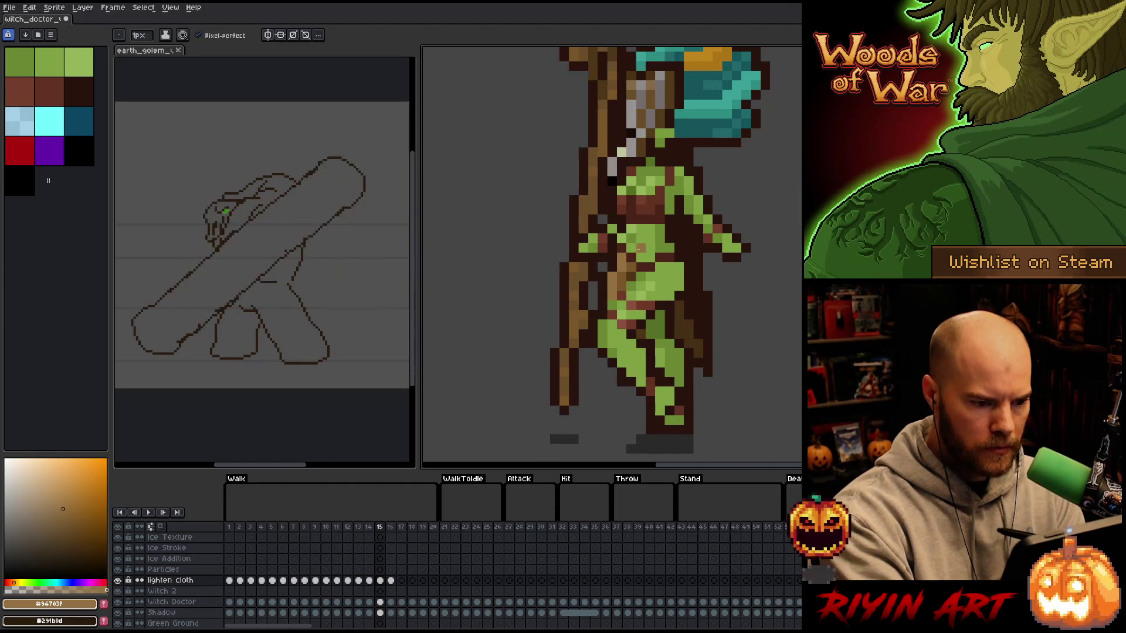
left_click(655, 227, "alt")
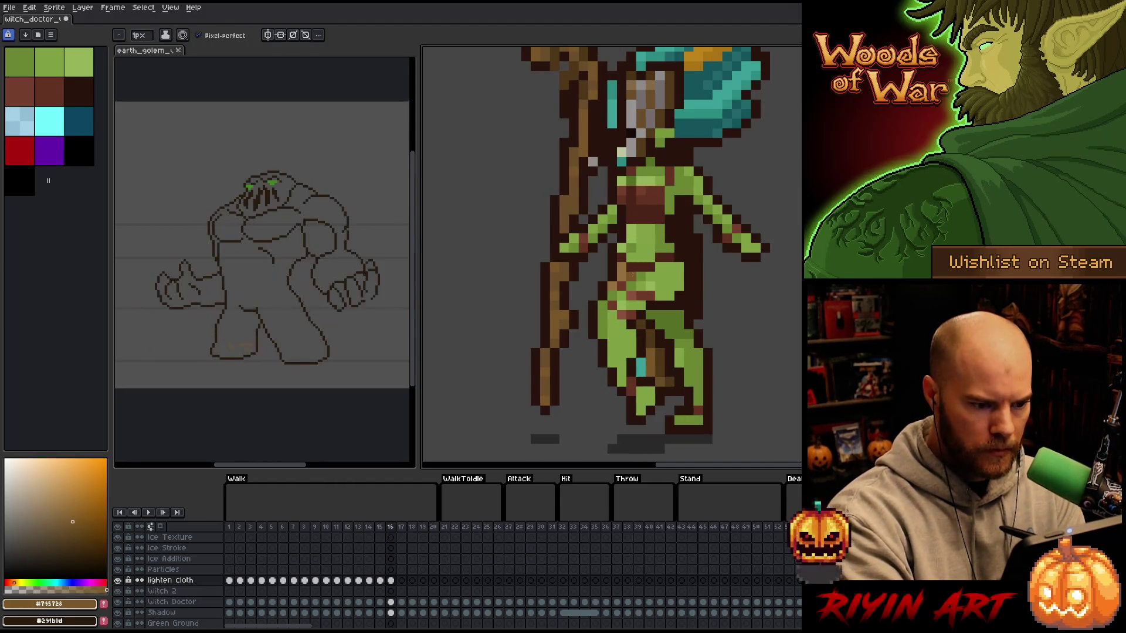
key("Right")
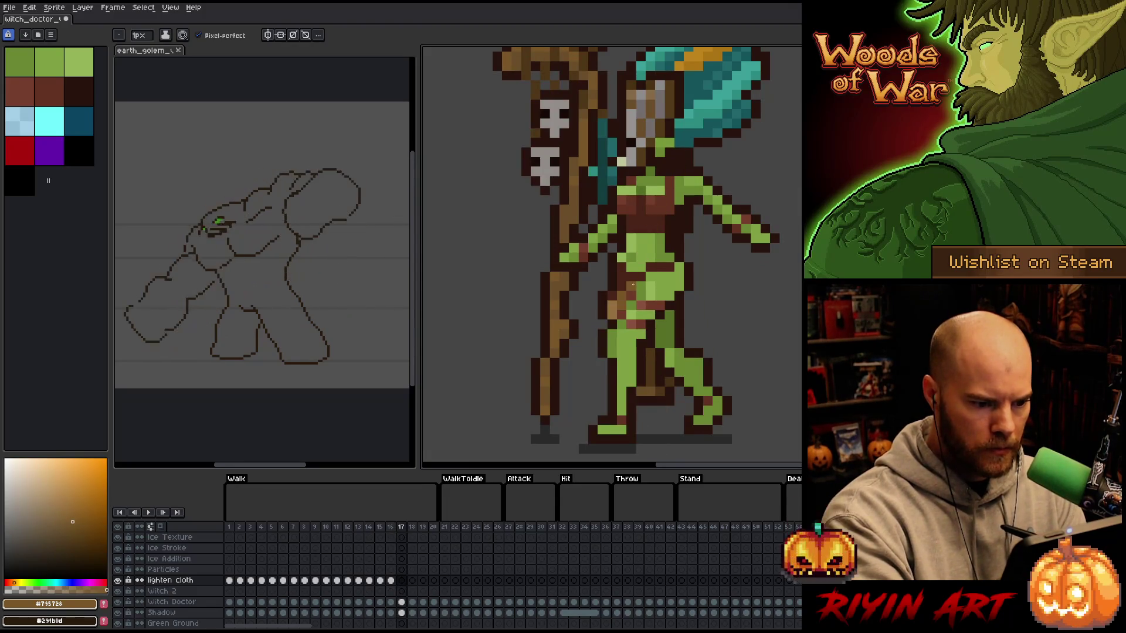
left_click(632, 285, "alt")
left_click(622, 276)
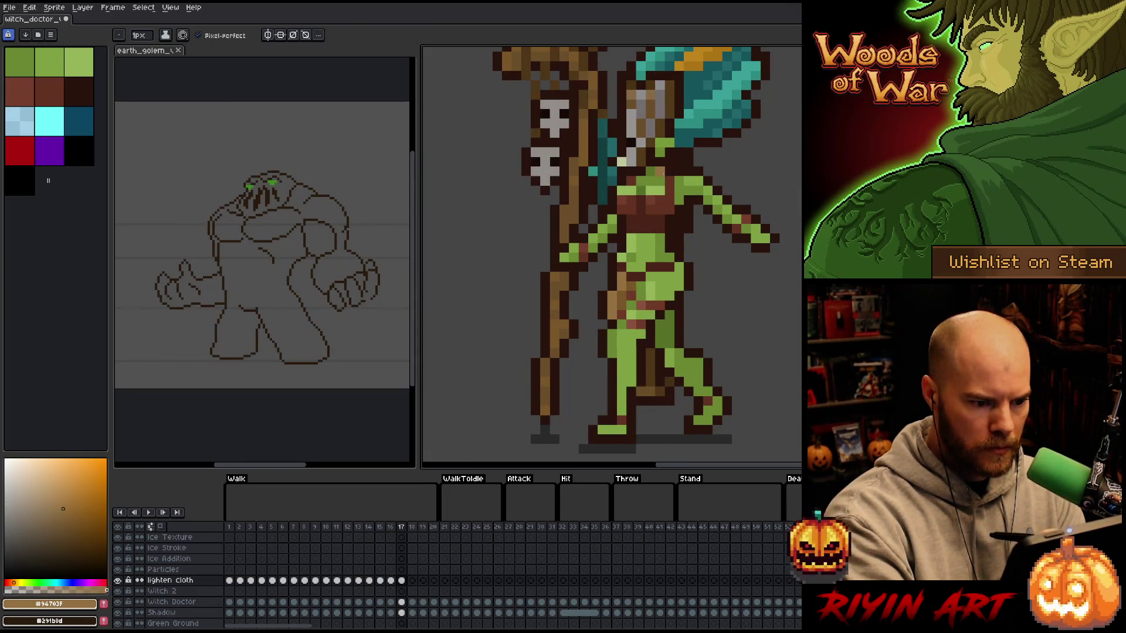
- Sample dark and mid browns and paint light tan cloth pixels on walk frame 18
key("Right")
left_click(632, 290, "alt")
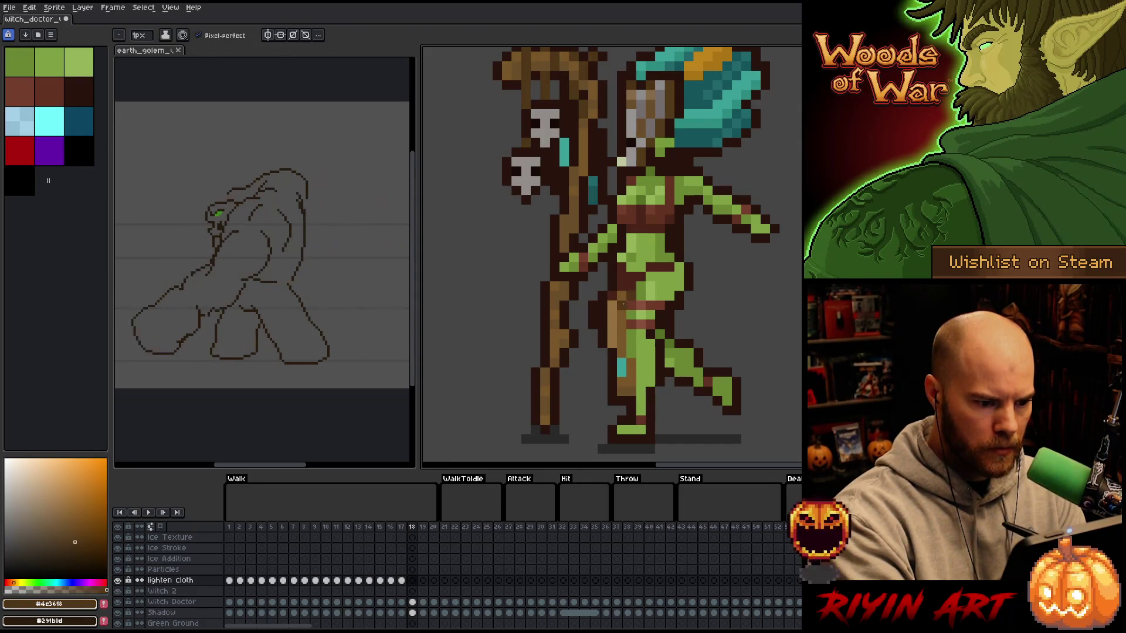
left_click(629, 286, "alt")
left_click(613, 313, "alt")
left_click(622, 280)
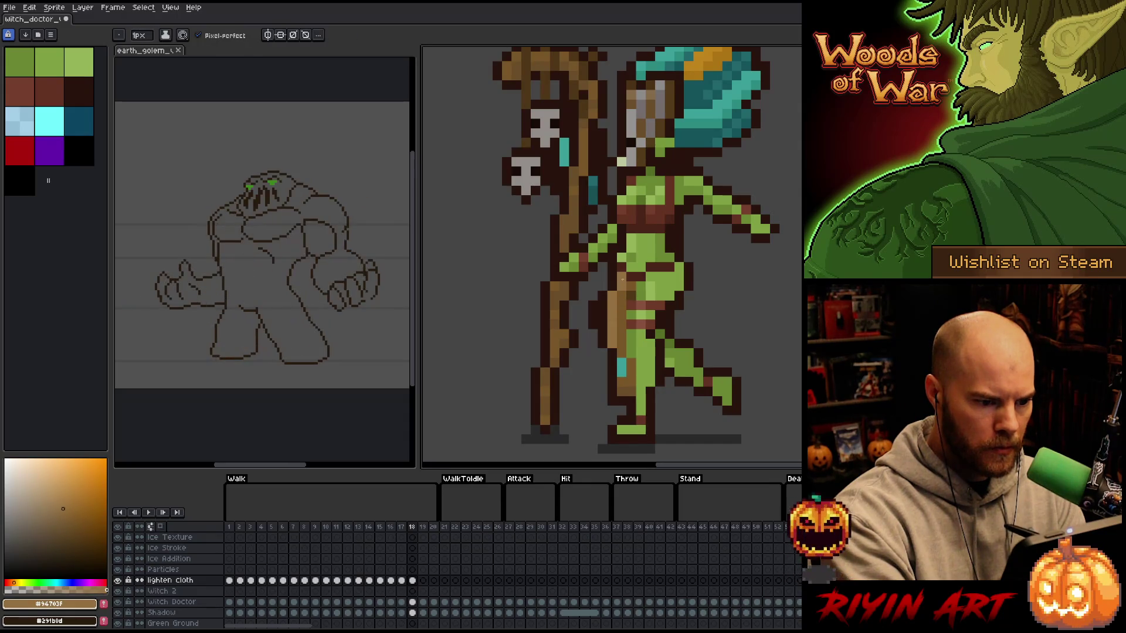
- Sample staff and outline browns on frames 19 and 20, then return to the first frame
key("Right")
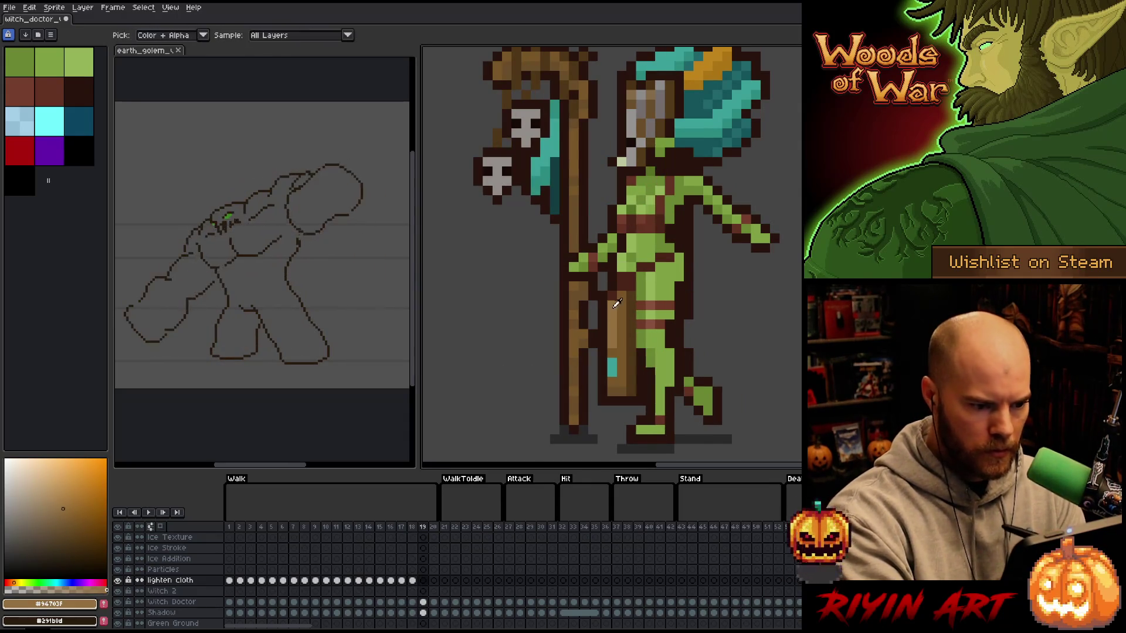
left_click(623, 285, "alt")
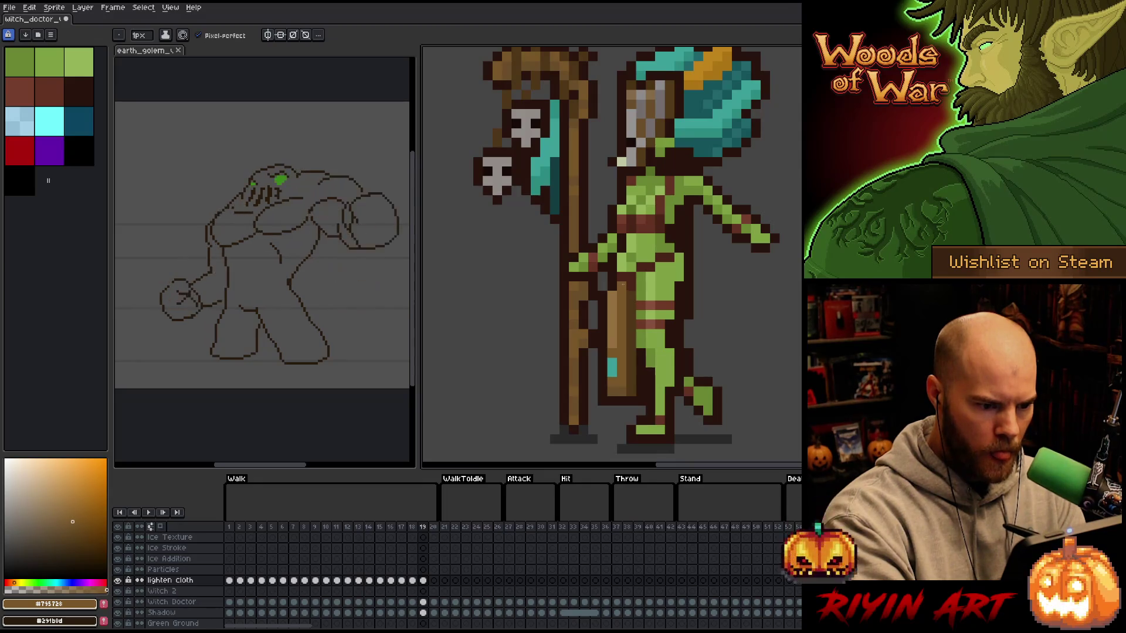
left_click(681, 169, "alt")
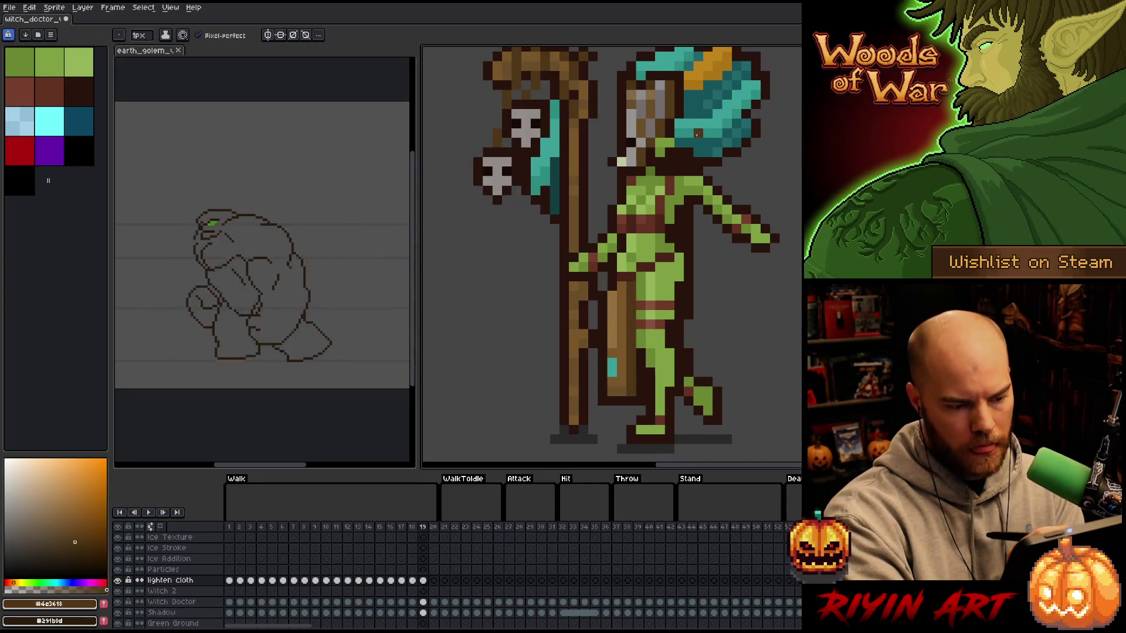
key("Right")
left_click(631, 257, "alt")
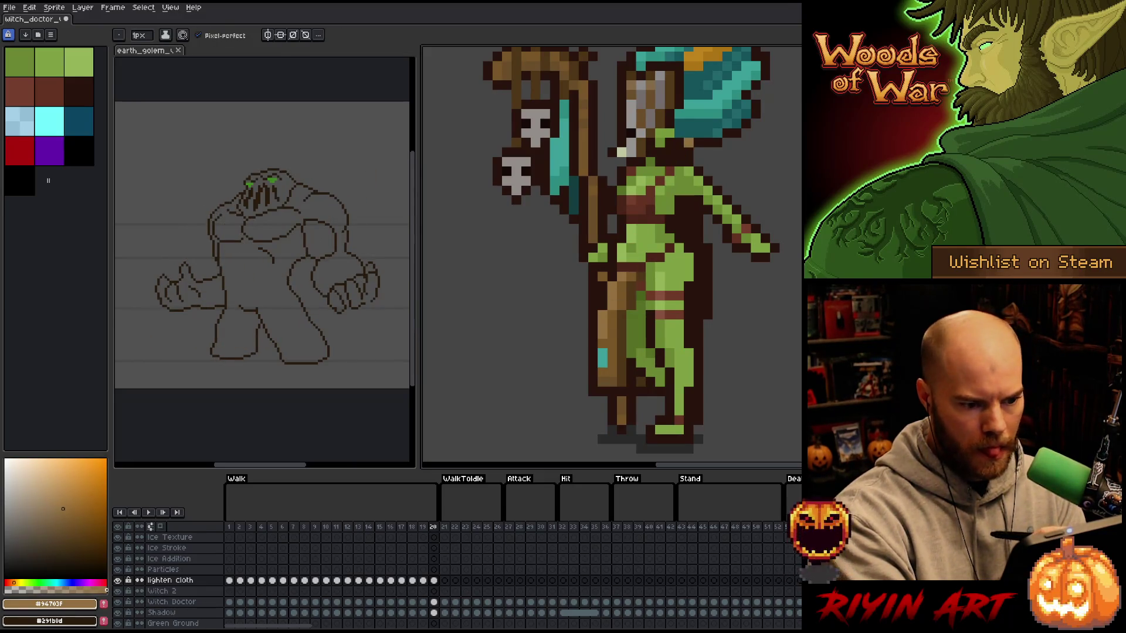
key("Right")
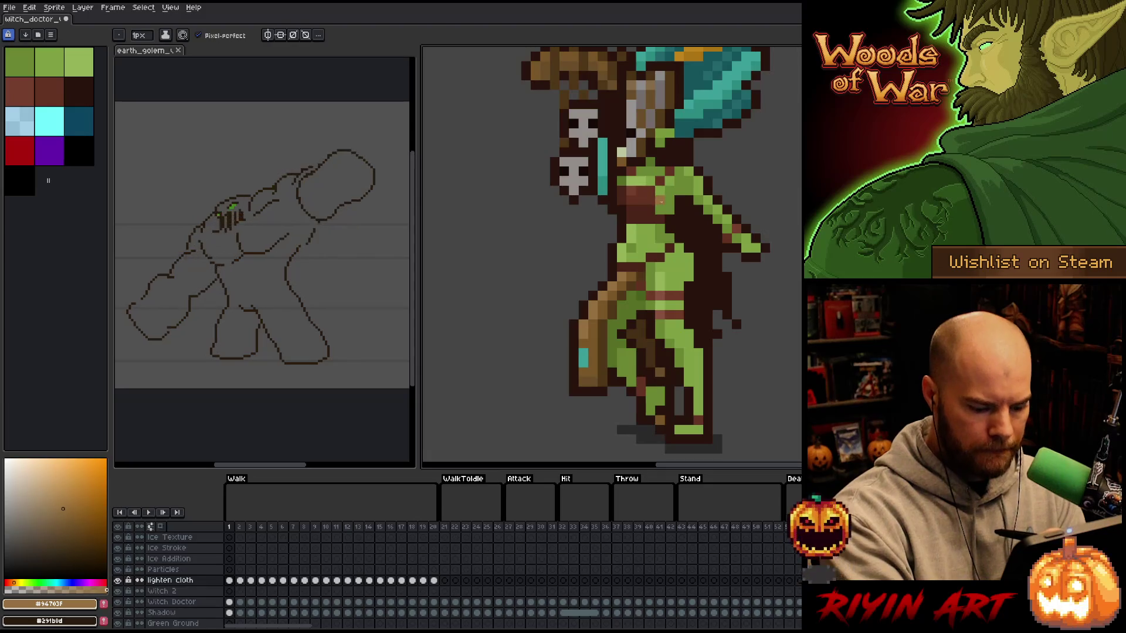
- Play the walk animation, panning and zooming in on the sprite to review the cloth, then stop playback
key("v")
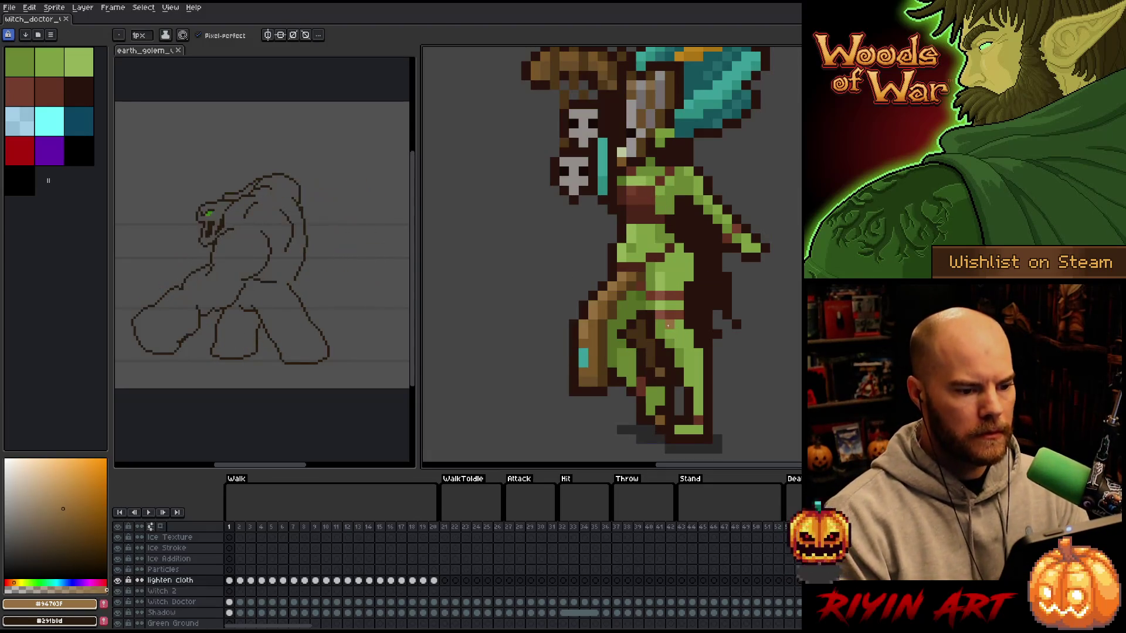
scroll(675, 332, "down", 2)
key("Return")
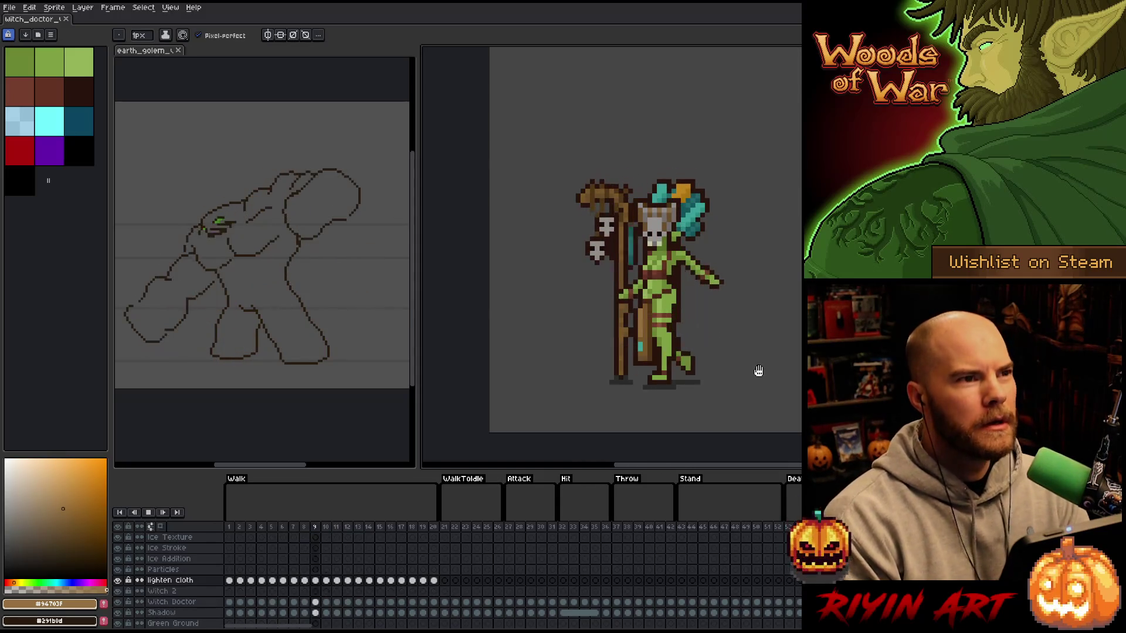
key("h")
left_click_drag(746, 372, 704, 354)
key("b")
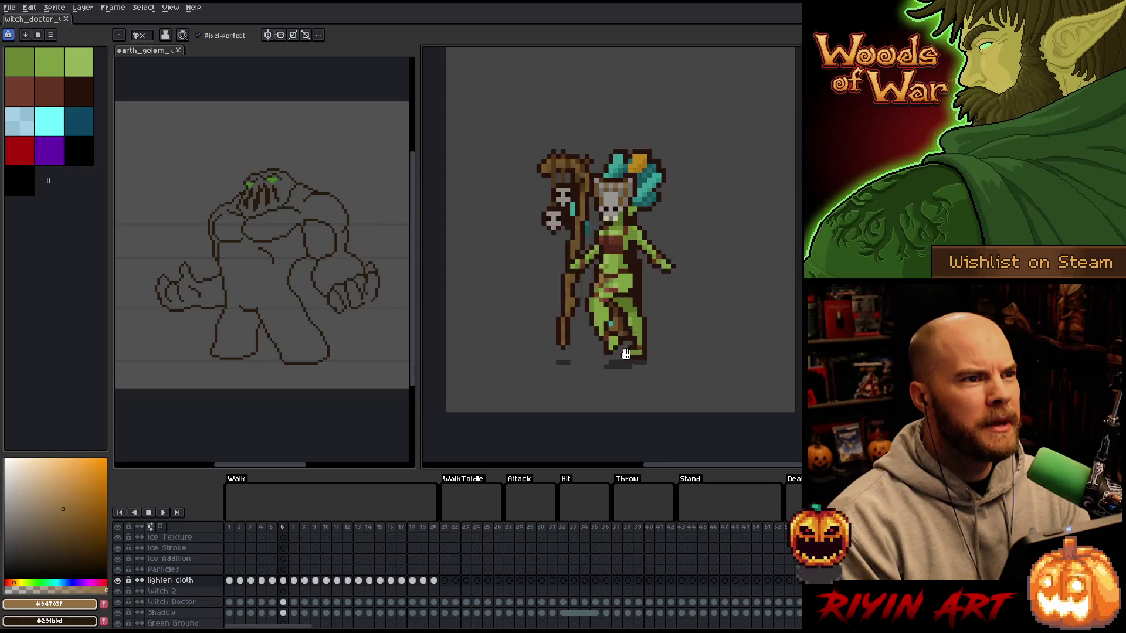
scroll(645, 328, "up", 2)
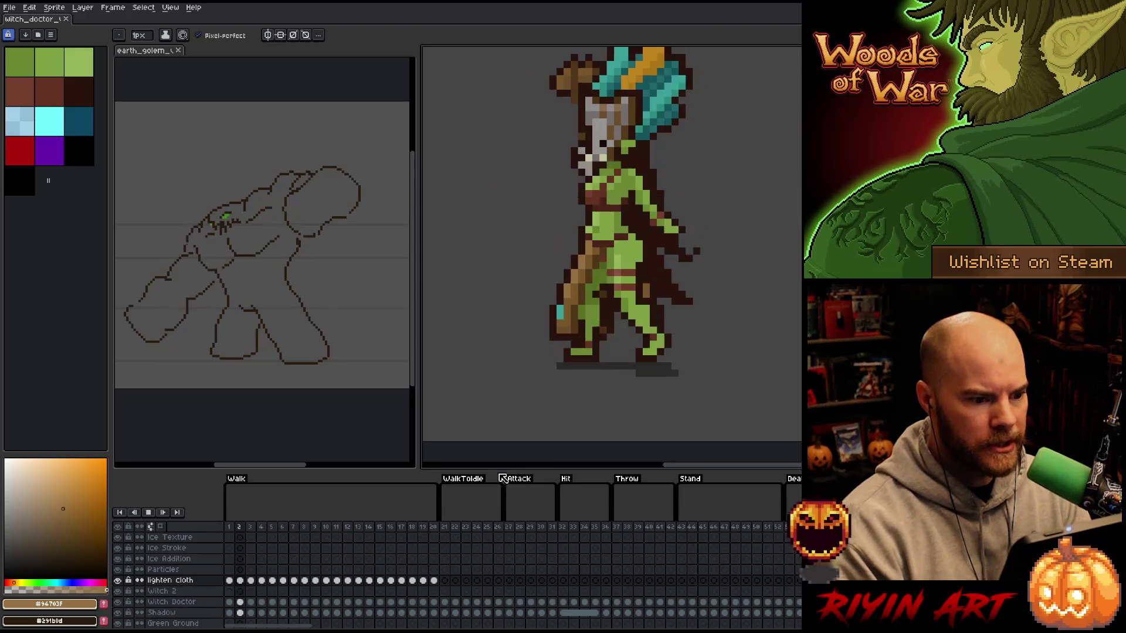
key("Return")
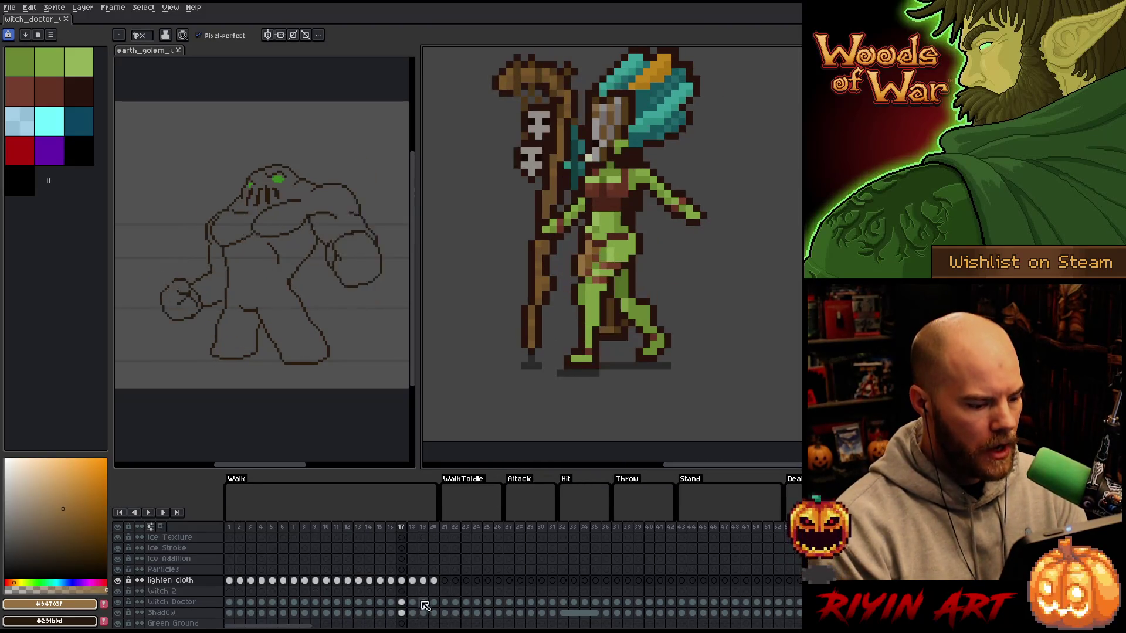
- Jump to frame 21 on the lighten cloth layer and paint tan highlight pixels on the cloth
left_click(445, 581)
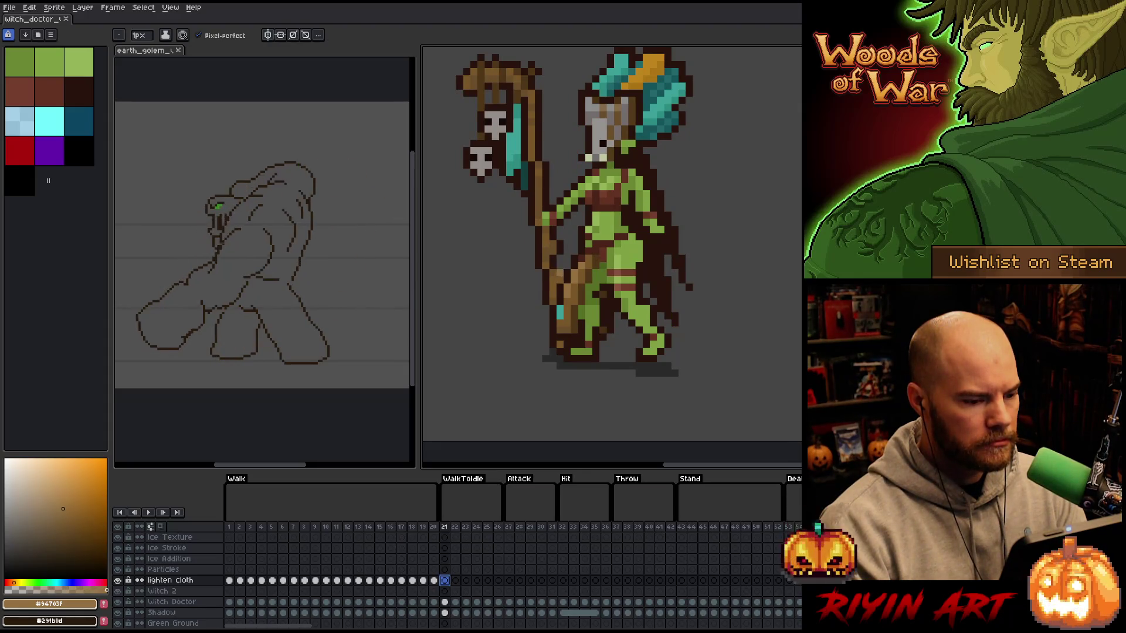
scroll(505, 317, "up", 2)
scroll(505, 316, "down", 1)
scroll(506, 317, "up", 1)
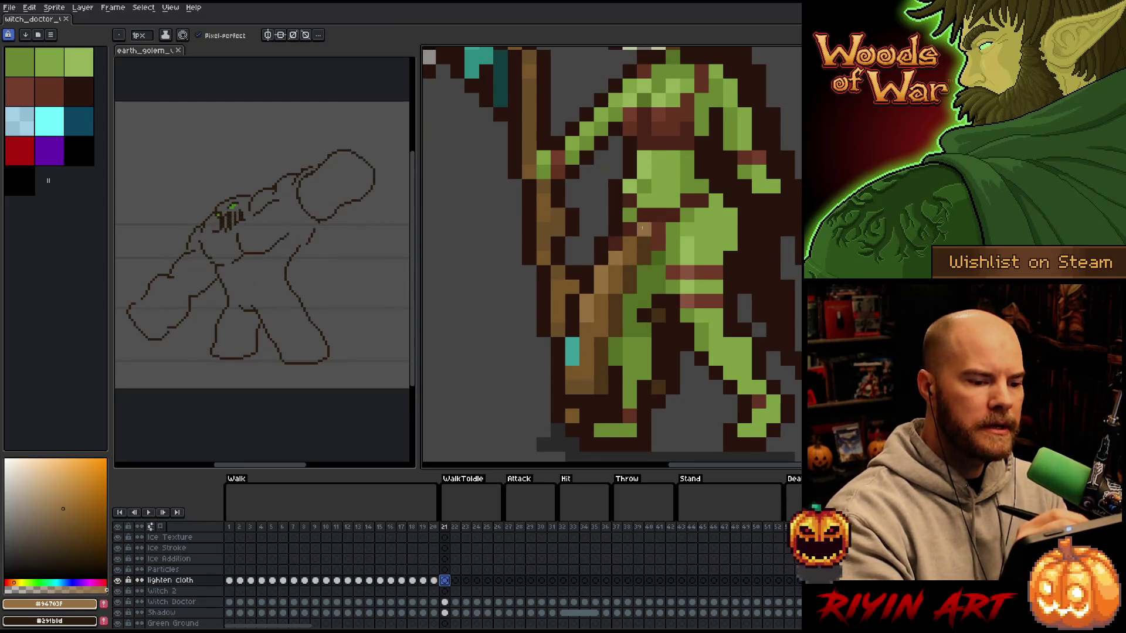
left_click(630, 254, "alt")
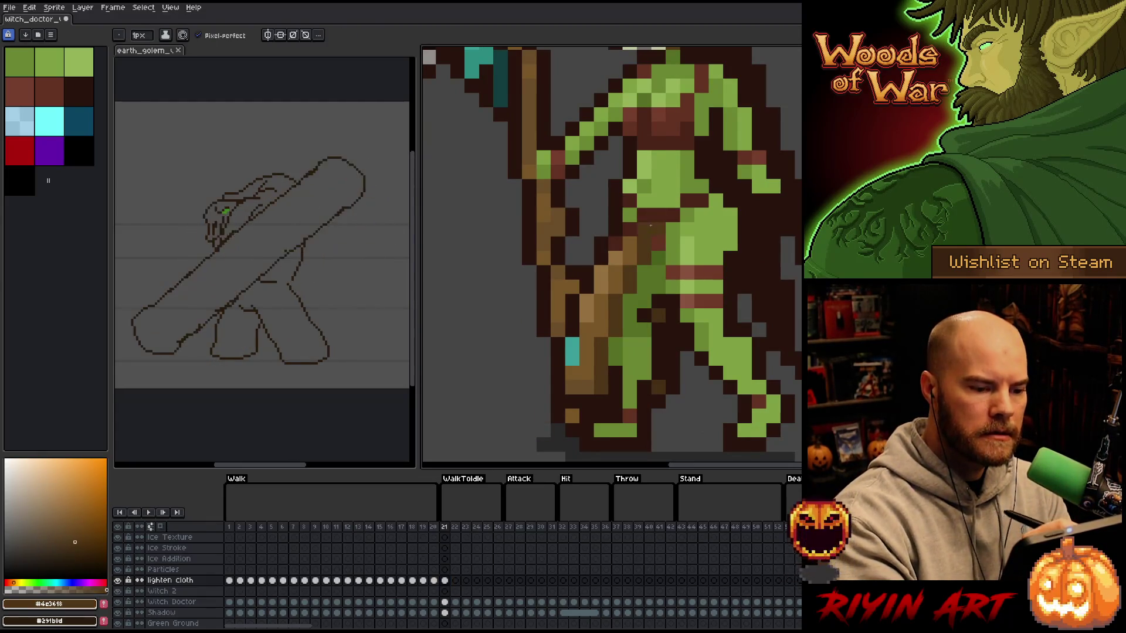
left_click(616, 258, "alt")
left_click(645, 229)
left_click(629, 229)
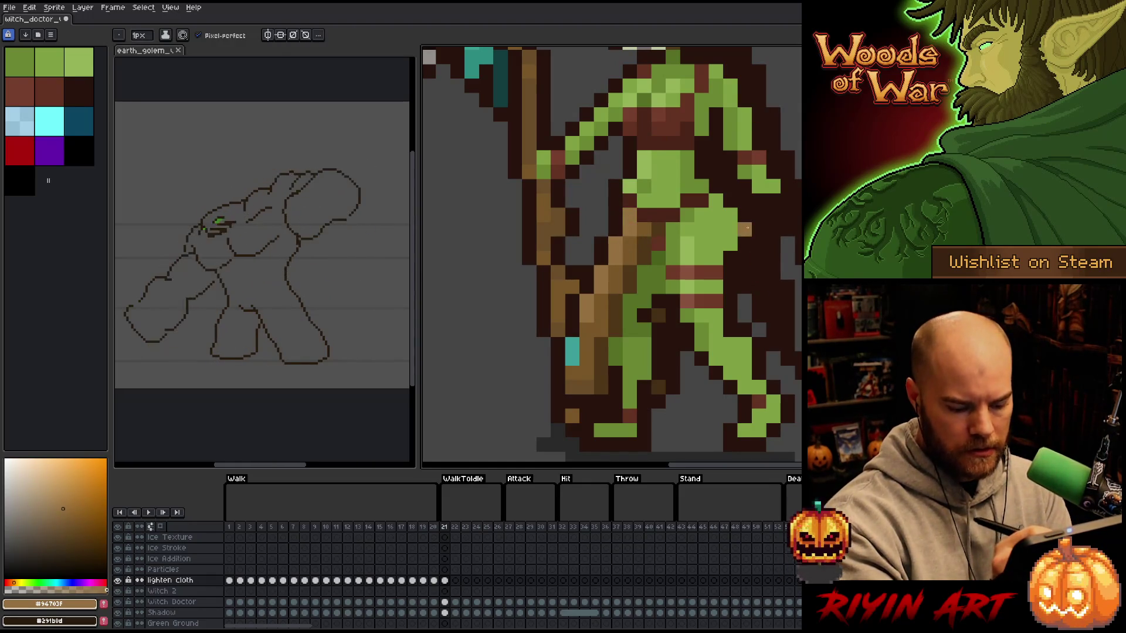
- Paint tan cloth pixels on frame 22, pick the lighter tan, and flip to frame 23
key("period")
left_click(610, 257, "alt")
left_click(628, 229)
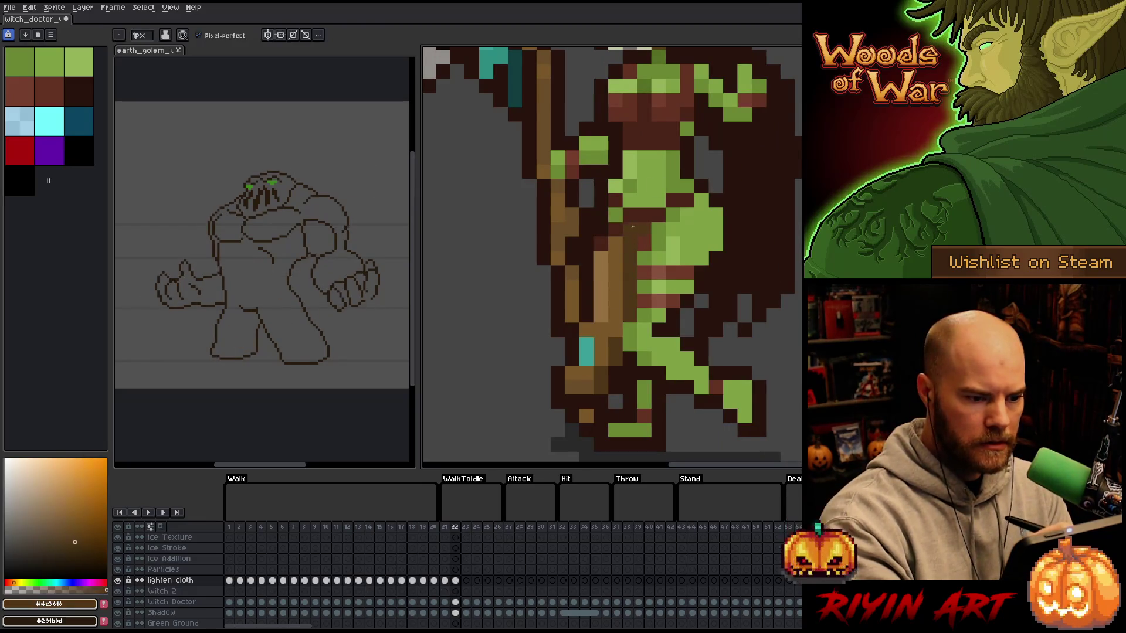
left_click(616, 218, "alt")
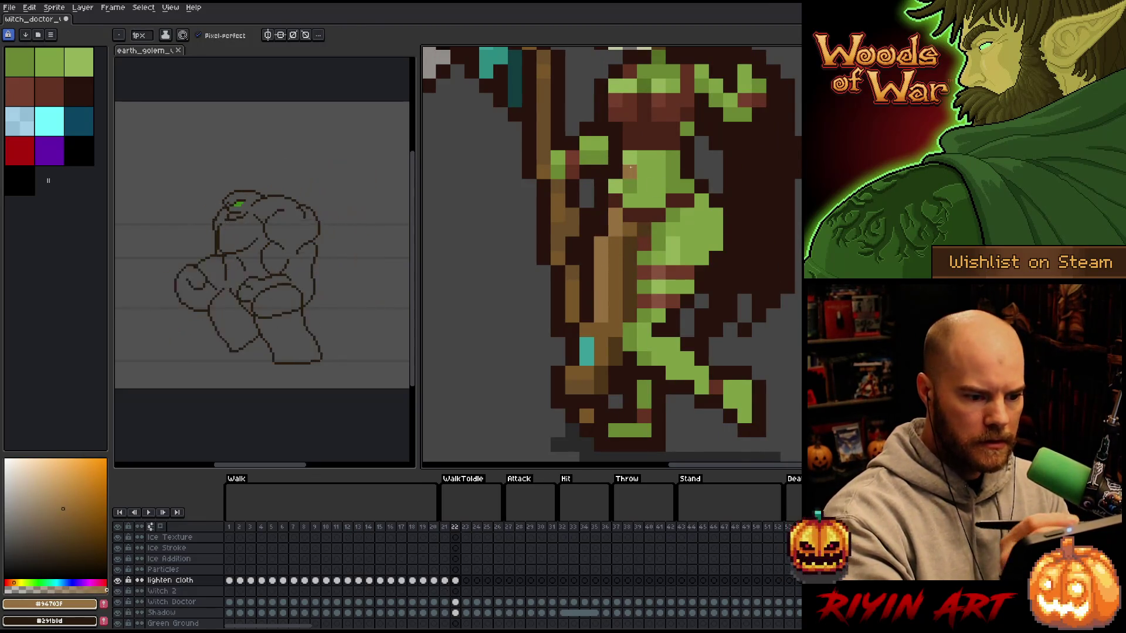
key("period")
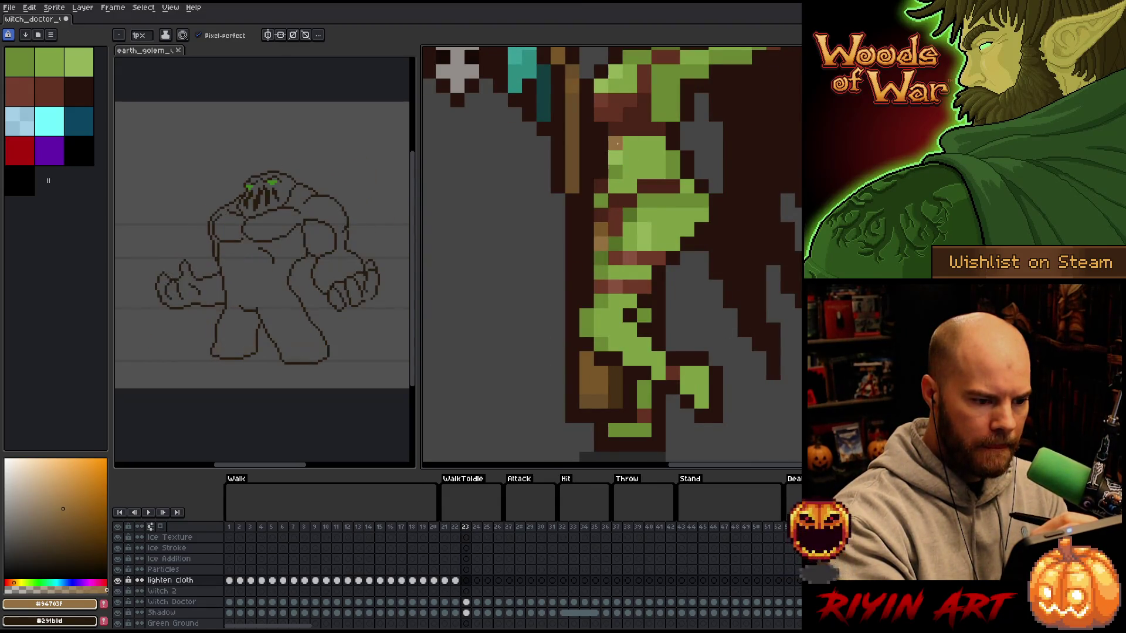
key("comma")
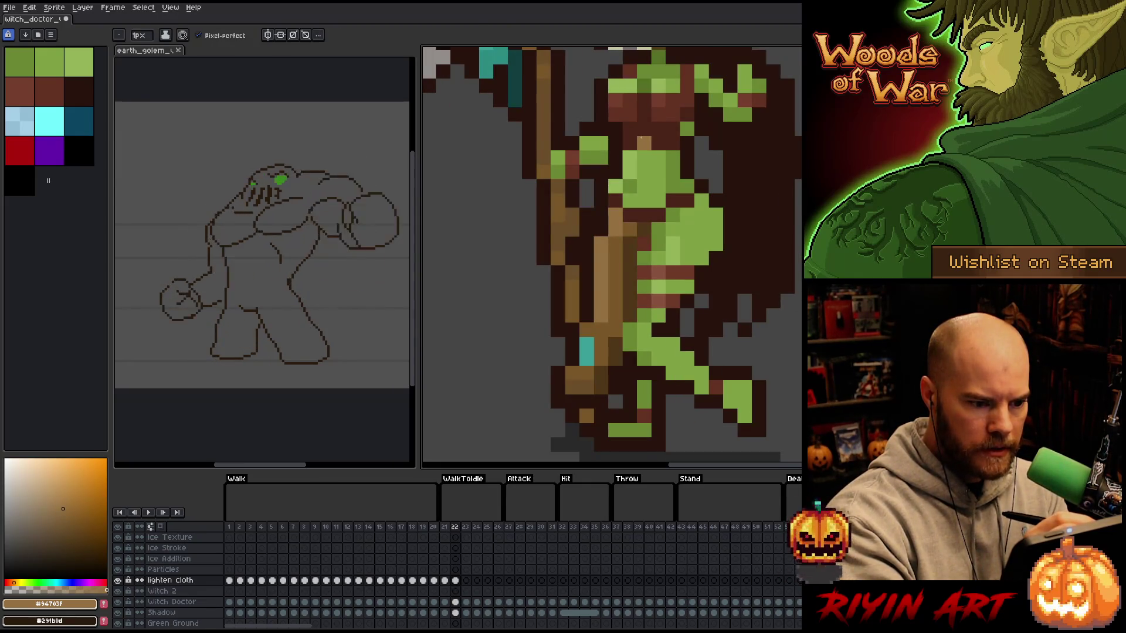
key("period")
- Sample mid and light tans on frame 23 and flip between frames 22 and 23 to compare
left_click(601, 223, "alt")
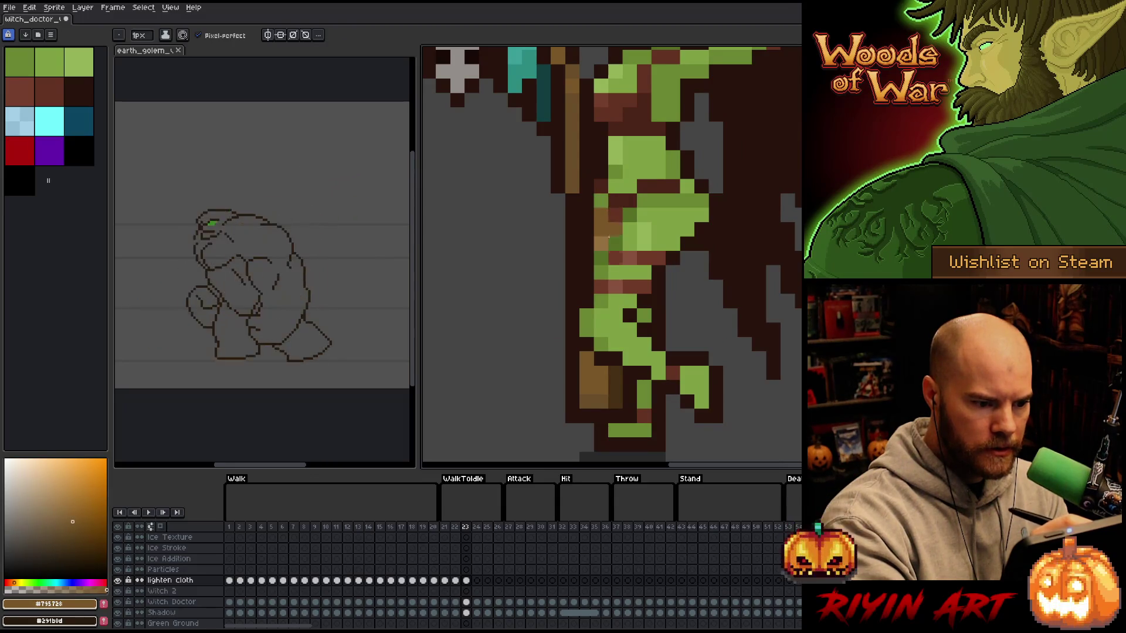
left_click(601, 203, "alt")
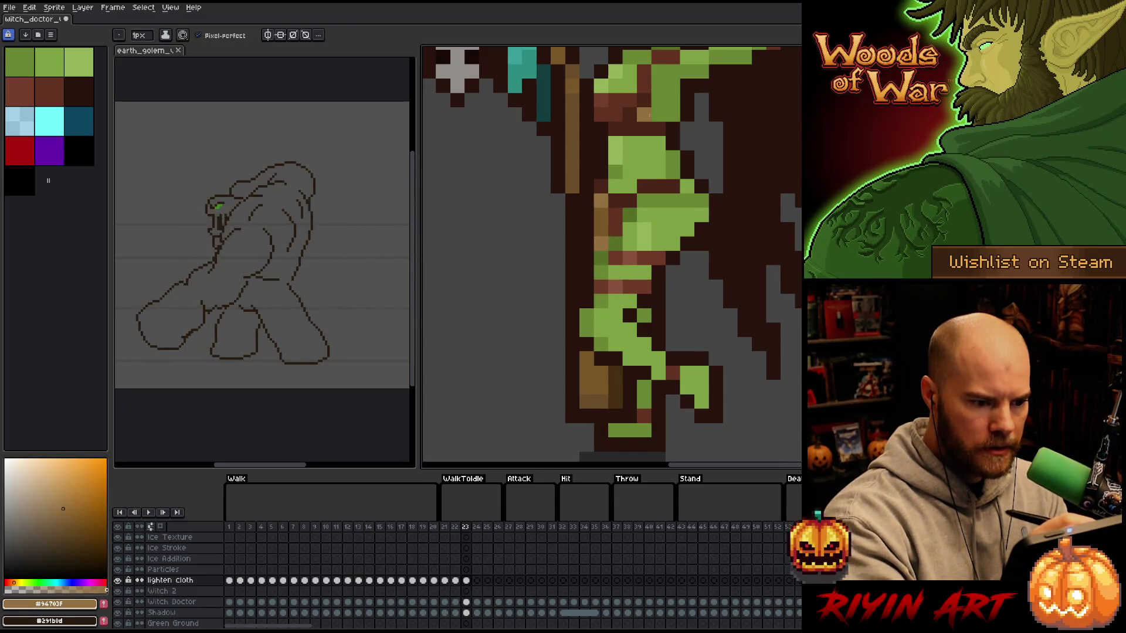
key("comma")
key("period")
key("comma")
key("period")
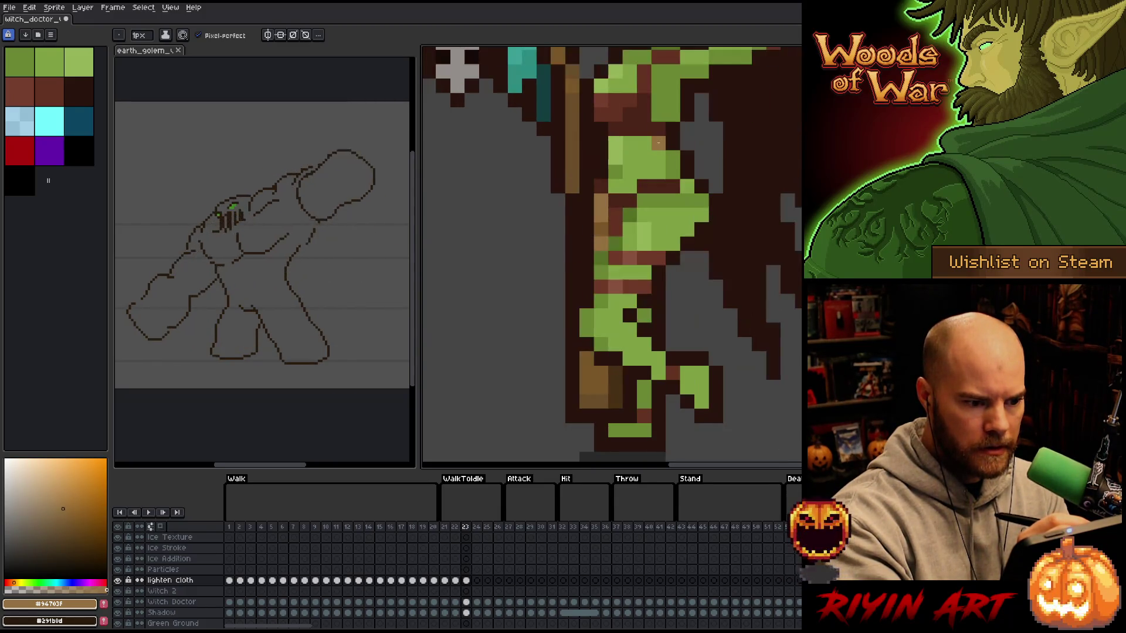
key("comma")
left_click(639, 200, "alt")
- Pick the mid tan on frame 23, then step ahead to frame 26
key("period")
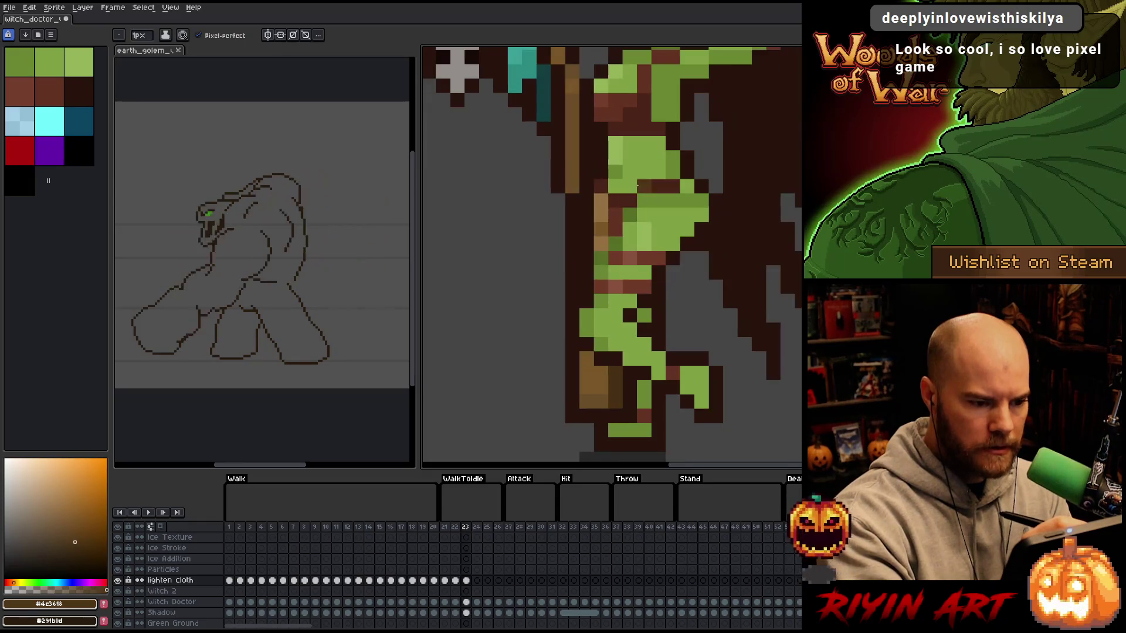
left_click(601, 242, "alt")
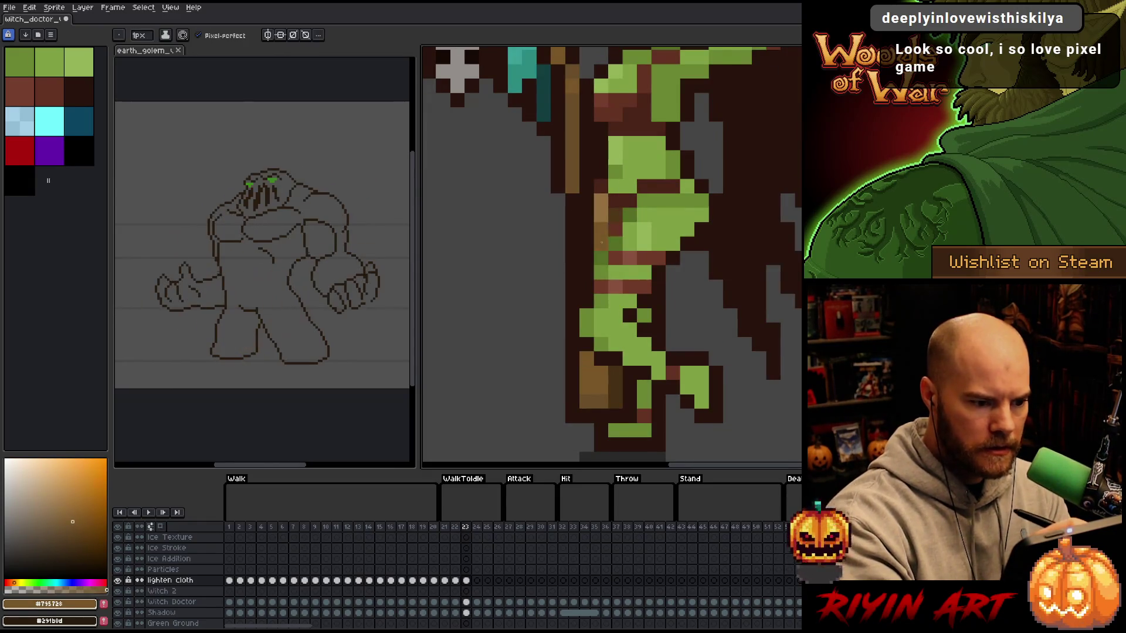
key("comma")
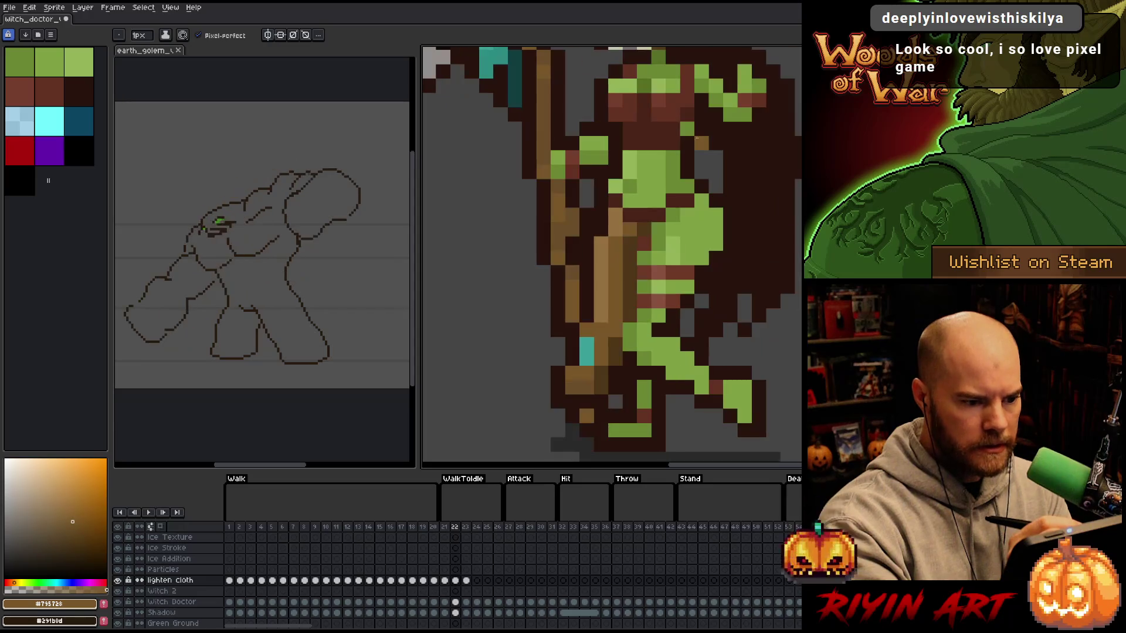
key("period")
key("period")
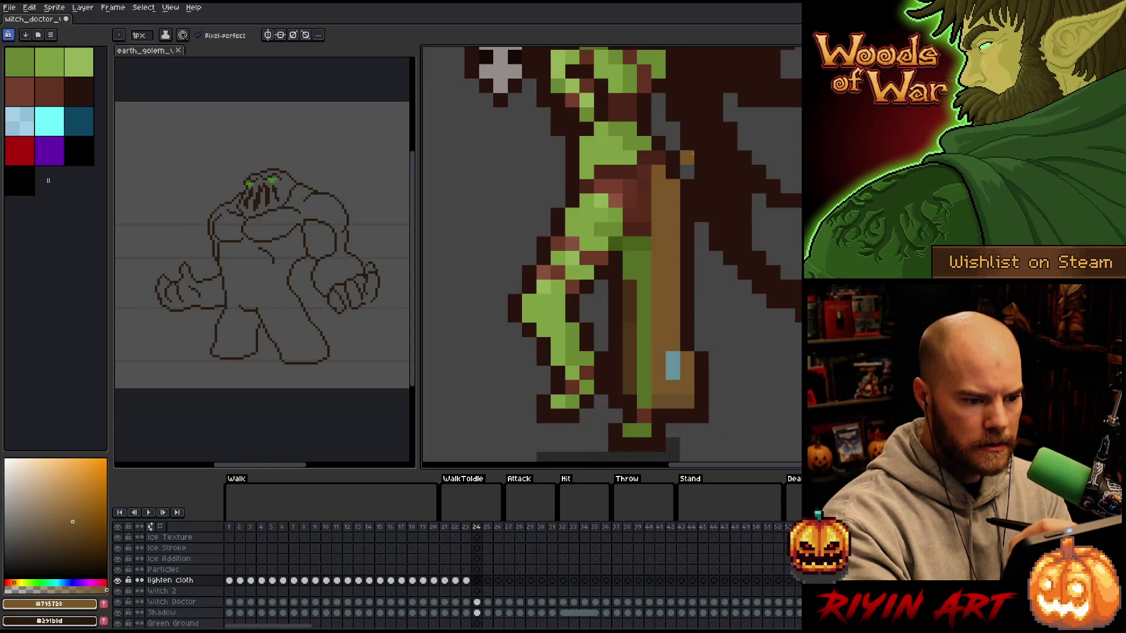
key("period")
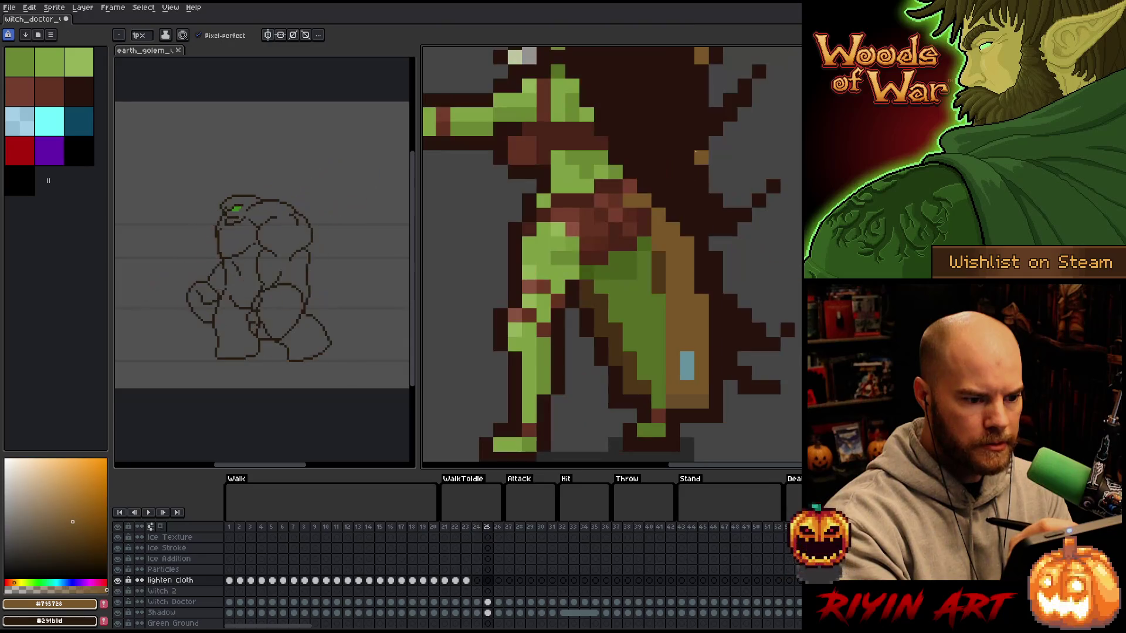
key("period")
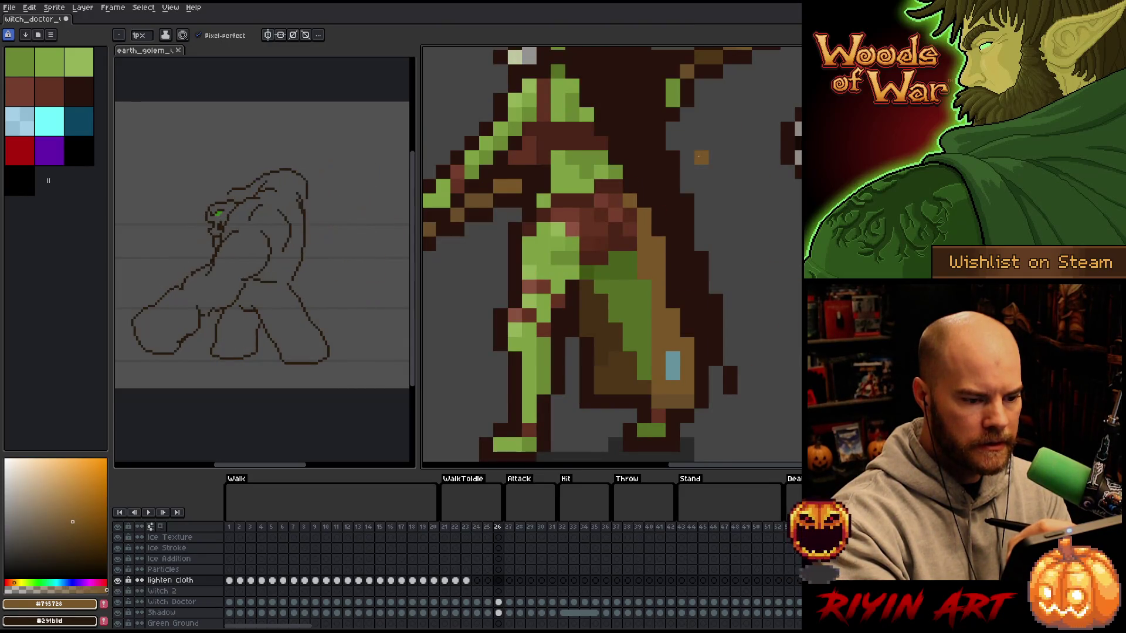
key("period")
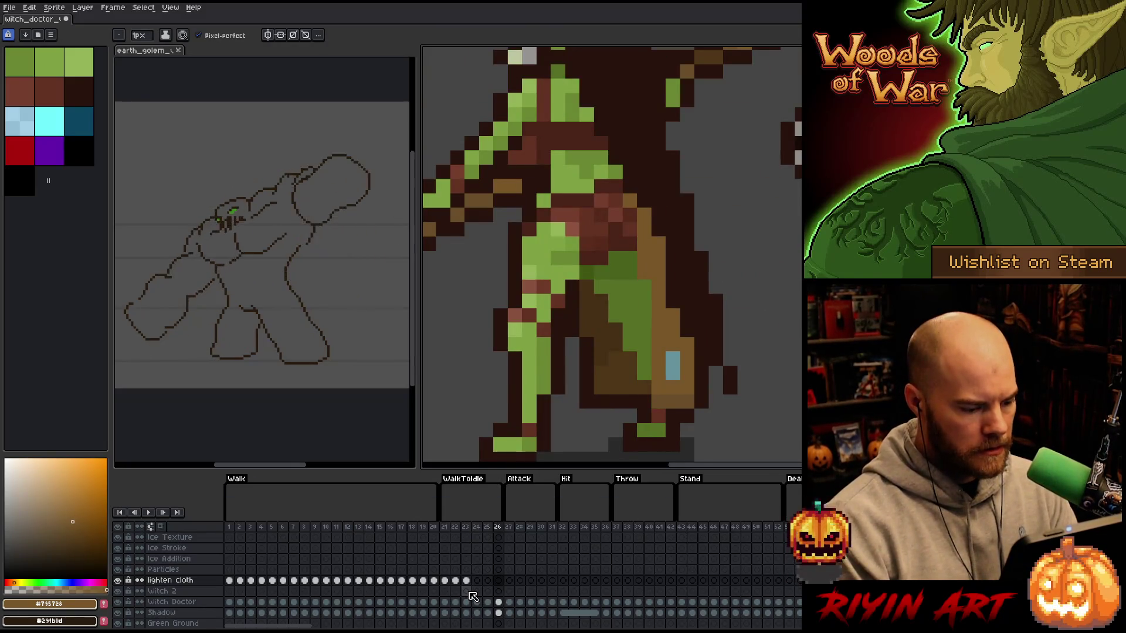
- Paint a light tan pixel on the lighten cloth at frame 32
left_click(563, 580)
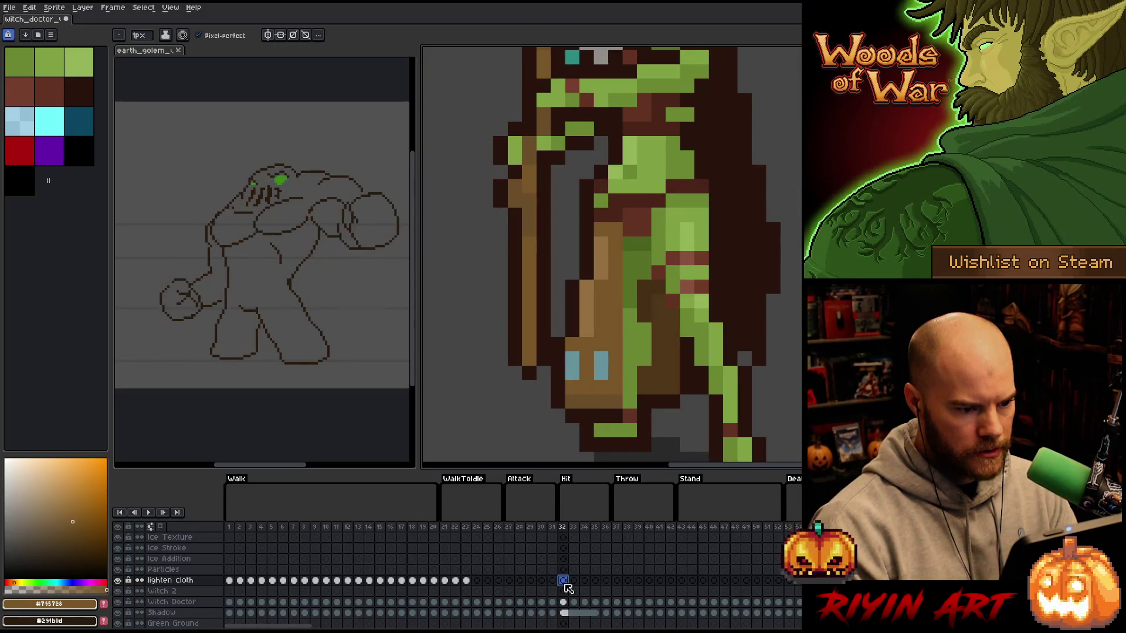
left_click(604, 252, "alt")
left_click(614, 216)
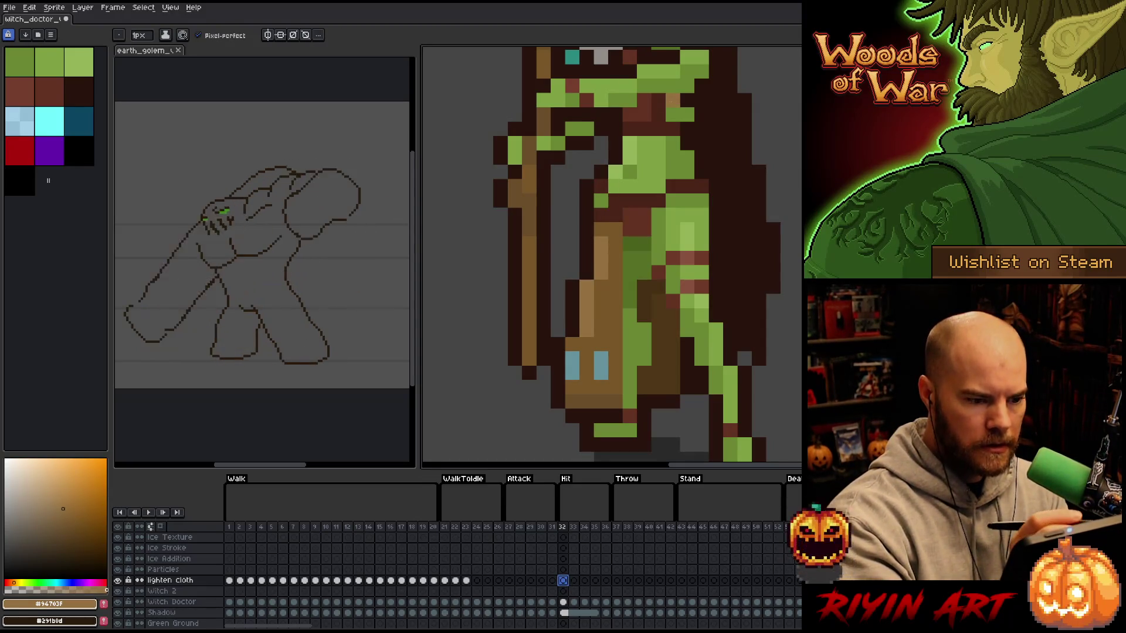
key("Return")
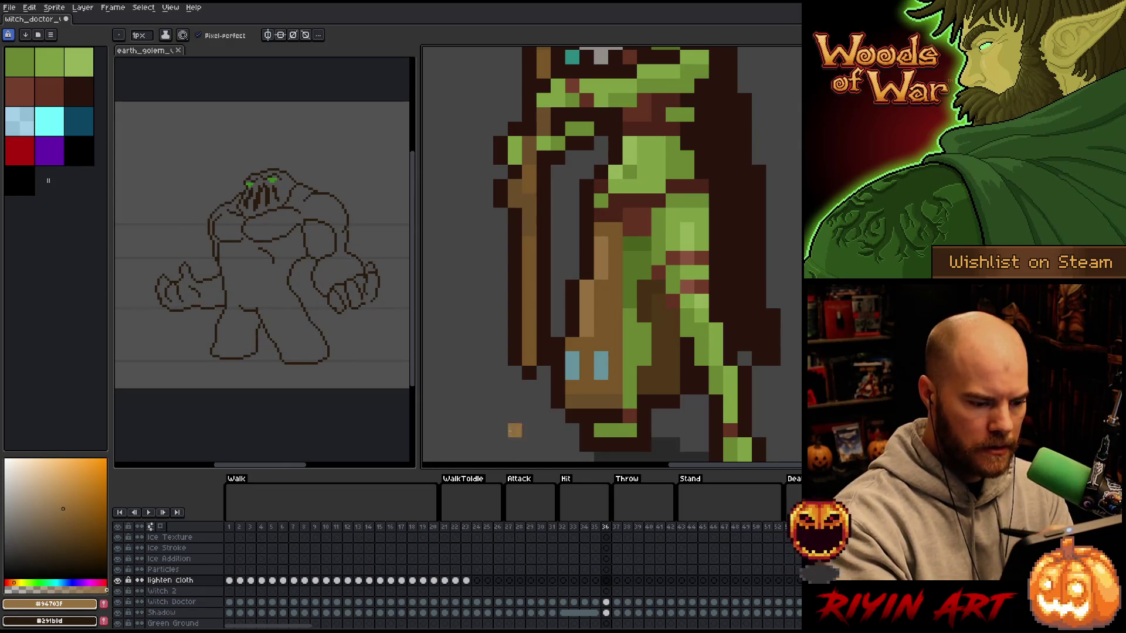
- Sample dark brown from frame 21, then add two more light tan cloth pixels on frame 32
left_click(444, 581)
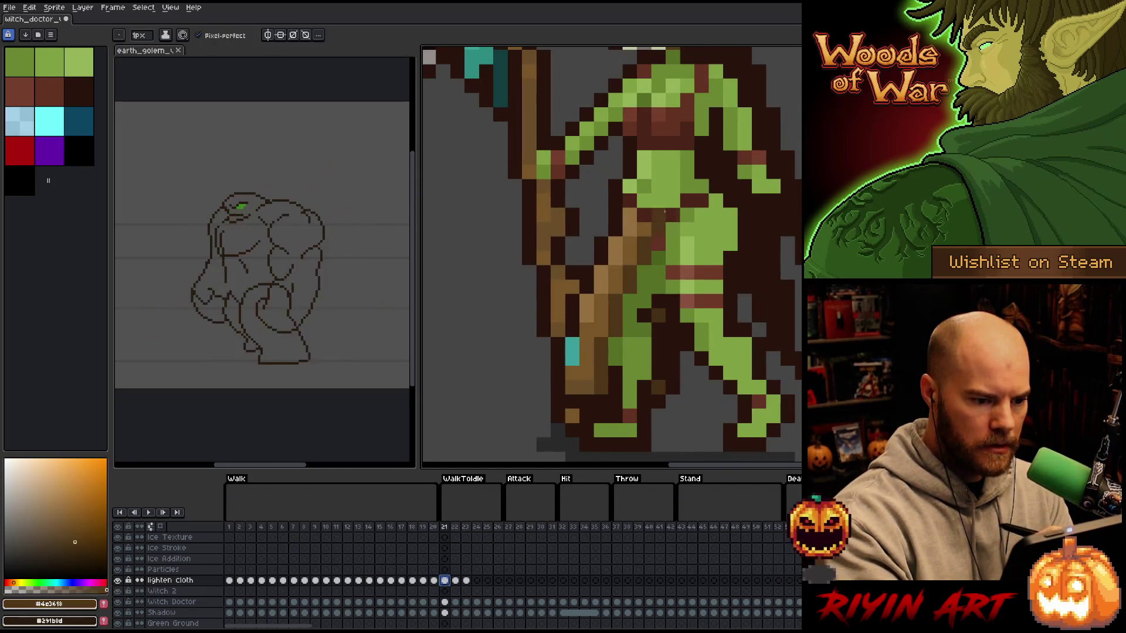
left_click(683, 189, "alt")
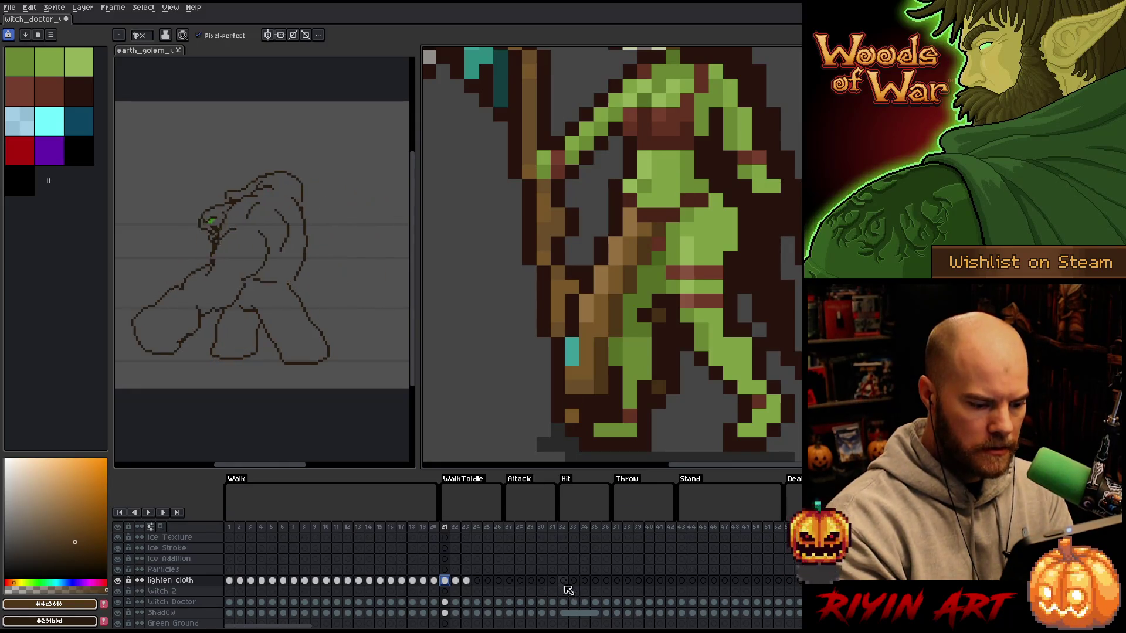
left_click(563, 581)
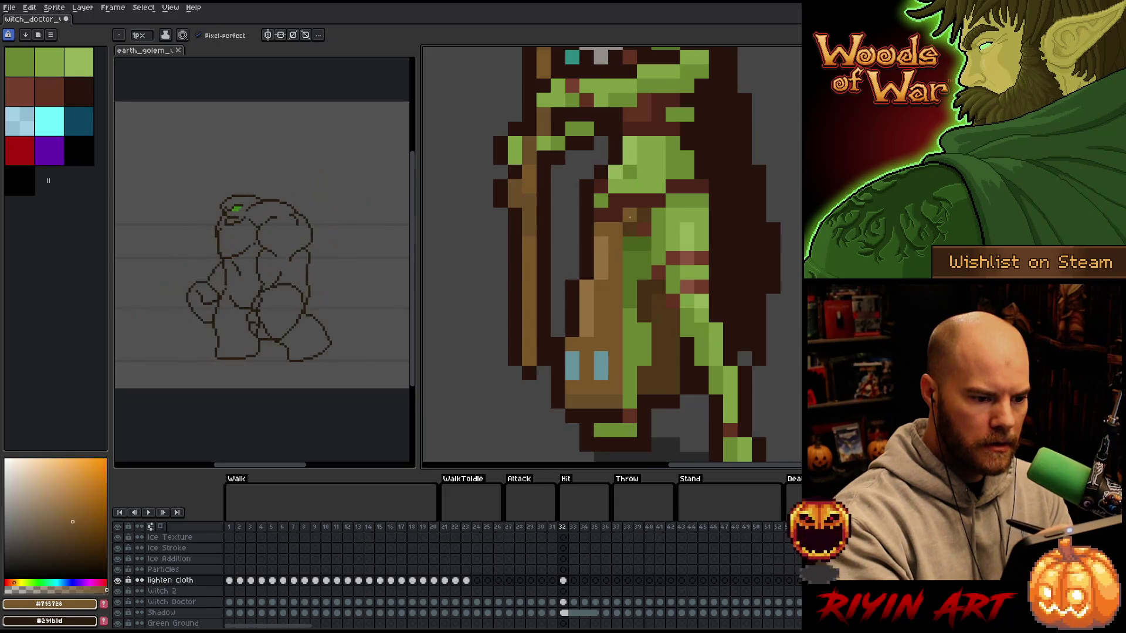
left_click(603, 246, "alt")
left_click(614, 217)
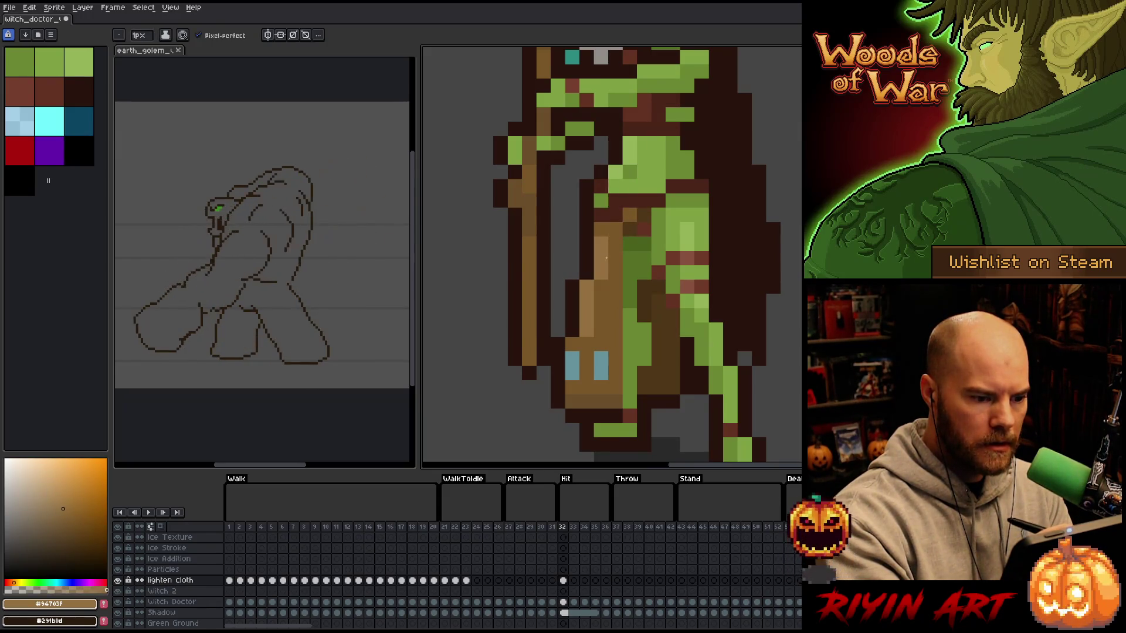
left_click(616, 158)
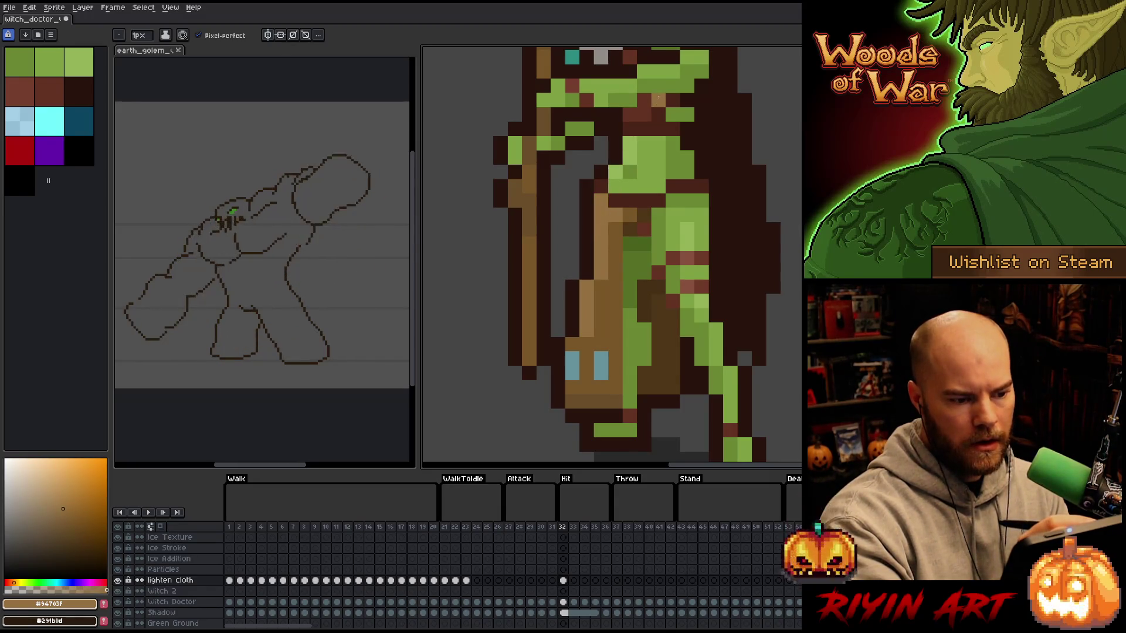
- Compare against walk frames 20 and 8, then darken a vertical cloth strip on frame 32
left_click(633, 220, "alt")
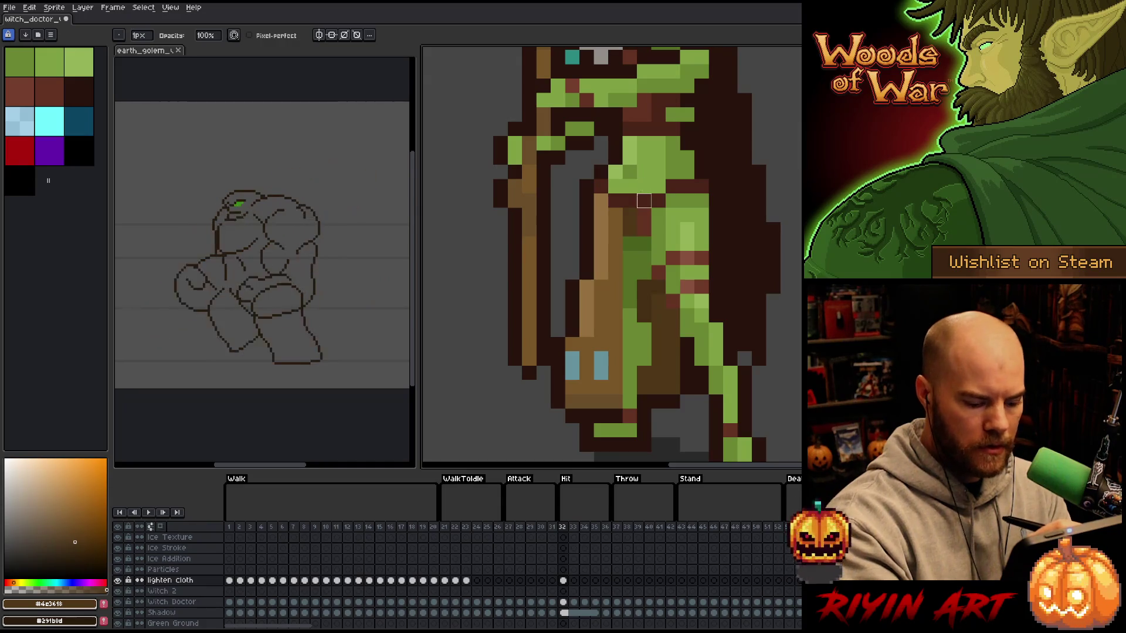
mouse_move(390, 528)
left_mouse_down()
mouse_move(465, 526)
mouse_move(433, 526)
left_mouse_up()
key("period")
key("period")
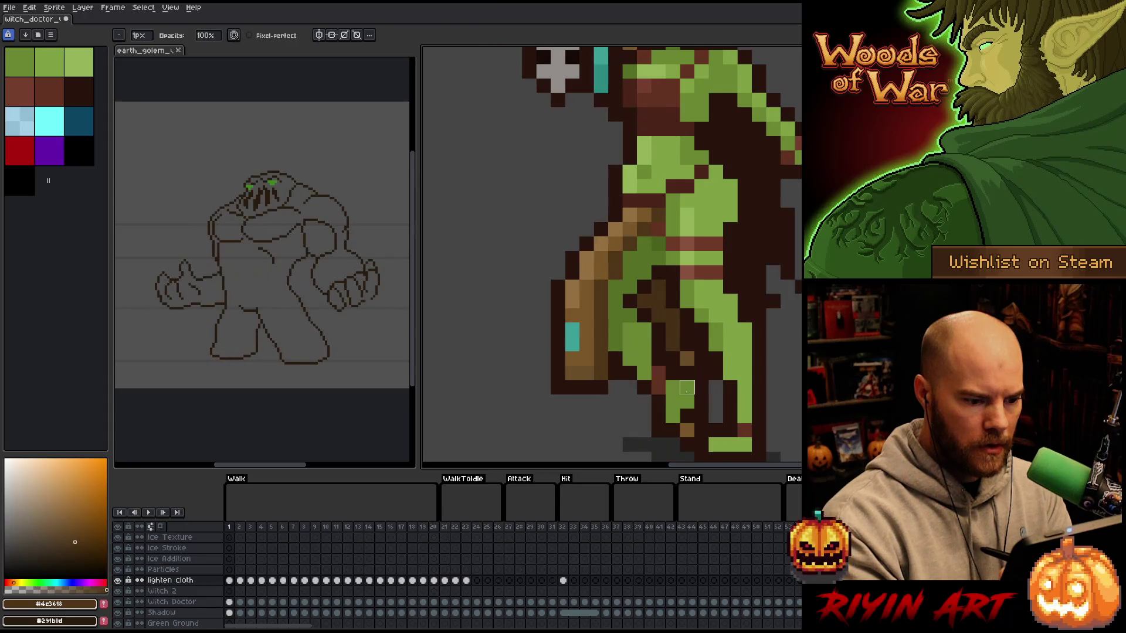
key("period")
key("period")
key("period")
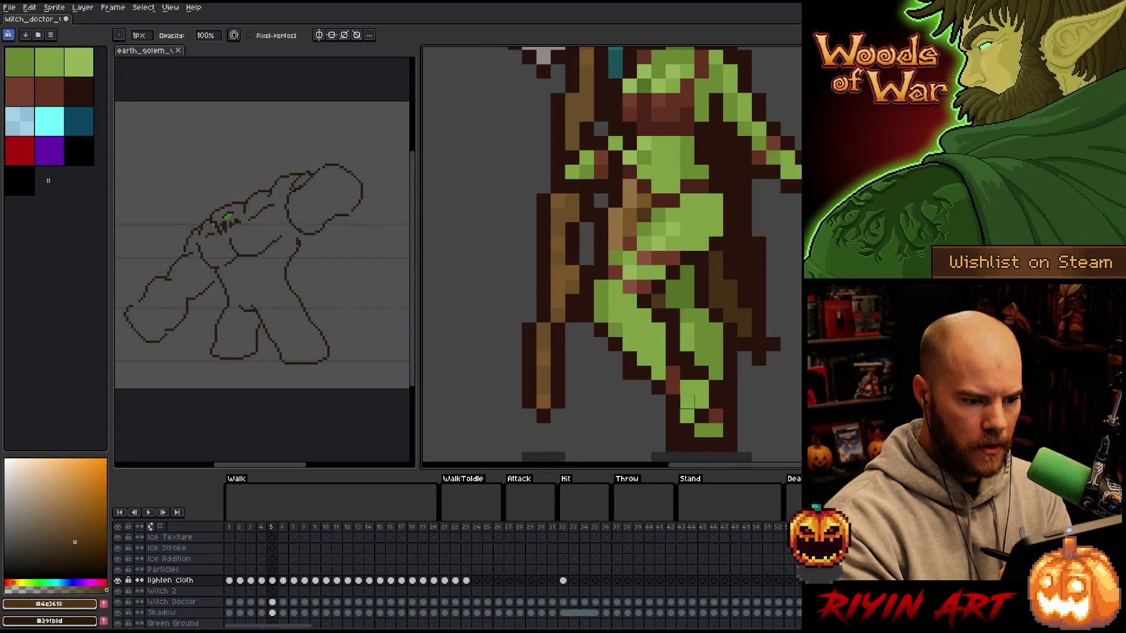
left_click(562, 528)
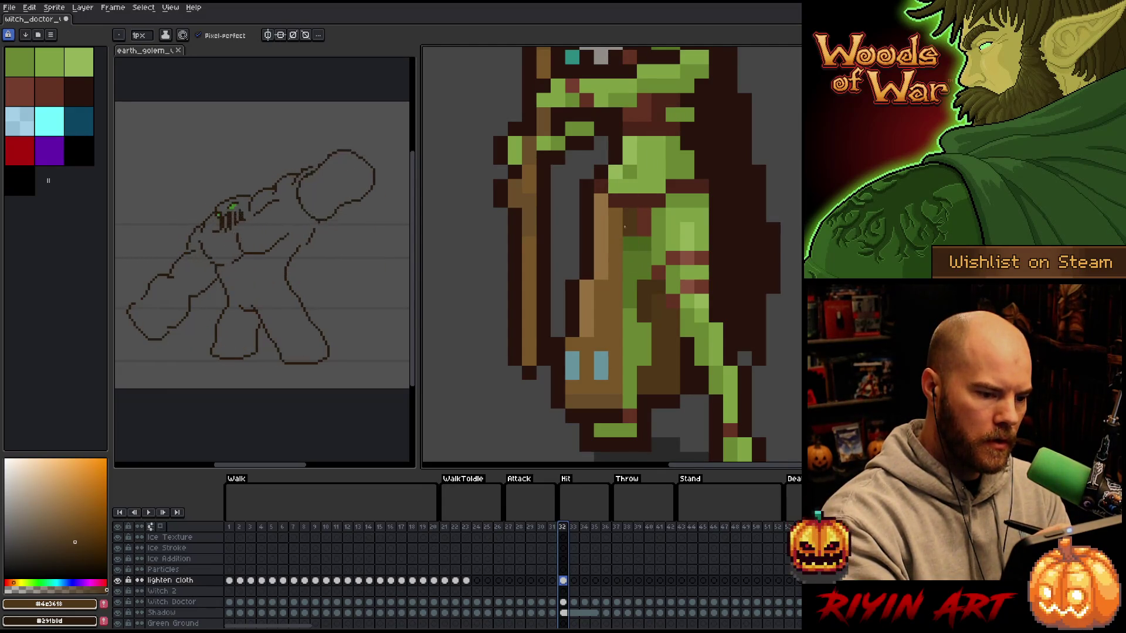
left_click_drag(630, 238, 630, 404)
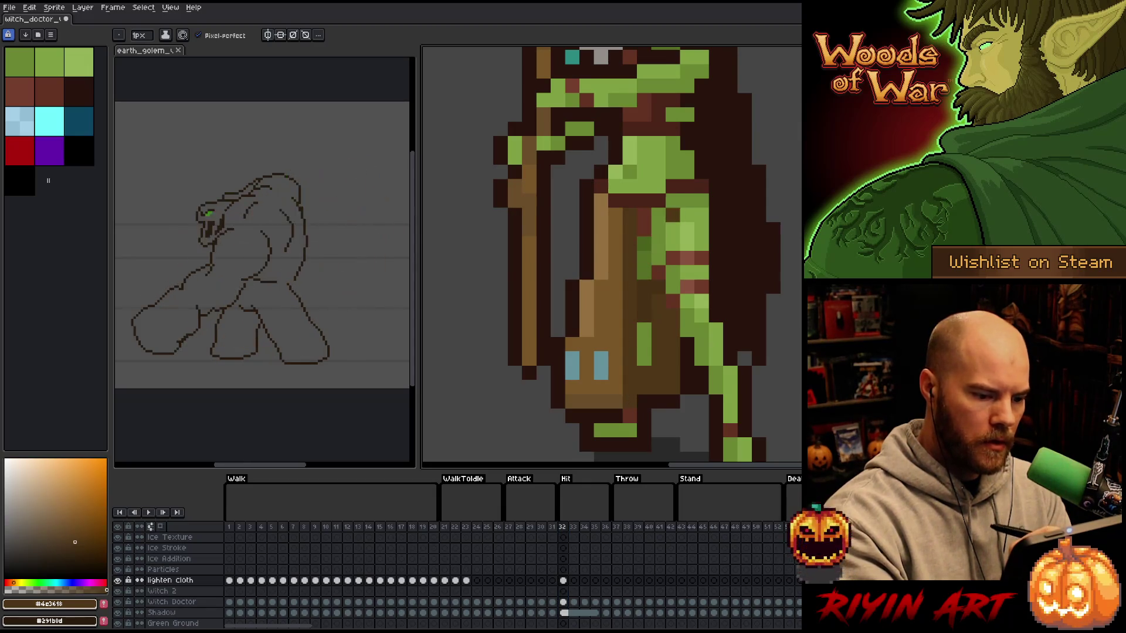
- Compare frames 32 and 33 while sampling darkest brown, mid tan and light tan, ending on frame 34
left_click(696, 227, "alt")
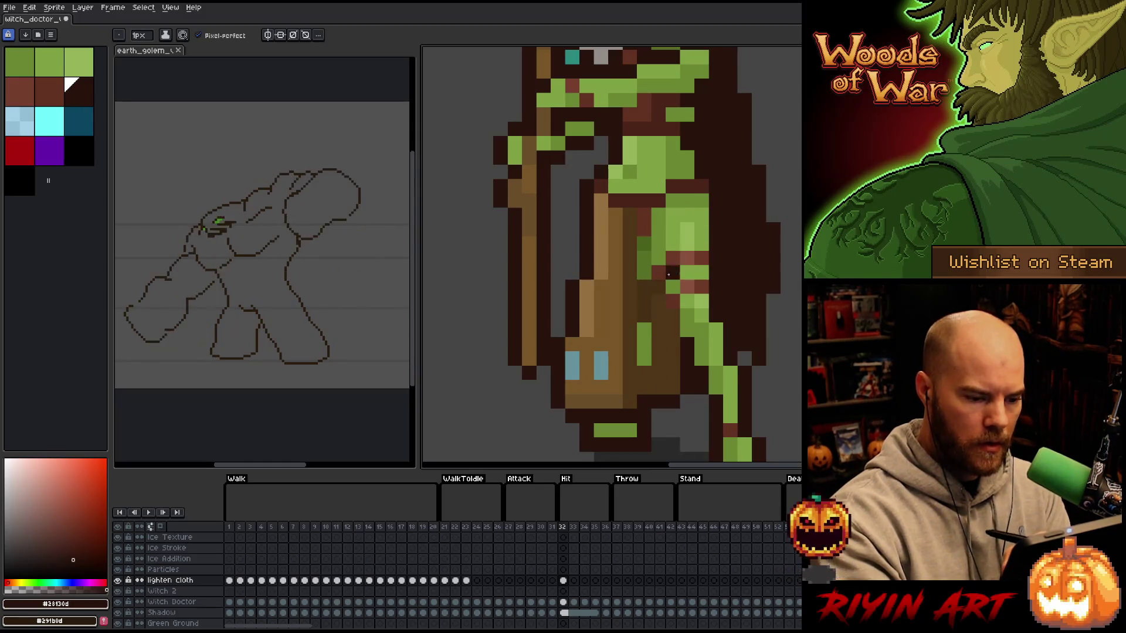
key("Right")
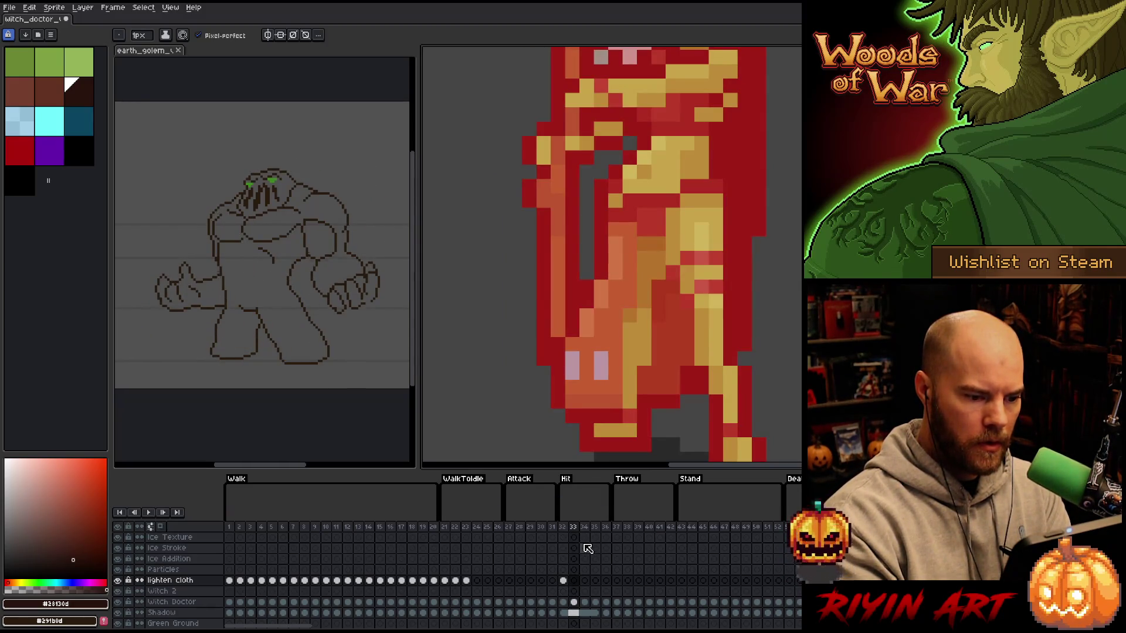
key("Left")
key("Right")
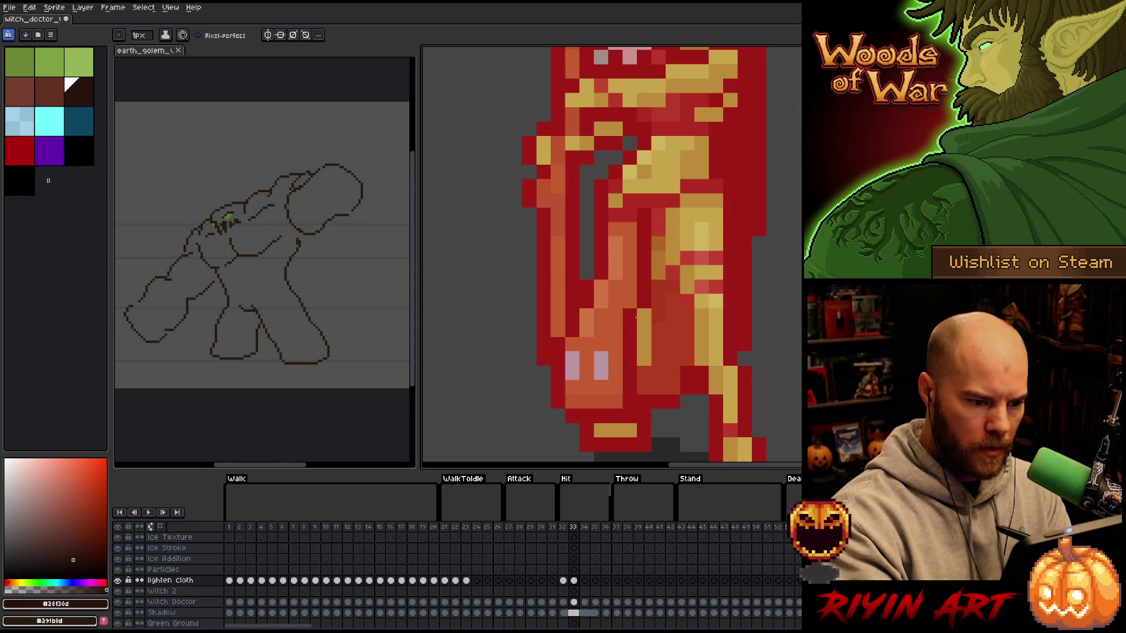
key("Left")
left_click(619, 299, "alt")
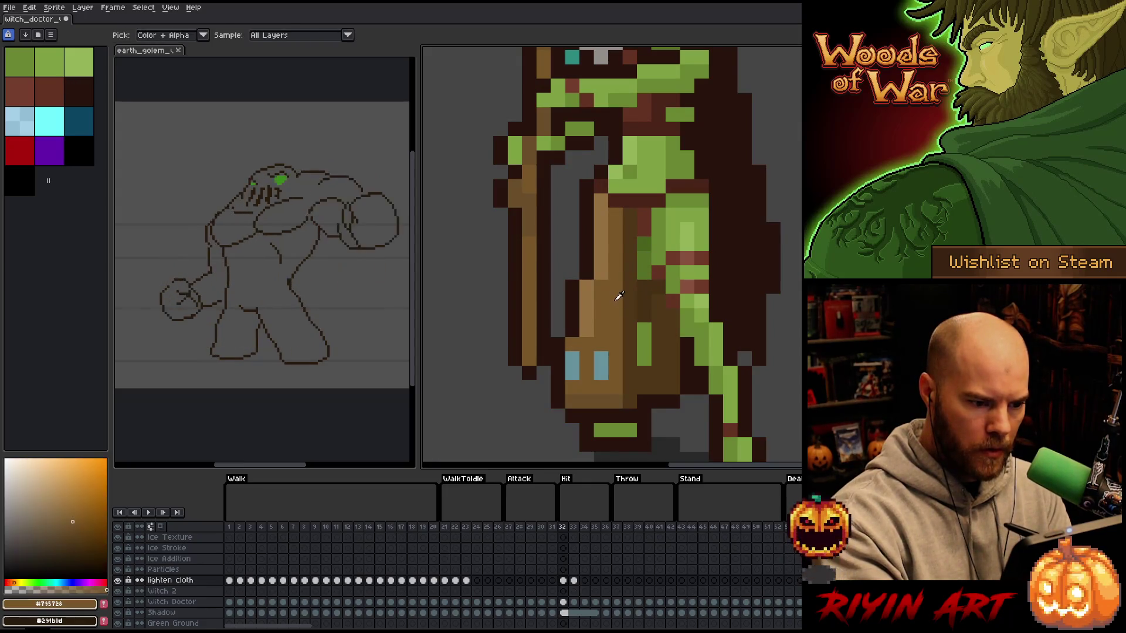
key("Right")
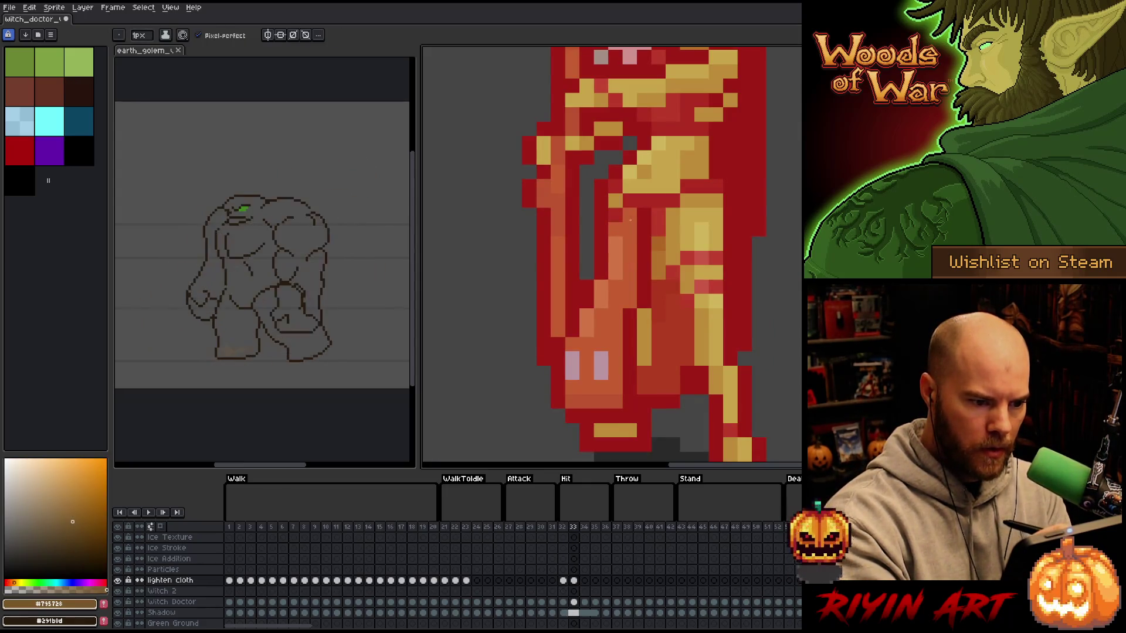
key("Left")
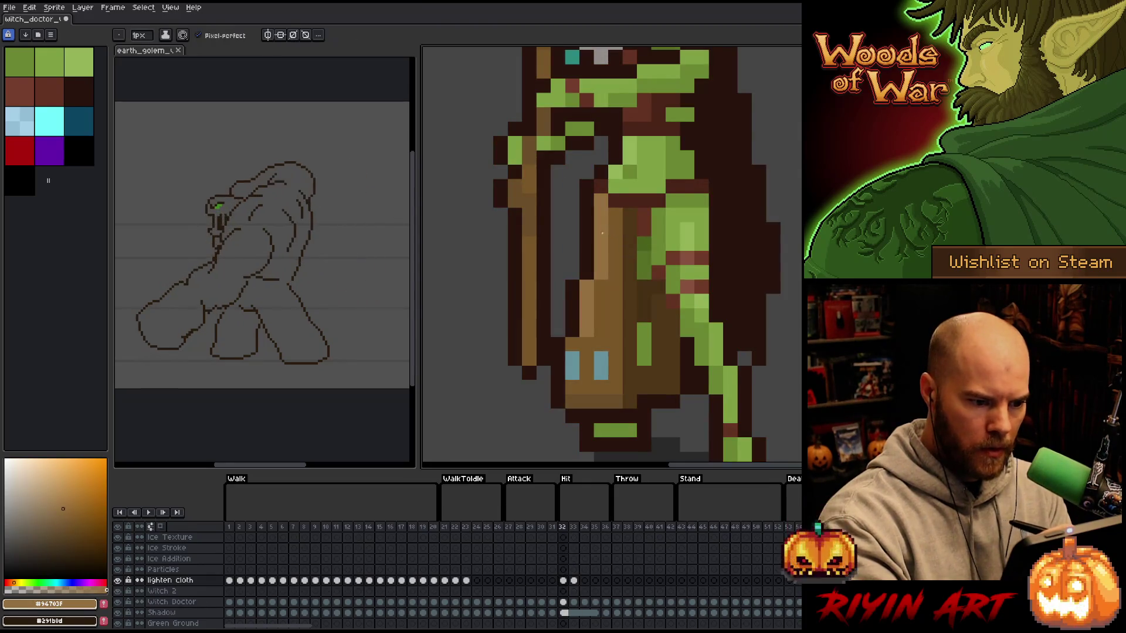
left_click(615, 215, "alt")
key("Right")
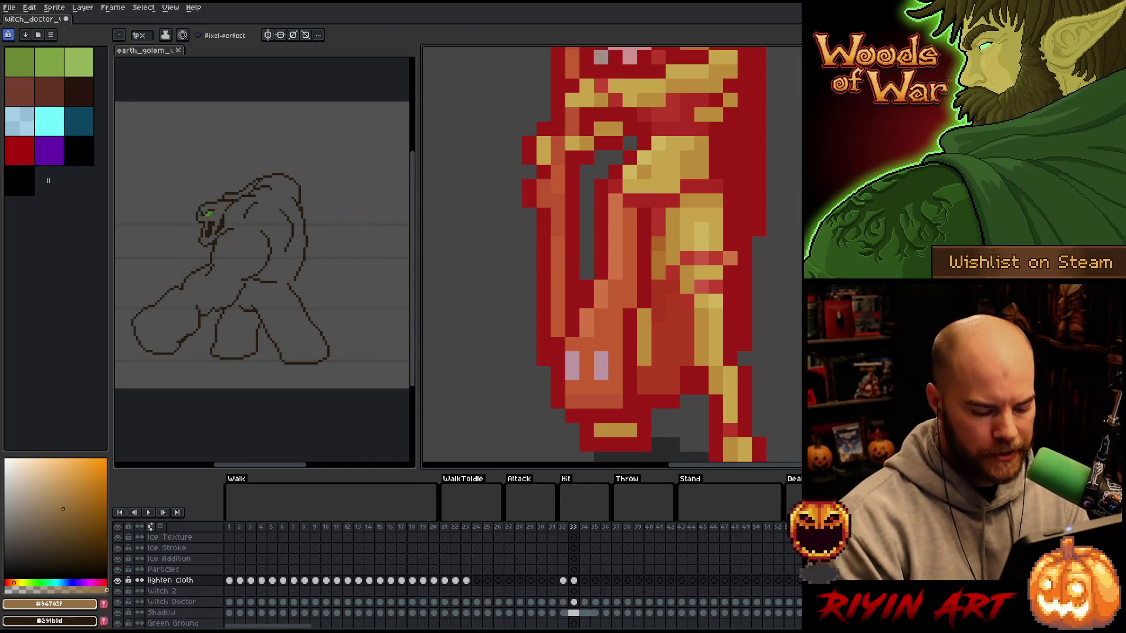
key("Right")
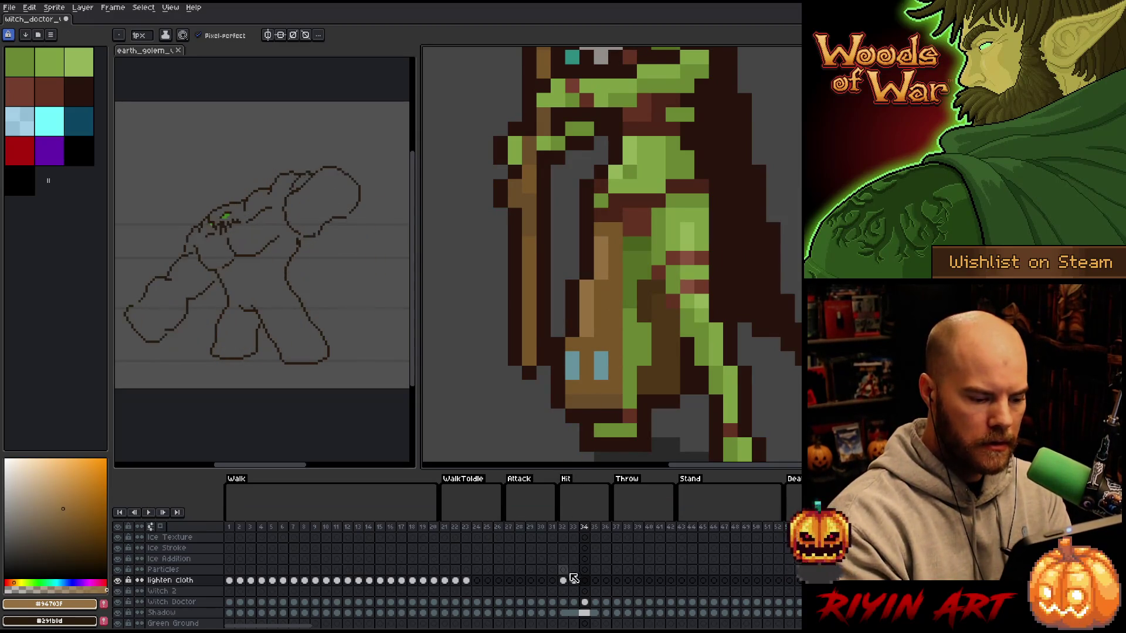
- Sample dark brown #4c3618 and draw a short vertical dark brown line on frame 34
left_click(563, 580)
left_click(655, 191, "alt")
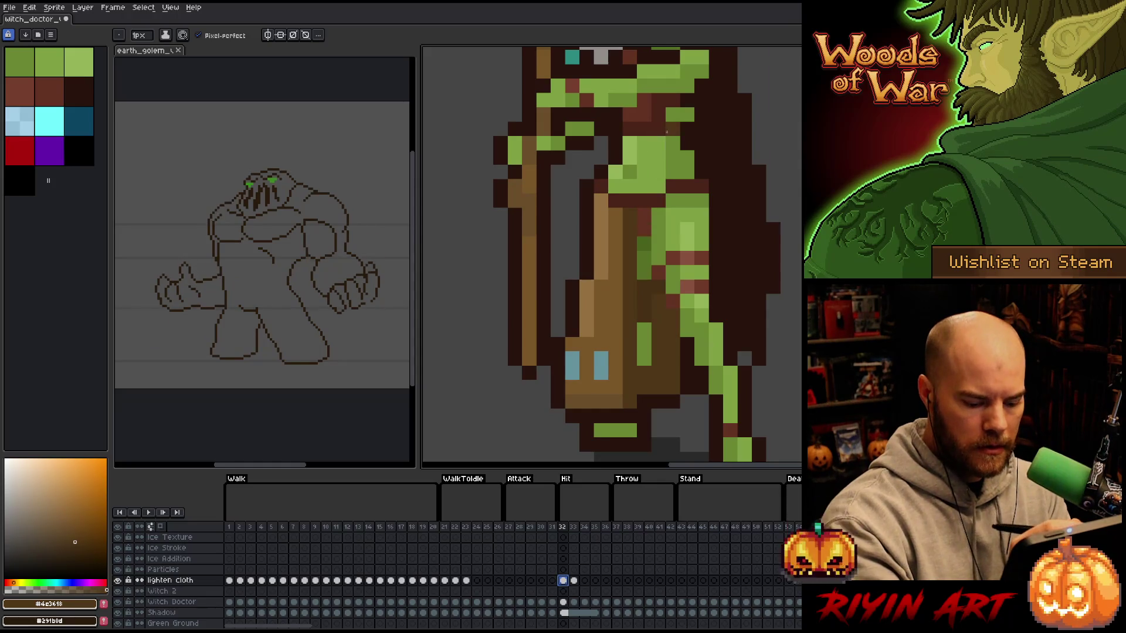
key("Right")
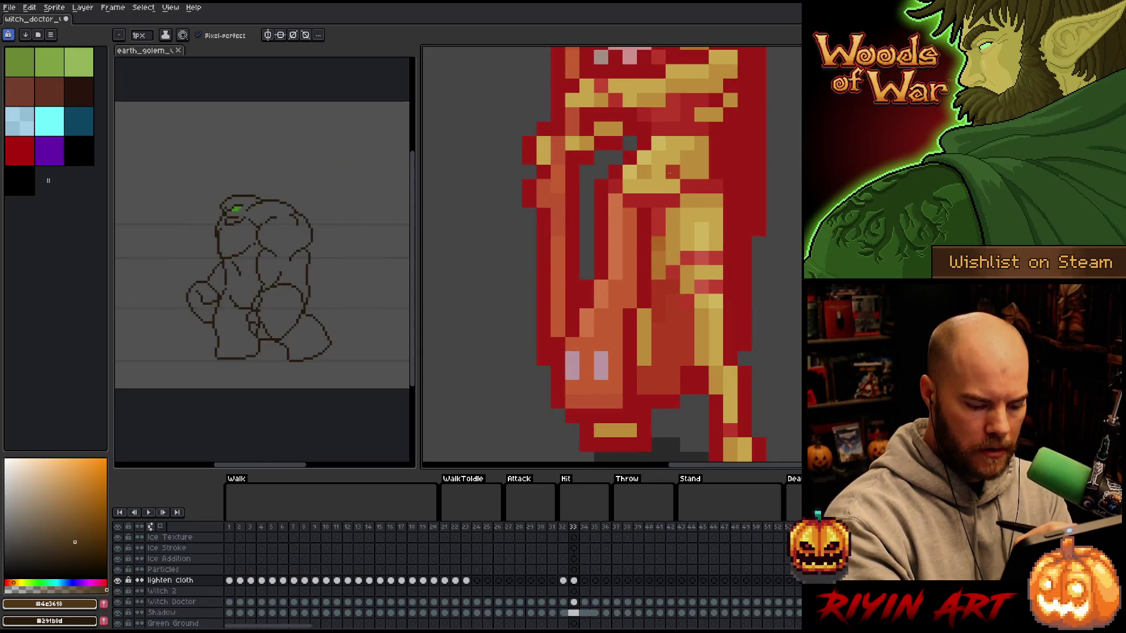
key("Right")
key("Left")
key("Right")
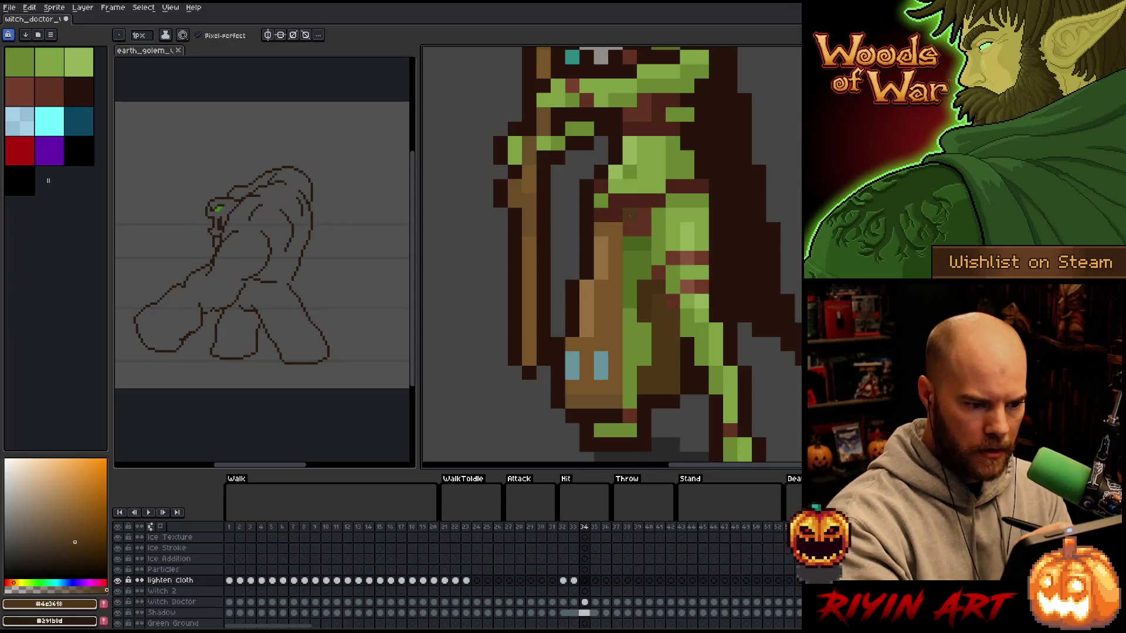
left_click_drag(630, 225, 626, 275)
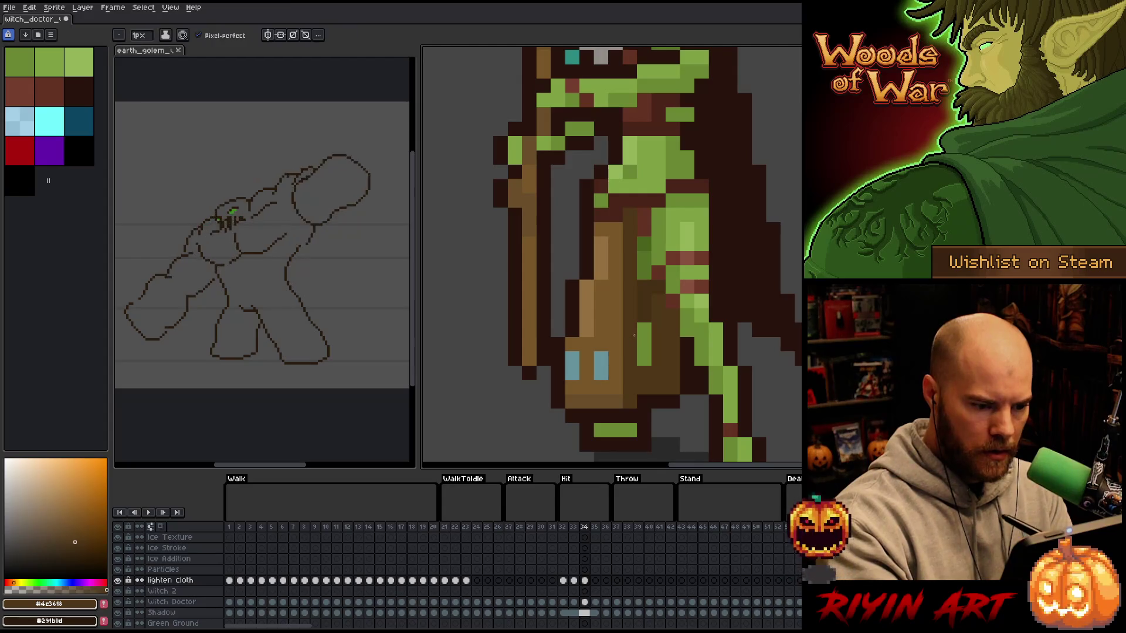
- Turn a red pixel yellow on frame 33 and paint a tan #795728 pixel on frame 34
key("Left")
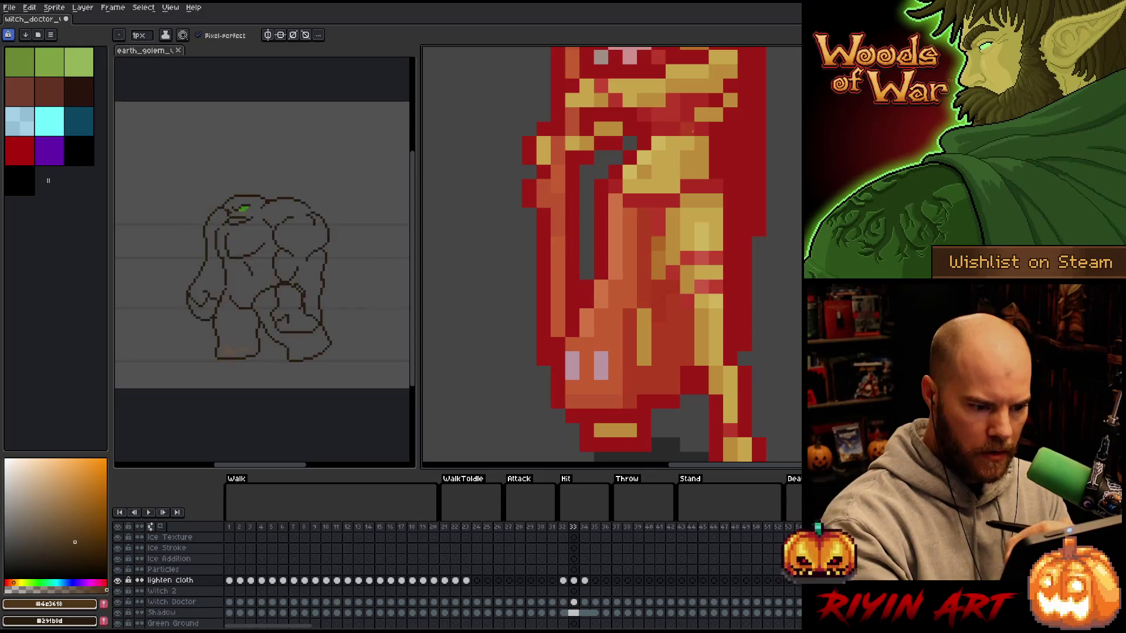
left_click(695, 117)
key("Right")
key("Left")
key("Right")
left_click(610, 228, "alt")
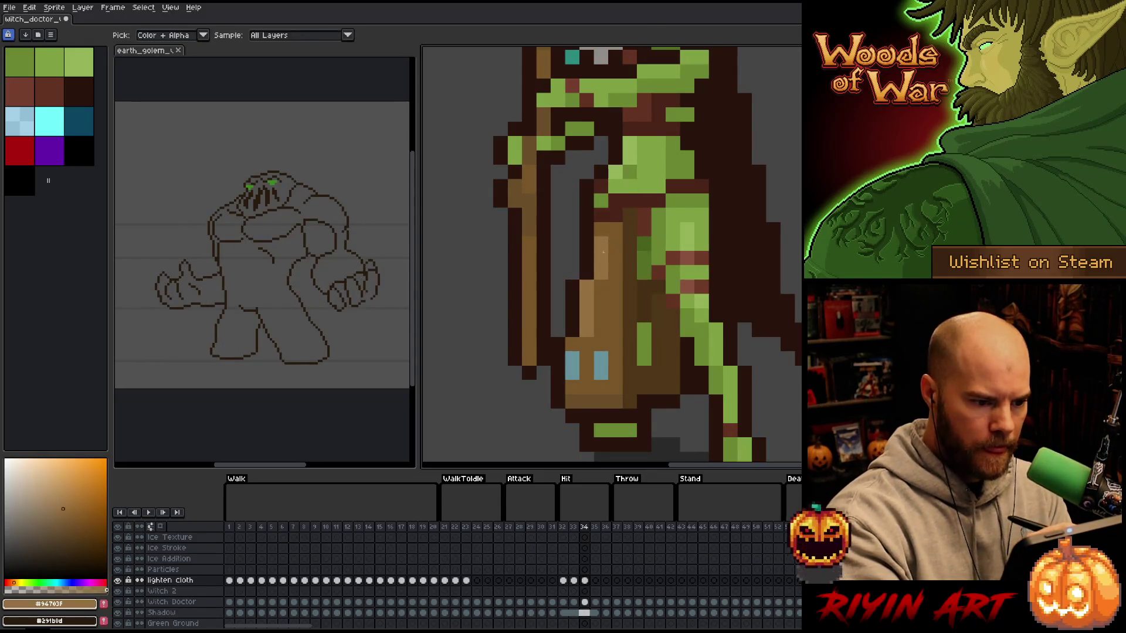
left_click(644, 200)
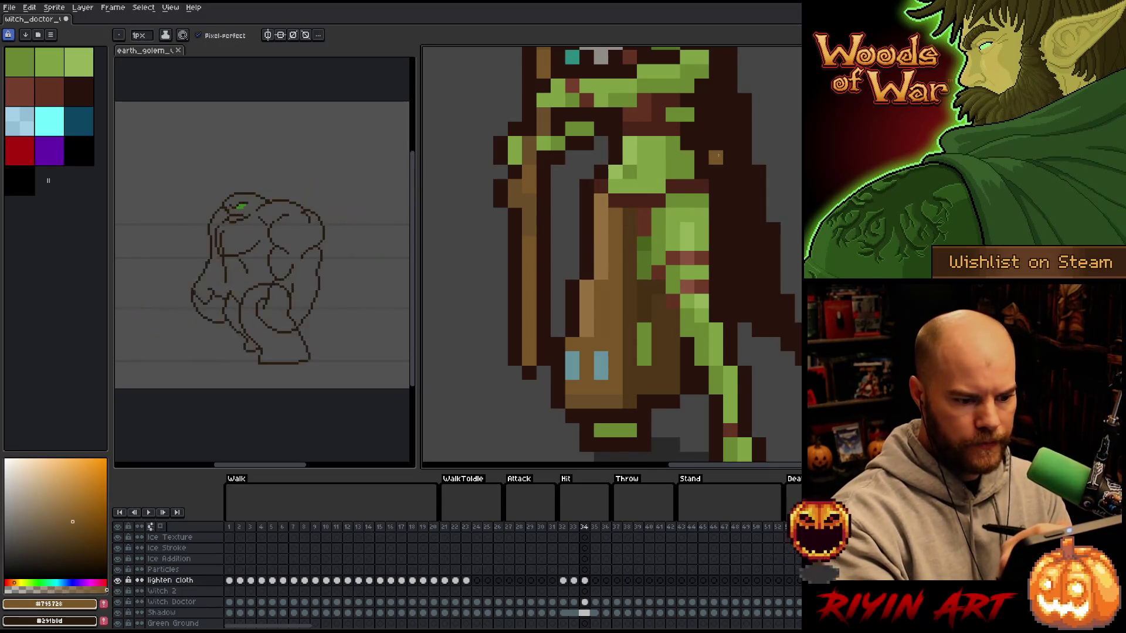
- Step through the lighten cloth cels on frames 35, 36 and 37
key("Right")
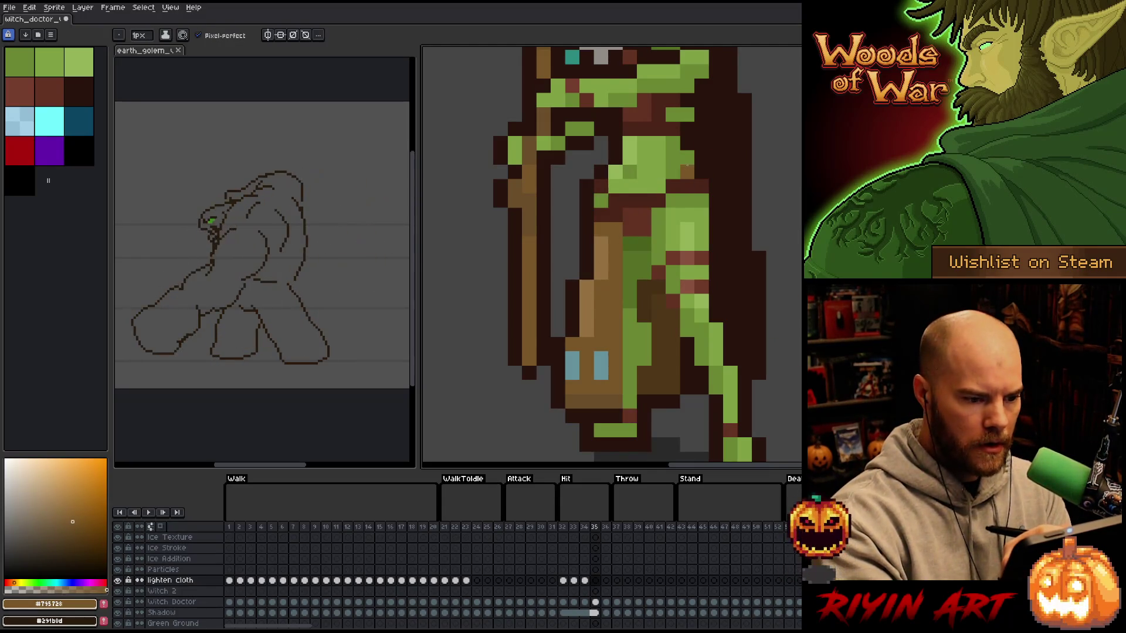
left_click(585, 581)
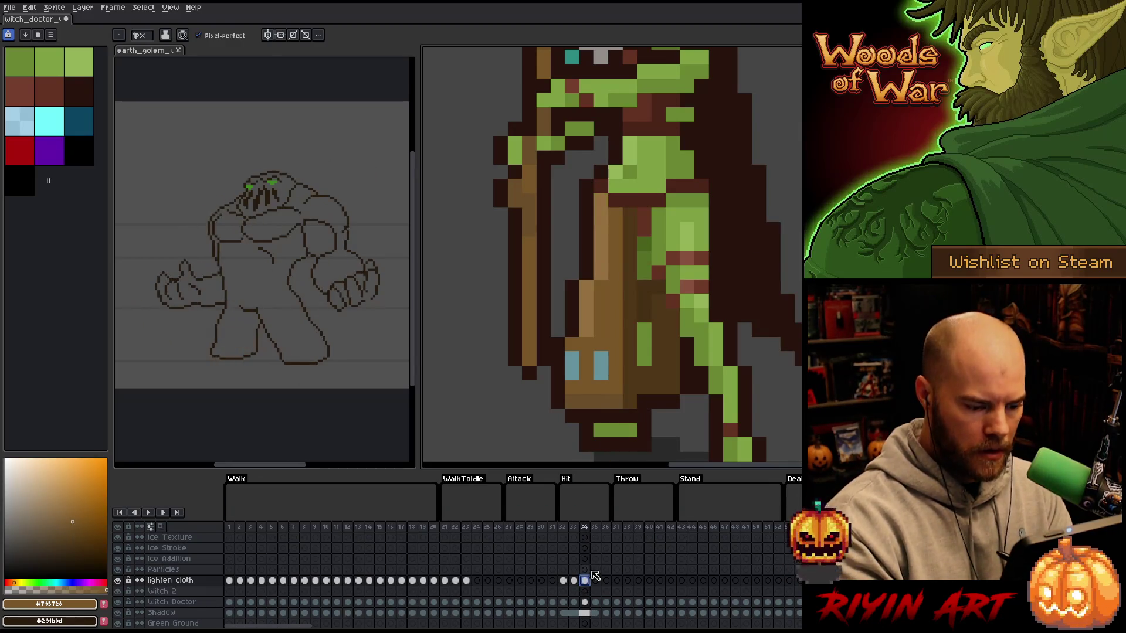
left_click(595, 580)
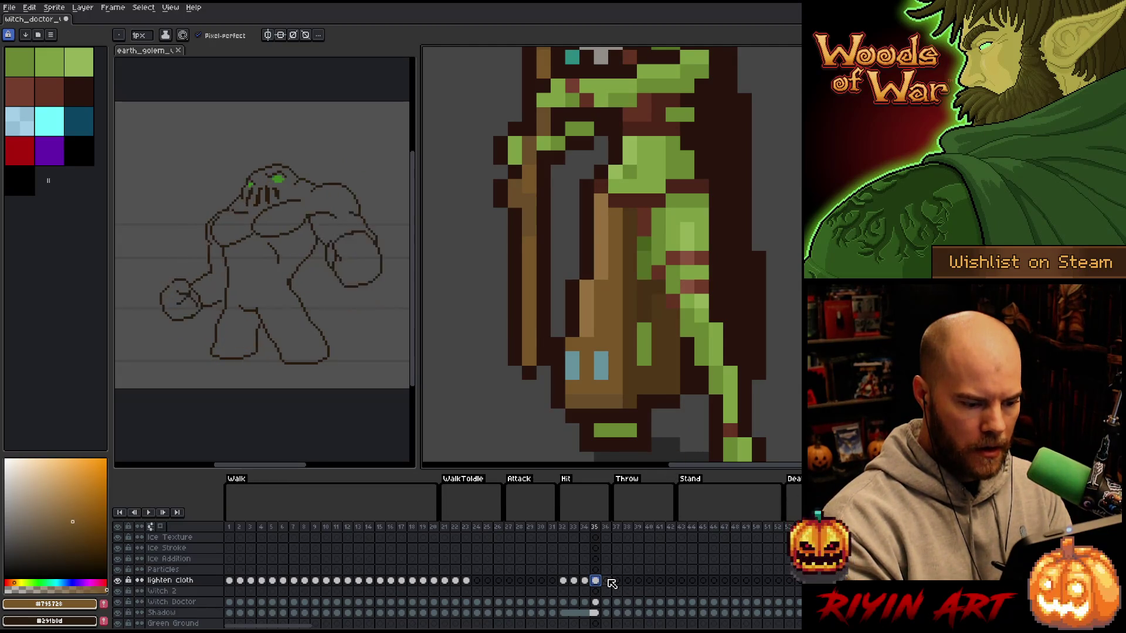
left_click(605, 580)
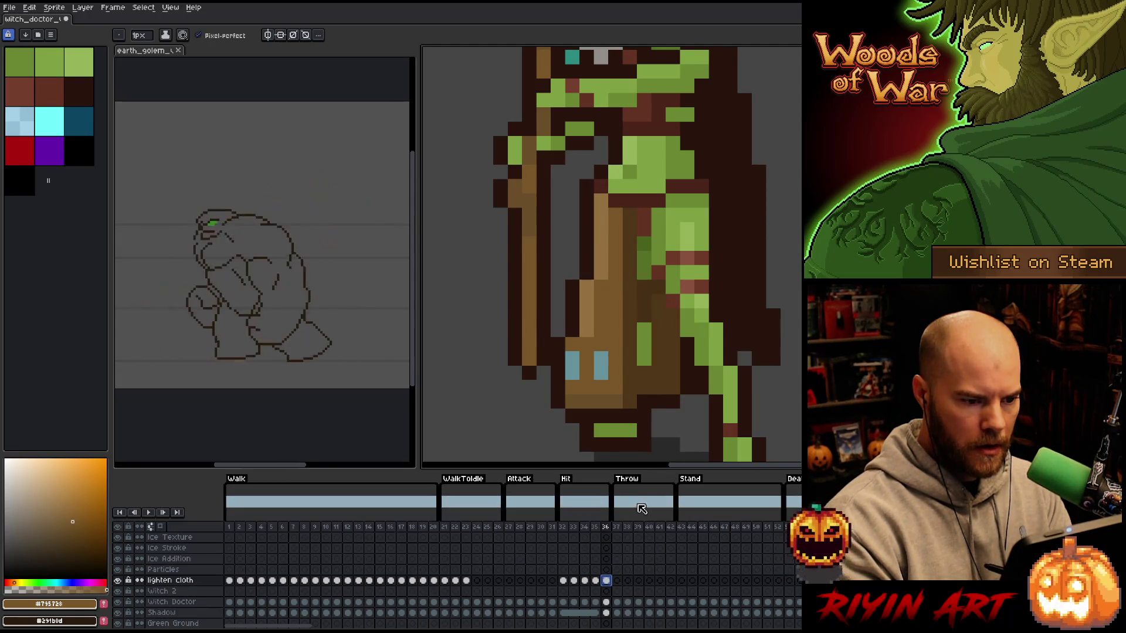
left_click(619, 580)
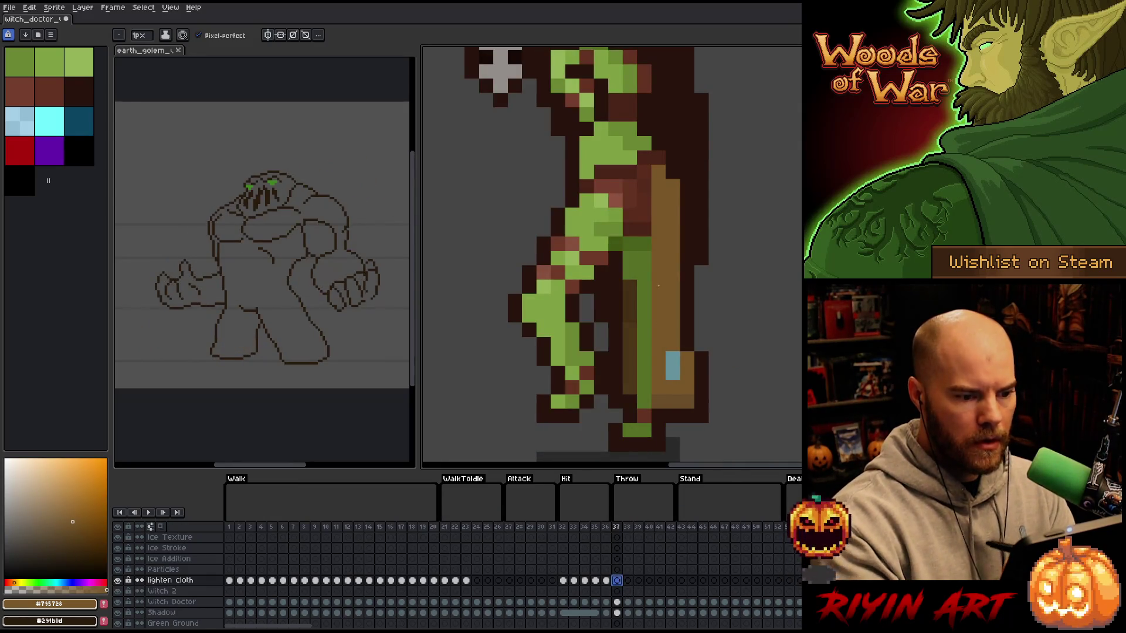
- Preview the animation, jump to the Stand frames, and sample tan #795728 and dark brown #462F14
scroll(657, 286, "down", 2)
scroll(658, 286, "up", 1)
scroll(693, 479, "down", 1)
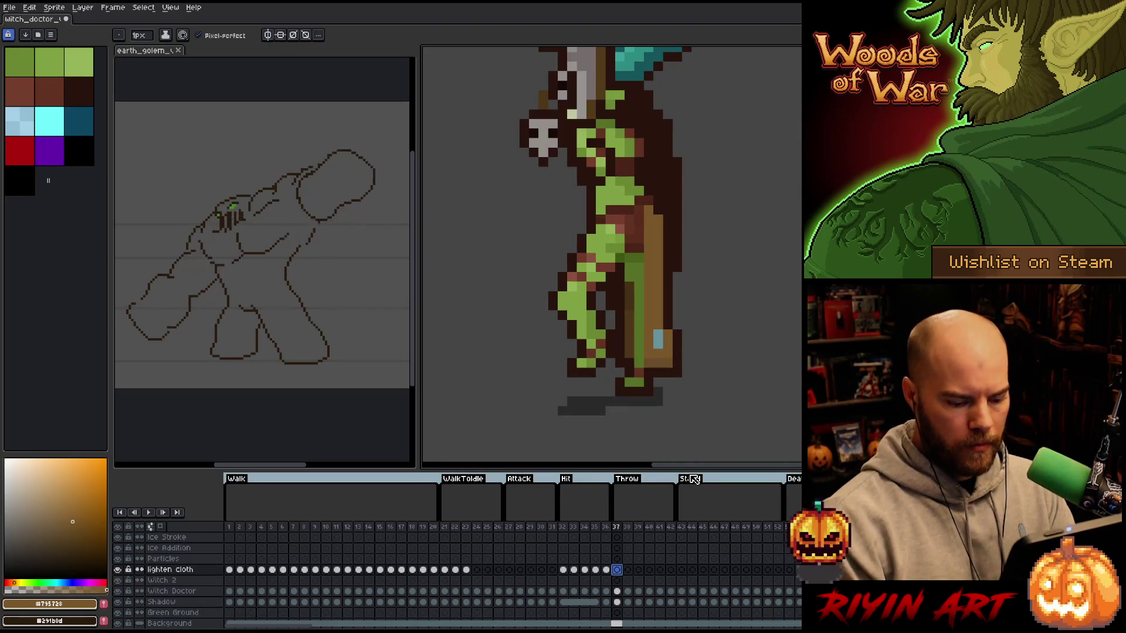
key("Return")
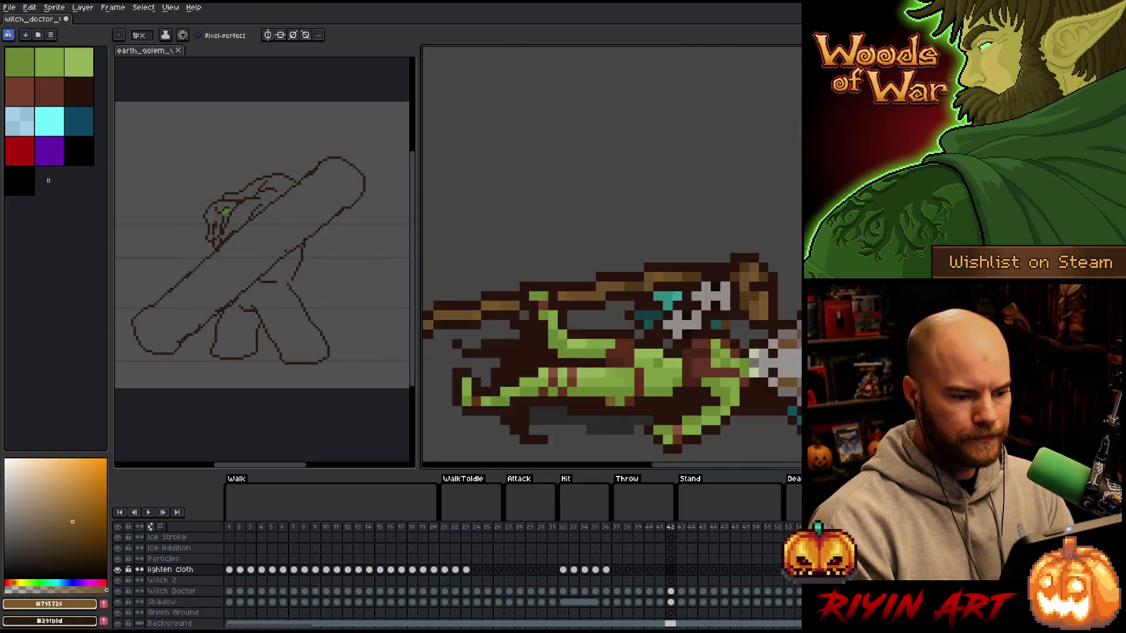
left_click(681, 527)
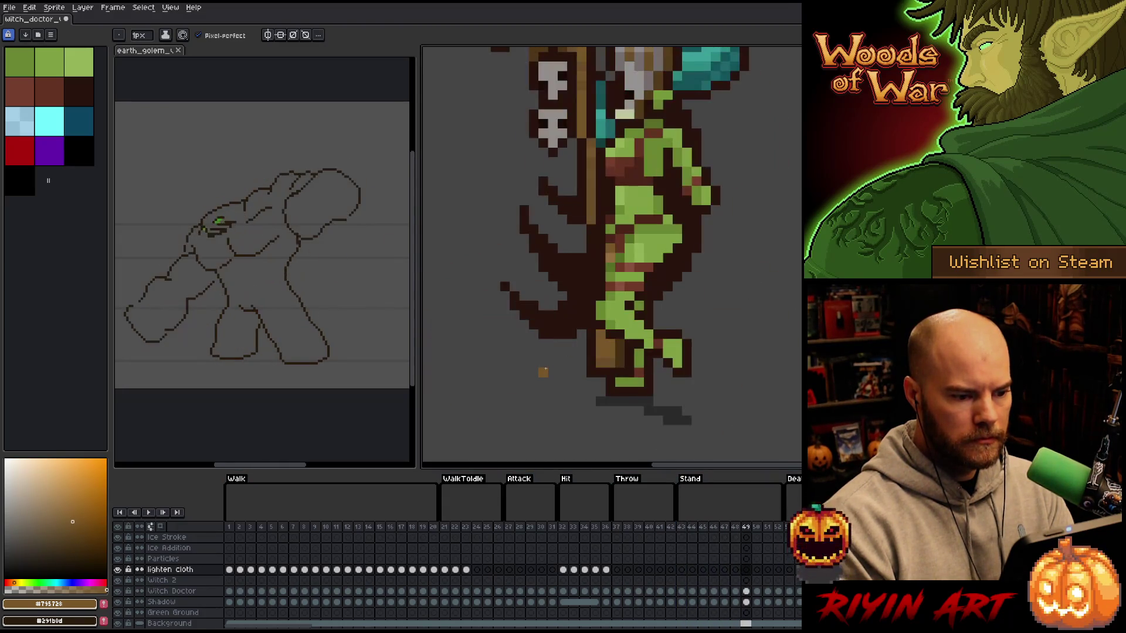
scroll(550, 317, "up", 2)
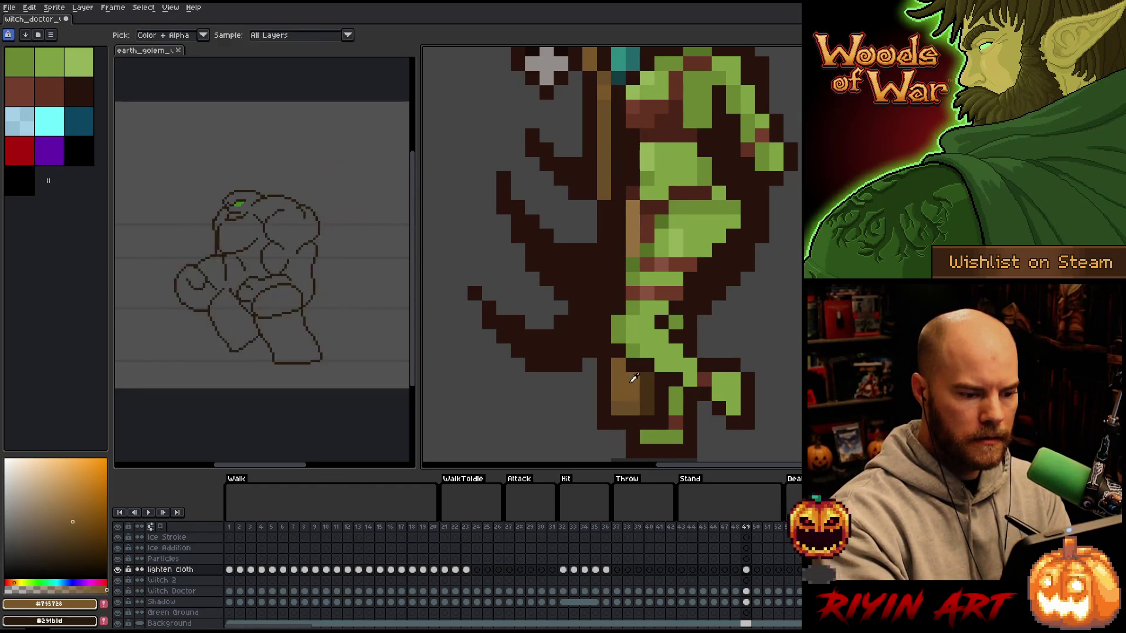
left_click(634, 238, "alt")
left_click(644, 225, "alt")
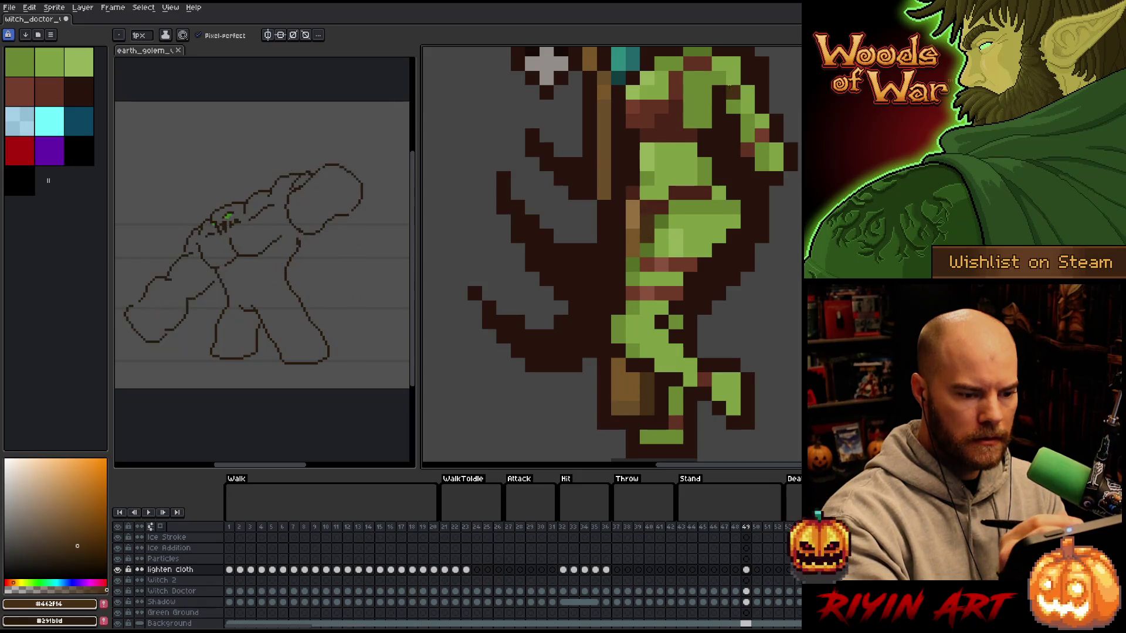
- Extend the staff's tan stroke upward with #94703f on frame 50
key("Right")
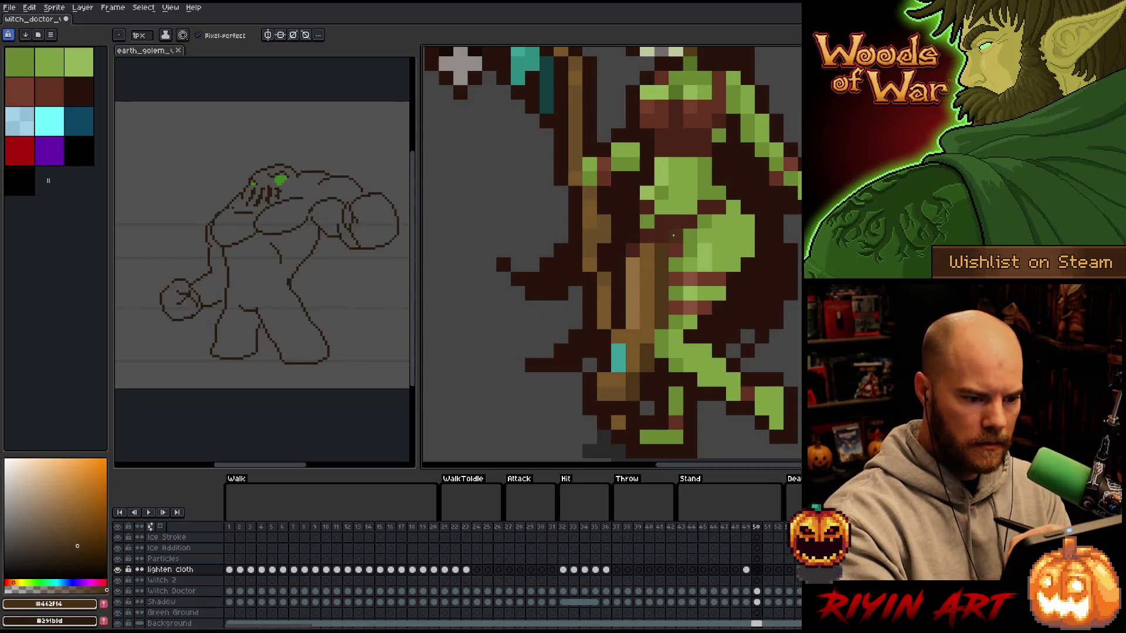
left_click(636, 249, "alt")
left_click_drag(646, 237, 647, 206)
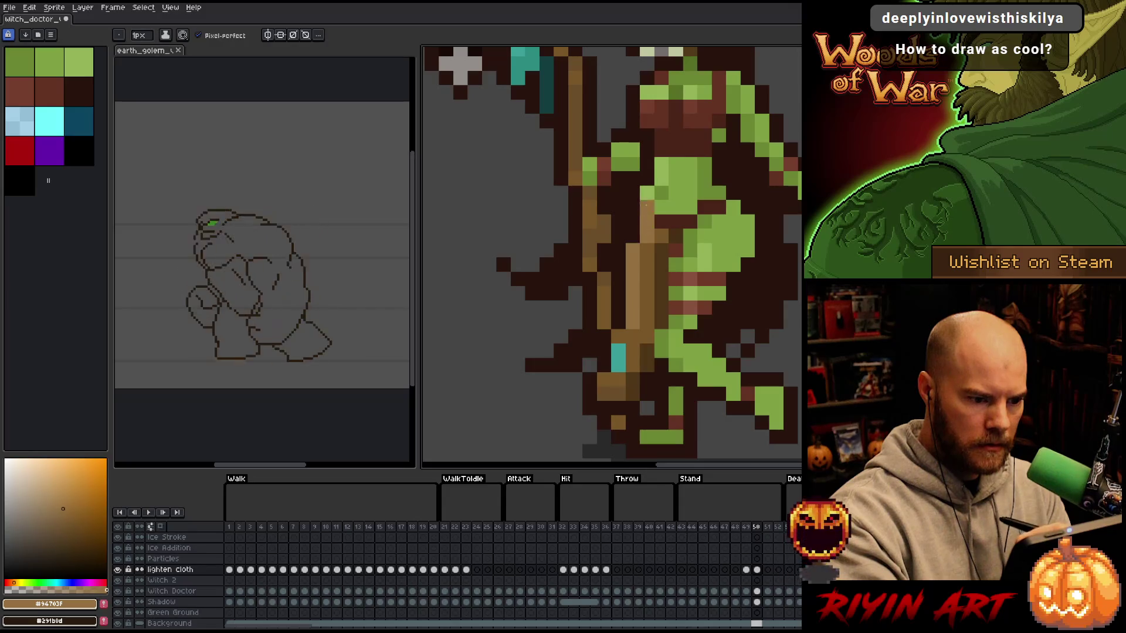
key("Right")
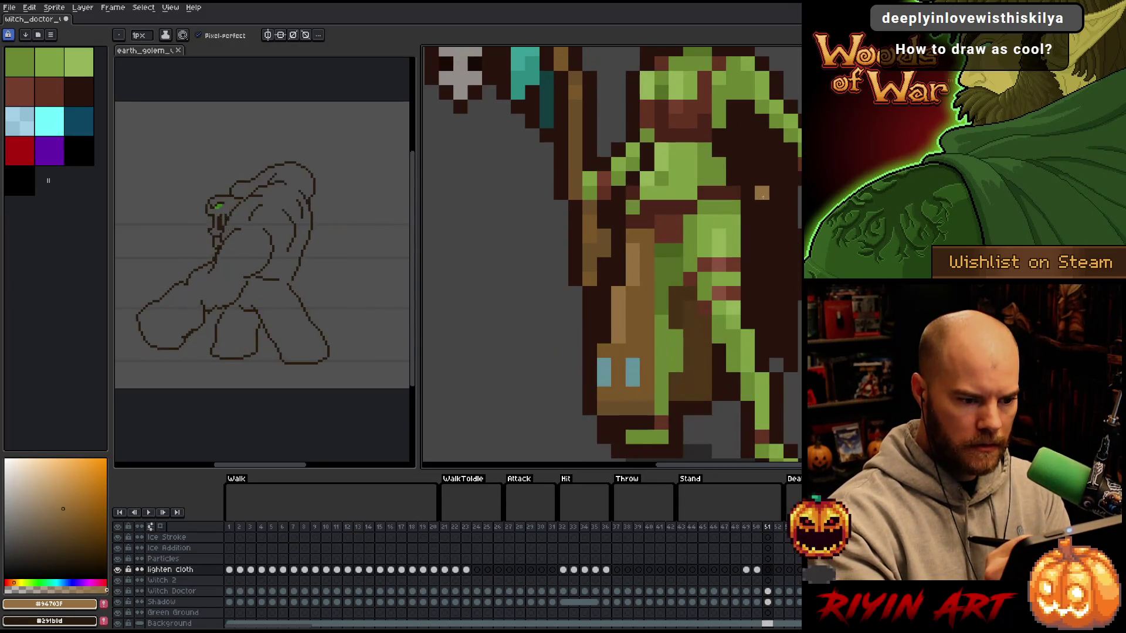
key("Left")
- Draw a dark brown #4c3618 vertical stroke down the cloth on frame 51
key("alt")
left_click(664, 301, "alt")
key("Right")
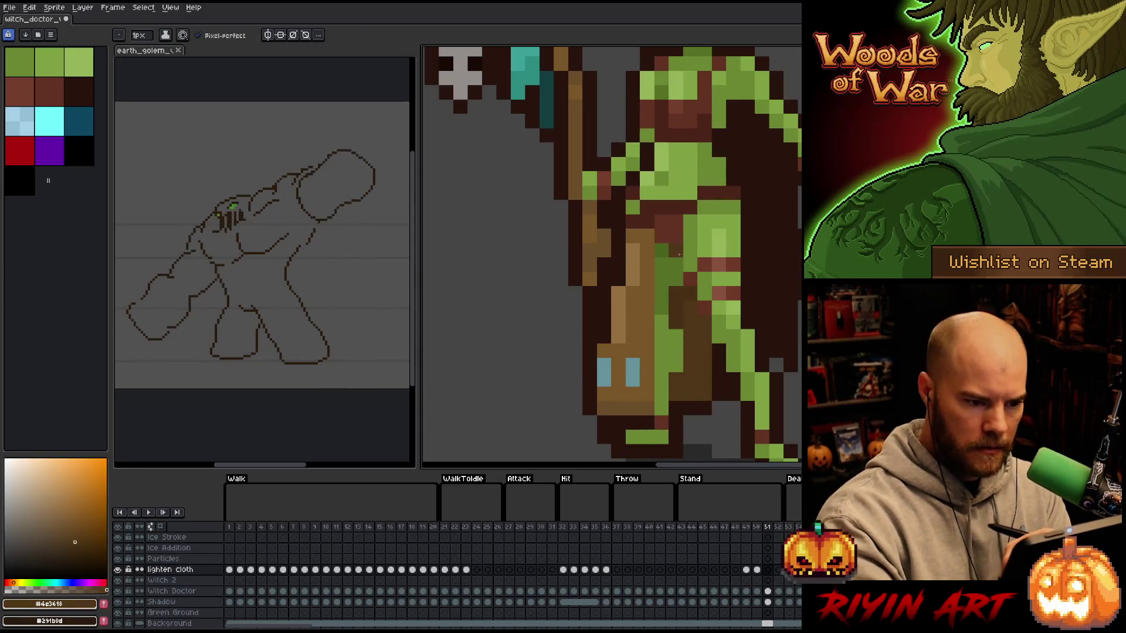
left_click_drag(660, 222, 659, 417)
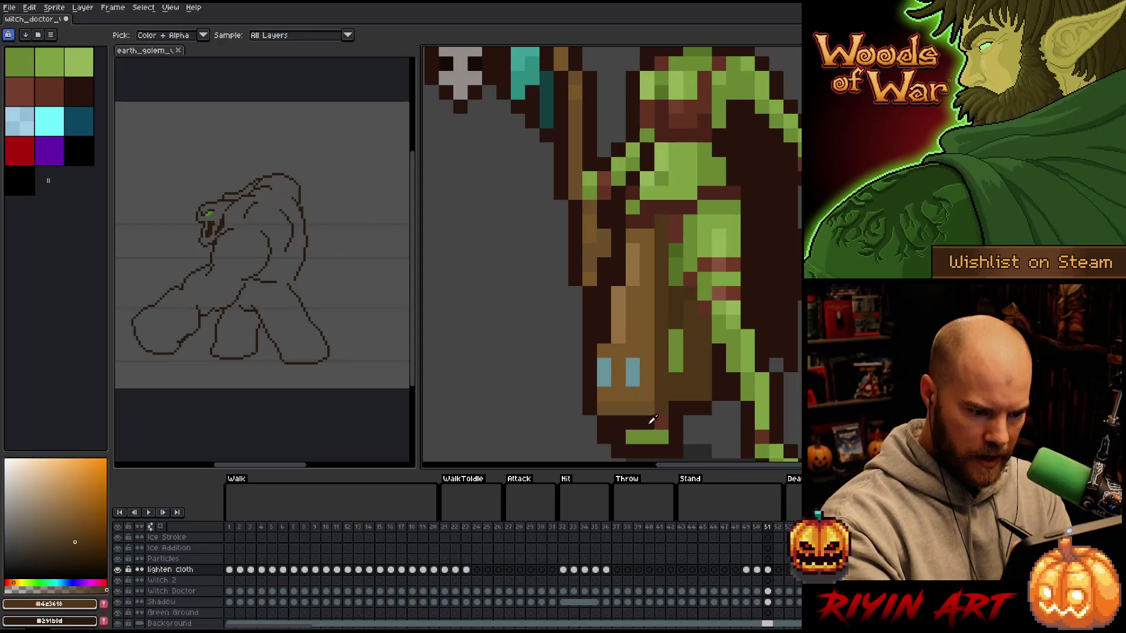
left_click(658, 420, "alt")
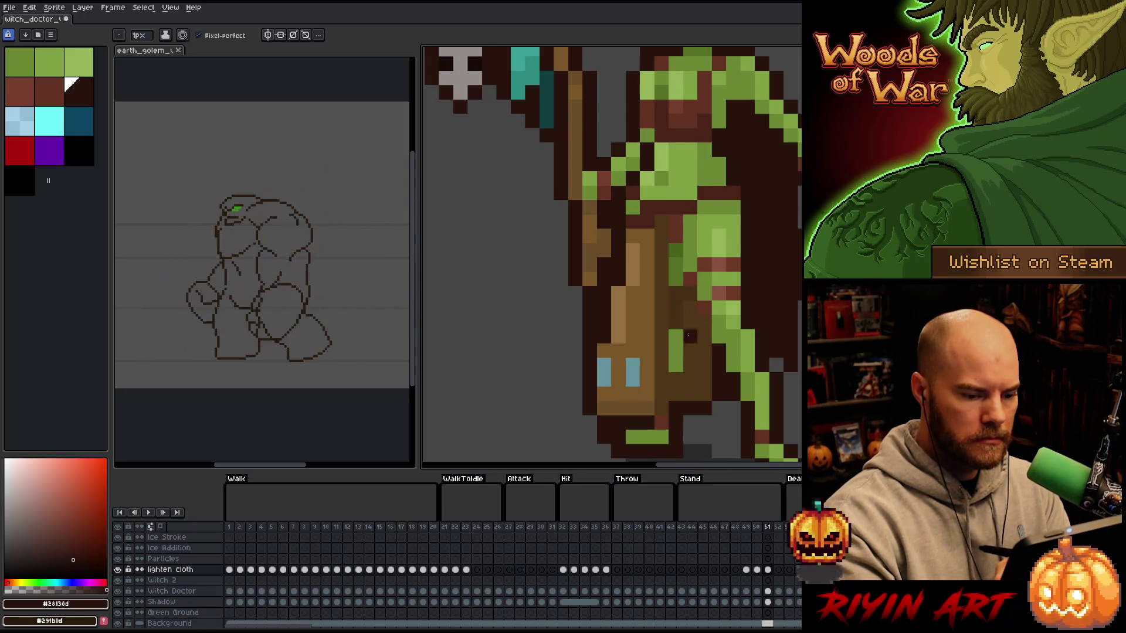
- Review Hit frames 35–36, then return to frame 51 with pixel-perfect pencil and lighter brown #94703F
left_click(607, 527)
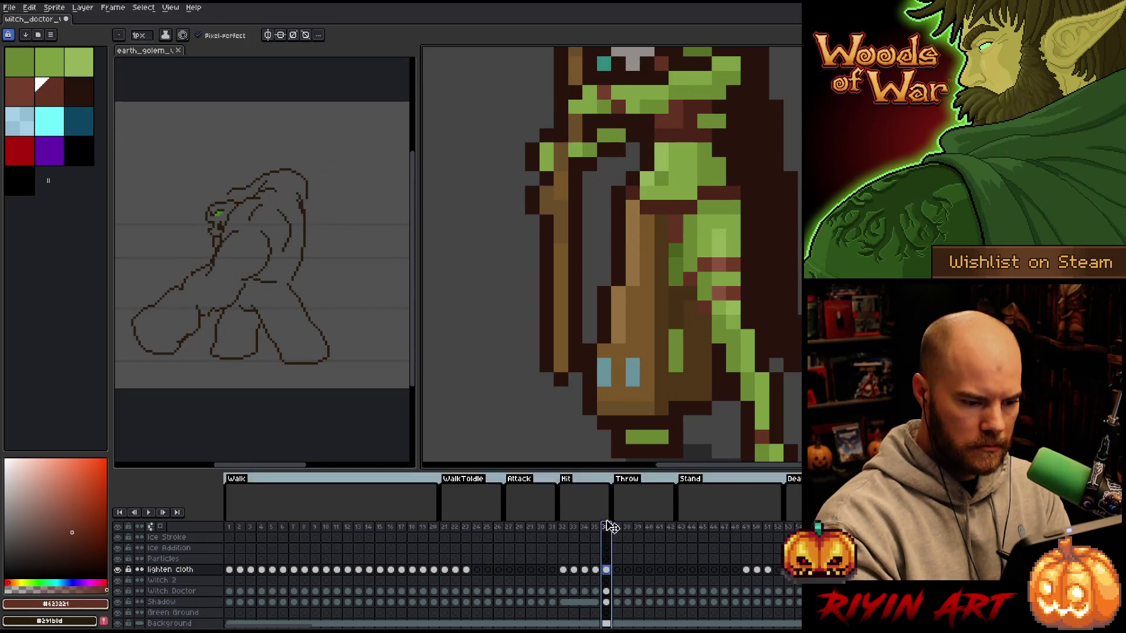
key("Left")
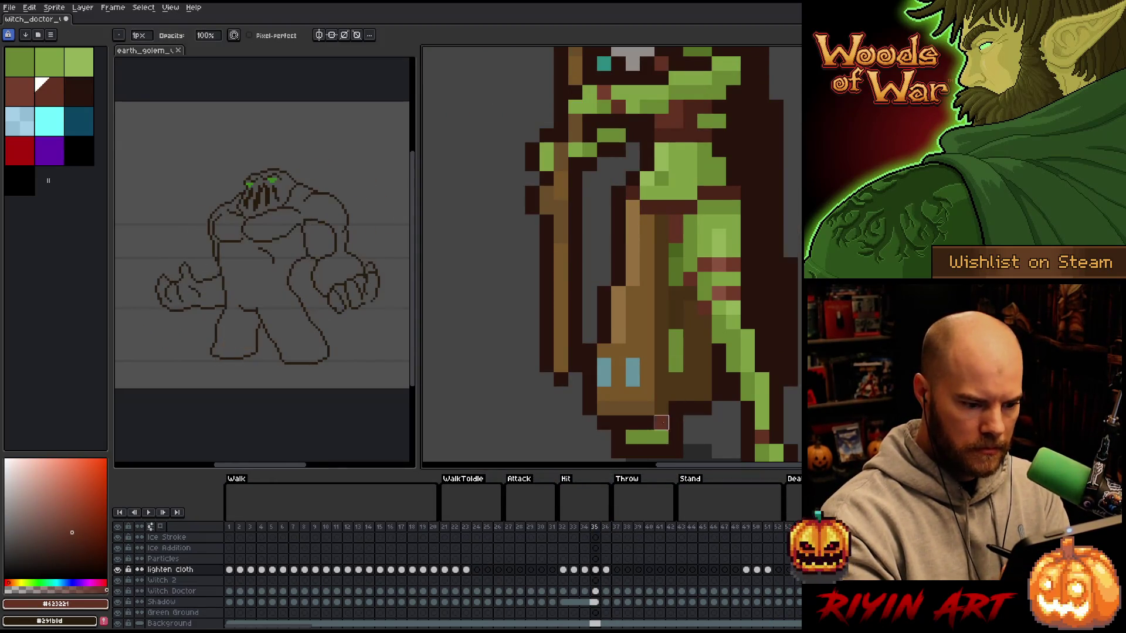
key("Left")
key("Left")
key("Left")
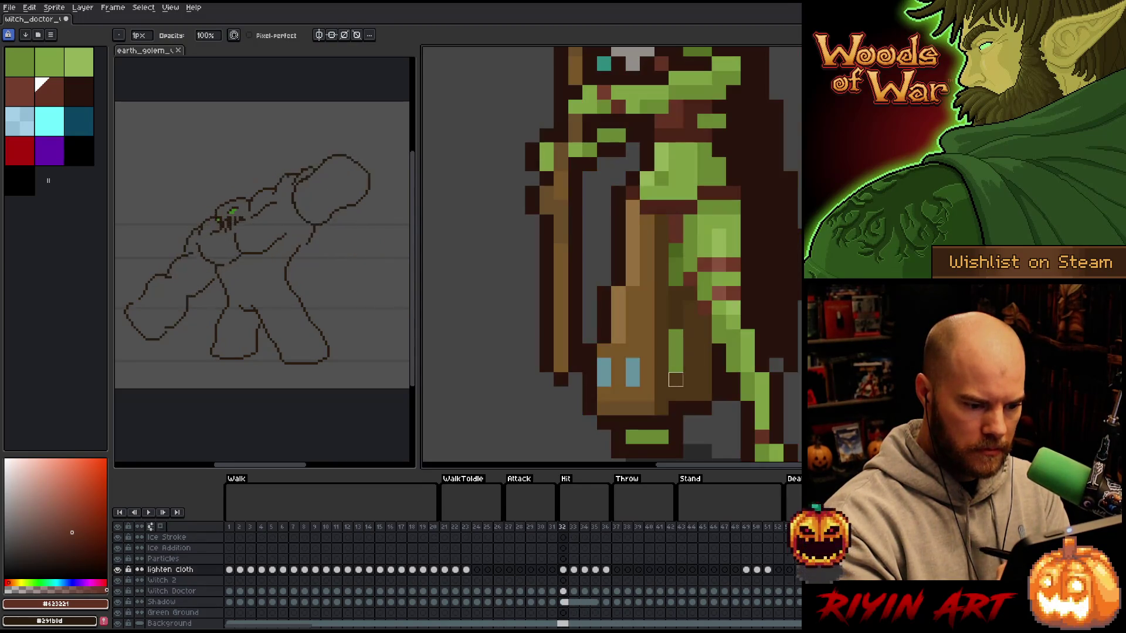
left_click(758, 500)
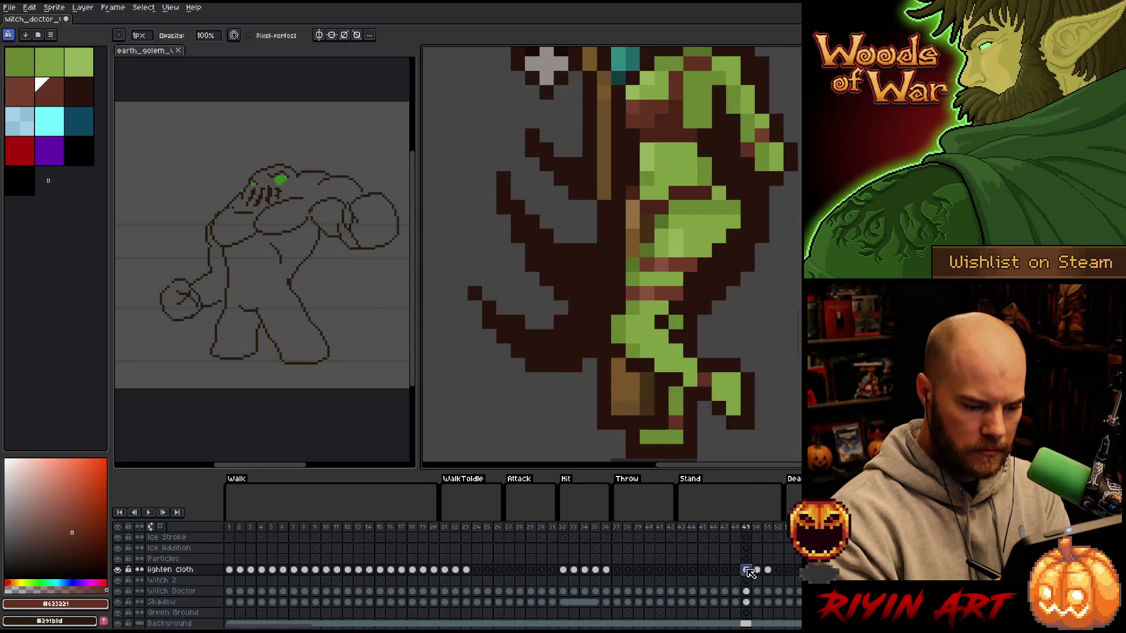
key("Right")
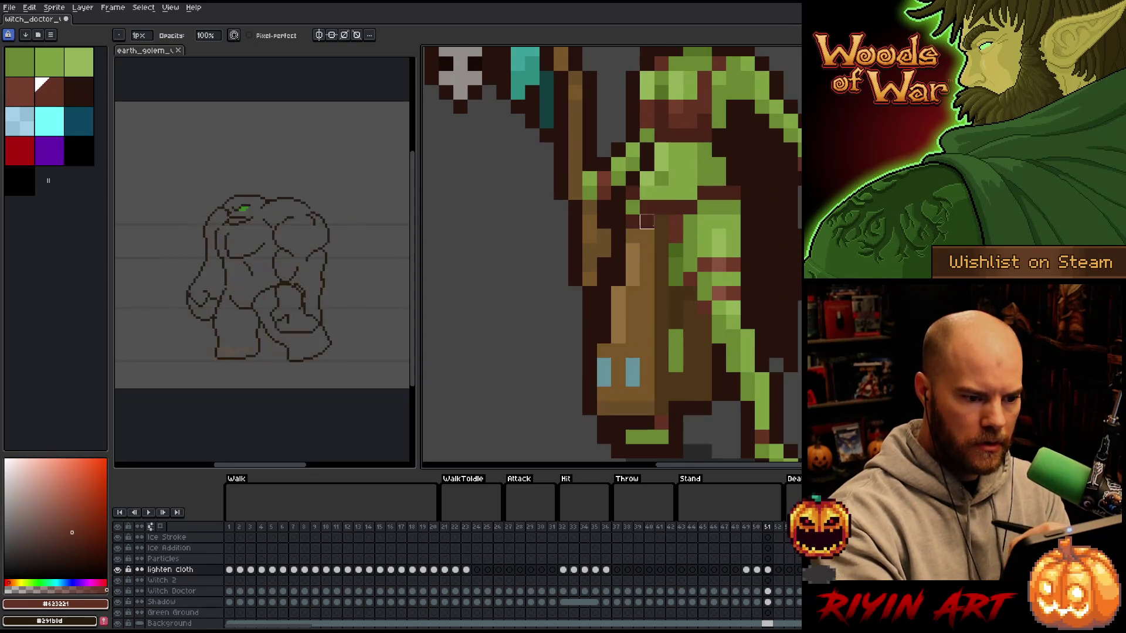
left_click(647, 222, "alt")
key("b")
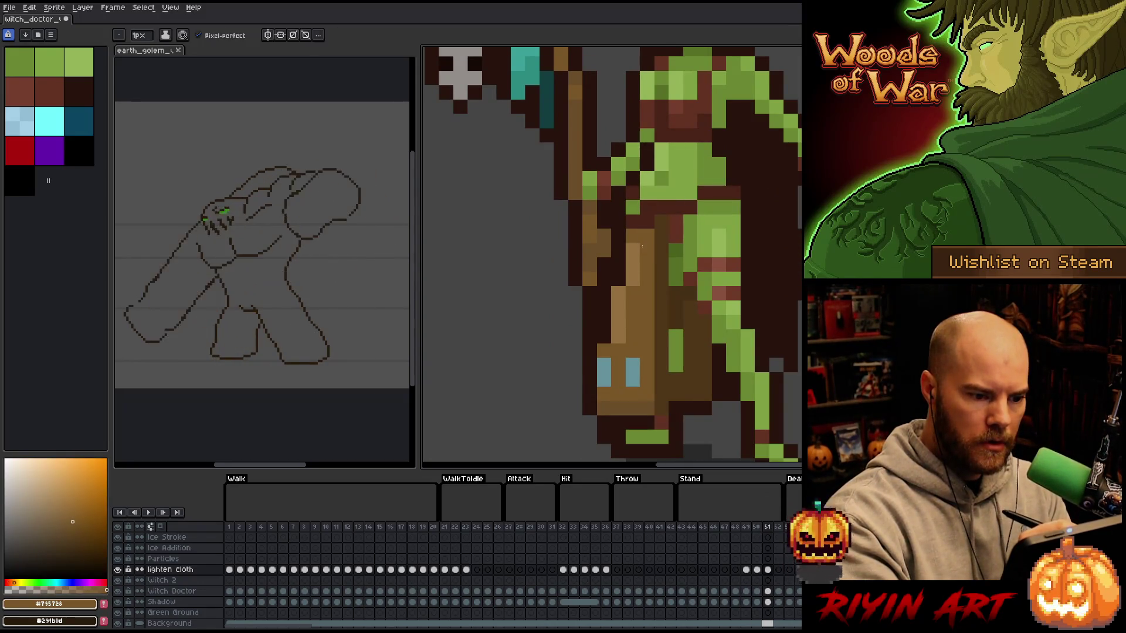
left_click(635, 239, "alt")
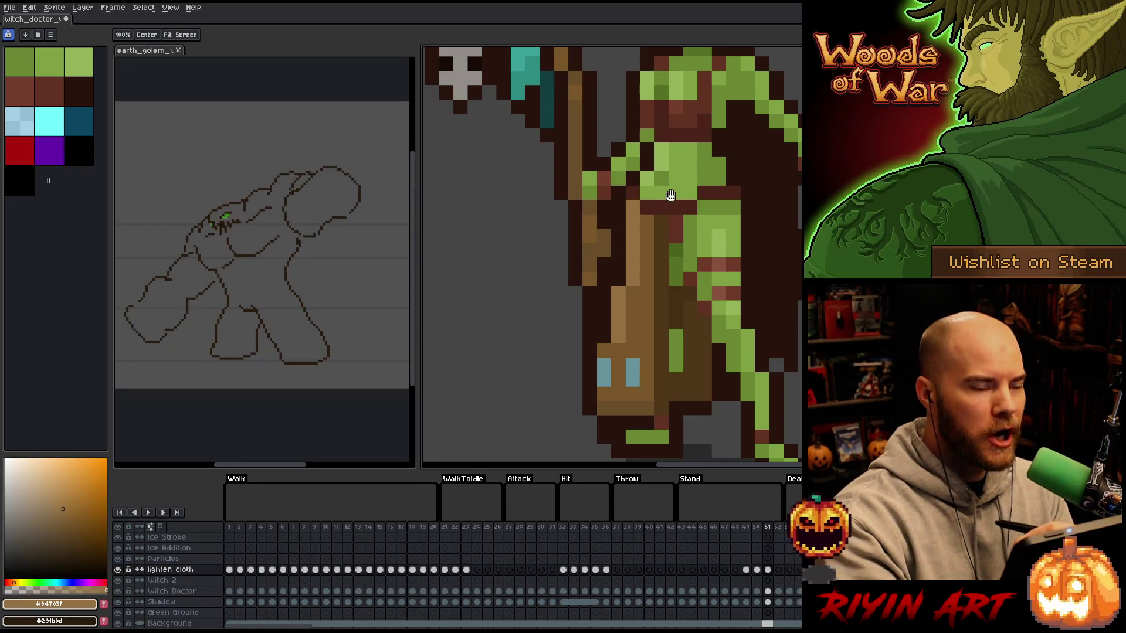
- Compare frames 51 and 52 and save the witch doctor file with Ctrl+S
left_click_drag(670, 184, 651, 187)
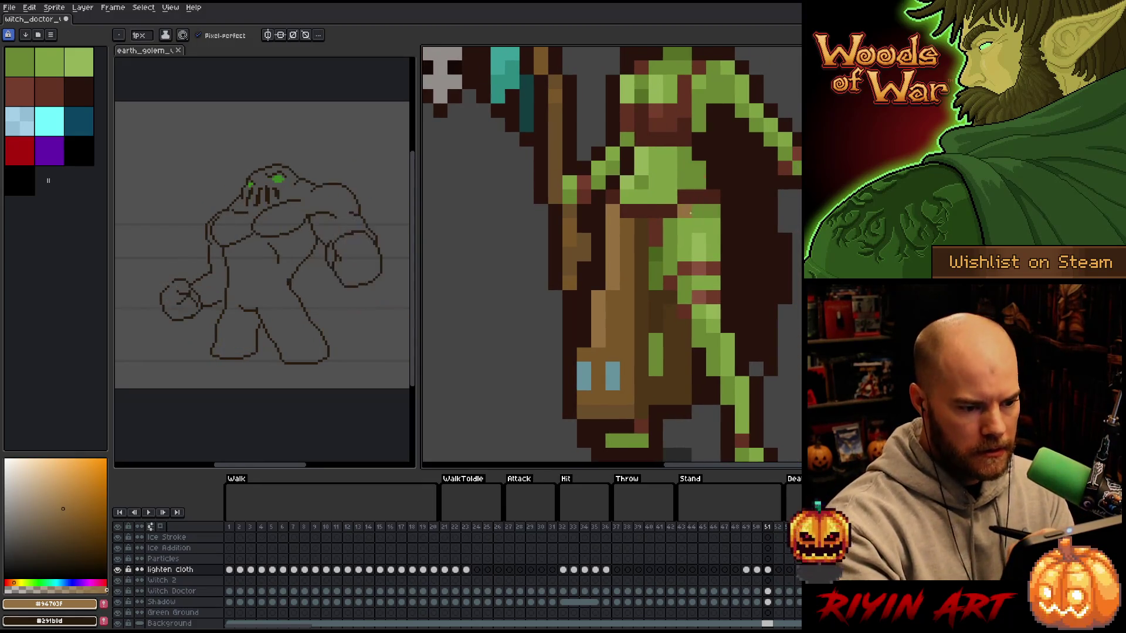
key("Right")
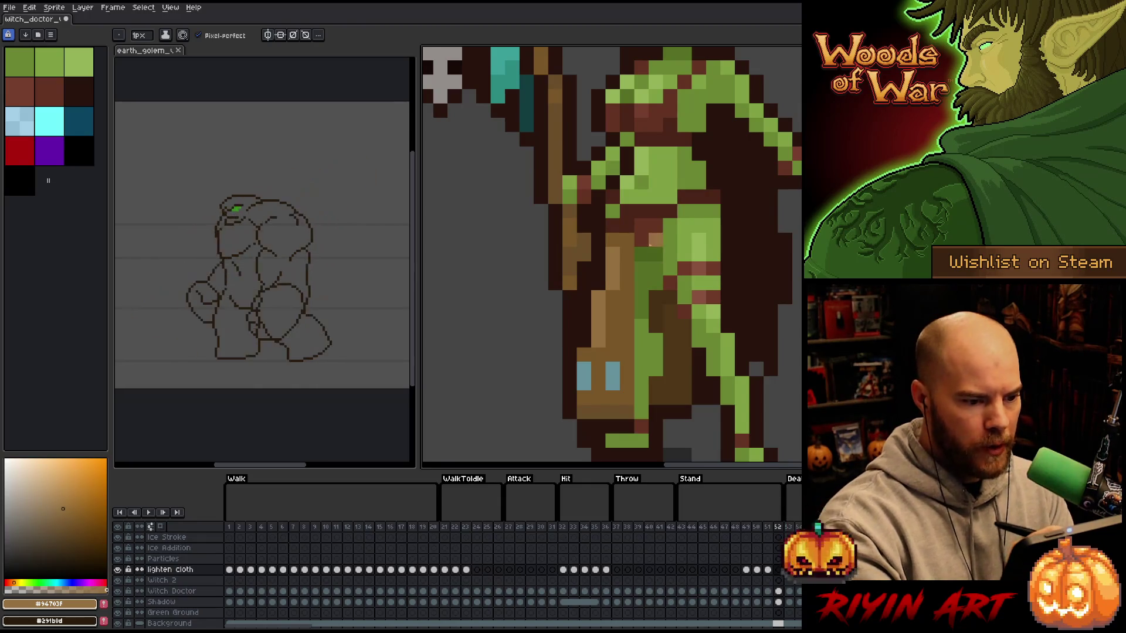
left_click(767, 568)
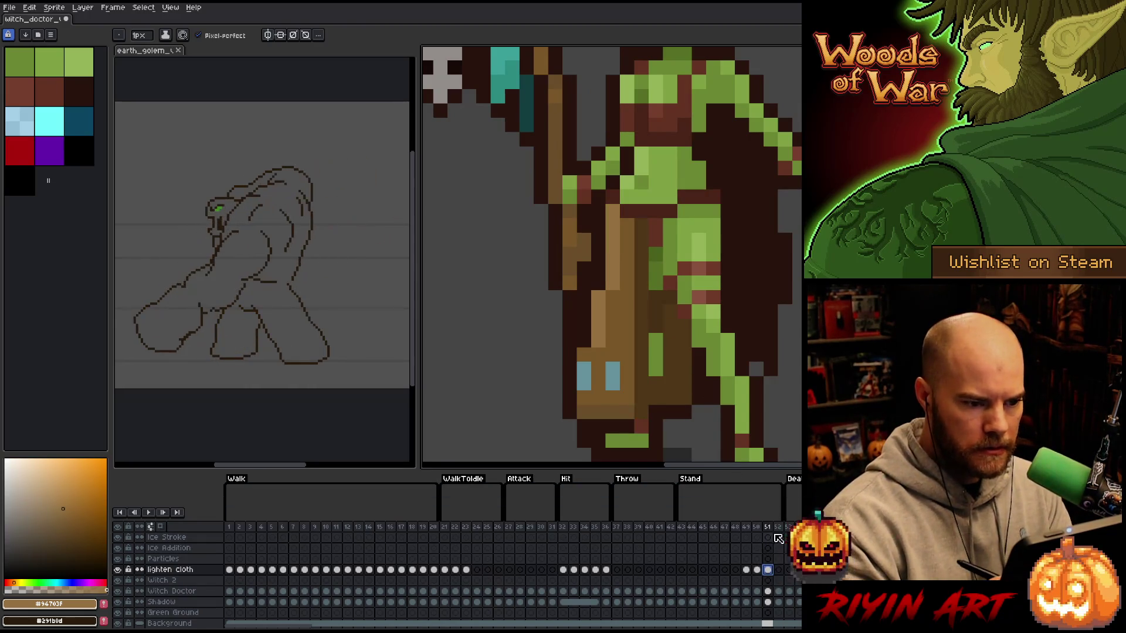
key("Right")
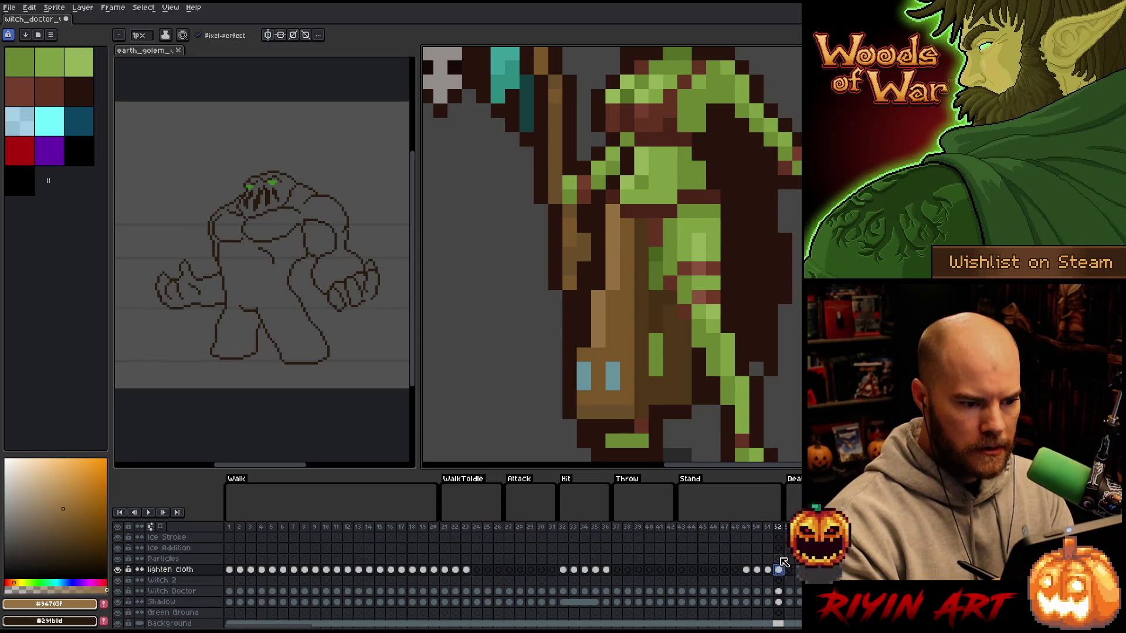
key("ctrl+s")
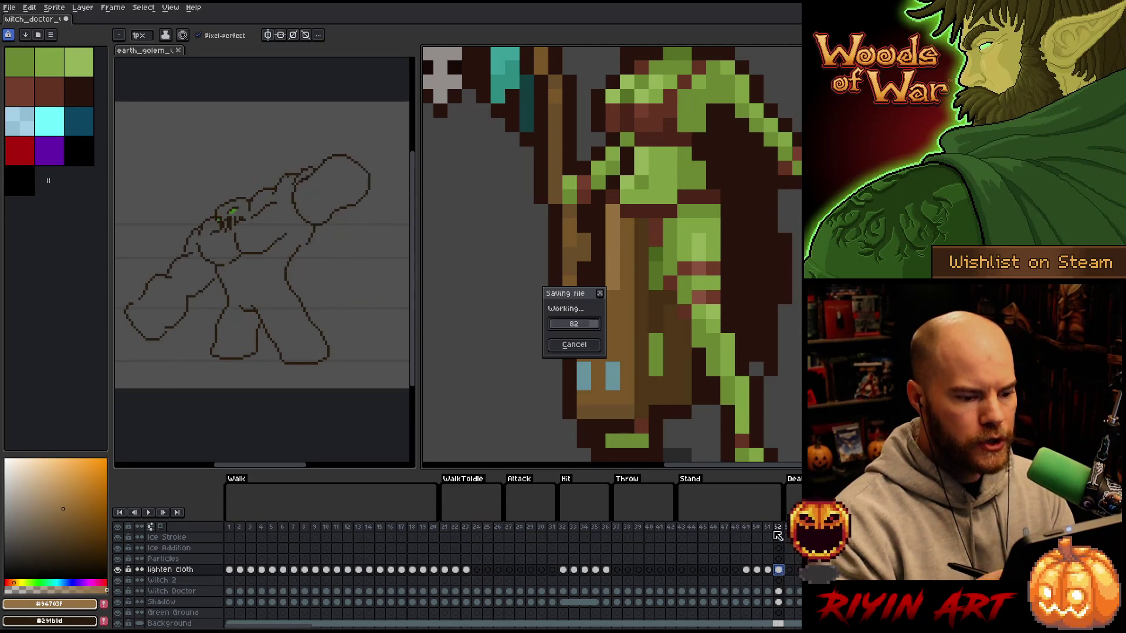
key("minus")
key("plus")
key("plus")
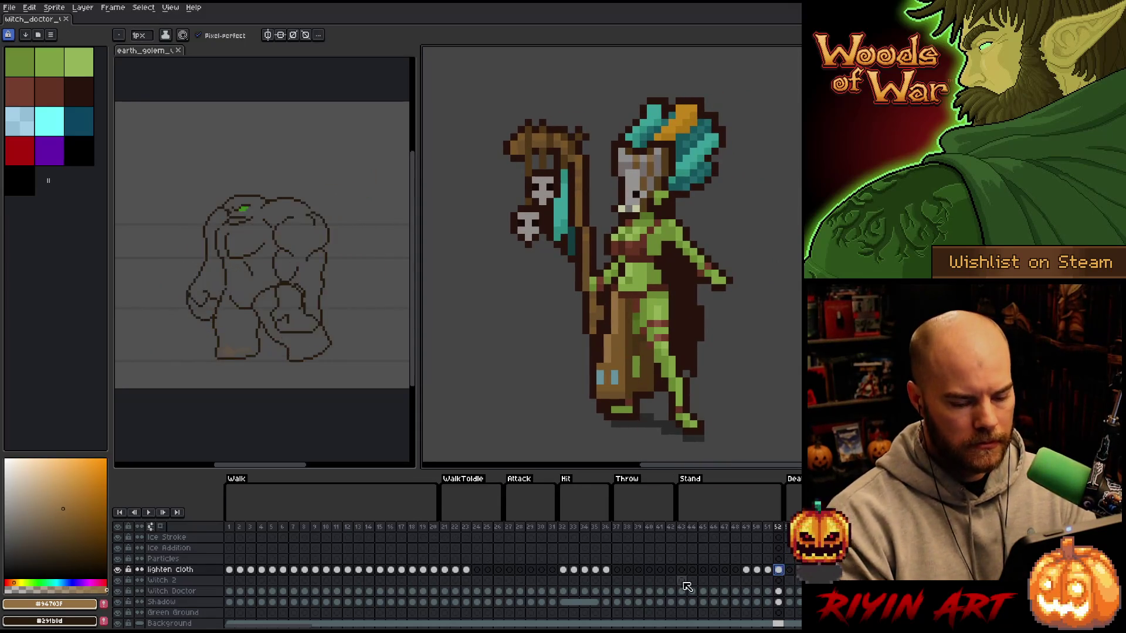
- Select Walk cels 1–23 and replace #4e3618 with a mostly transparent #291b0d
left_click(789, 526)
left_click(315, 569)
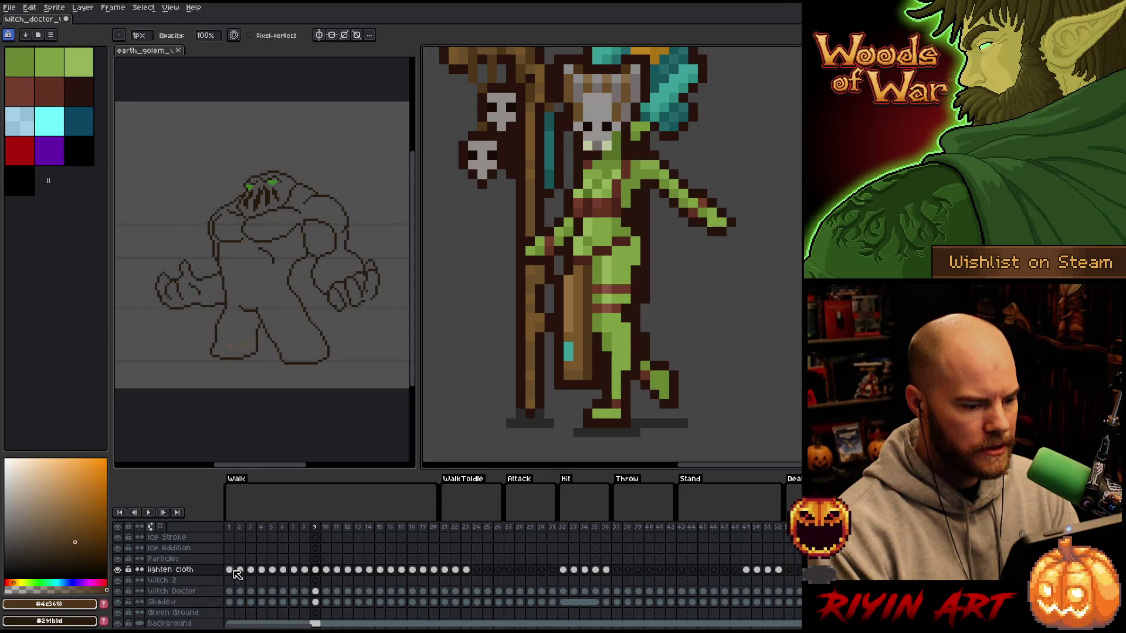
left_click(232, 570)
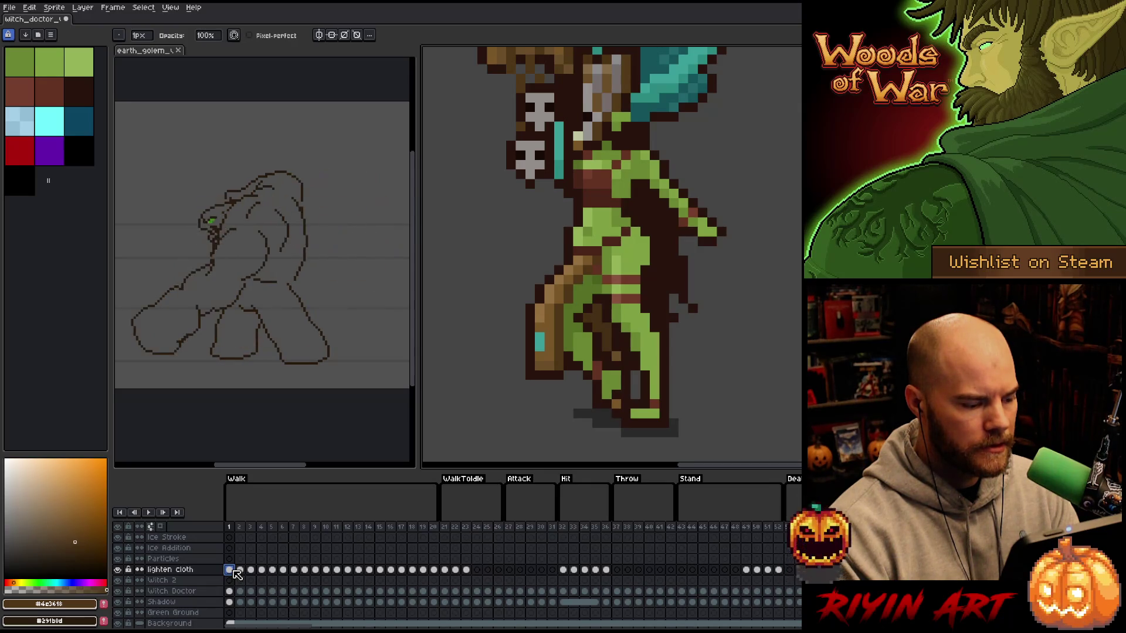
left_click(466, 569)
left_click(315, 569, "shift")
left_click(230, 569, "shift")
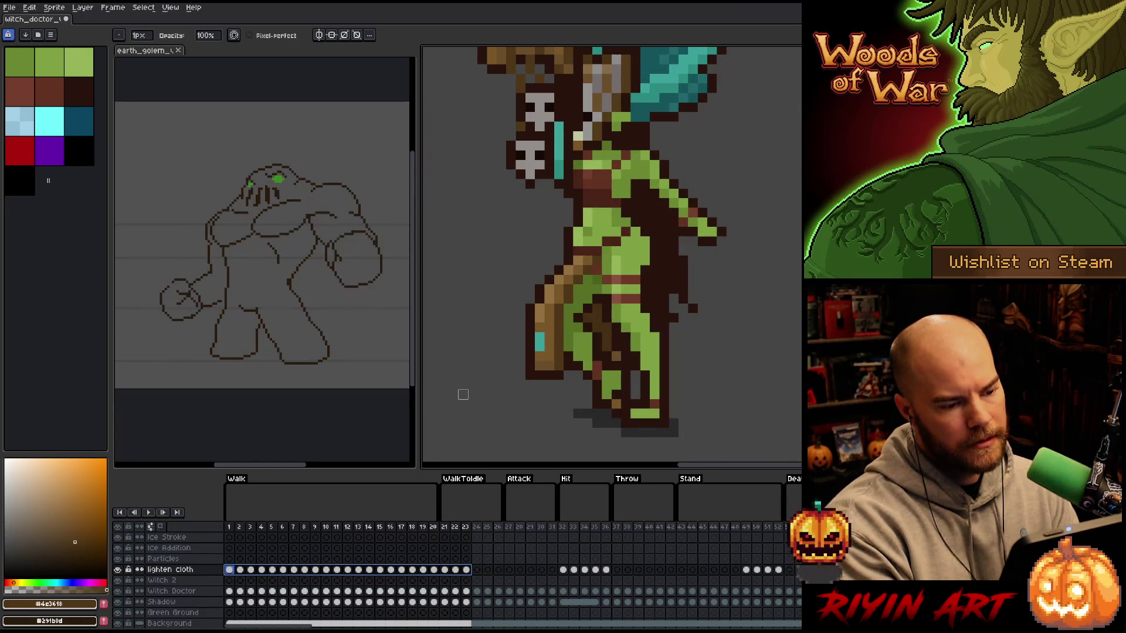
key("shift+r")
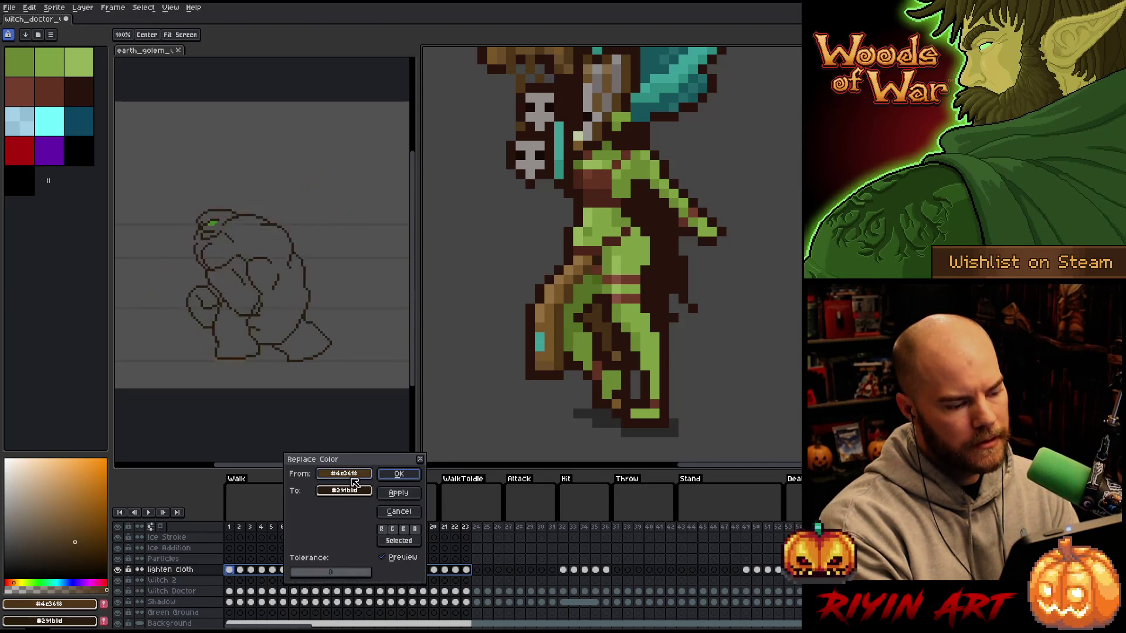
left_click(349, 492)
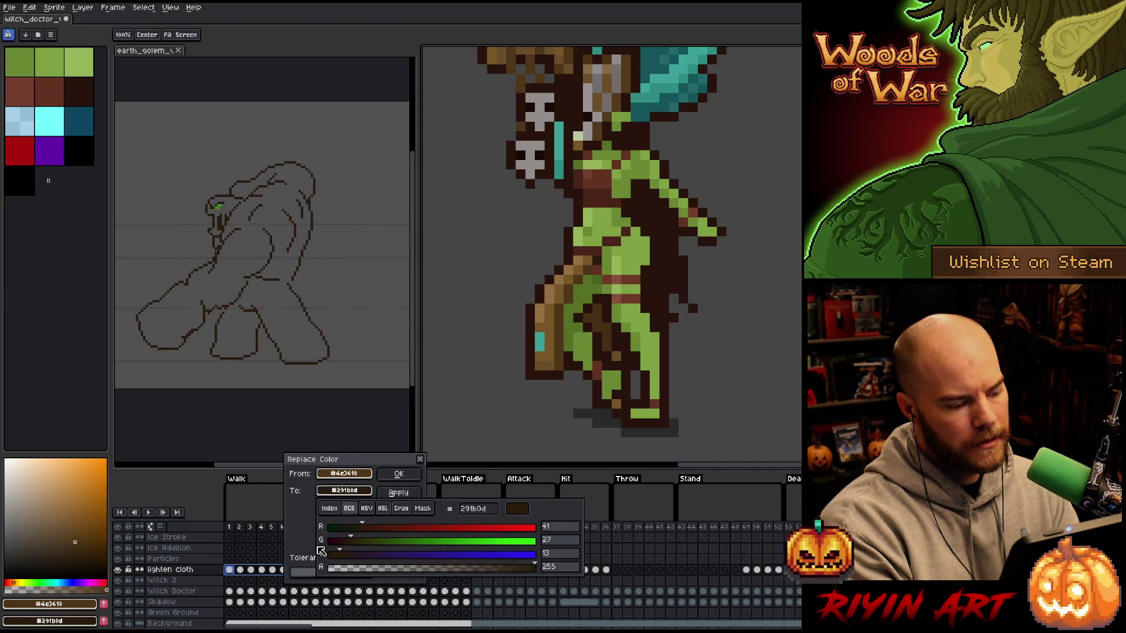
left_click_drag(359, 567, 342, 572)
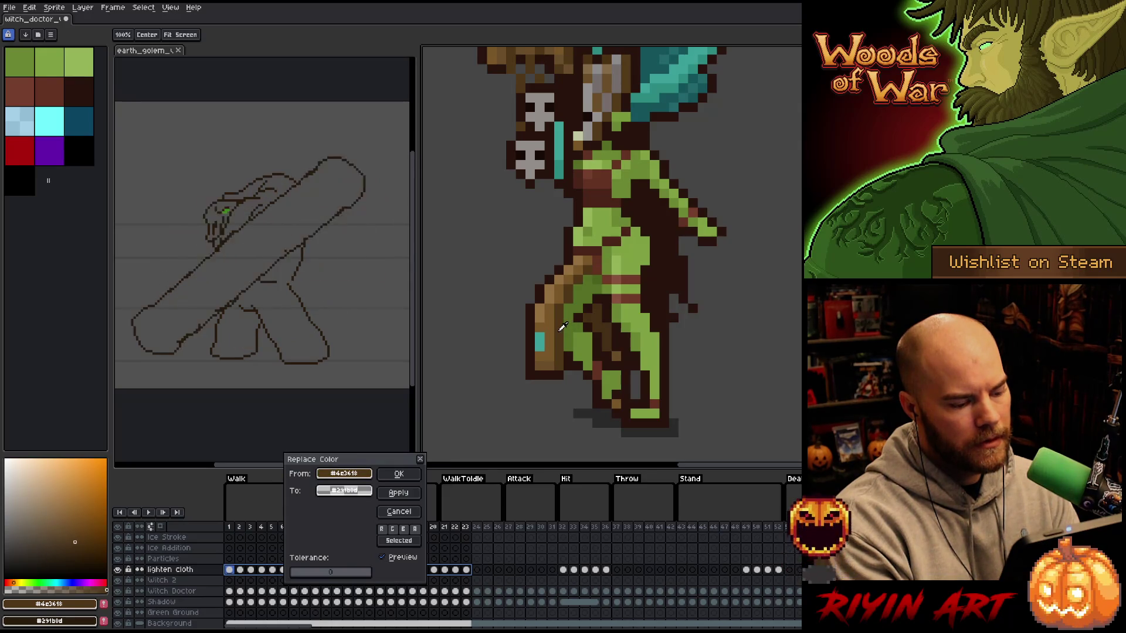
left_click(406, 477)
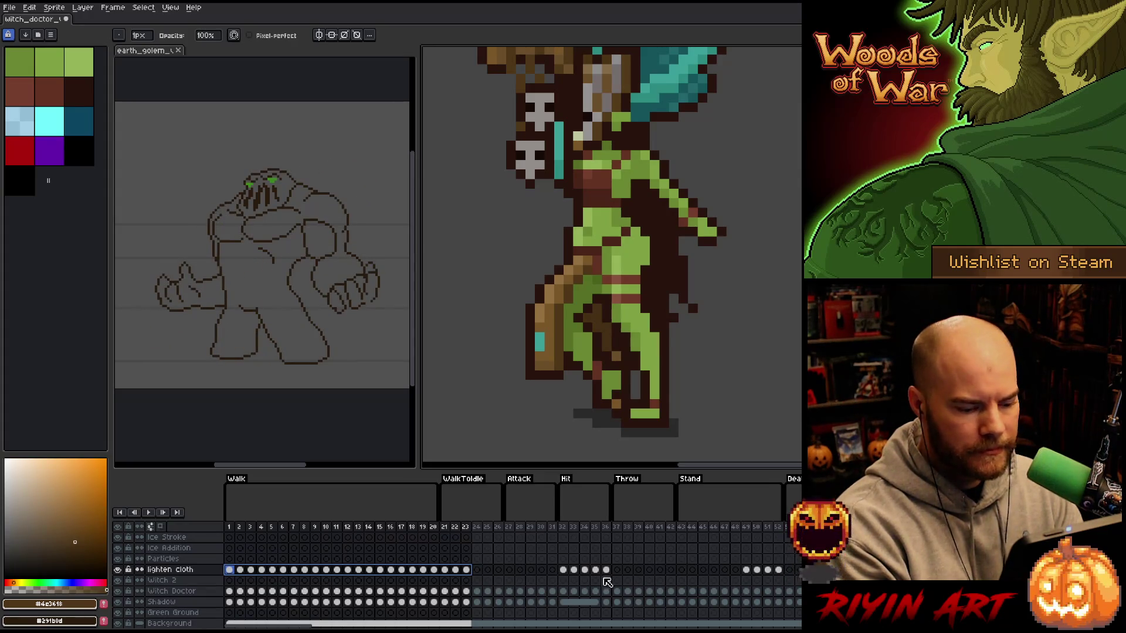
- Replace #4e3618 with a more transparent #291b0d on Hit cels 32–36, then reselect frames 1–29
left_click(584, 571)
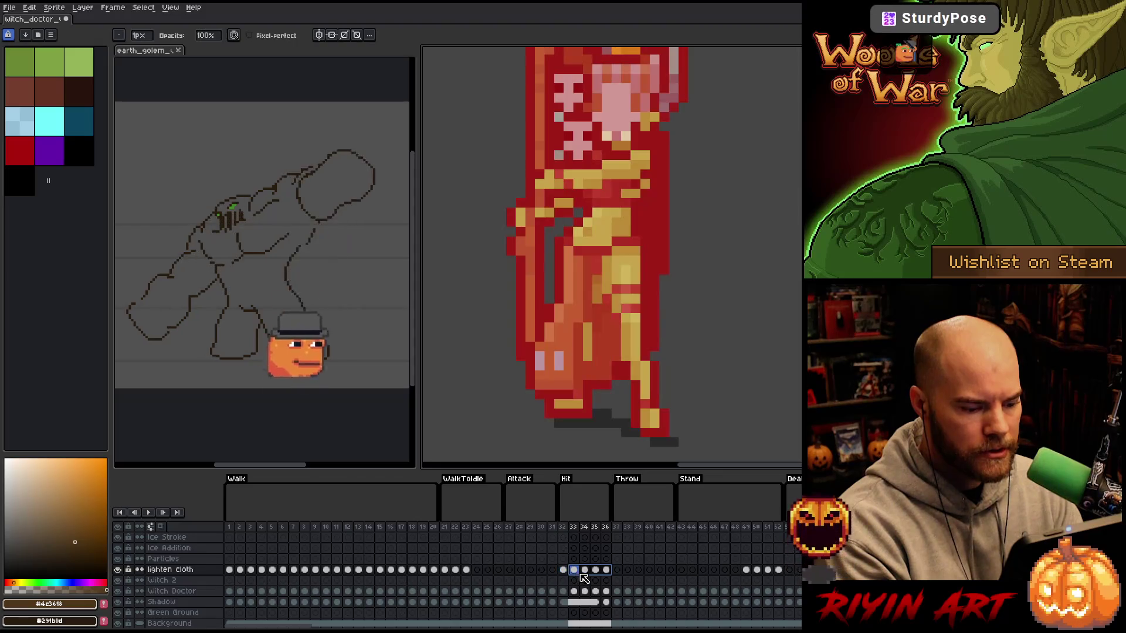
left_click(563, 569)
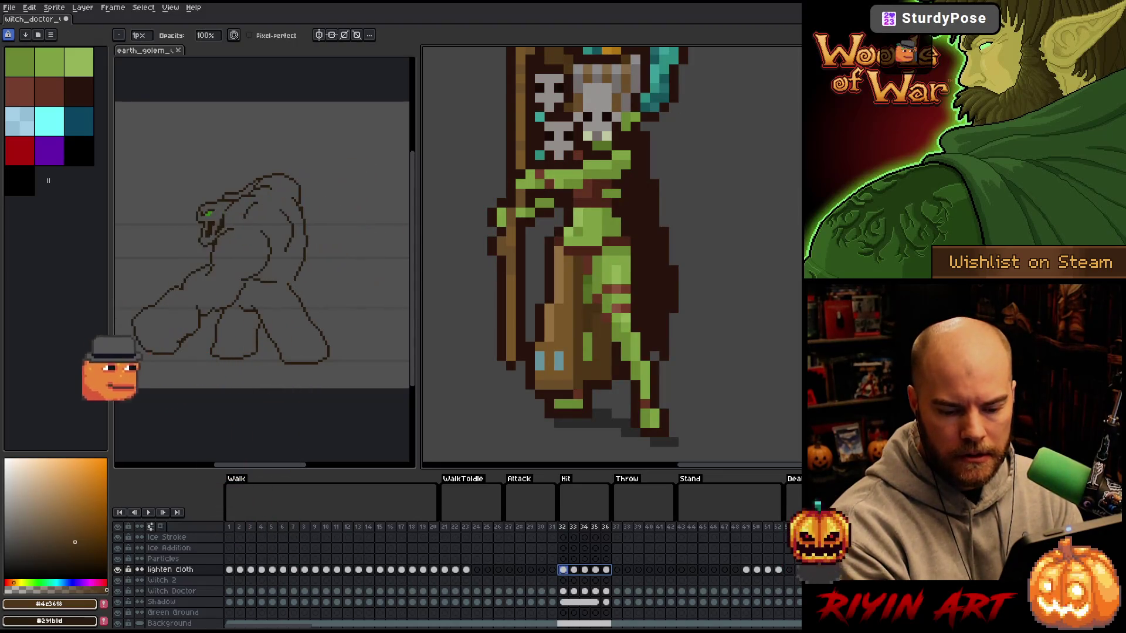
key("Return")
left_click(564, 571)
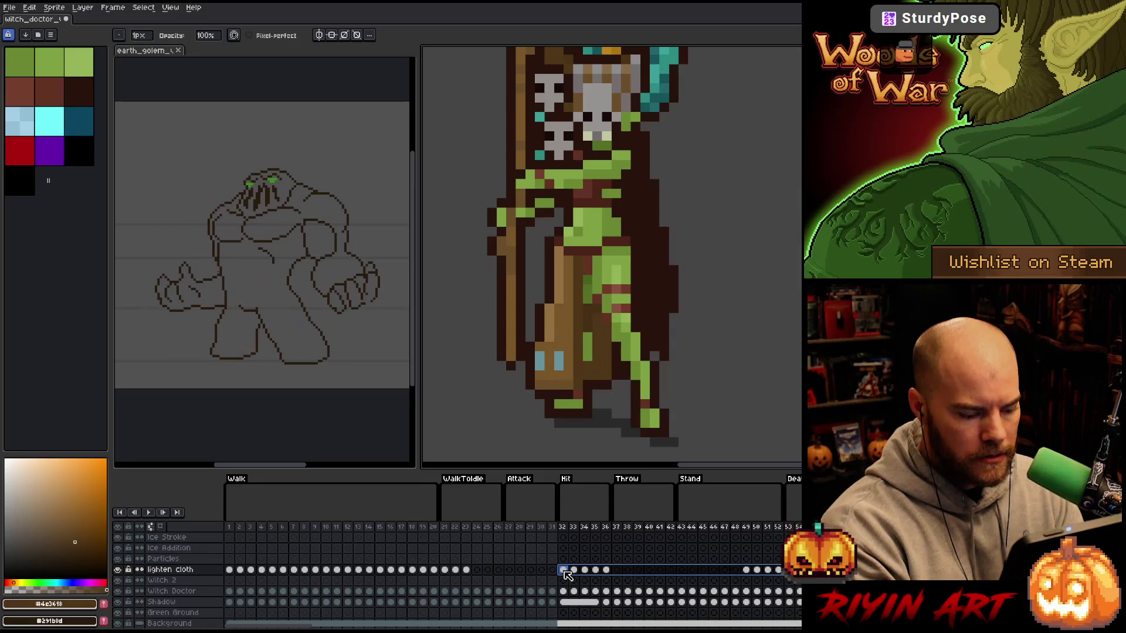
key("shift+r")
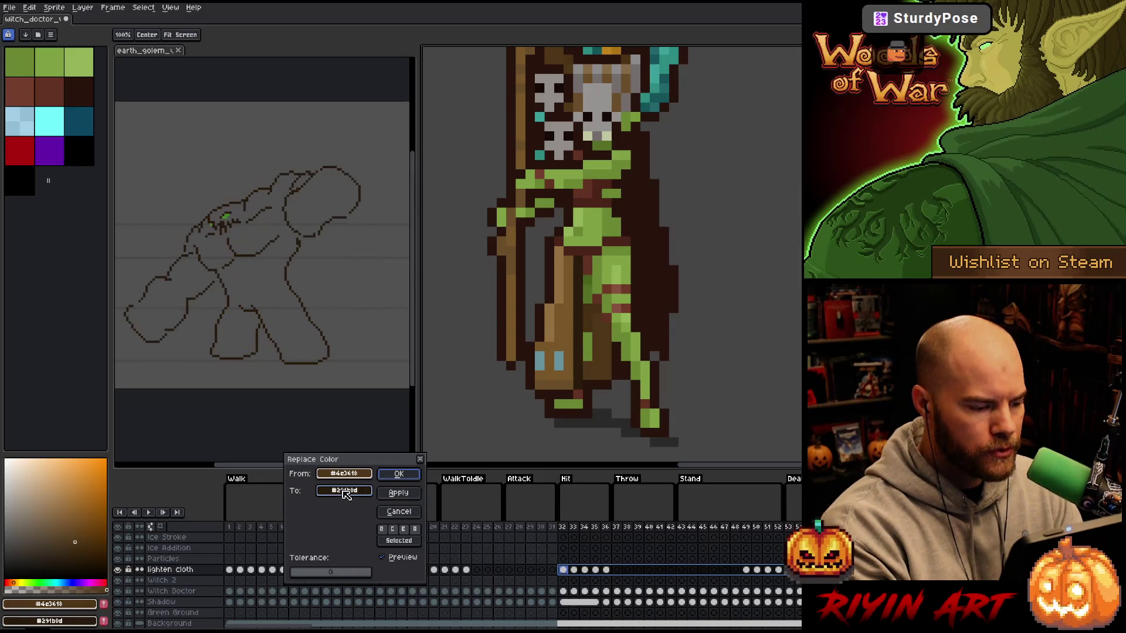
left_click(344, 490)
left_click(368, 569)
left_click_drag(371, 573, 288, 571)
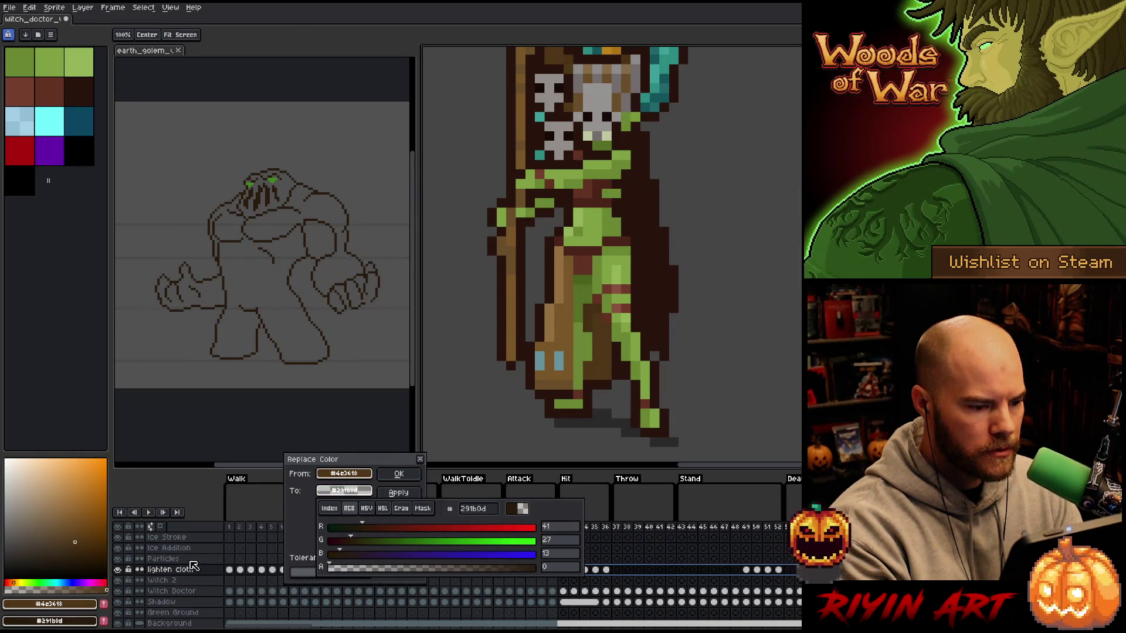
left_click(288, 571)
left_click(397, 475)
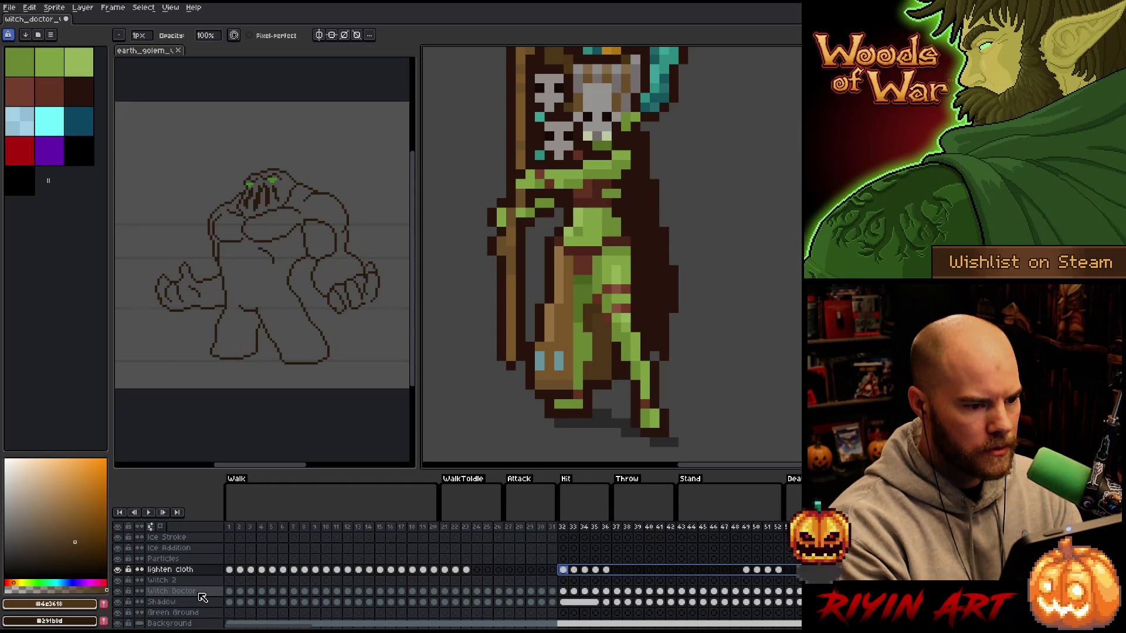
left_click(229, 527)
mouse_move(238, 533)
left_mouse_down()
mouse_move(792, 519)
mouse_move(237, 539)
left_mouse_up()
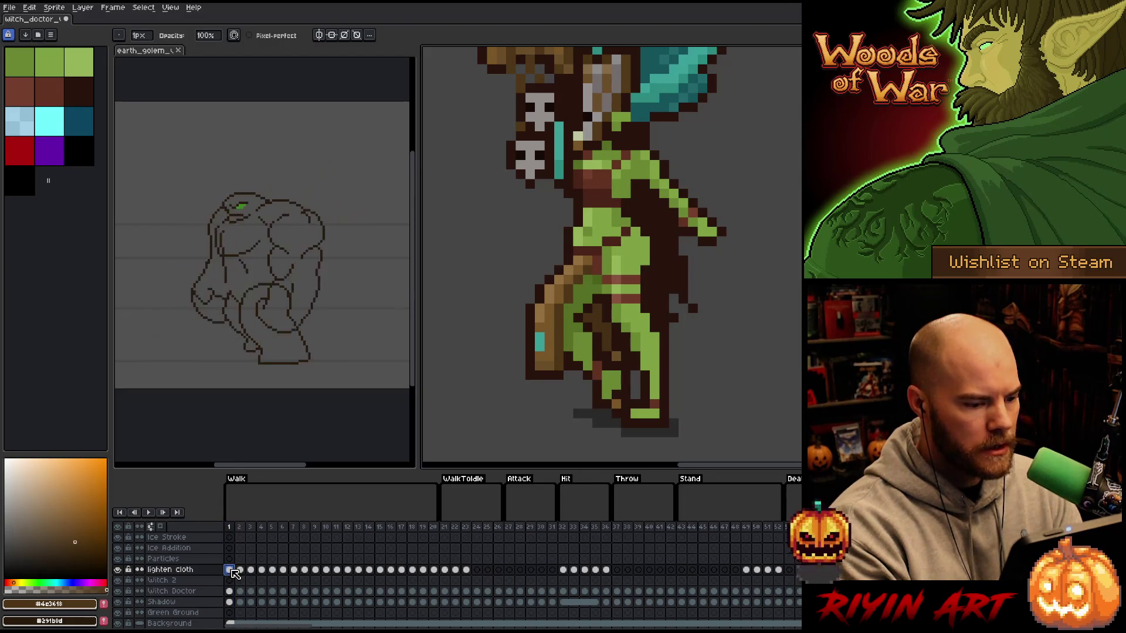
- Pick dark brown #28130d on the Witch Doctor layer for single-pixel drawing
left_click(233, 592)
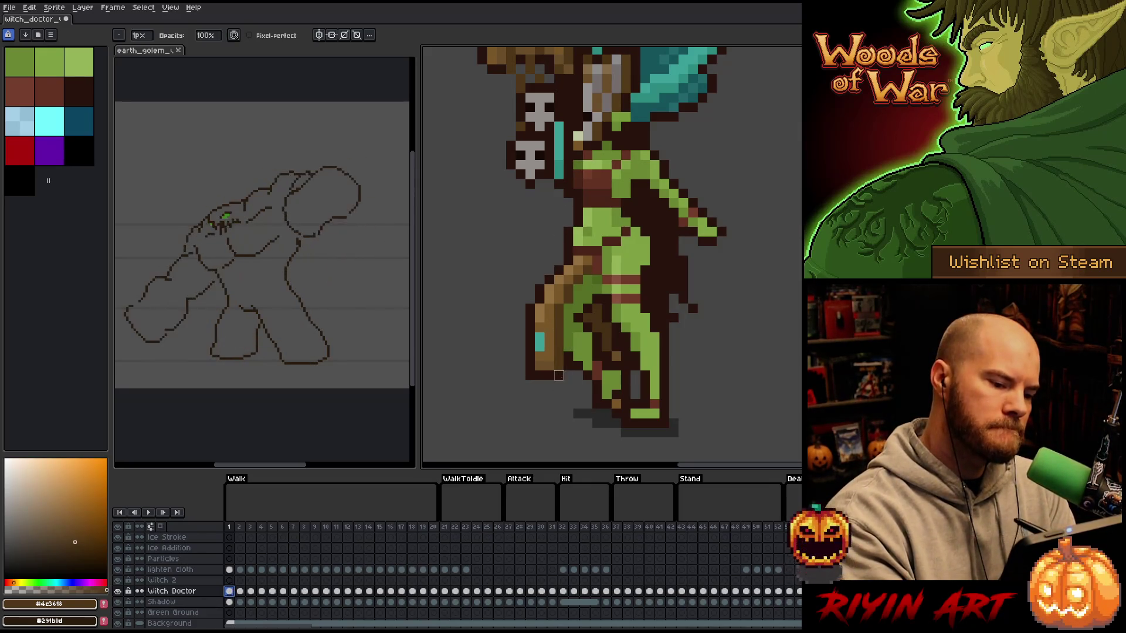
key("b")
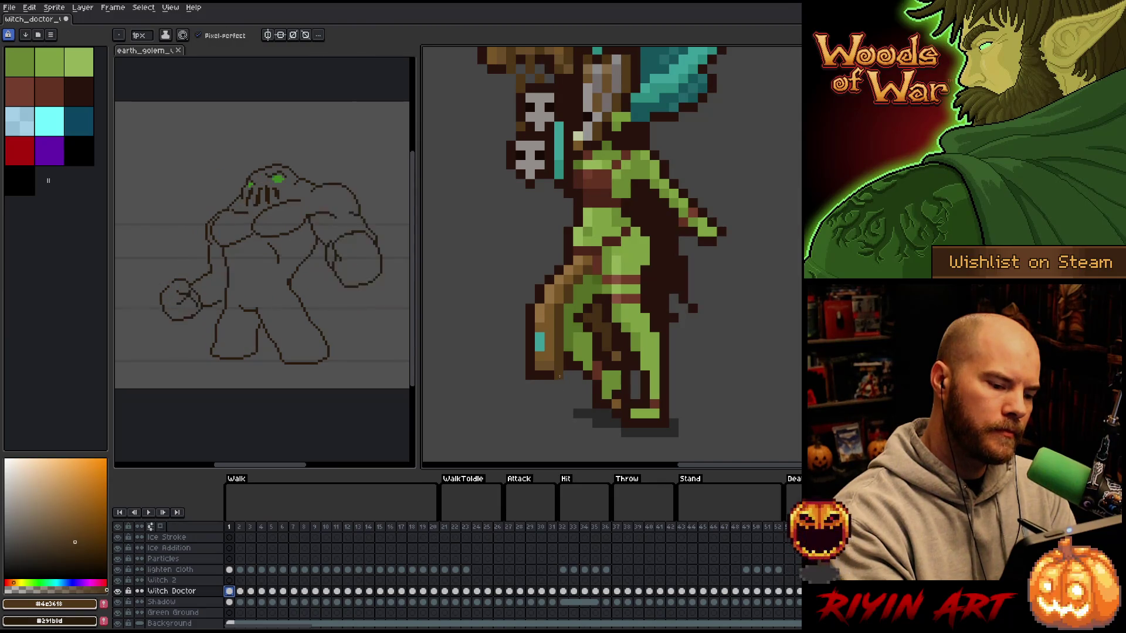
left_click(567, 260, "alt")
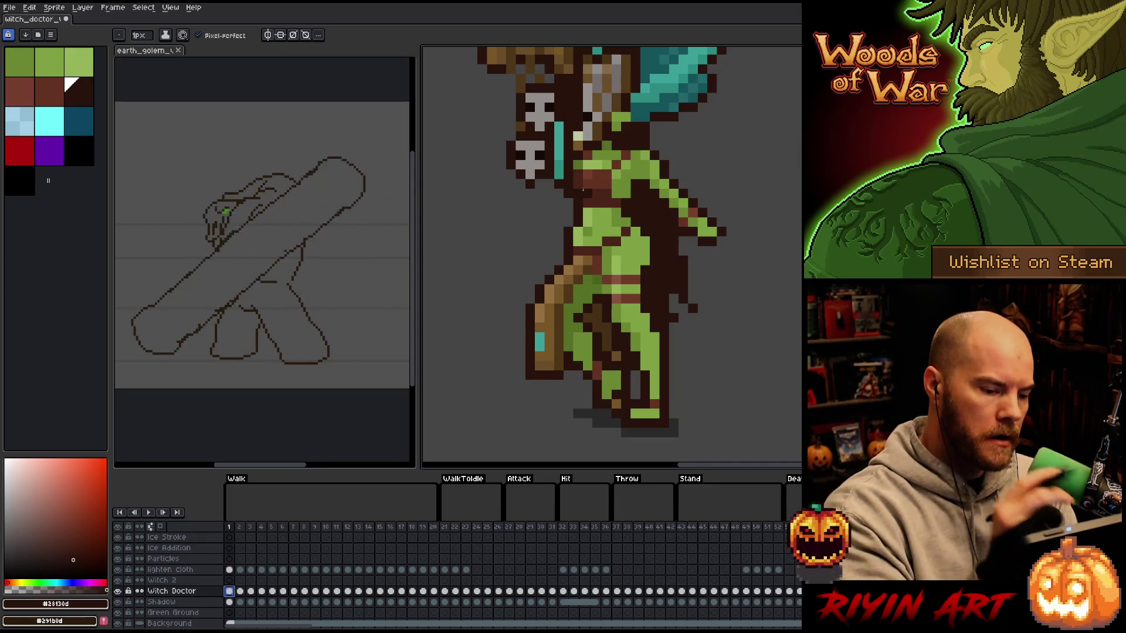
- On the lighten cloth layer, sample green #556f24, brown #623221 and dark green #49611b, then go to frame 2
left_click(583, 190, "ctrl")
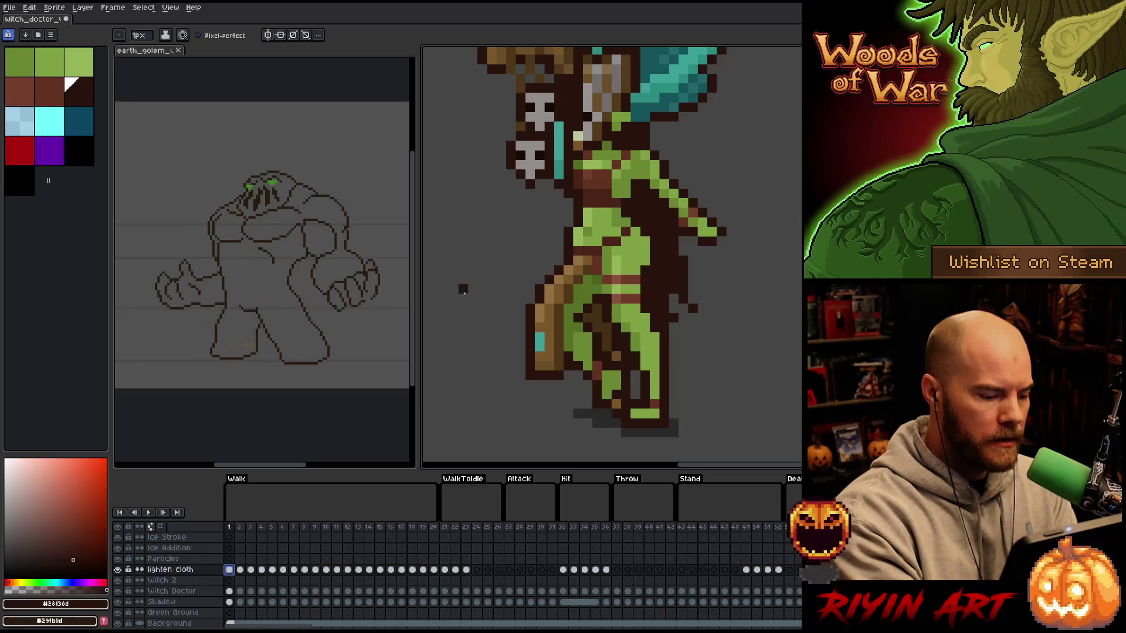
left_click(564, 310, "alt")
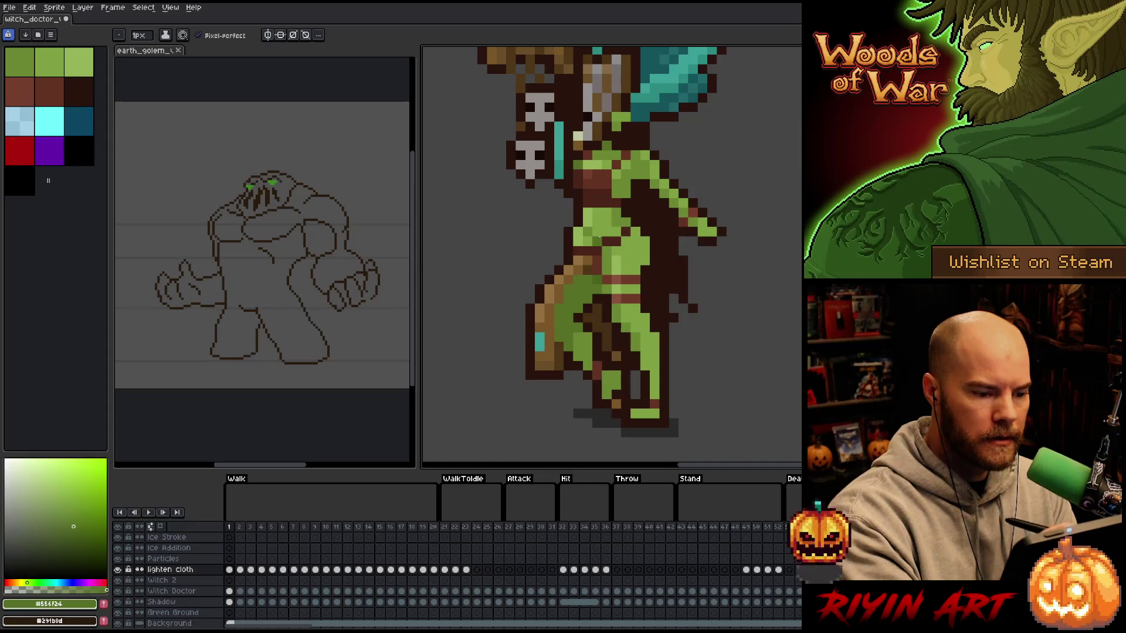
left_click(597, 258, "alt")
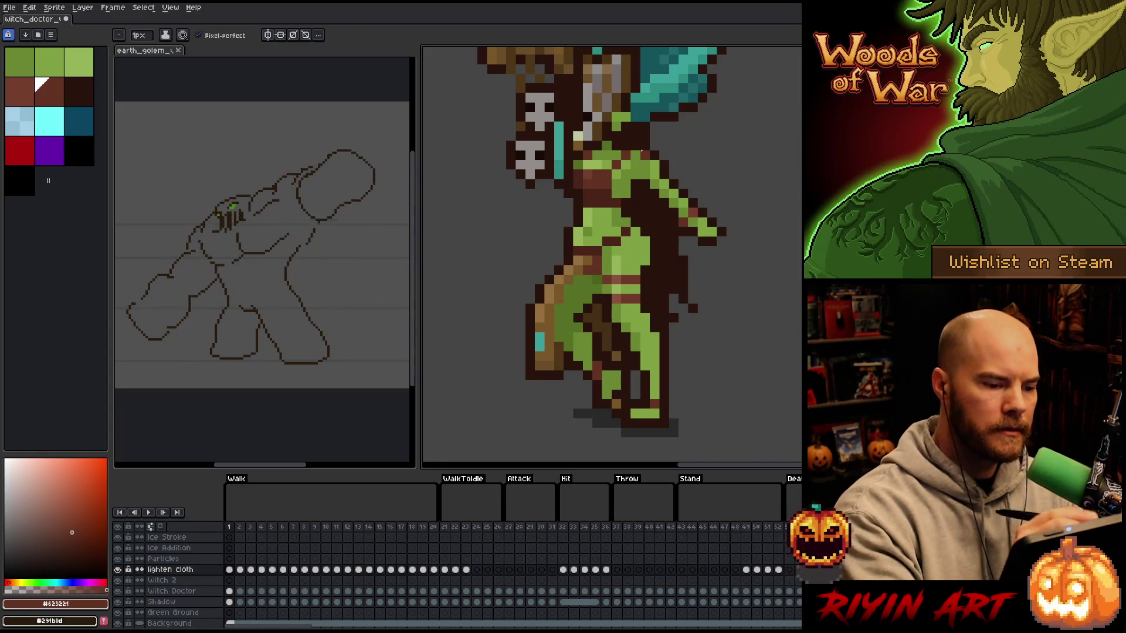
left_click(568, 281, "alt")
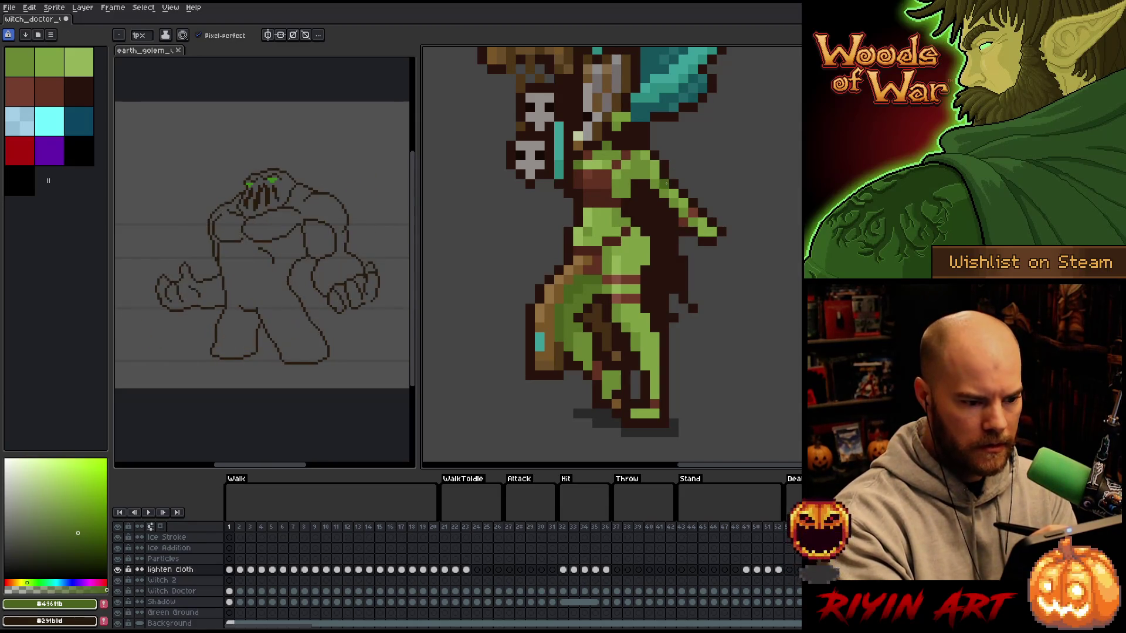
key("period")
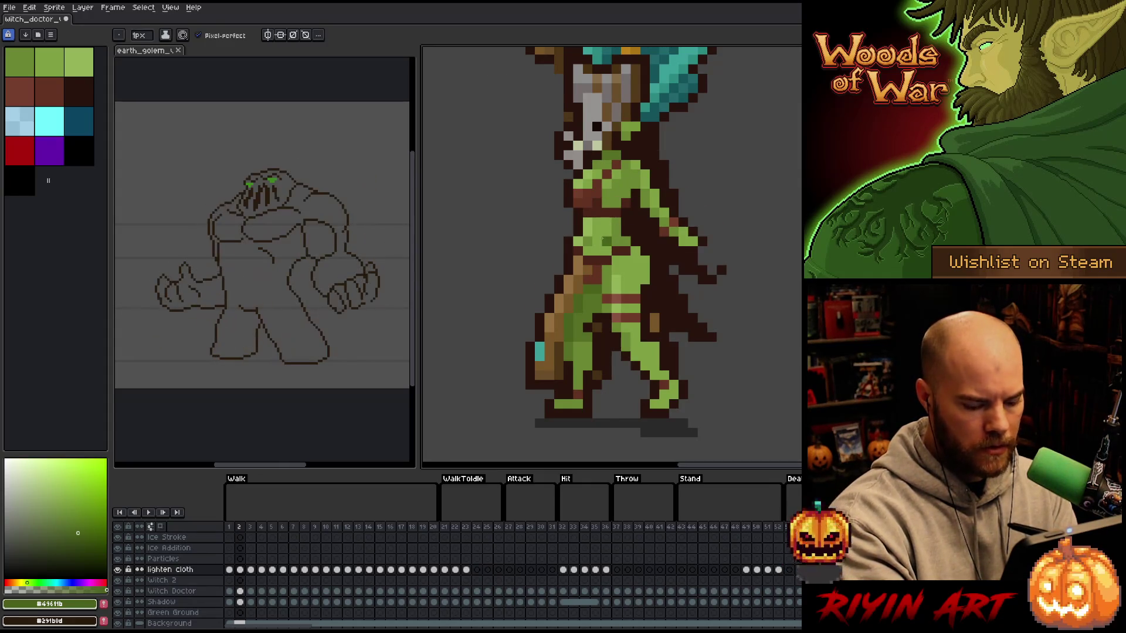
- Flip back and forth between walk frames 2 and 3 to compare the cloth
key("Left")
key("Right")
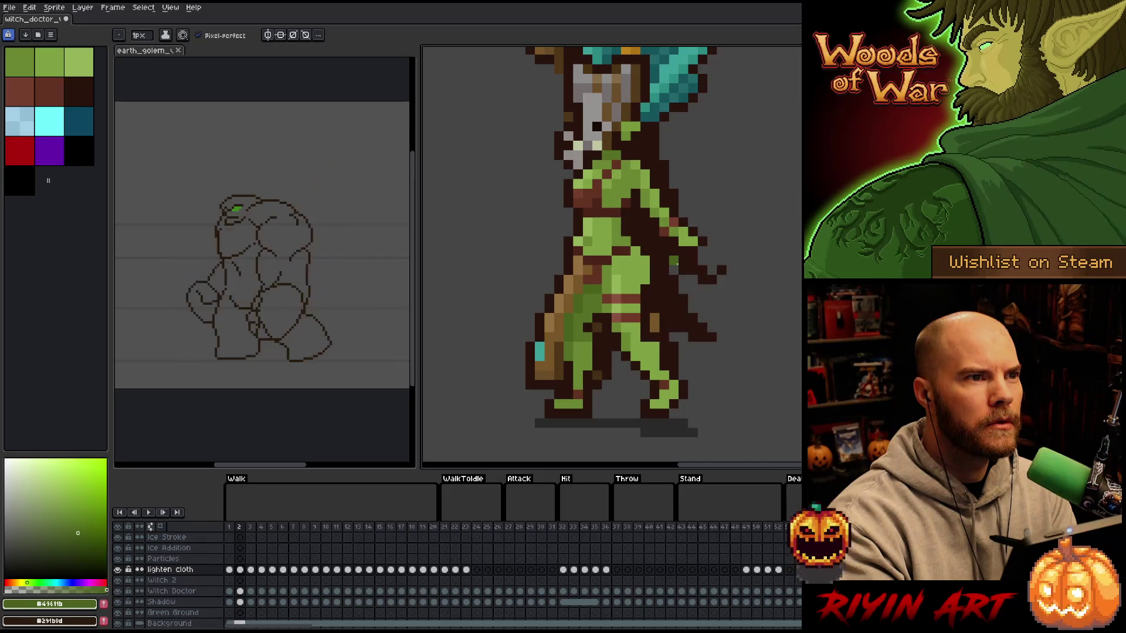
key("Right")
key("Left")
key("Right")
key("Left")
key("Right")
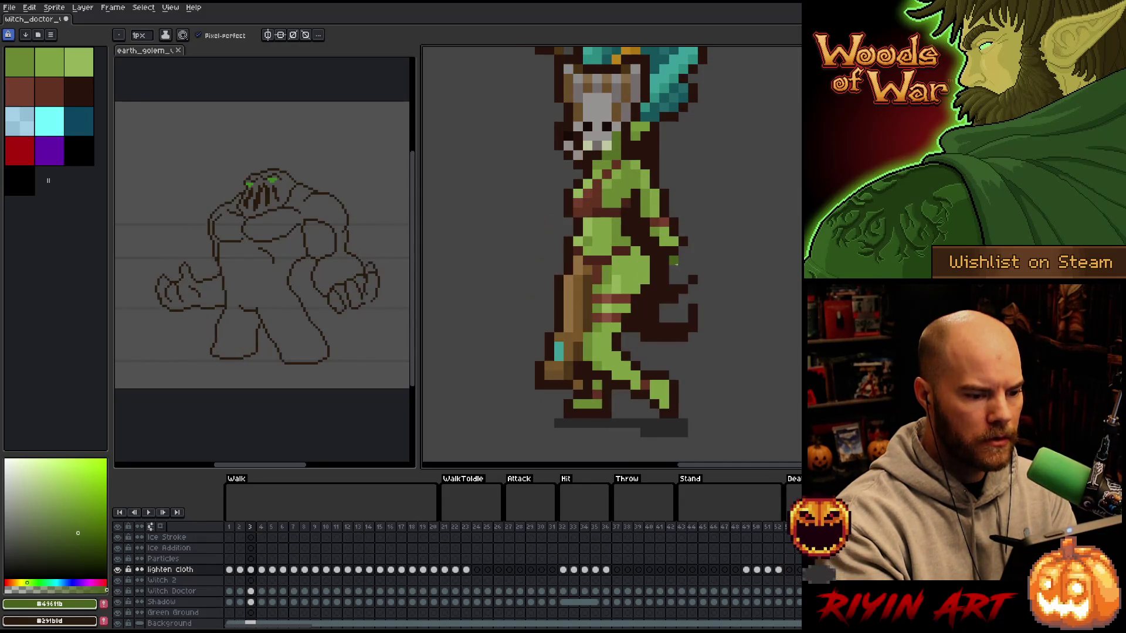
key("Left")
key("Right")
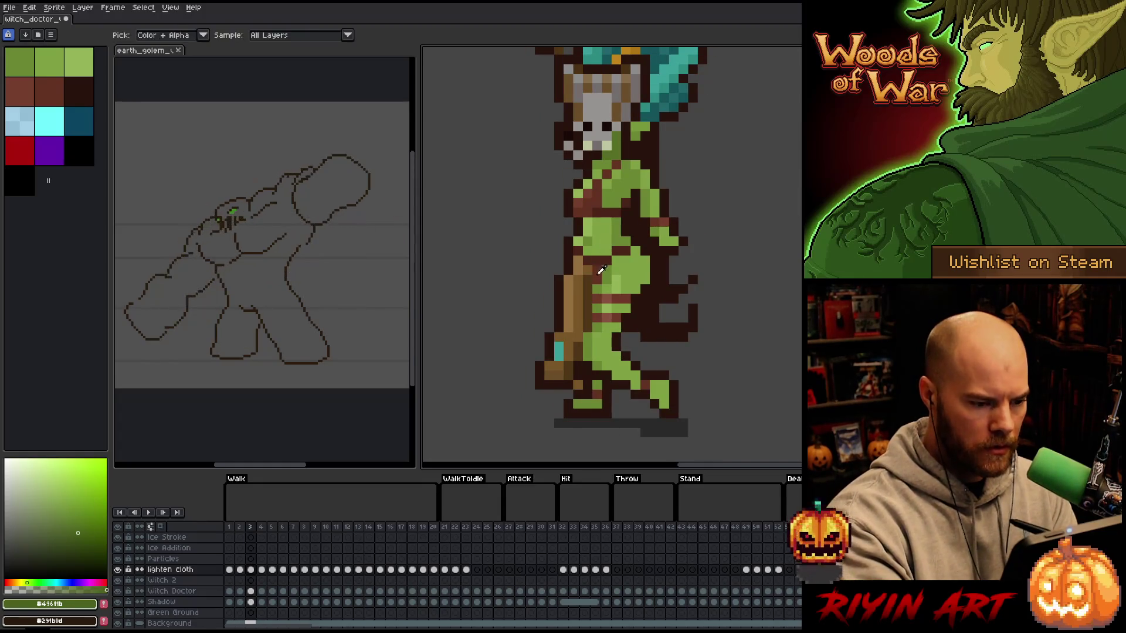
- Eyedrop brown #623221 and the cloth's green while comparing frames 2 and 3
left_click(597, 232, "alt")
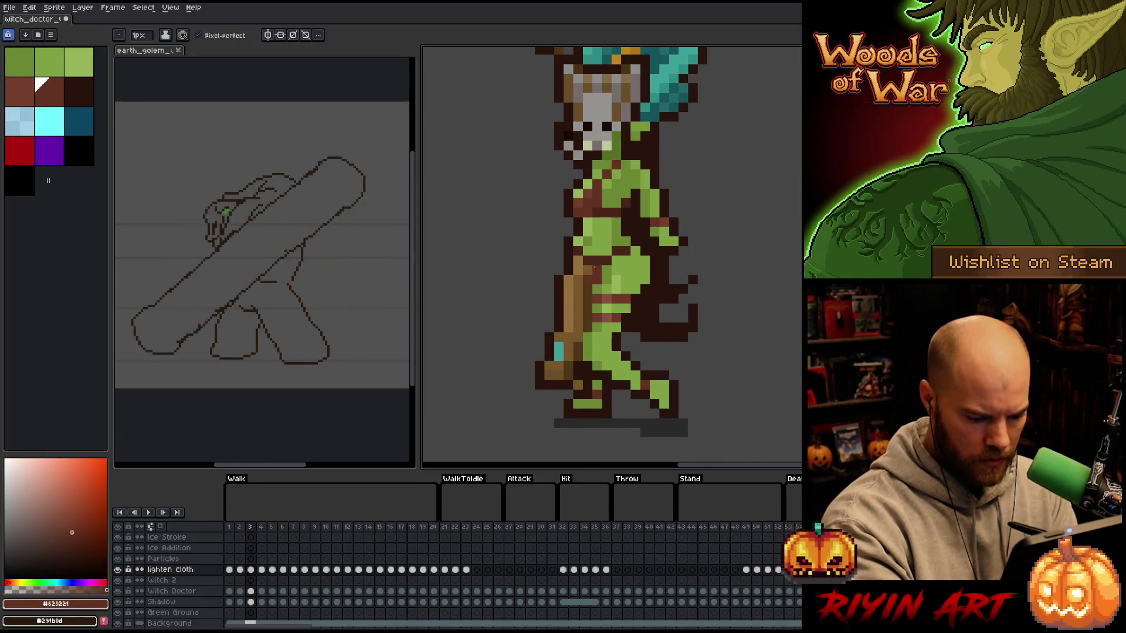
key("Left")
left_click(596, 284, "alt")
key("Right")
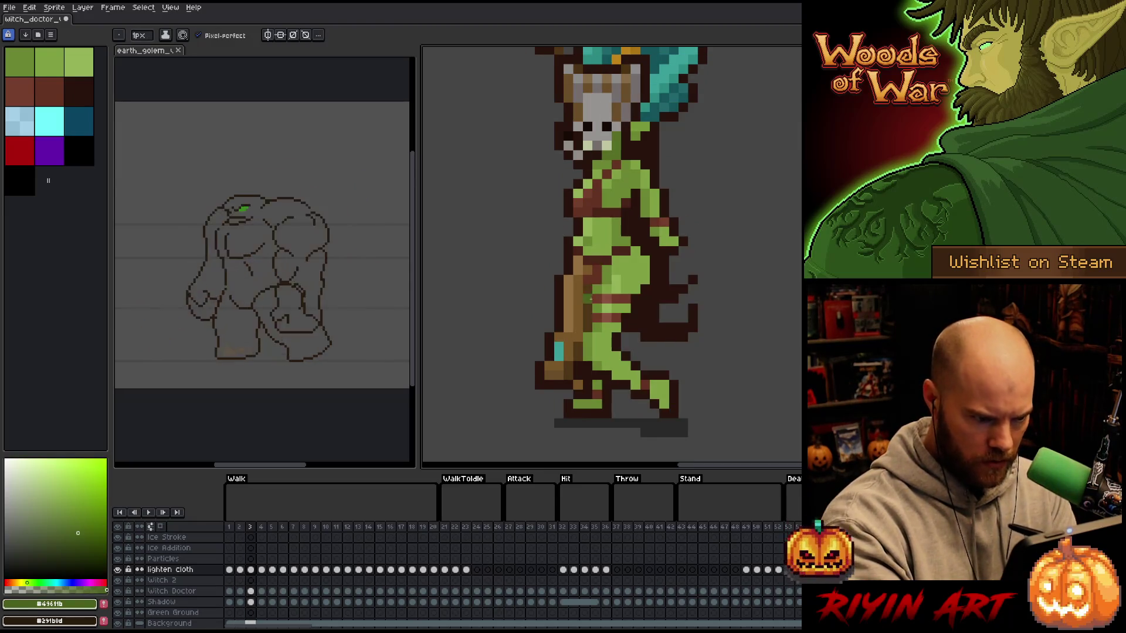
key("Left")
key("Right")
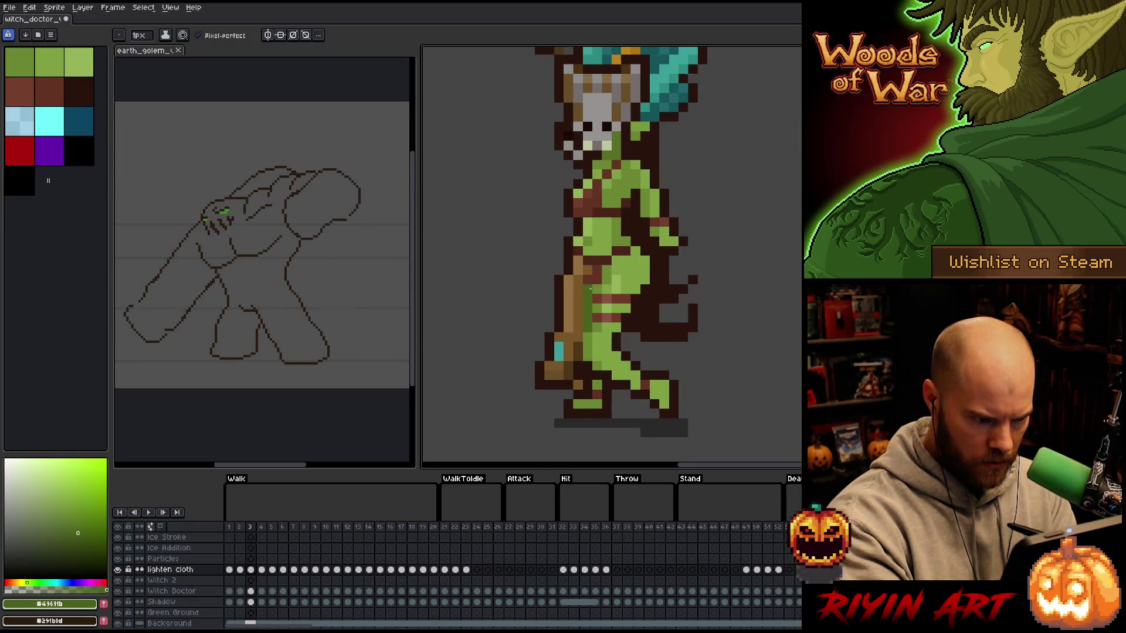
- Compare the poses of walk frames 3 and 4 by flipping between them
key("Left")
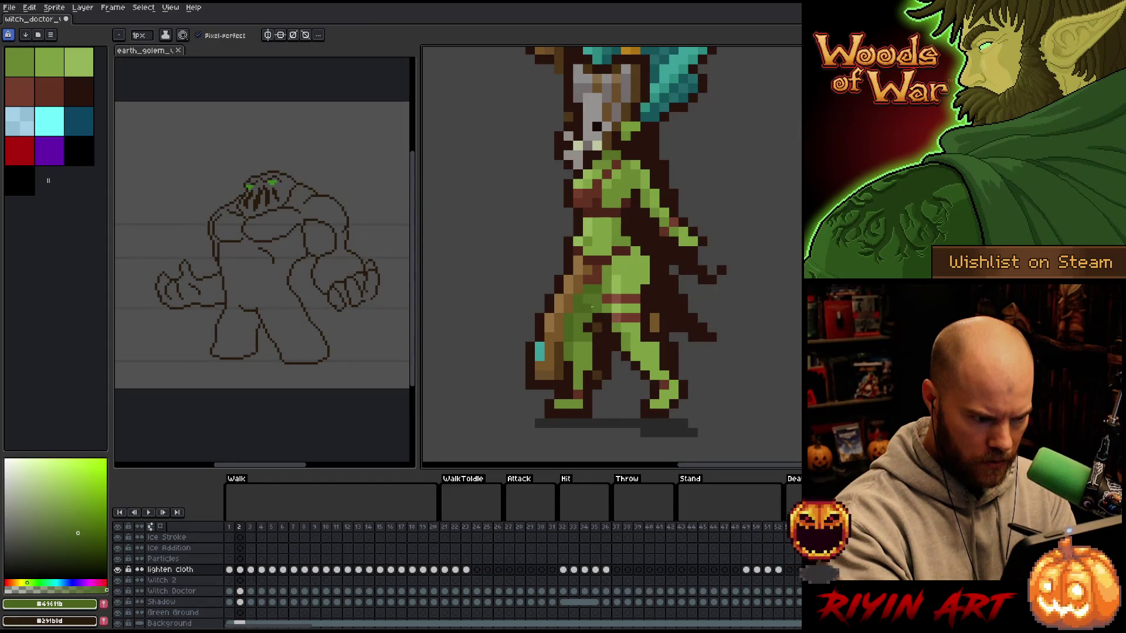
key("Right")
key("Left")
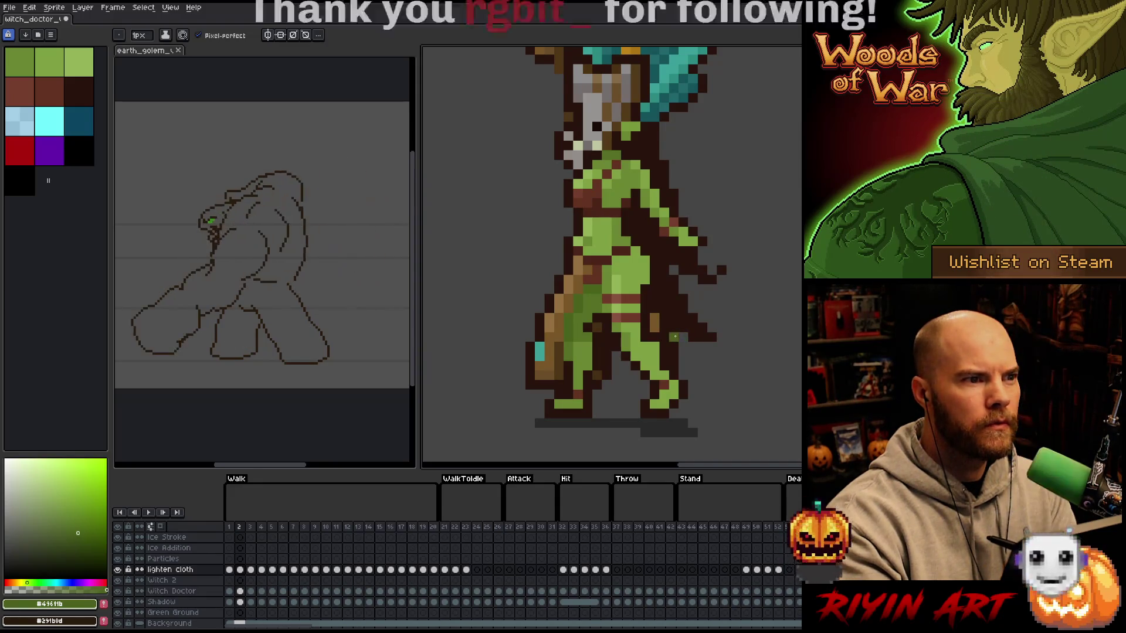
key("Right")
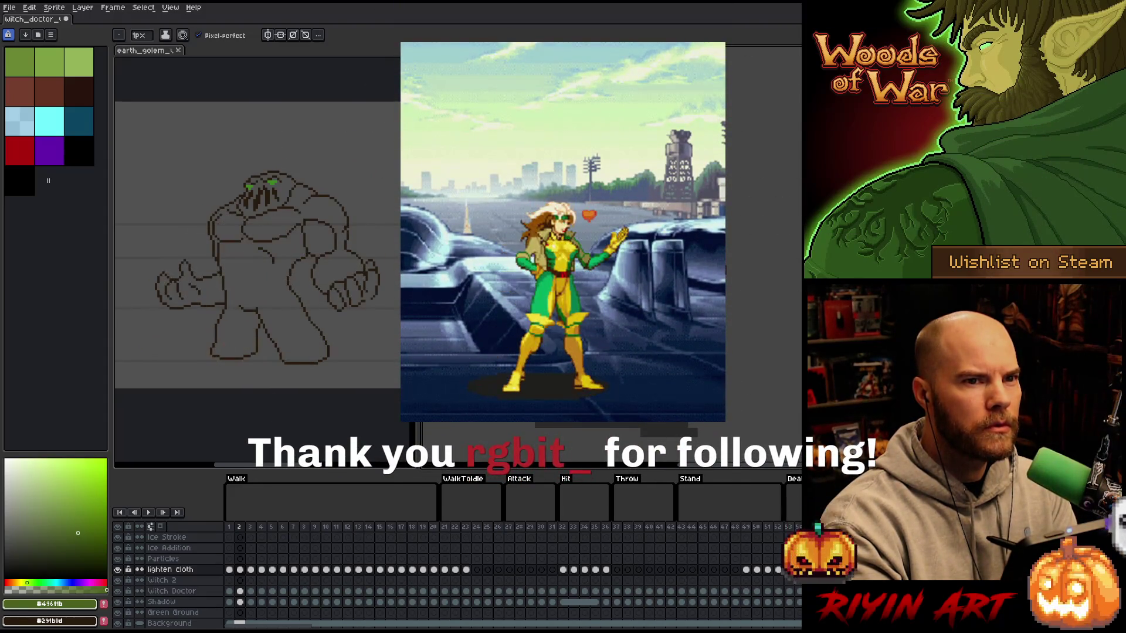
key("Right")
key("Left")
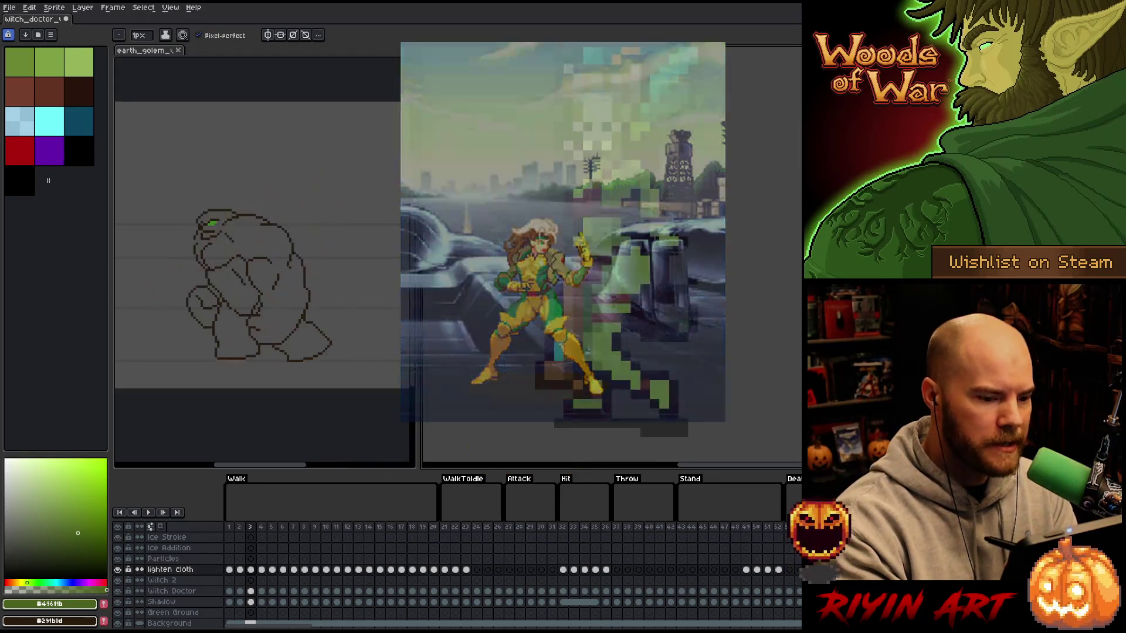
key("Right")
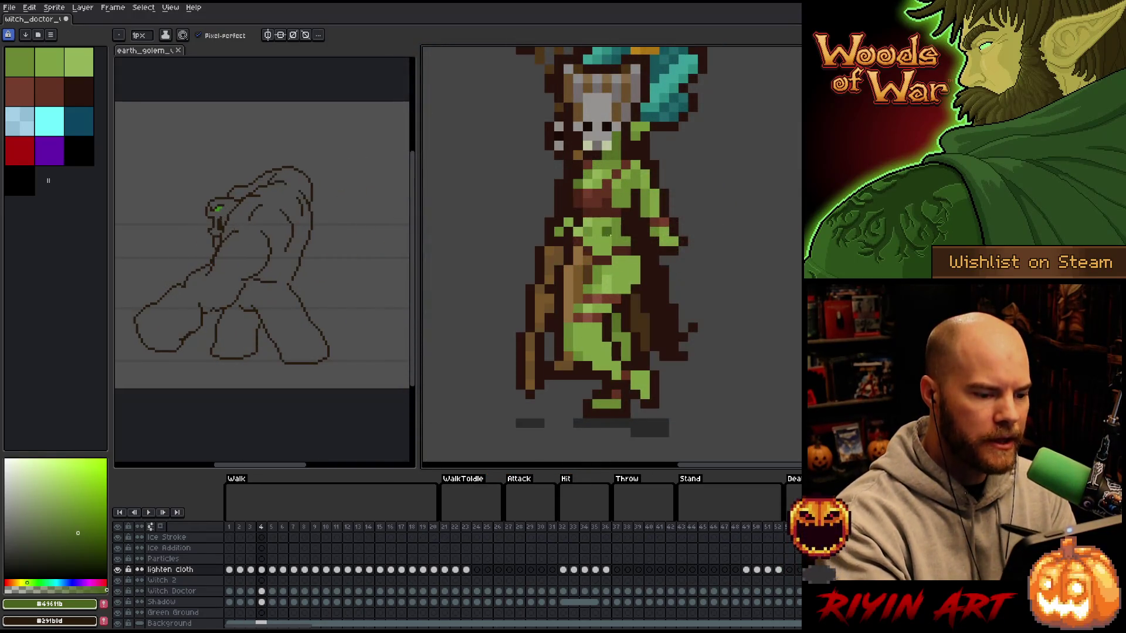
key("Left")
- On walk frame 3, sample dark brown and dark green, then paint a dark green leg-cloth pixel
left_click(594, 252, "alt")
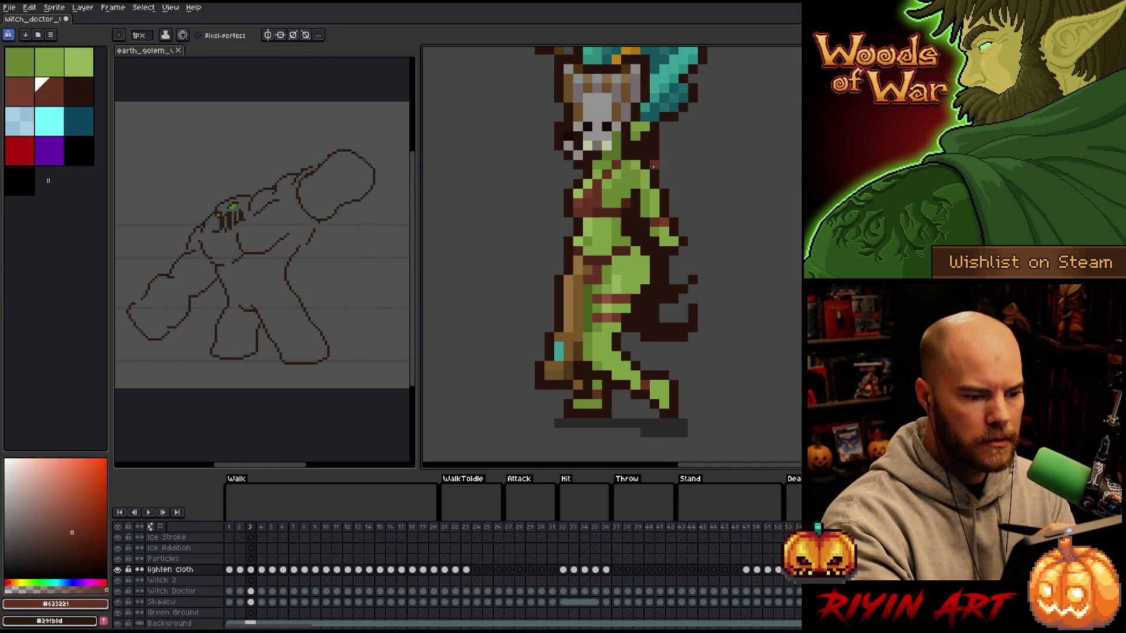
key("Right")
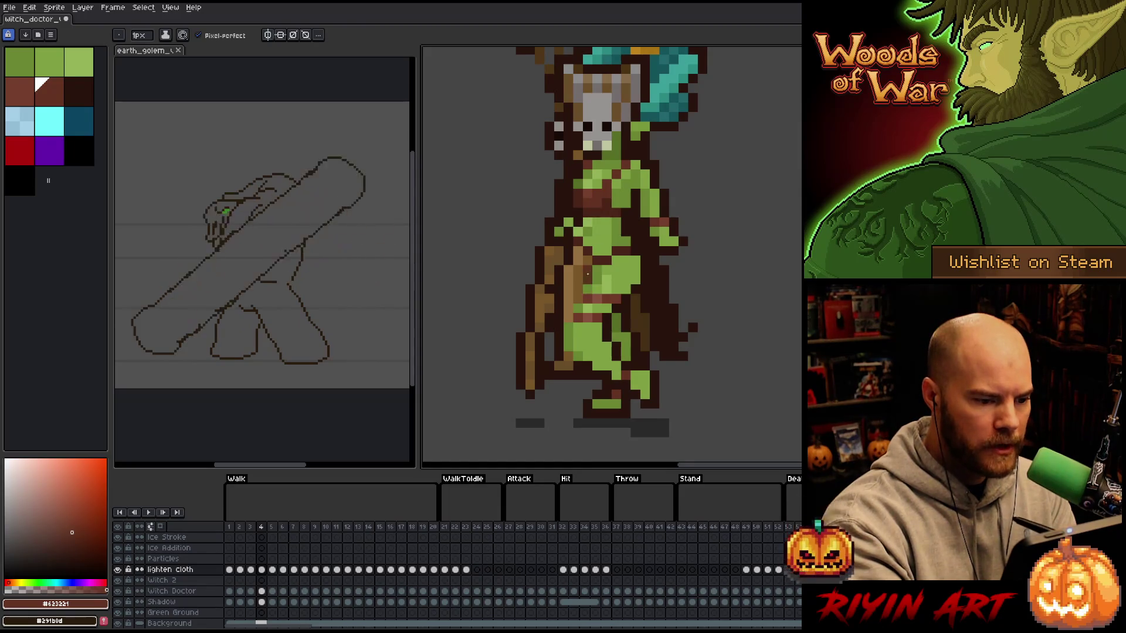
key("Left")
key("Right")
key("Left")
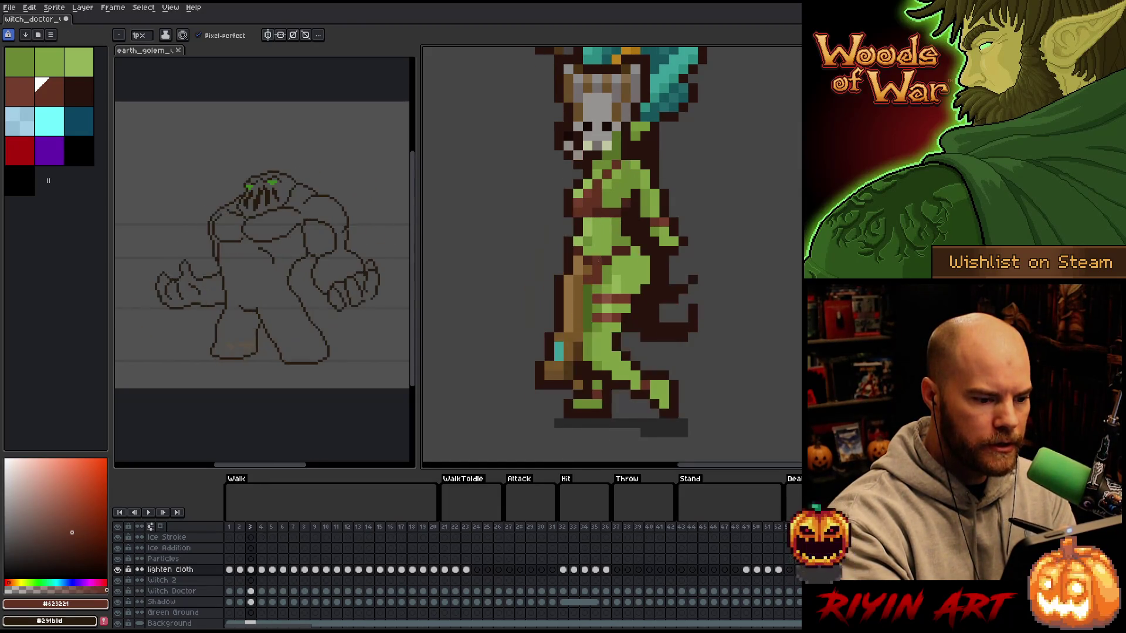
left_click(588, 289, "alt")
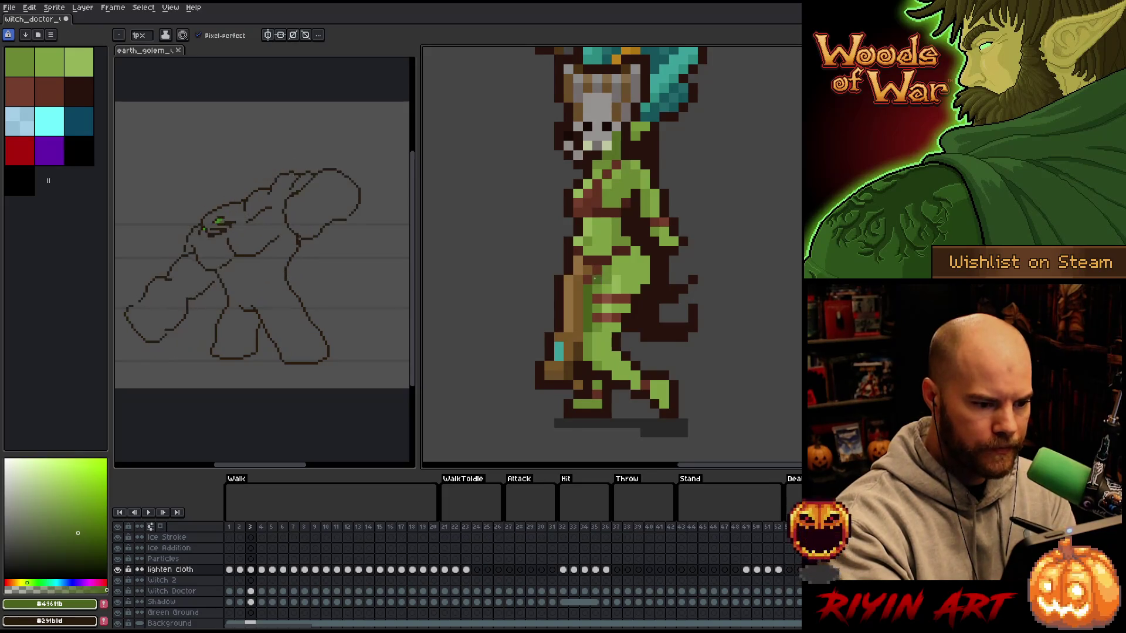
left_click(590, 280)
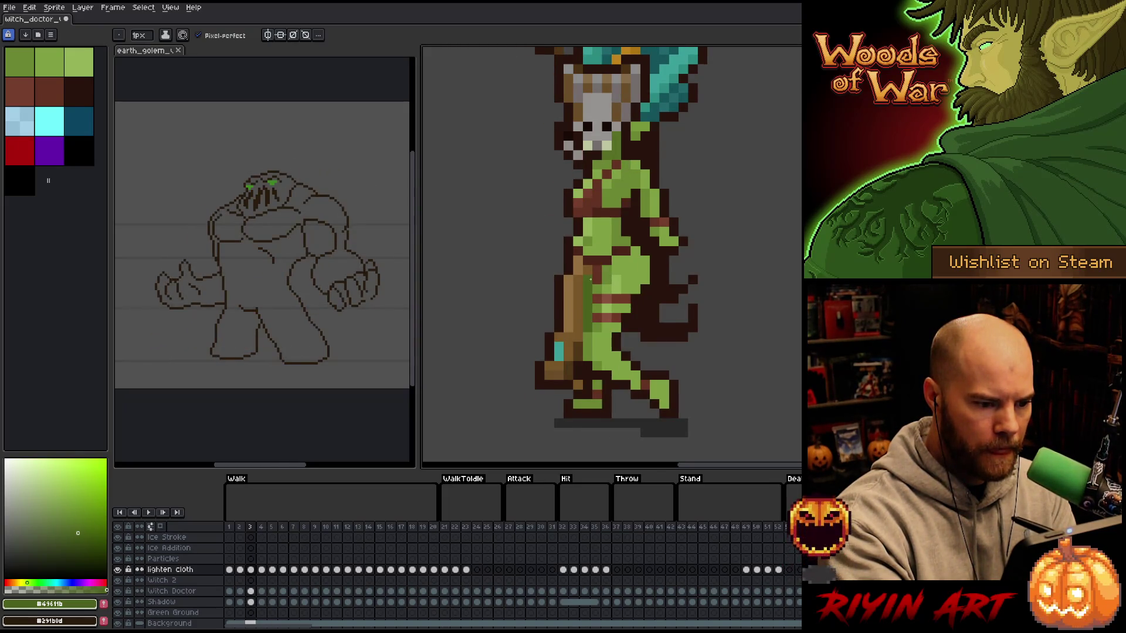
key("Right")
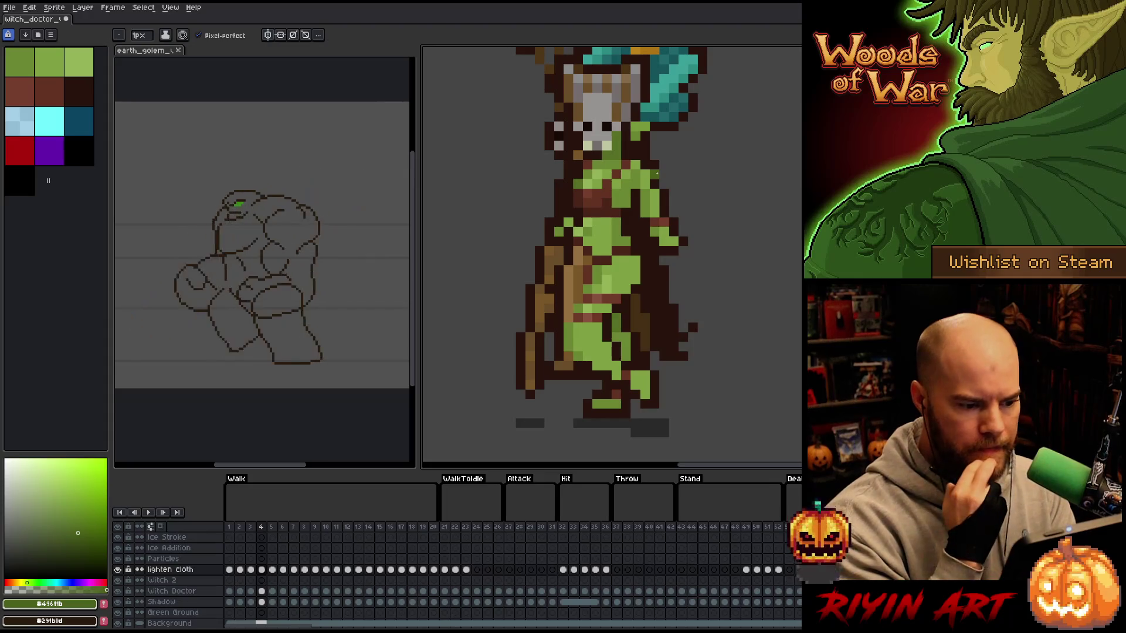
- Switch to dark brown and step through walk frames 5 to 8
key("Right")
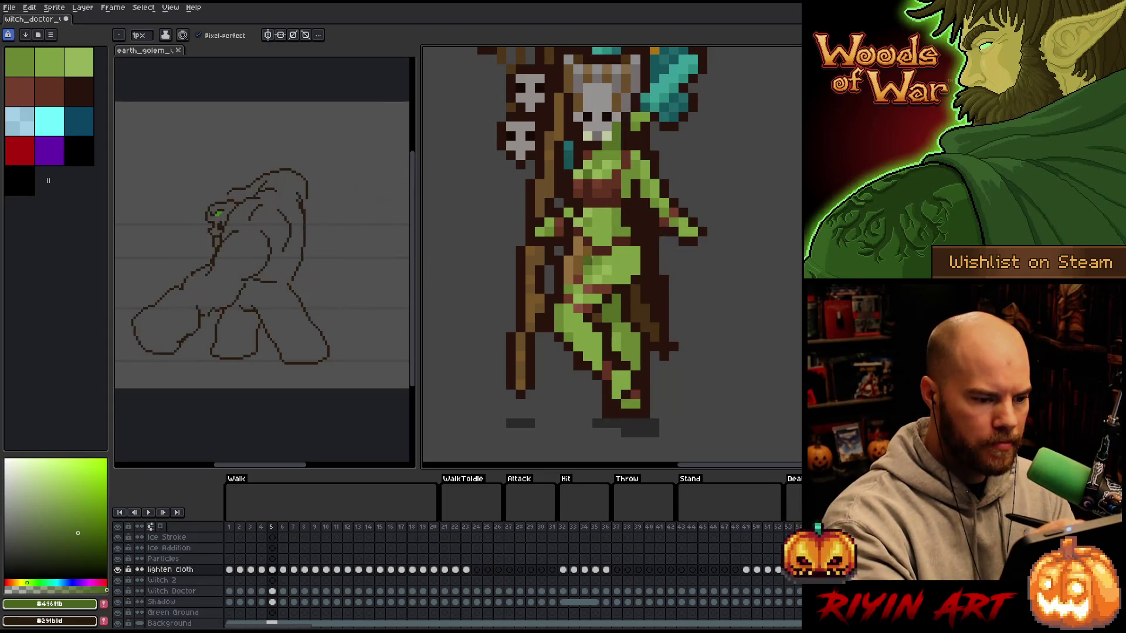
left_click(41, 85)
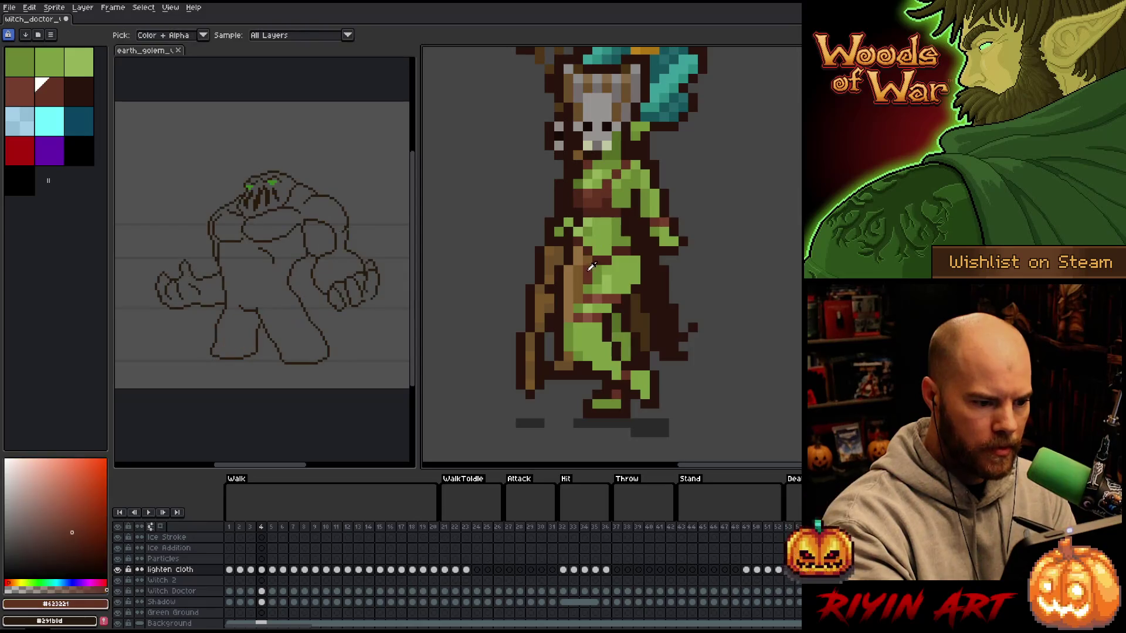
key("Right")
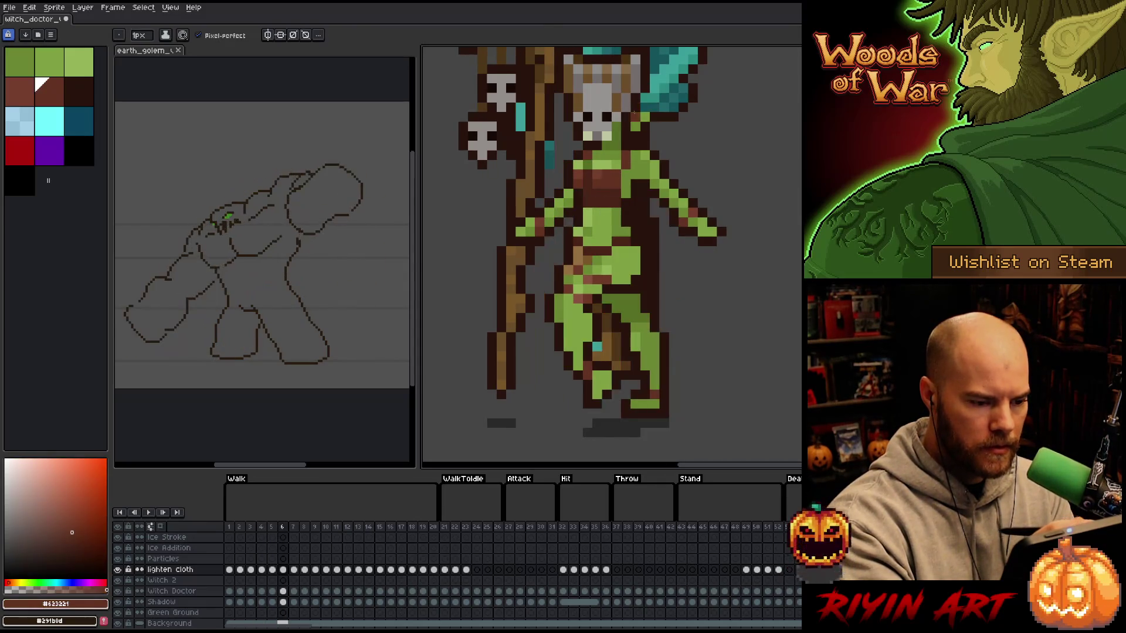
key("Left")
key("Right")
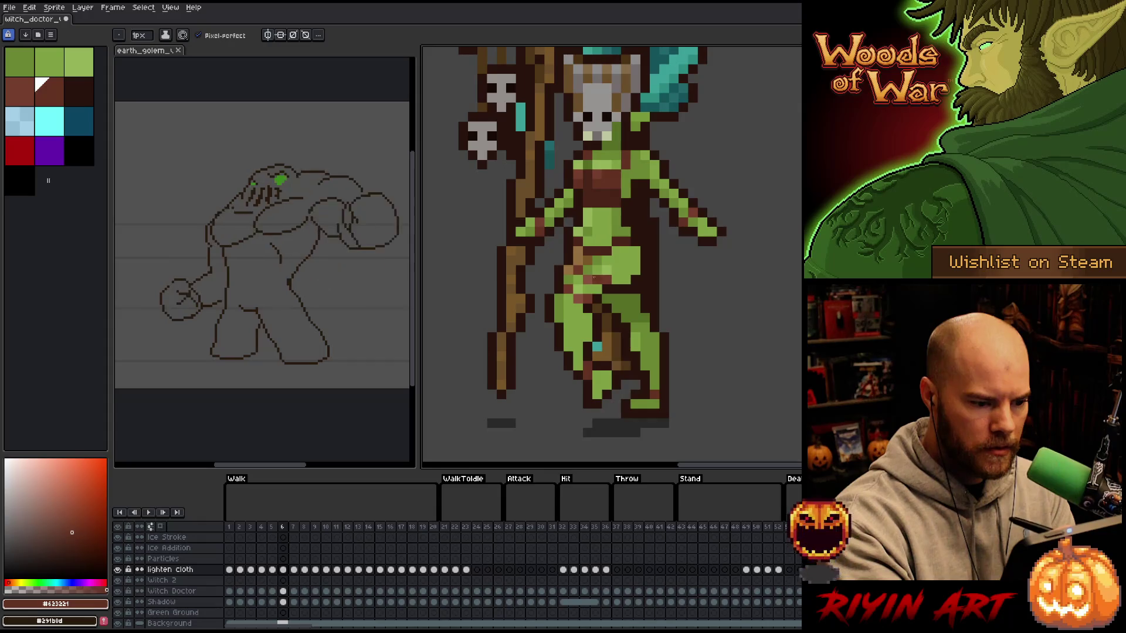
key("Right")
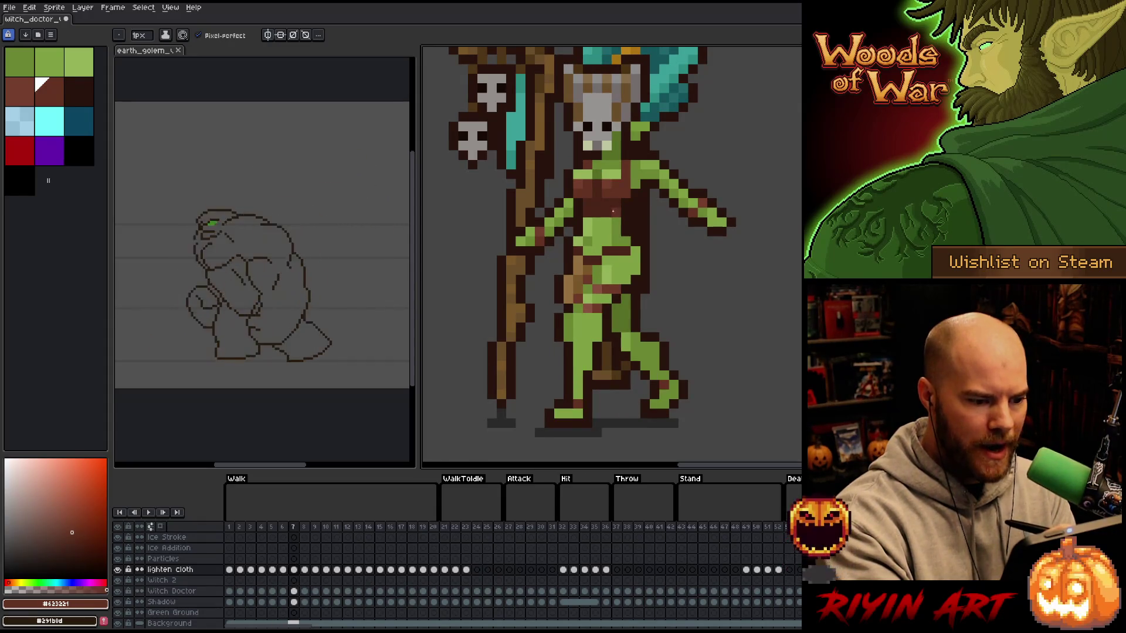
key("Right")
key("Right")
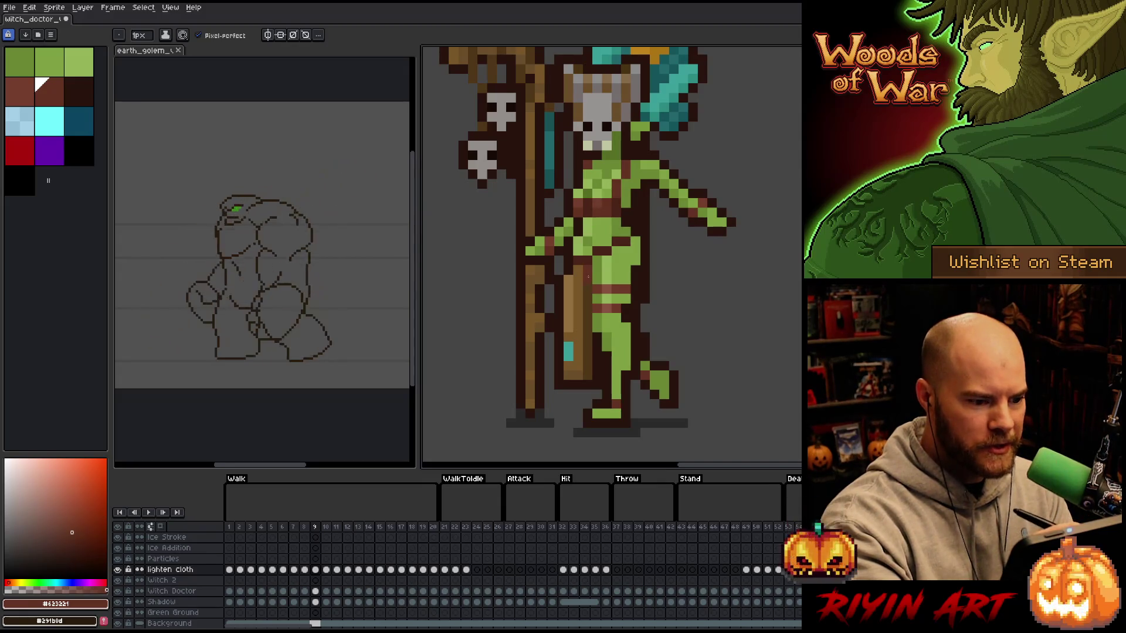
- On walk frame 7, sample the cloth's dark green and compare neighbouring frames
key("Left")
key("Left")
key("Left")
key("Left")
key("Left")
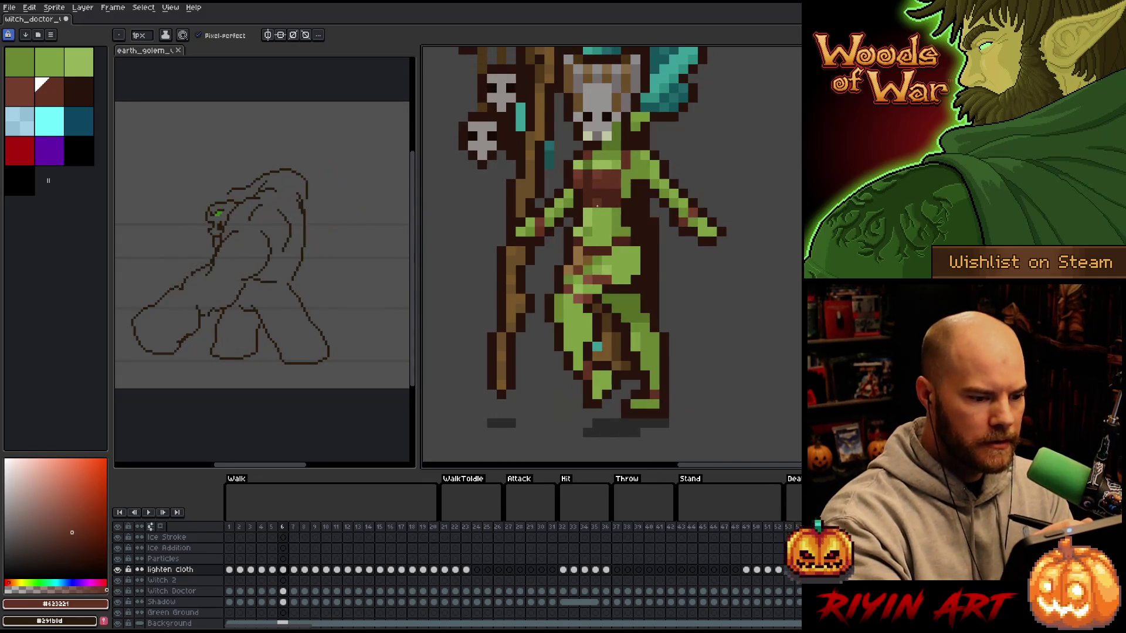
left_click(589, 298, "alt")
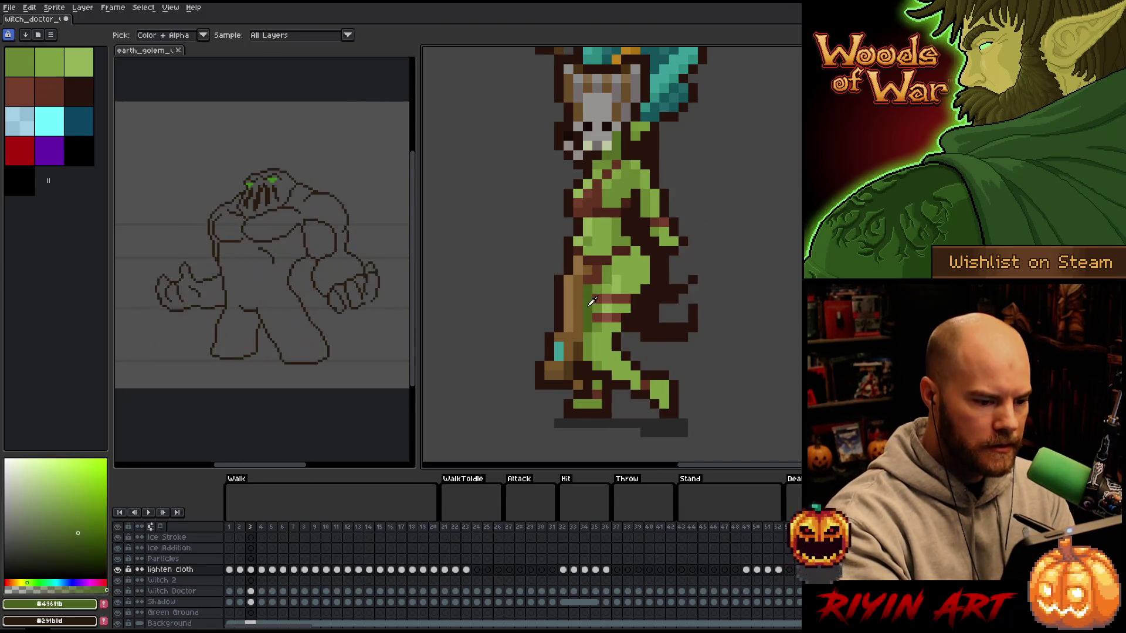
key("Right")
key("Right")
key("Right")
key("Right")
key("Right")
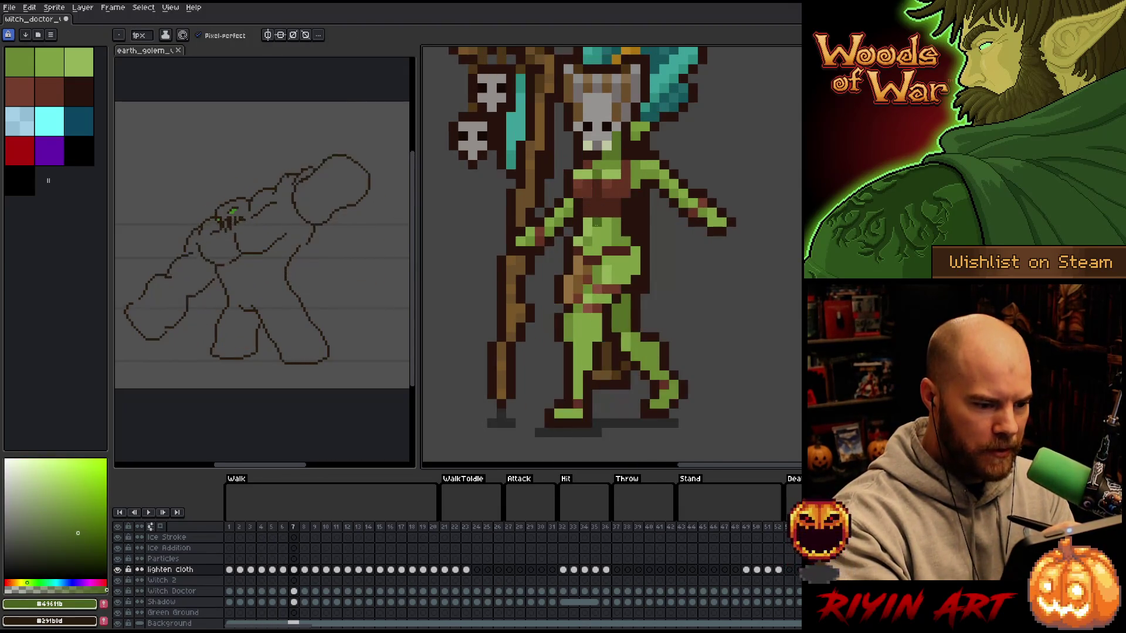
key("Left")
key("Left")
key("Right")
key("Right")
key("Right")
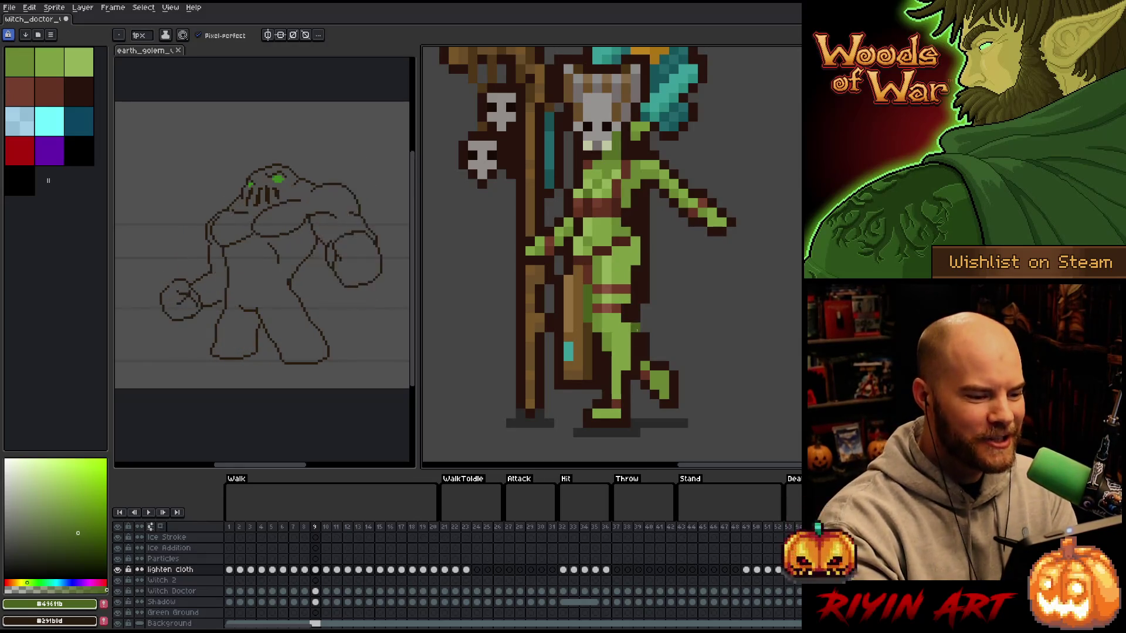
- On walk frame 11, eyedrop the lighter green, darker green and dark brown from the sprite
key("Right")
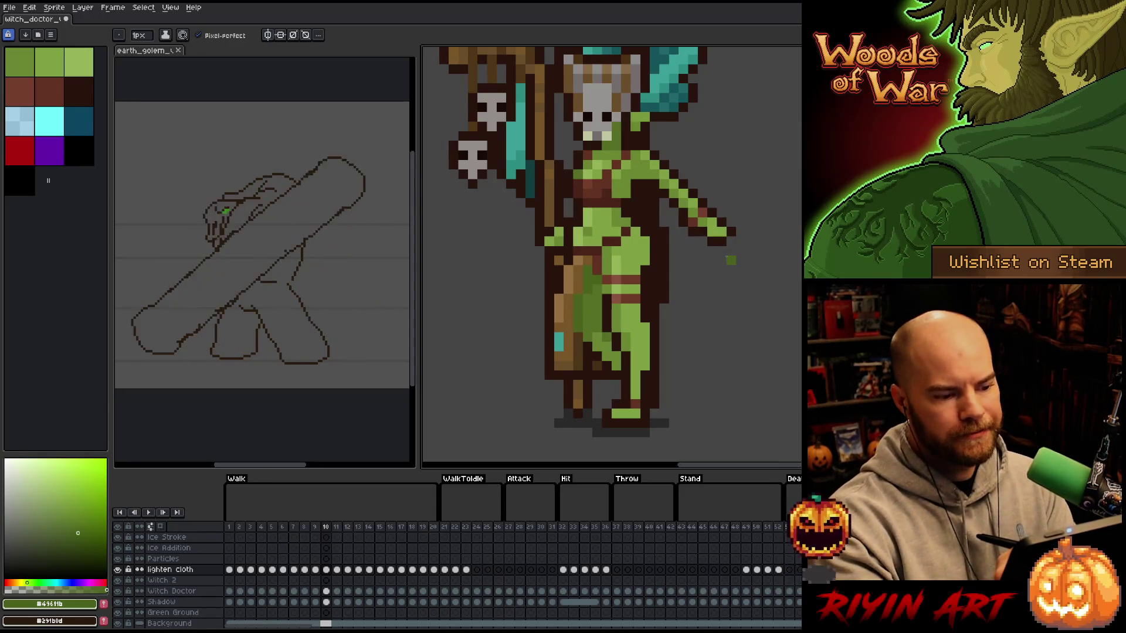
key("Right")
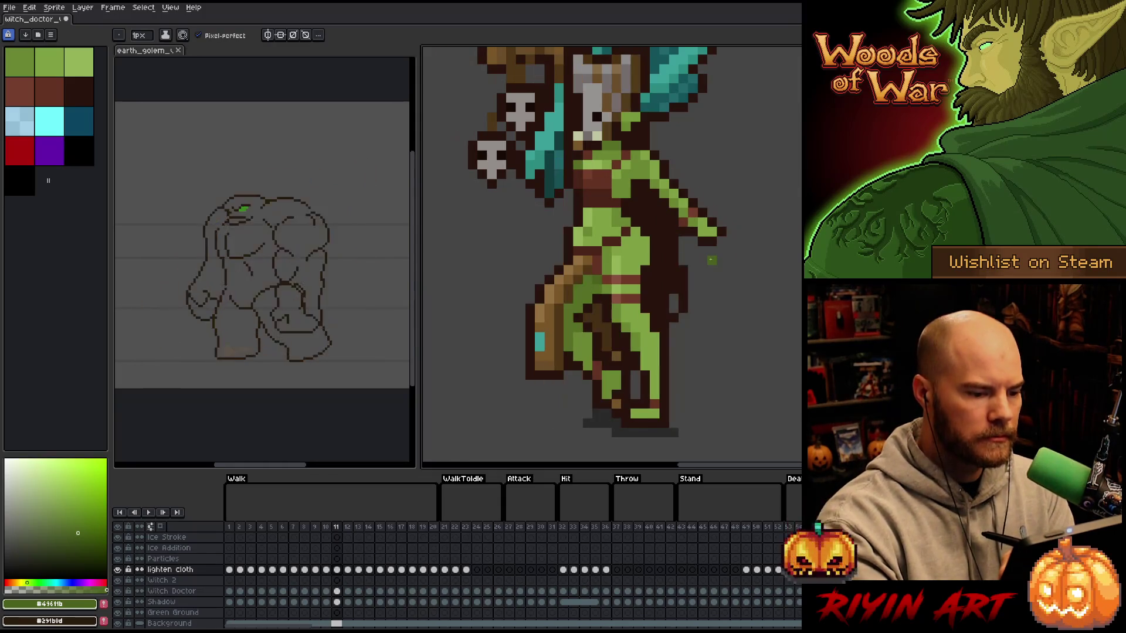
left_click(589, 269, "alt")
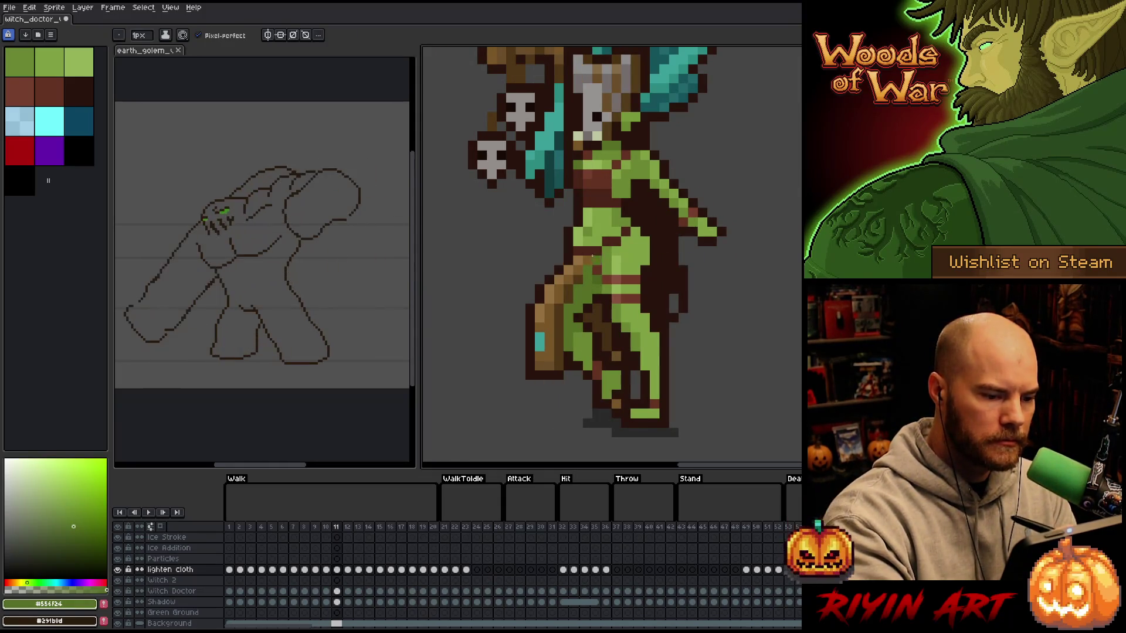
left_click(580, 280, "alt")
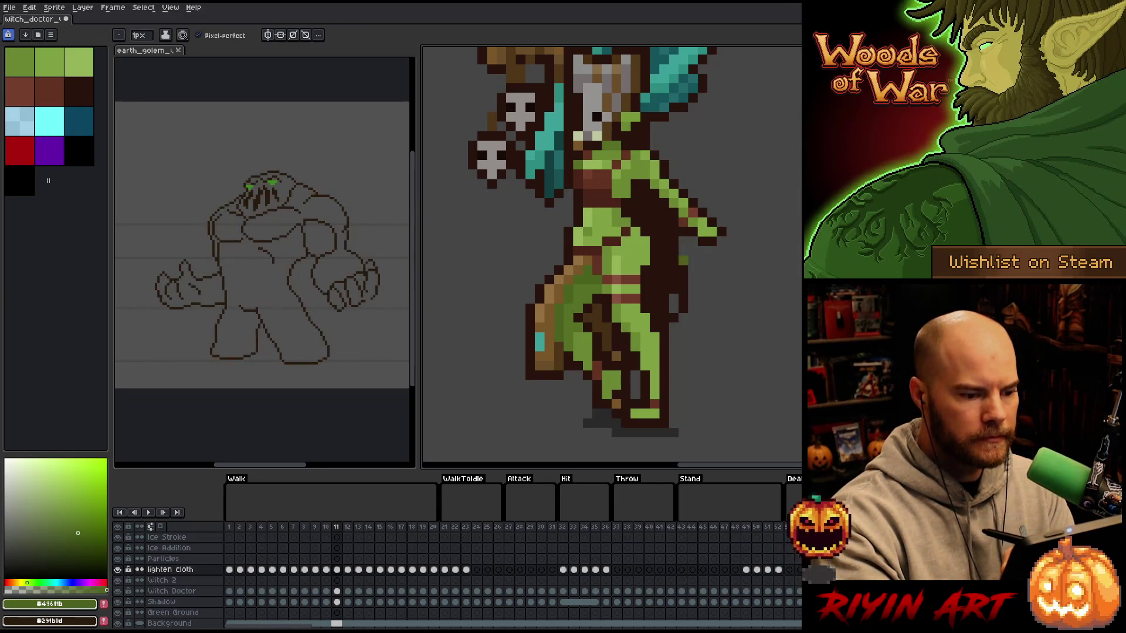
left_click(673, 167, "alt")
- Step between walk frames 10 and 13 and sample the dark green #49611b
key("comma")
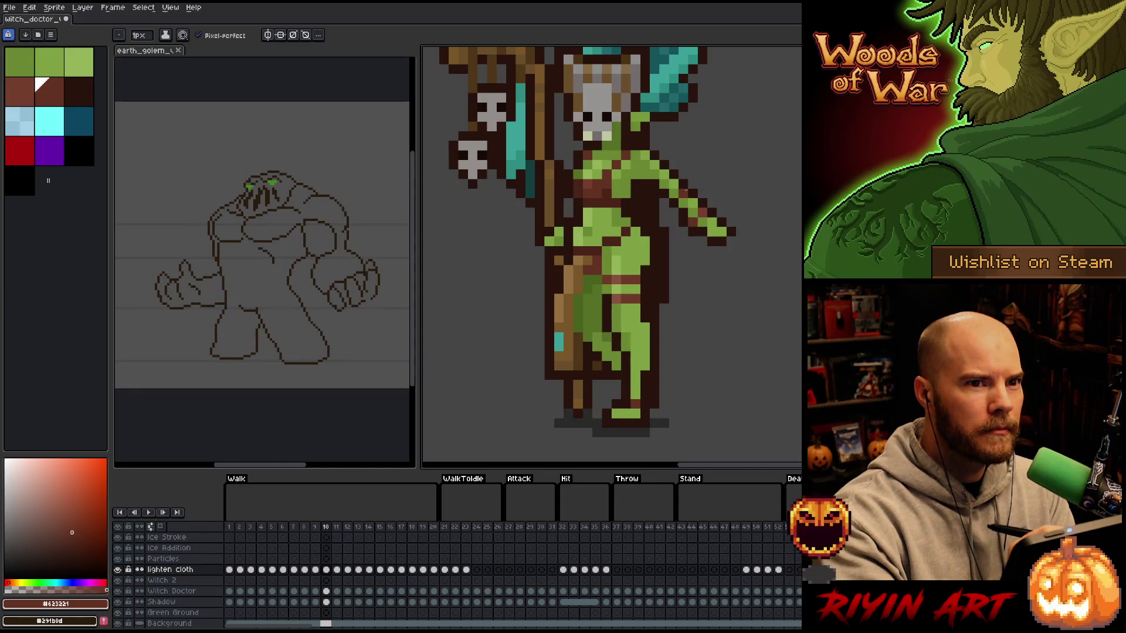
key("Right")
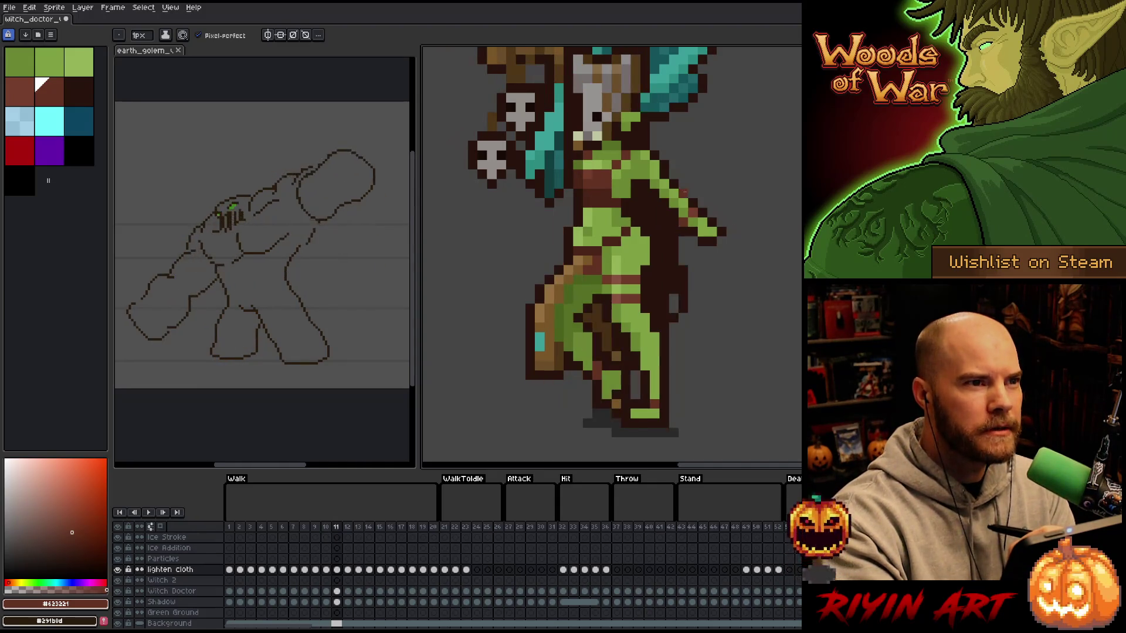
key("Right")
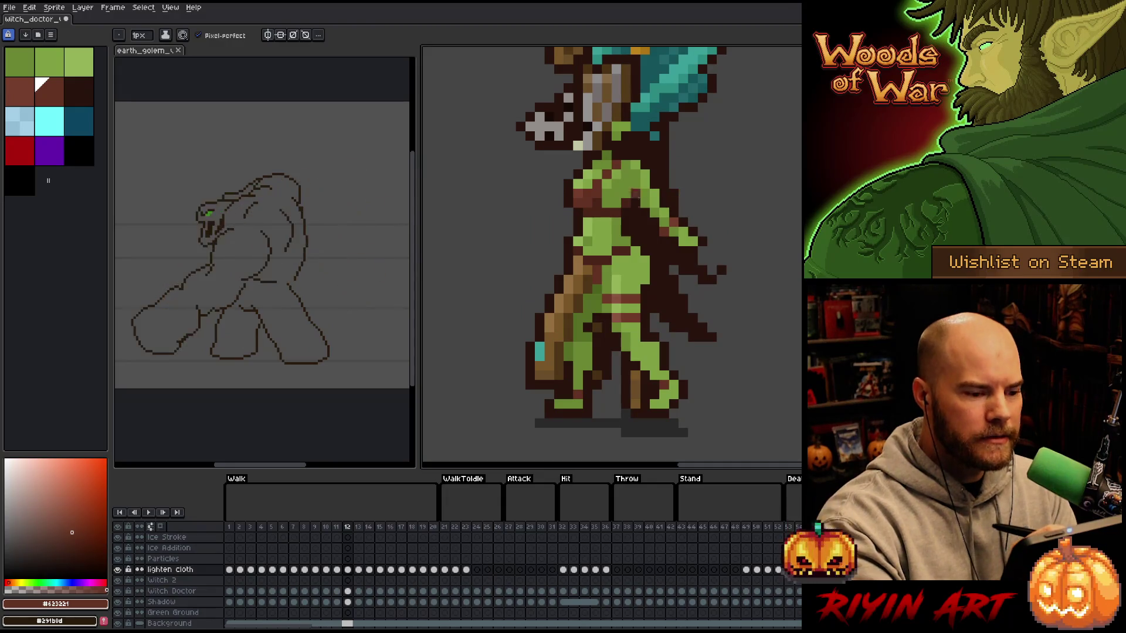
left_click(581, 299, "alt")
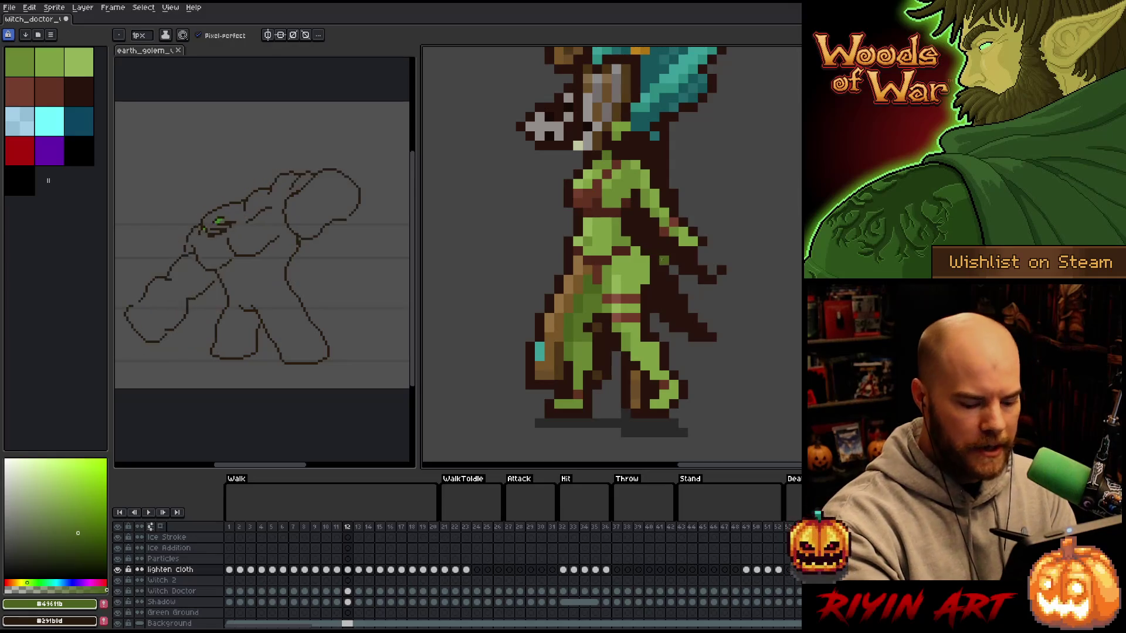
key("period")
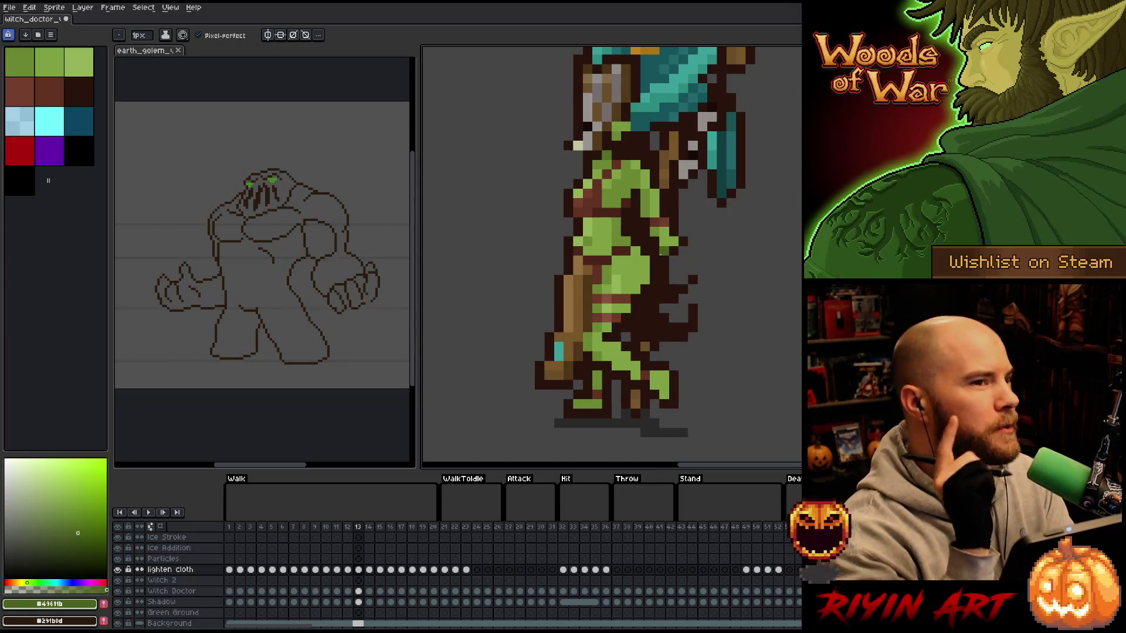
key("comma")
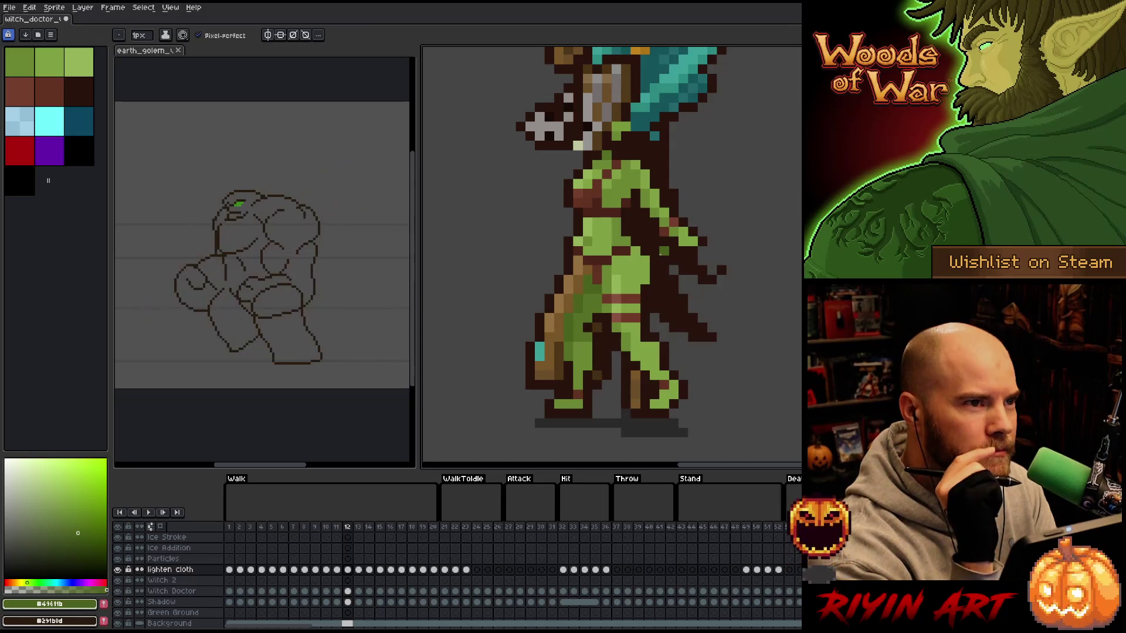
key("comma")
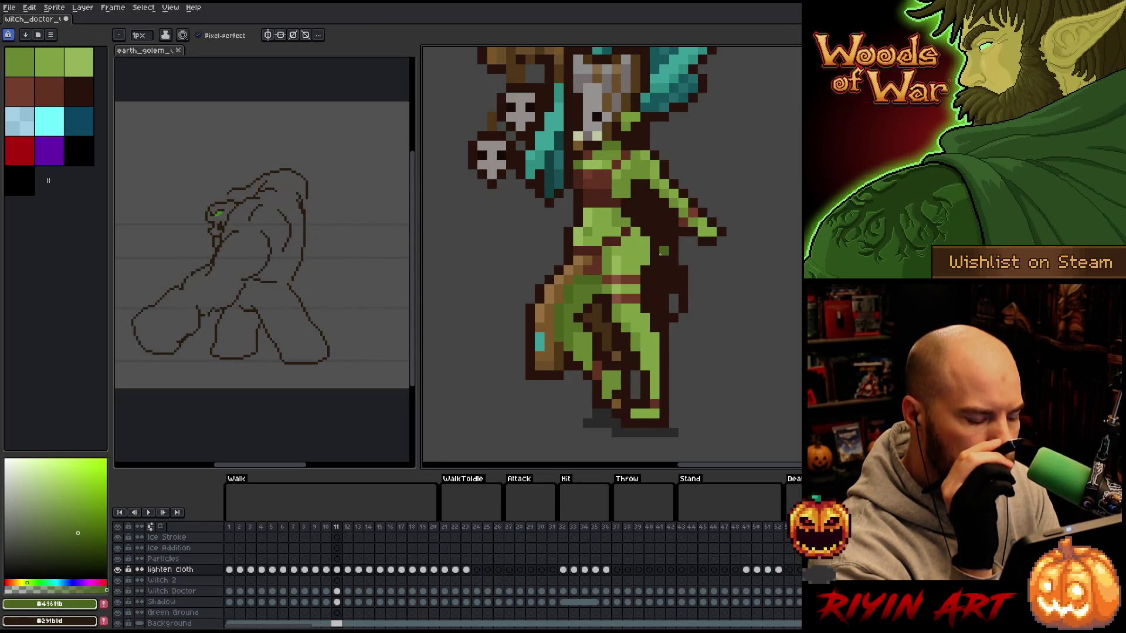
key("period")
- Alternate brown #623221 and sprite green for cloth fixes on walk frames 12 and 13
left_click(37, 80)
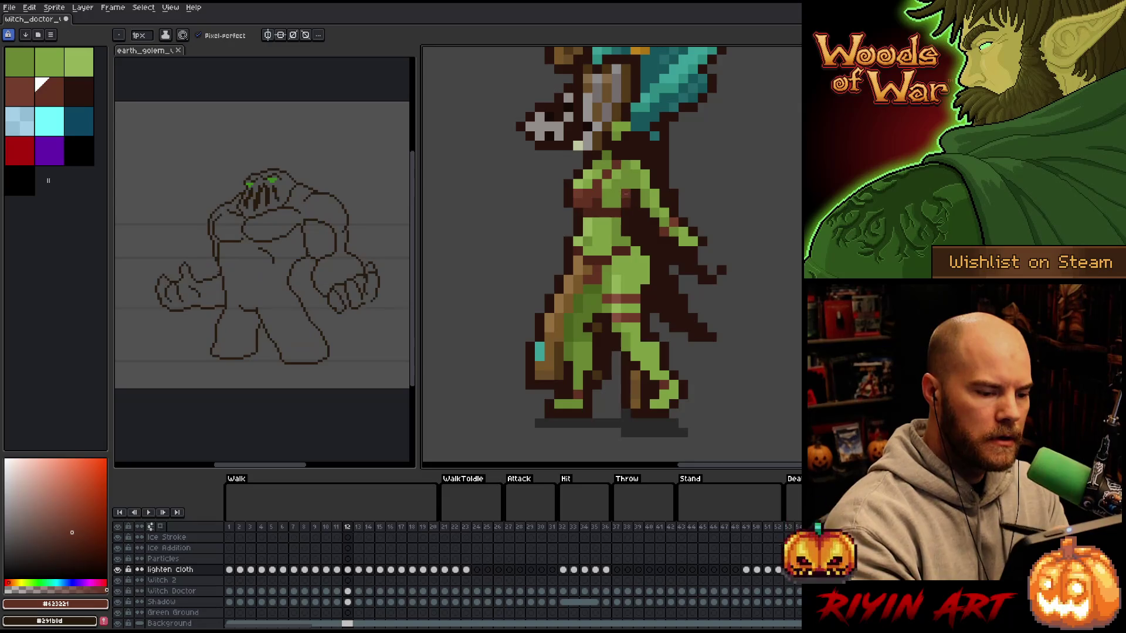
left_click(588, 288, "alt")
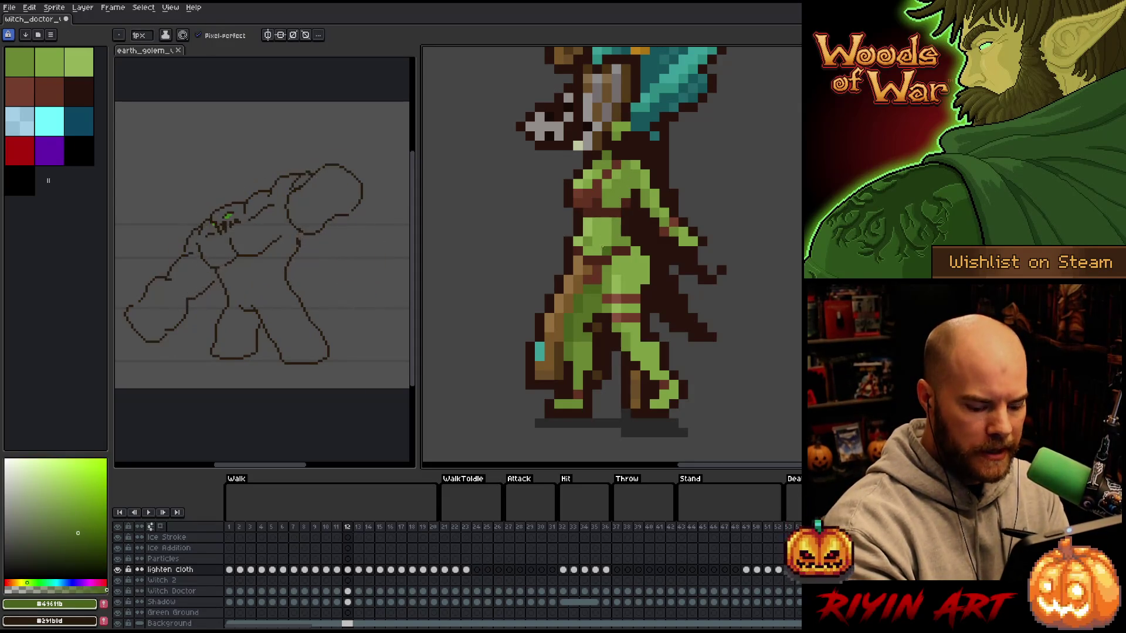
key("period")
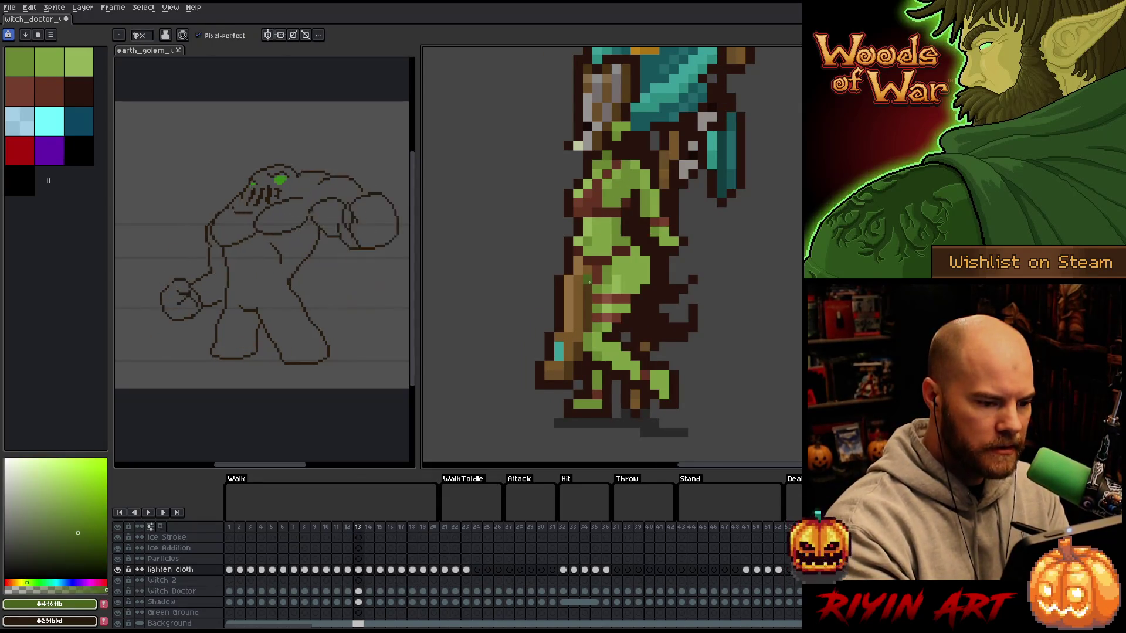
left_click(39, 82)
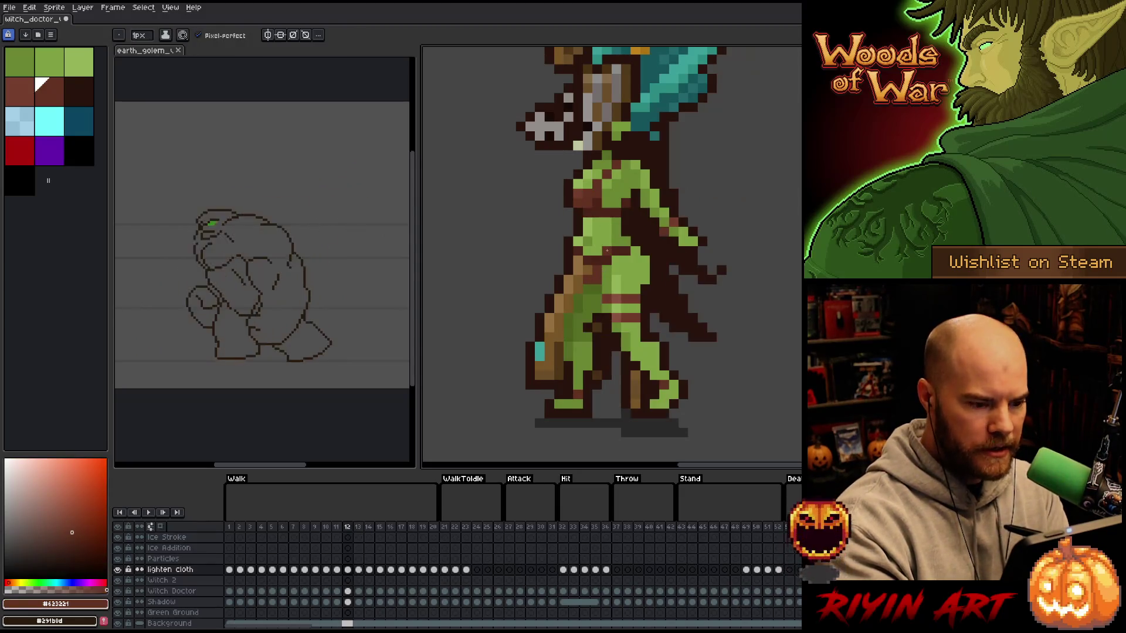
left_click(598, 251, "alt")
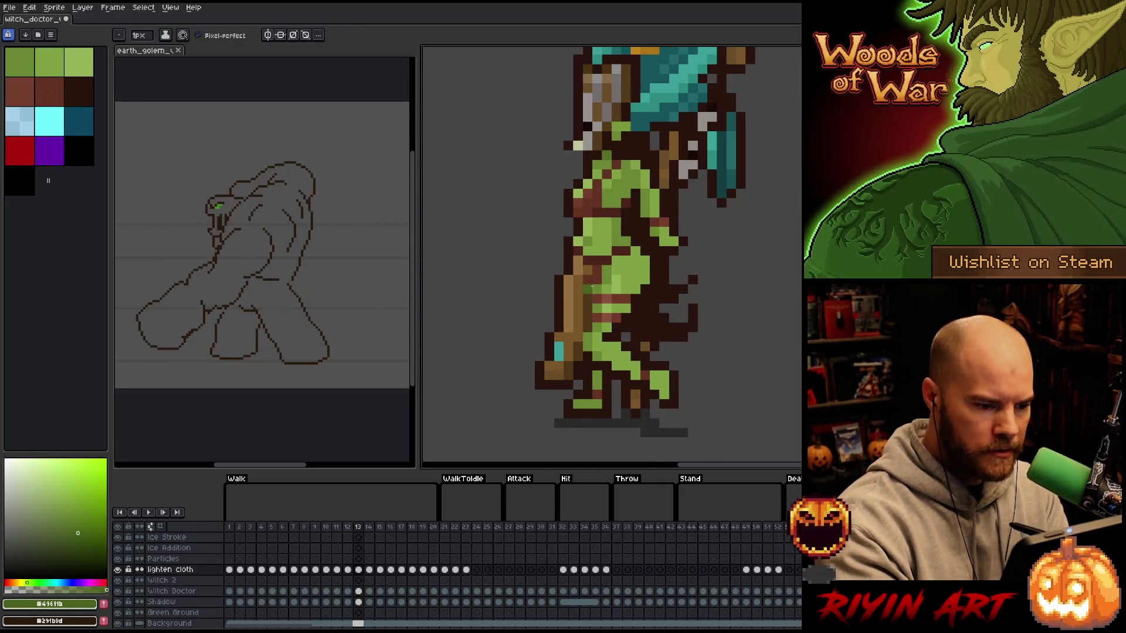
- On walk frame 13, return to single-pixel drawing and sample the lighter green #6a8732
key("Right")
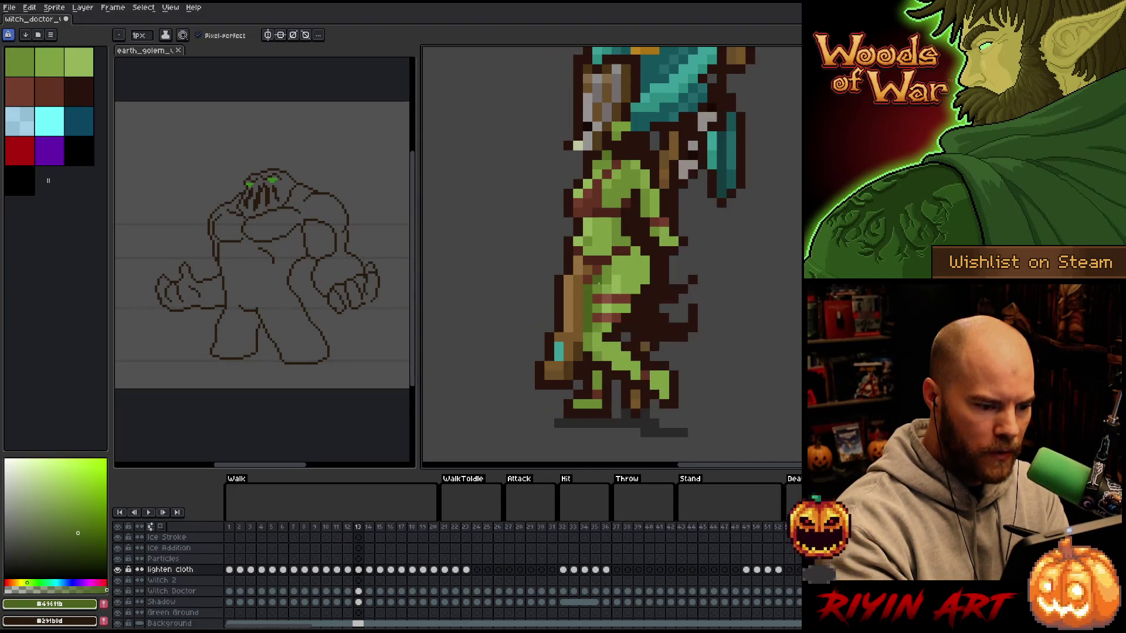
key("Left")
key("Right")
key("v")
key("b")
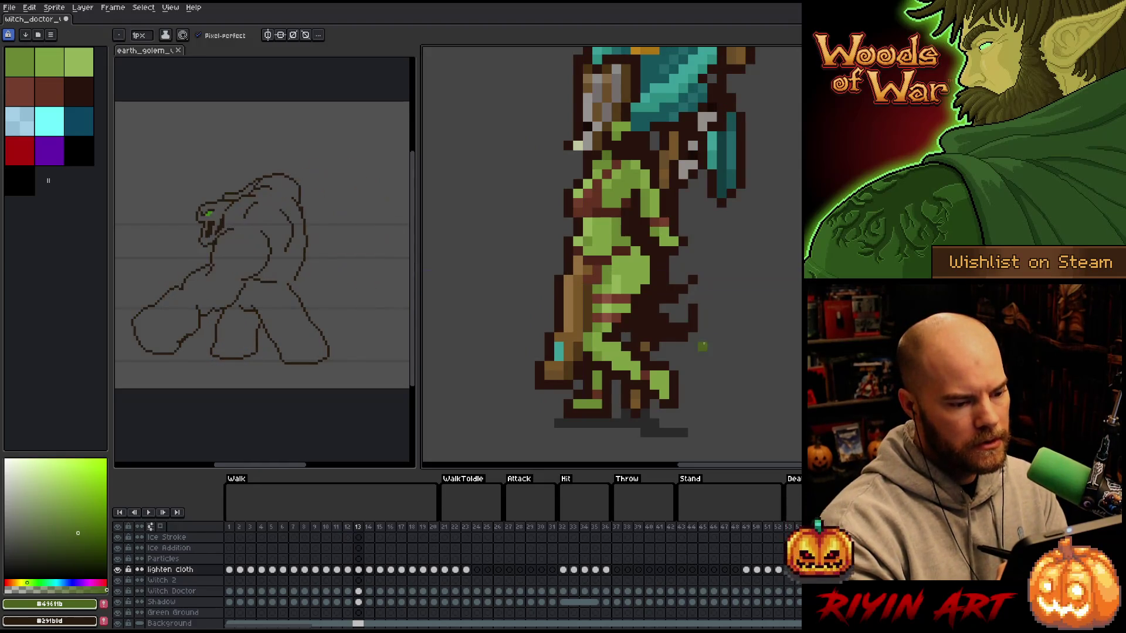
left_click(589, 329, "alt")
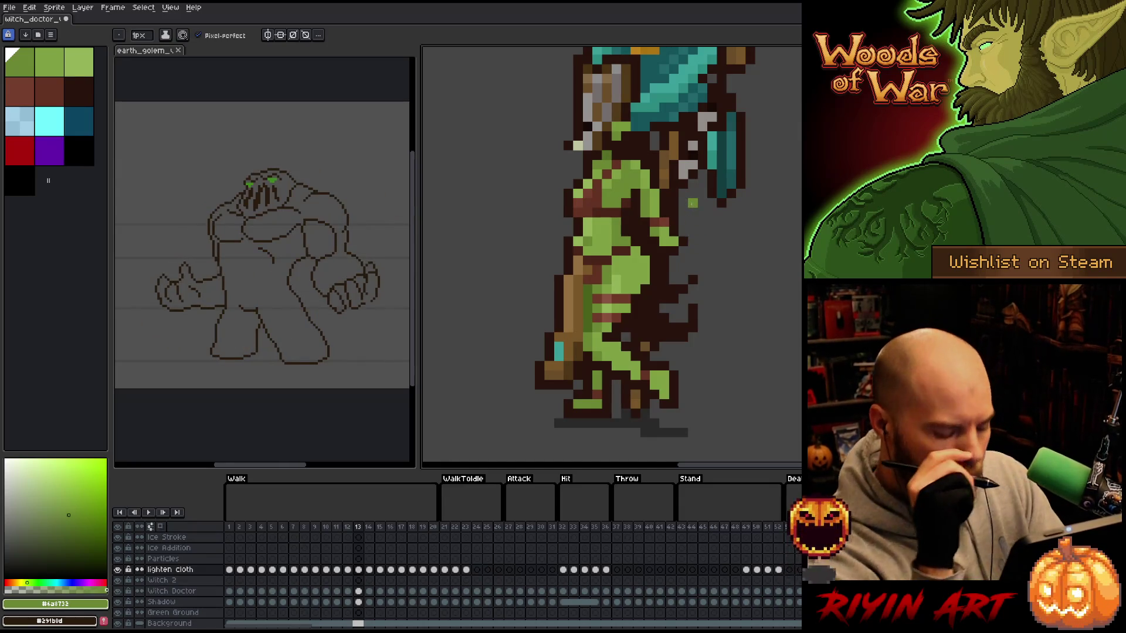
- Pick brown #623221 on frame 14 and flip through walk frames 13 to 19
key("Right")
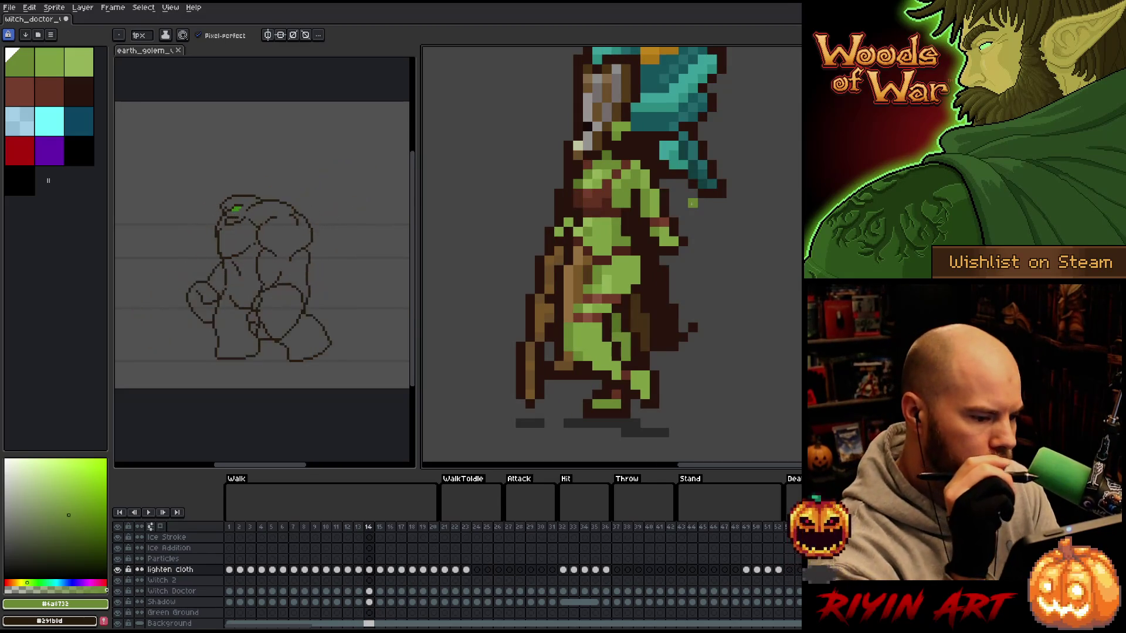
left_click(595, 249, "alt")
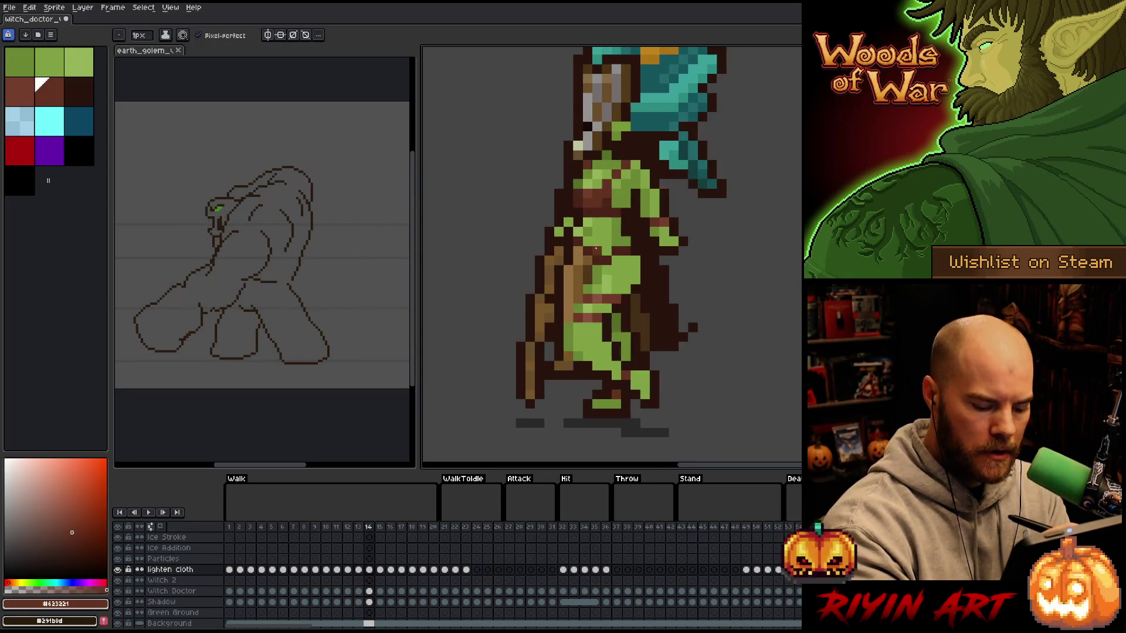
key("Left")
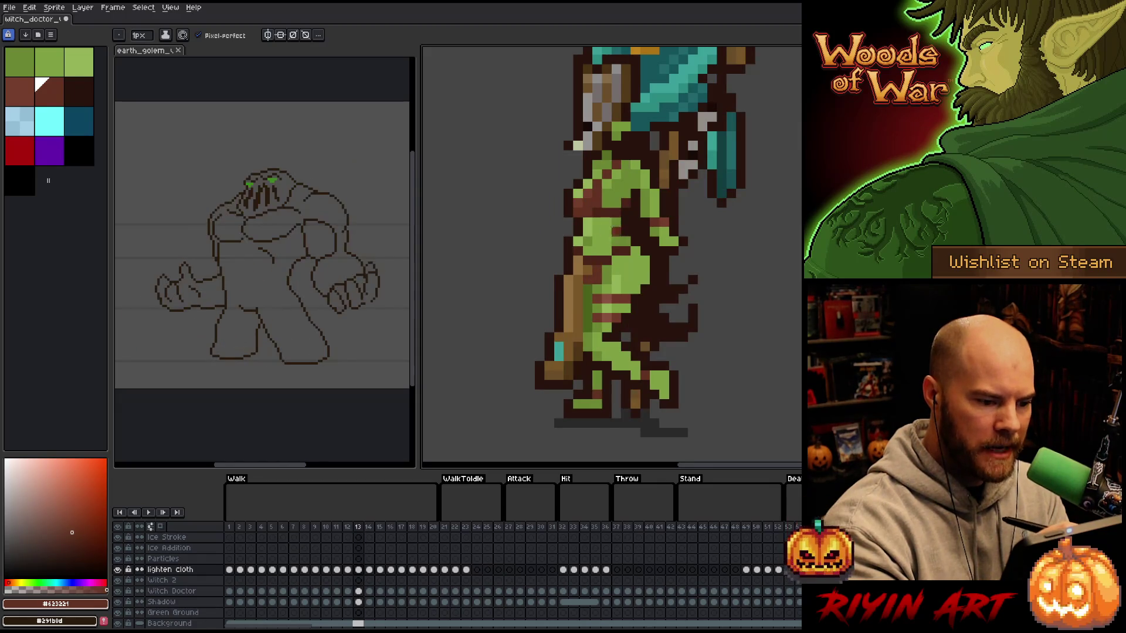
key("Right")
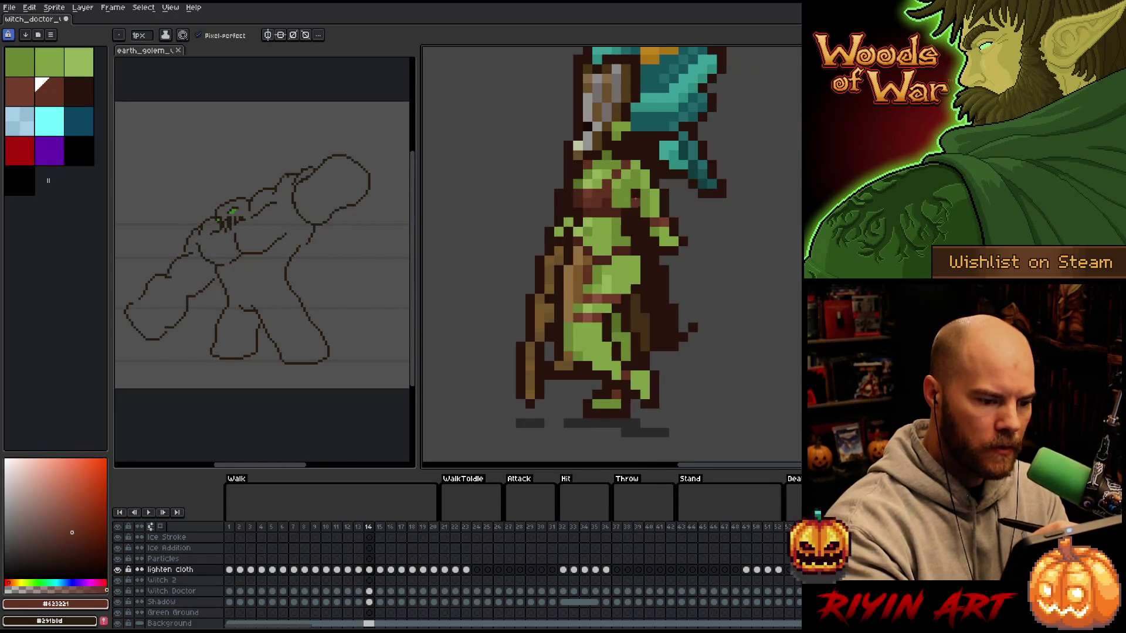
key("Right")
key("Right")
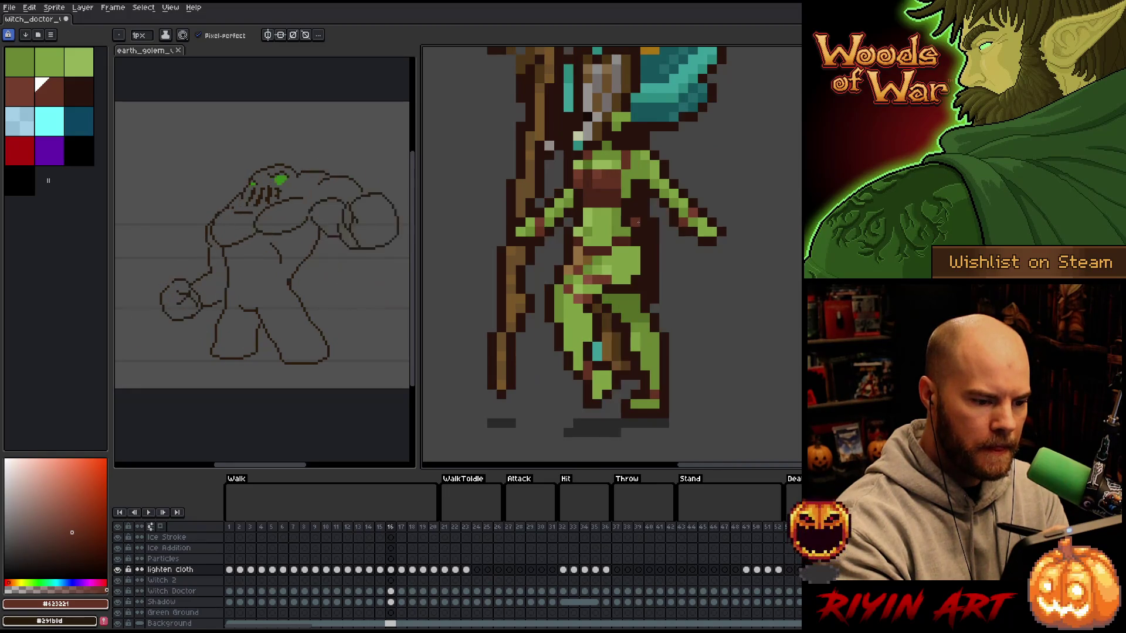
key("Right")
key("Right")
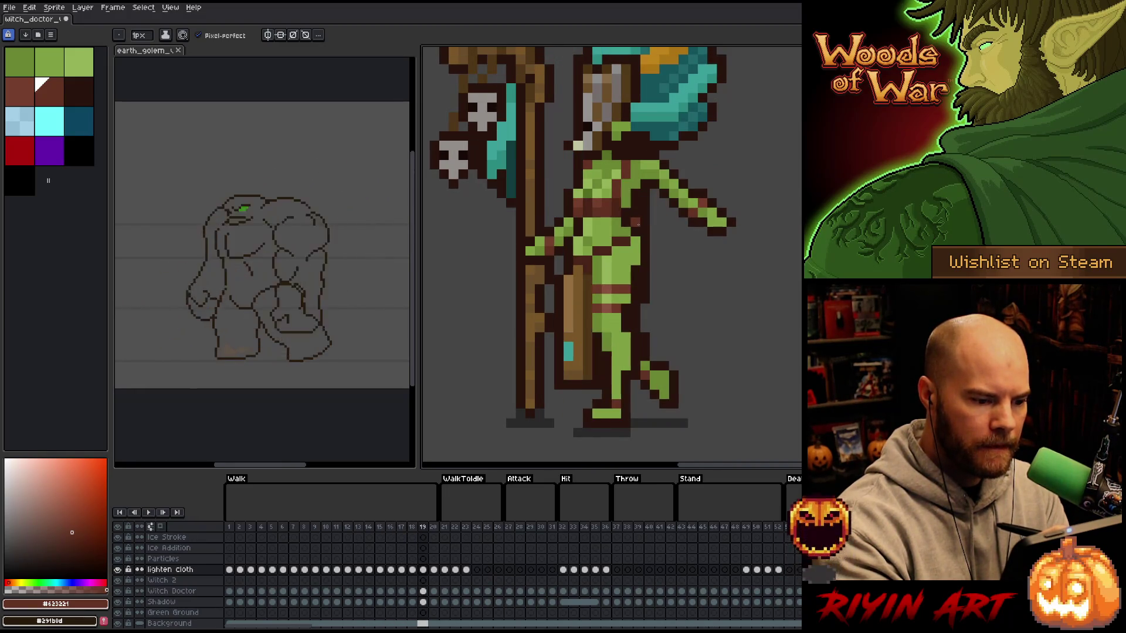
key("Right")
key("Right")
key("Left")
key("Left")
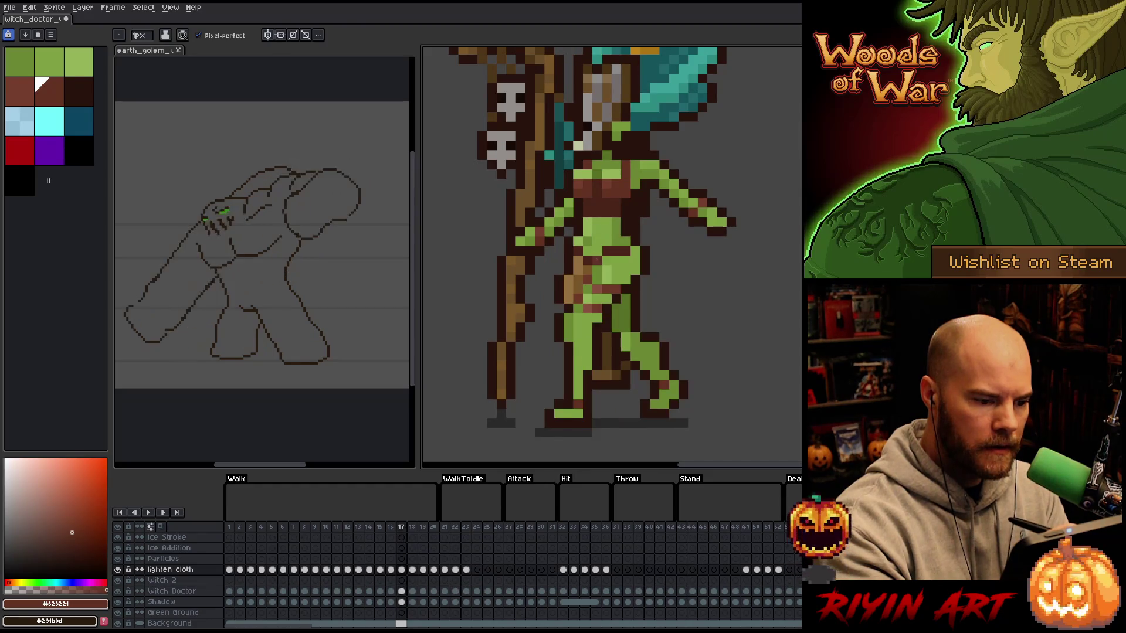
key("Right")
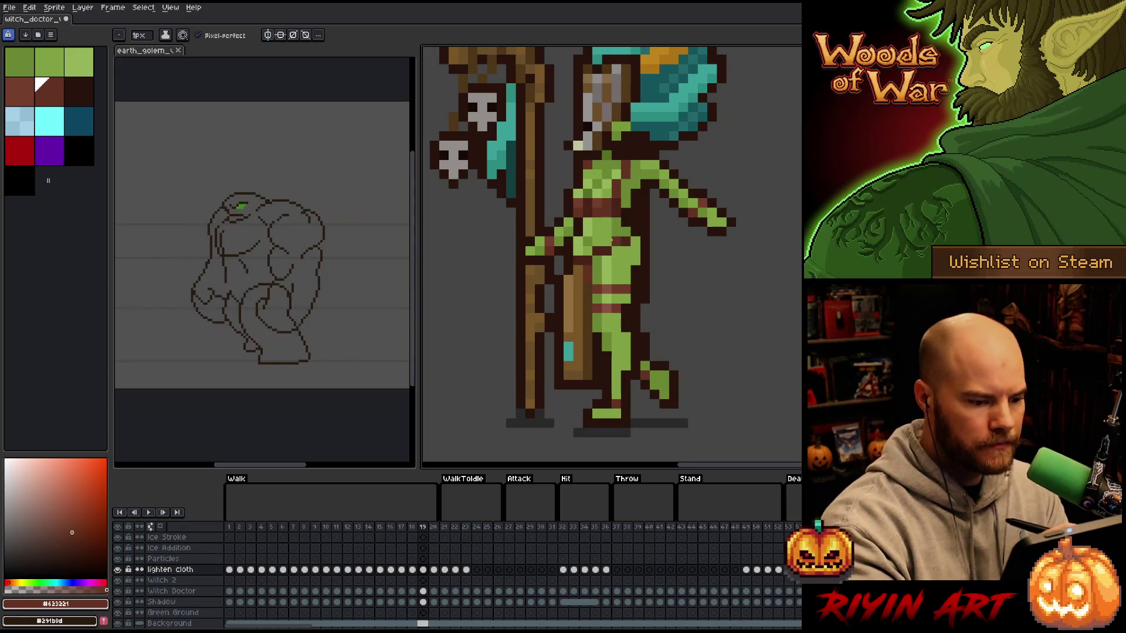
- Back on frame 12, sample the green, then move to frame 14 painting in brown
key("Left")
key("Left")
key("Left")
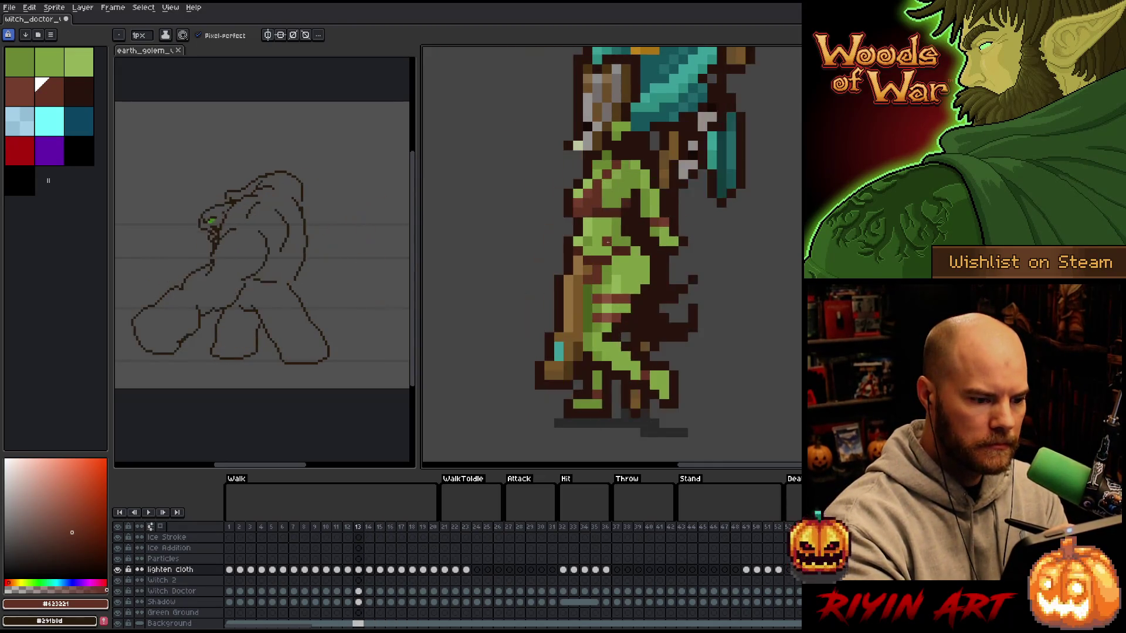
left_click(596, 289, "alt")
key("Right")
key("Right")
key("Right")
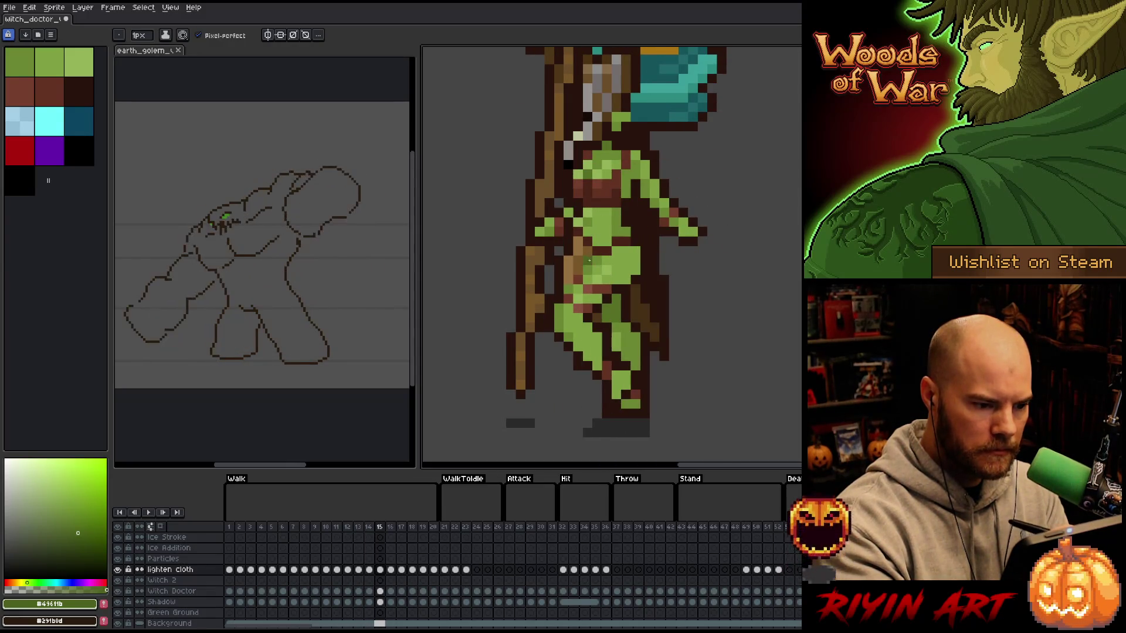
key("Left")
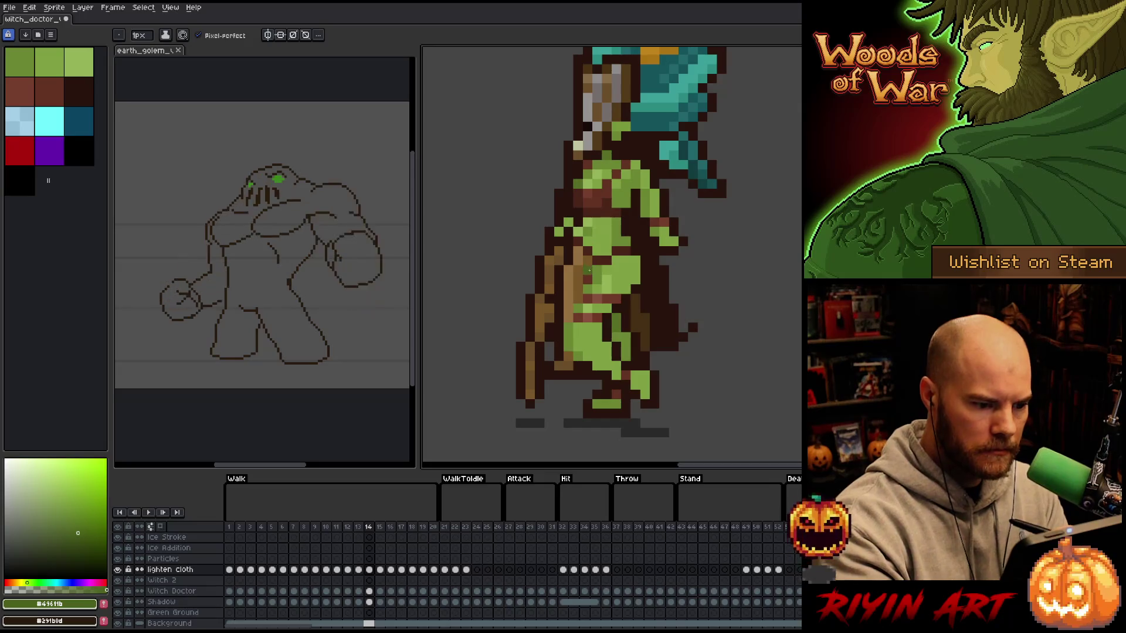
key("x")
key("bracketleft")
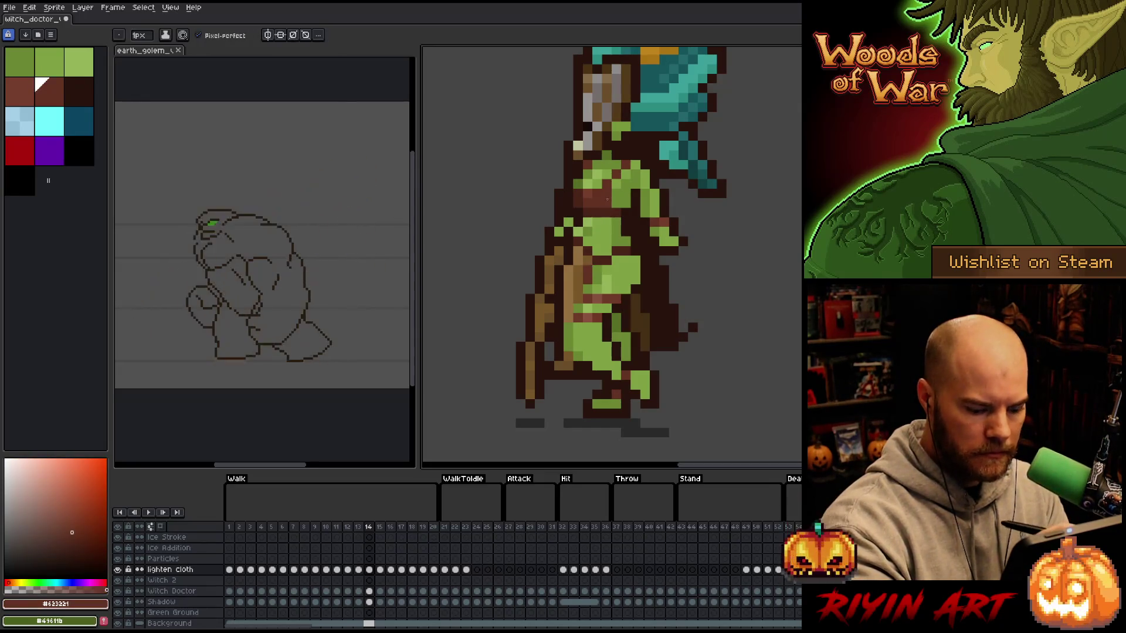
key("Right")
key("Right")
key("Right")
key("Right")
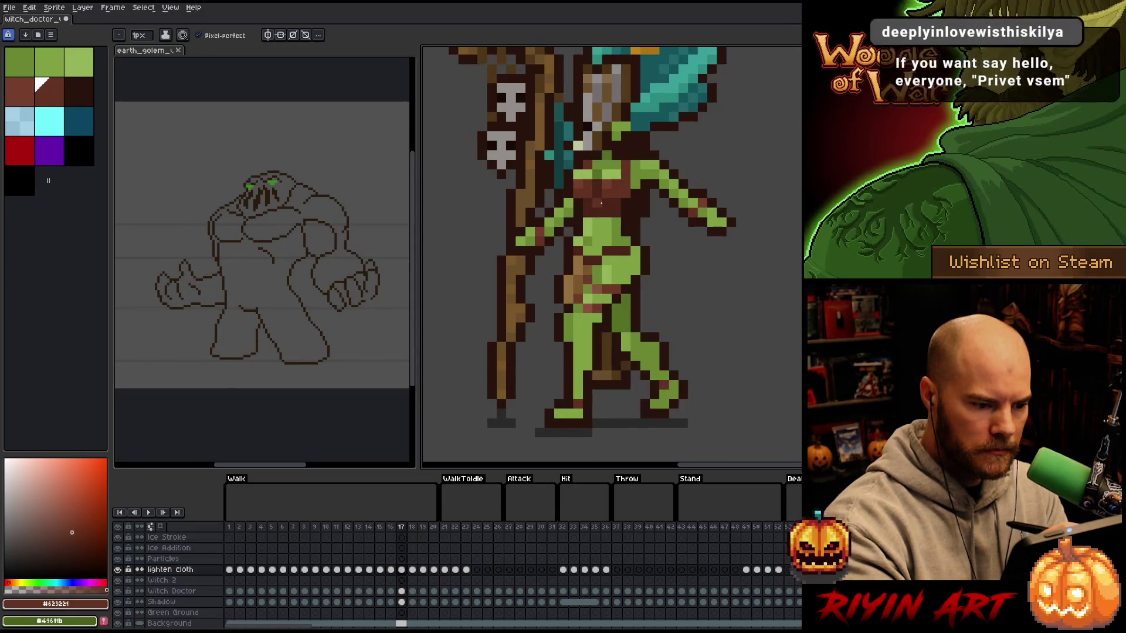
- Touch up walk frames 19 and 20, swapping between green and brown
key("Right")
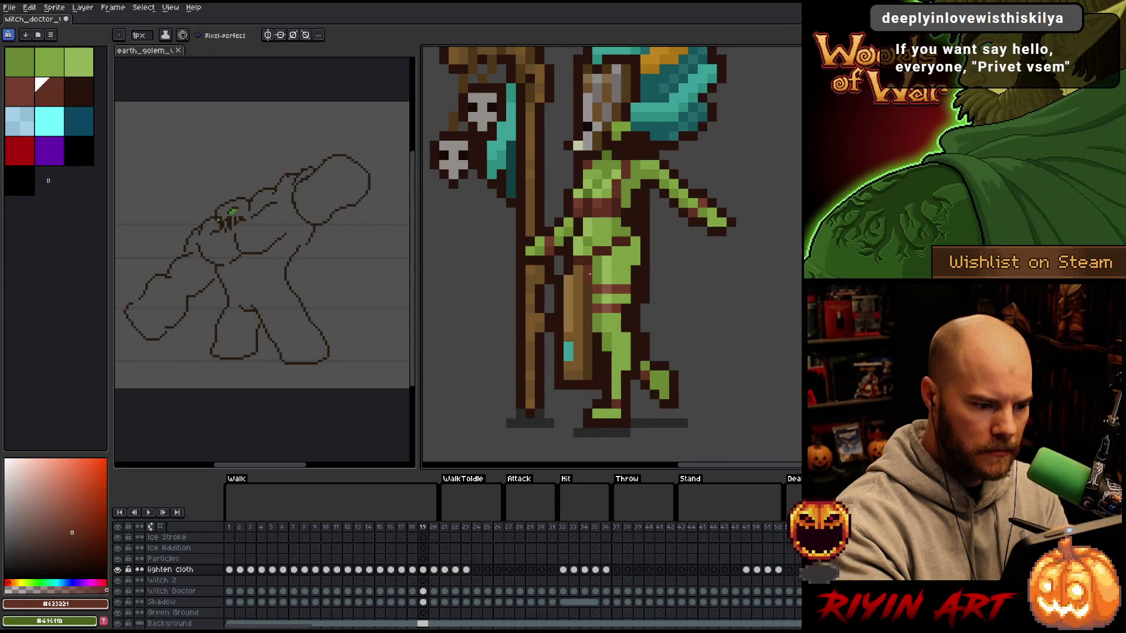
key("x")
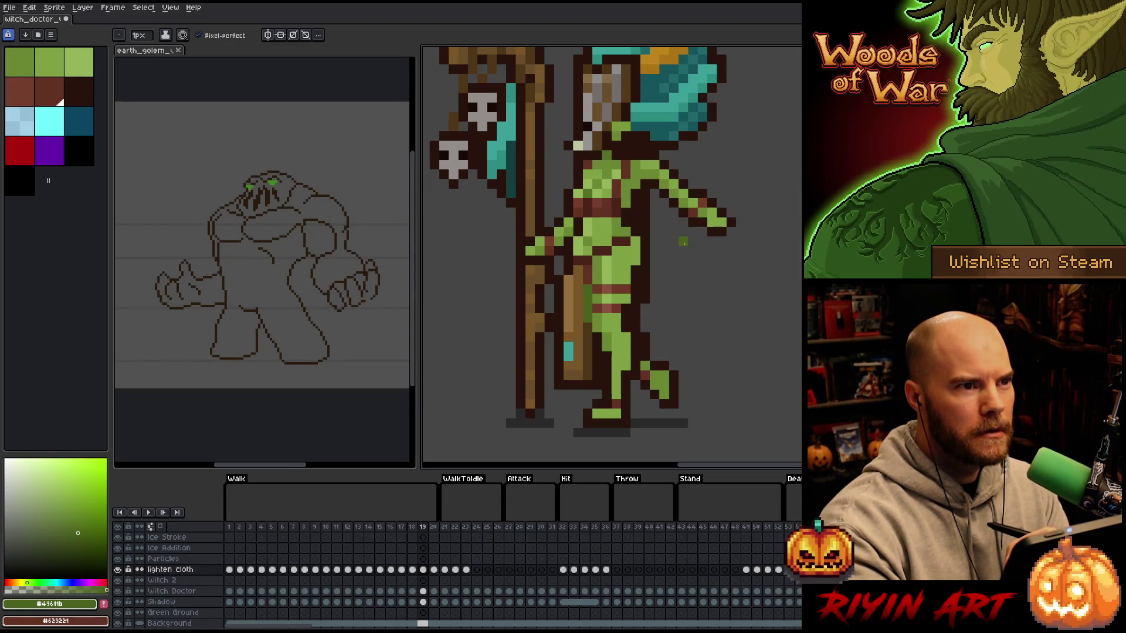
key("Right")
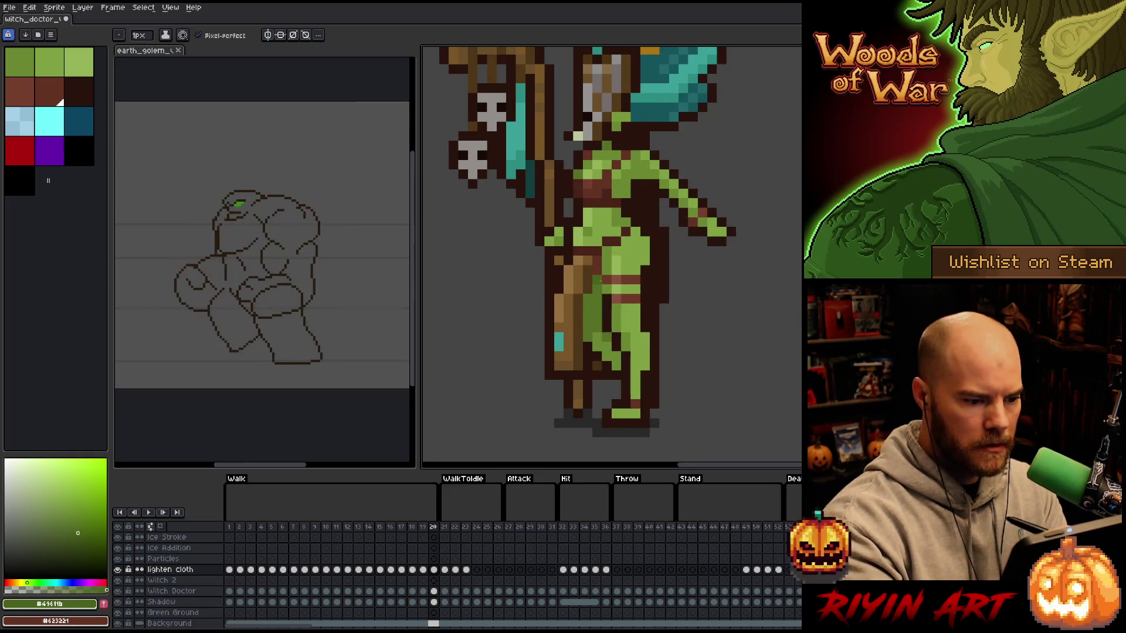
key("x")
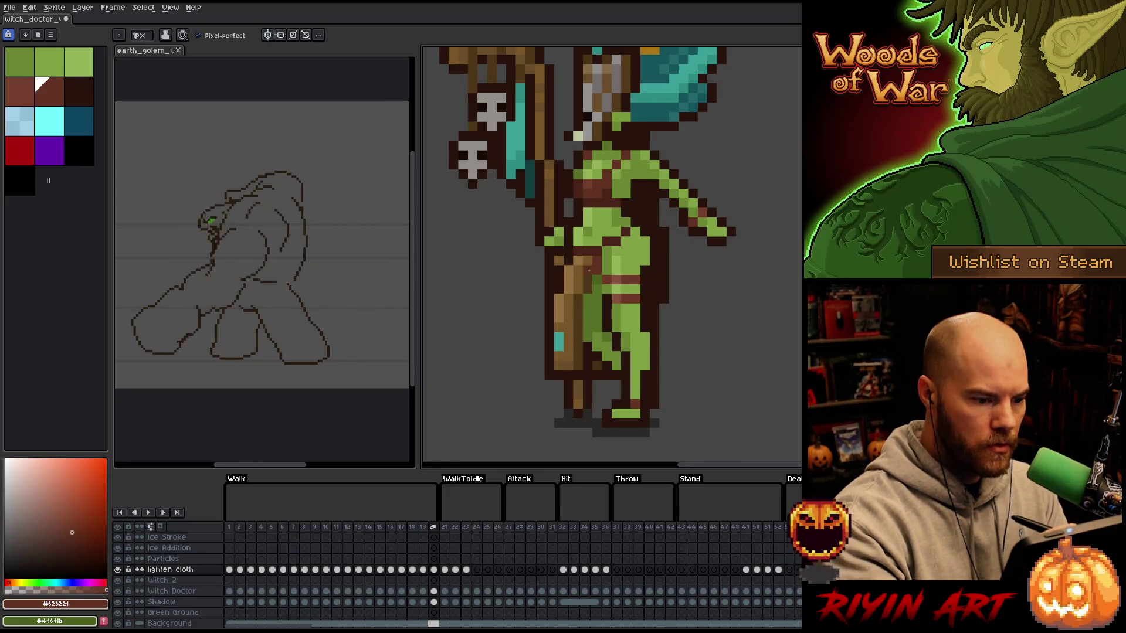
key("x")
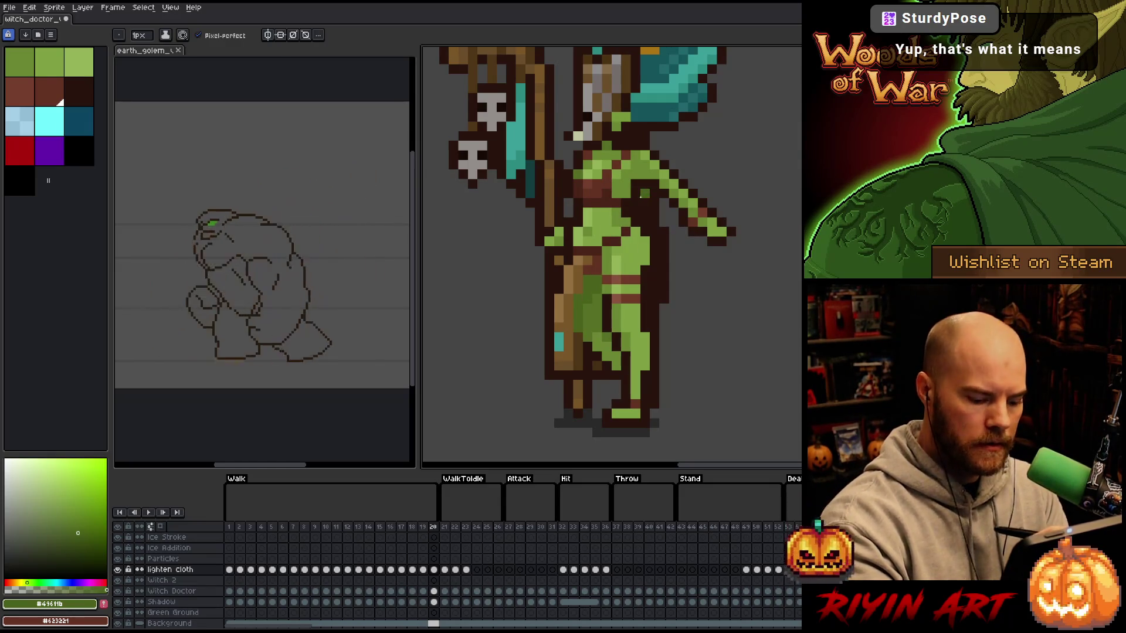
- Play the walk animation back to check the cloth
key("Return")
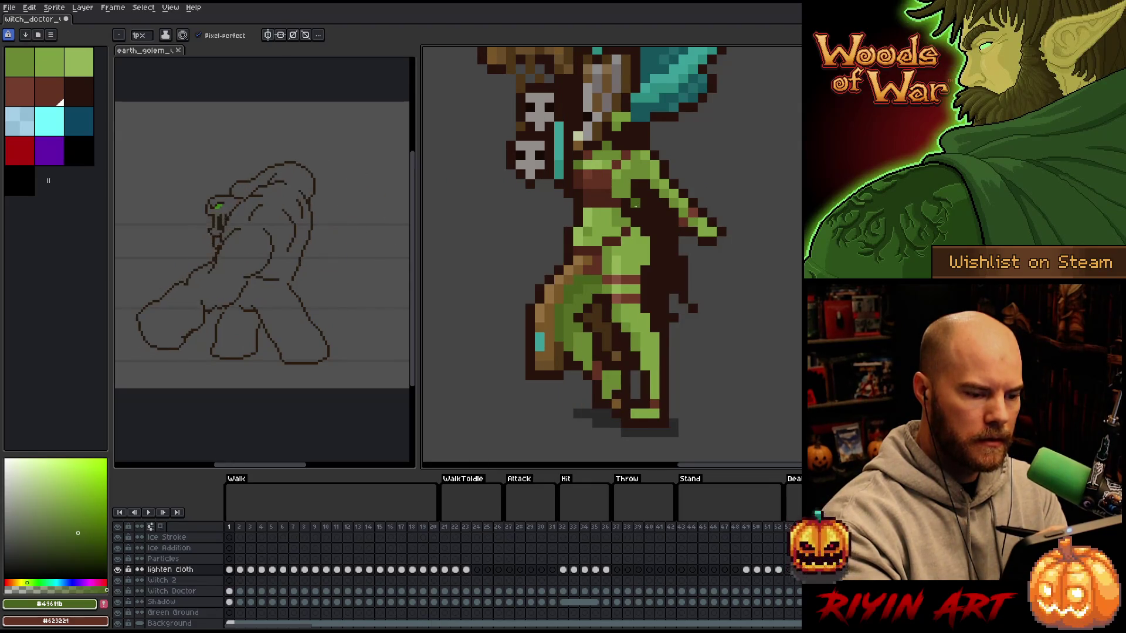
key("Return")
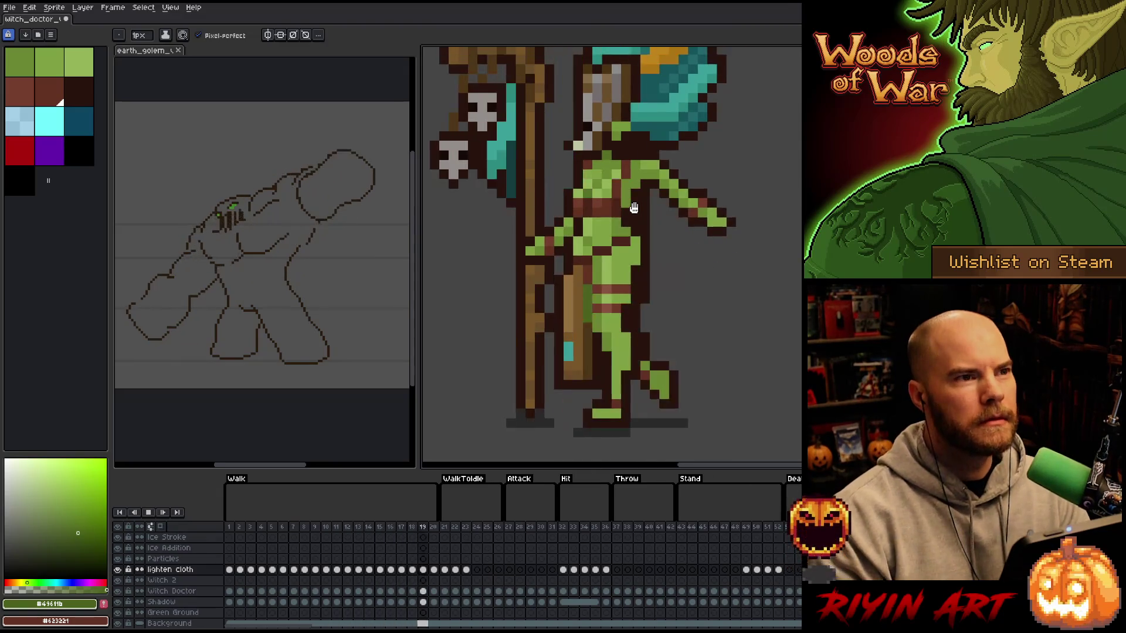
scroll(633, 207, "down", 1)
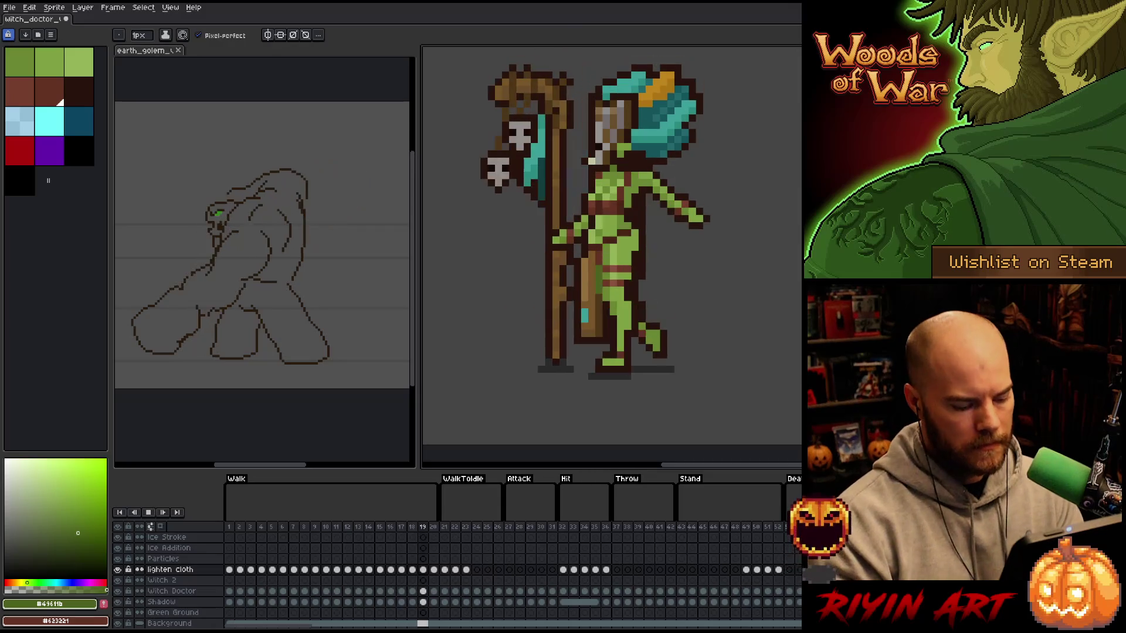
- Save the sprite and set brown #623221 as the drawing colour
key("ctrl+s")
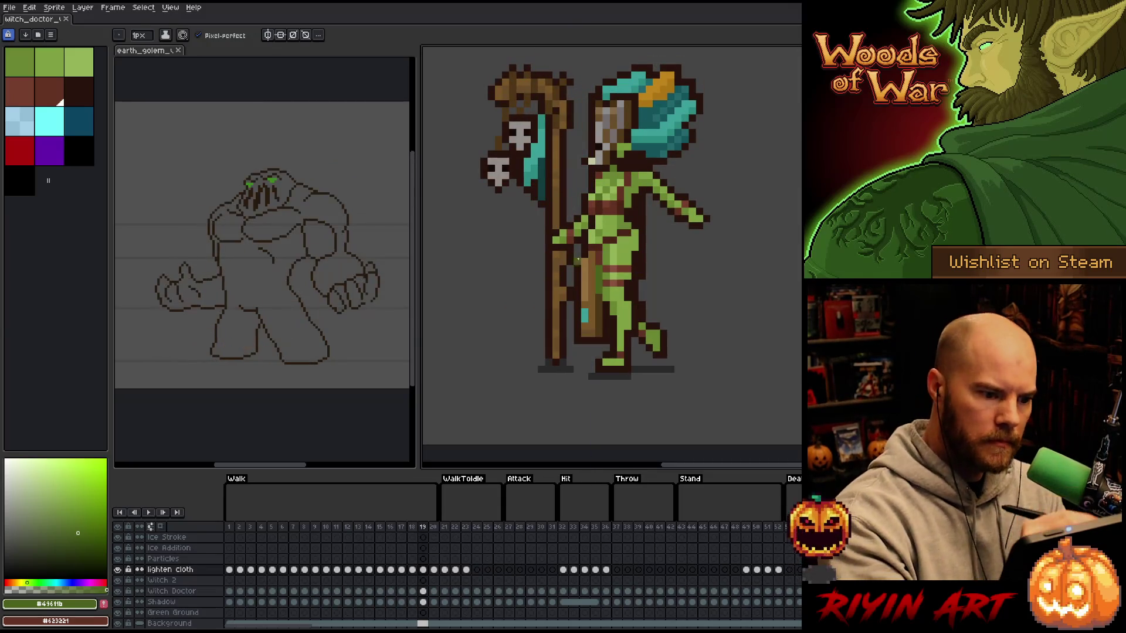
left_click(49, 91)
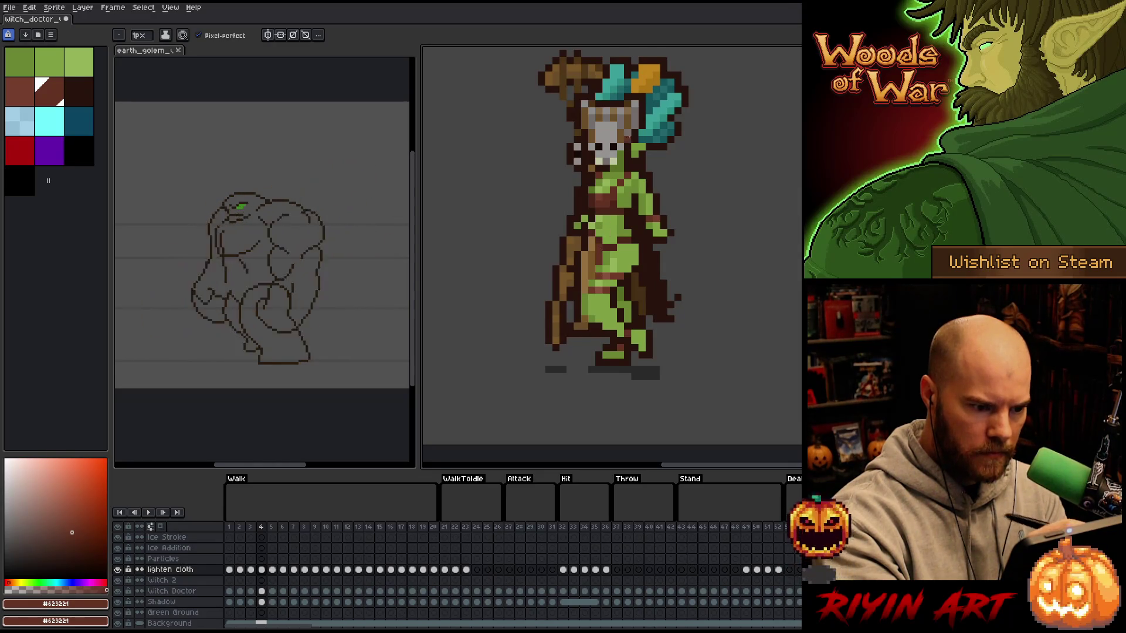
- Eyedrop the cloth green and pencil a cloth pixel fix on walk frame 5
key("Left")
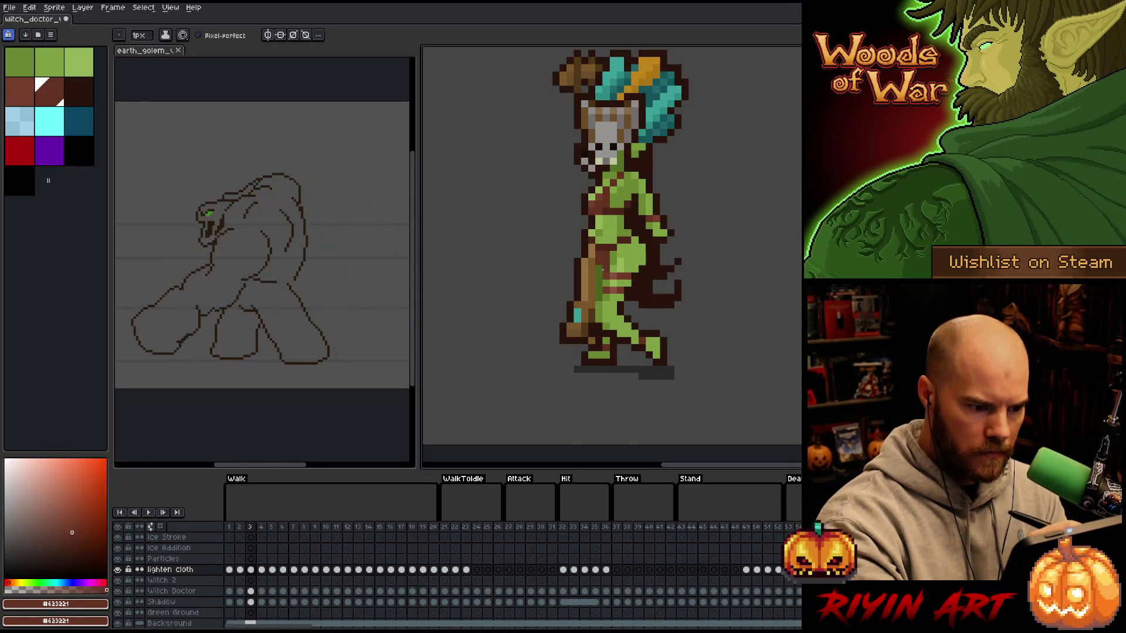
left_click(601, 271, "alt")
key("Right")
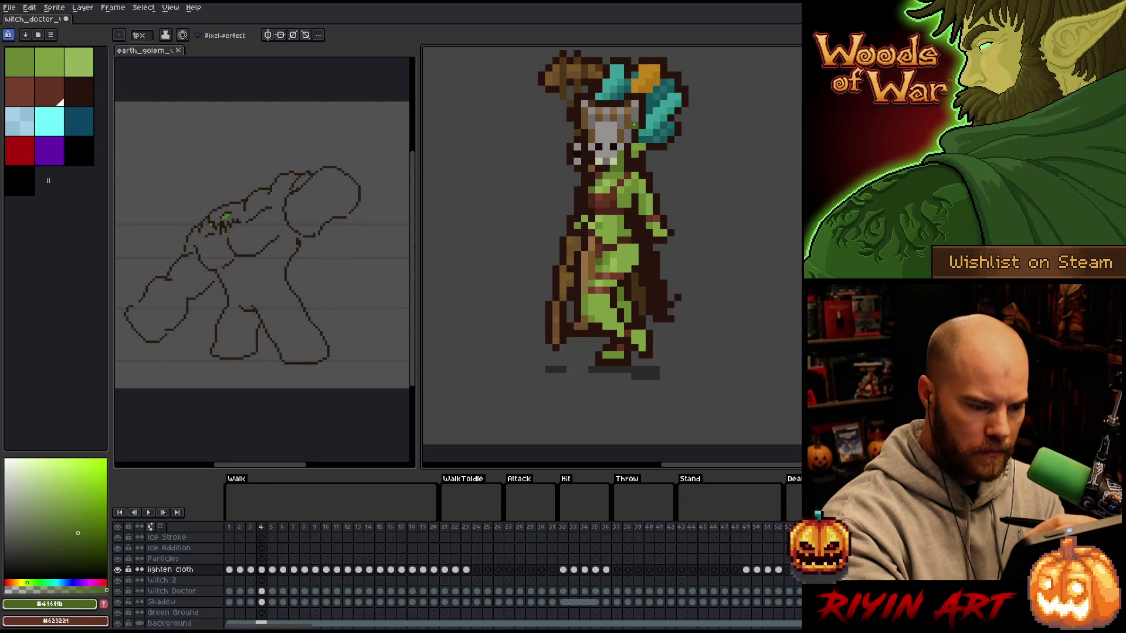
key("Right")
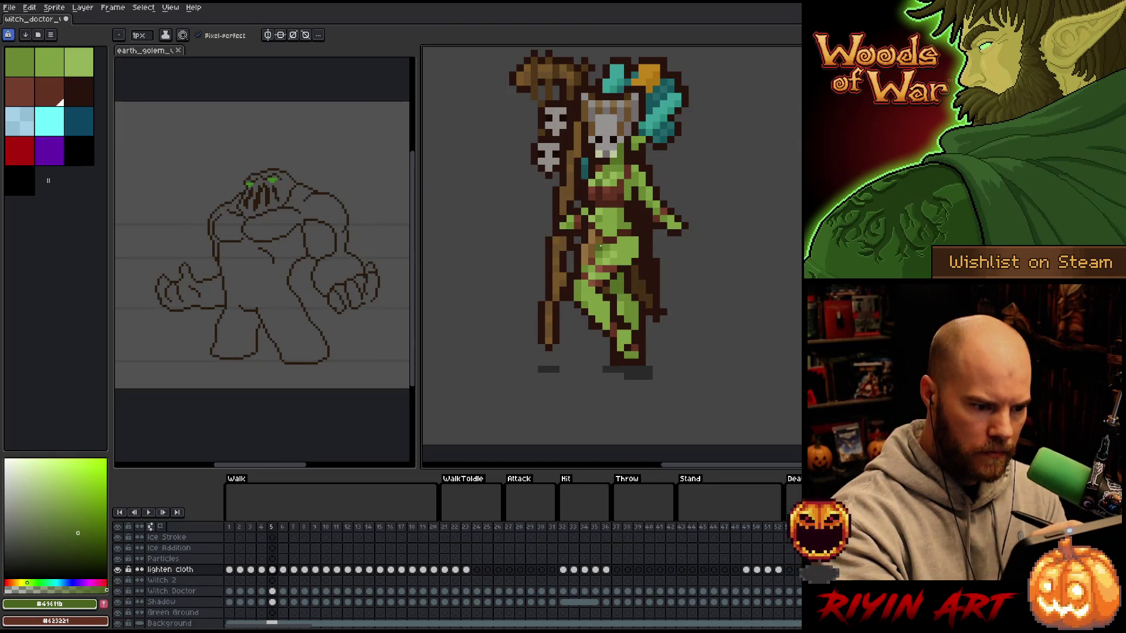
key("x")
key("ctrl+alt+c")
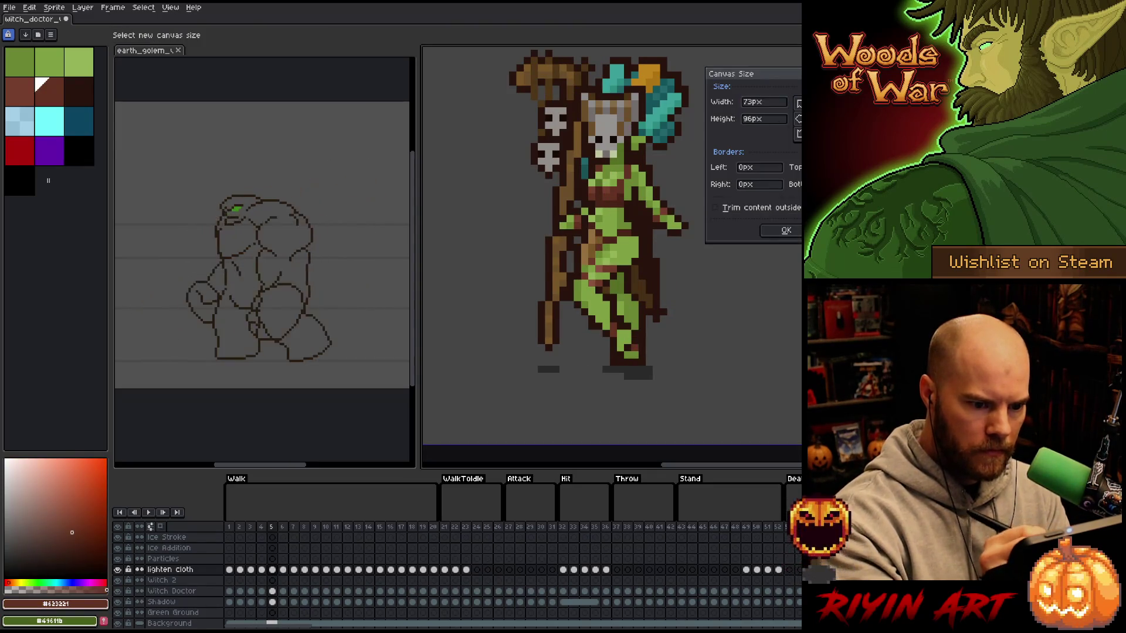
key("Escape")
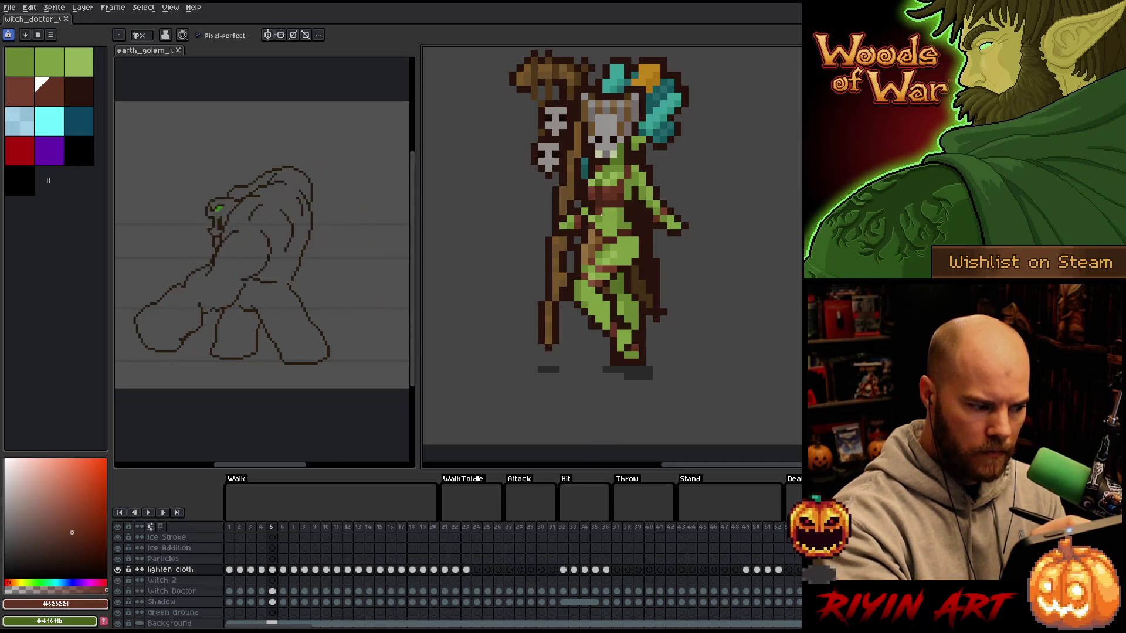
left_click(627, 147)
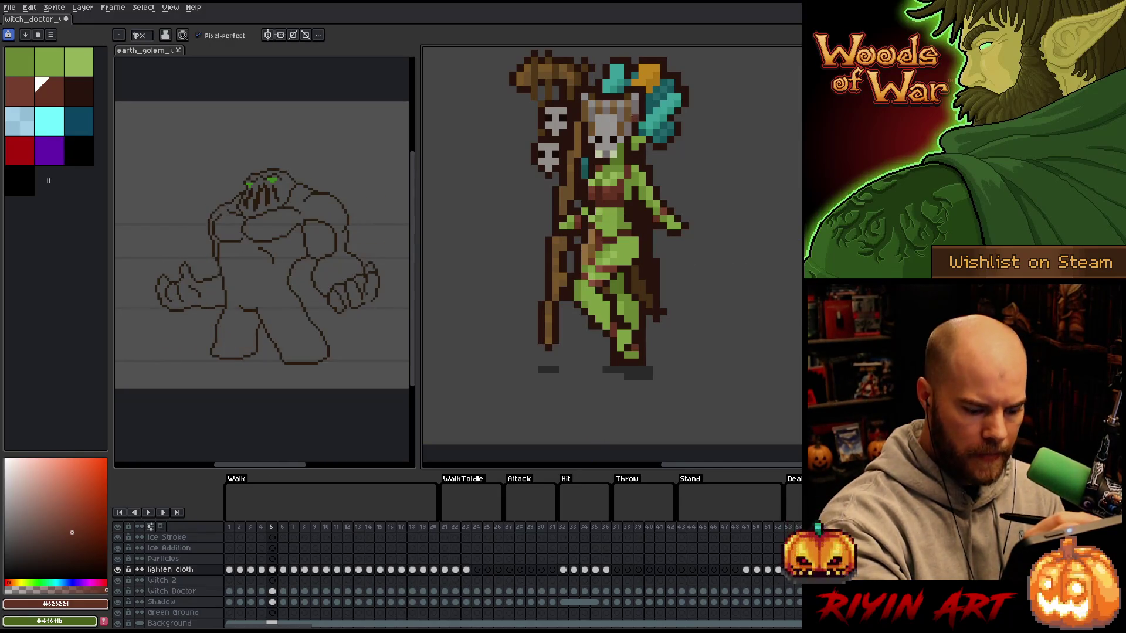
- Step through walk frames 6 to 17, then play the walk animation to review
key("Right")
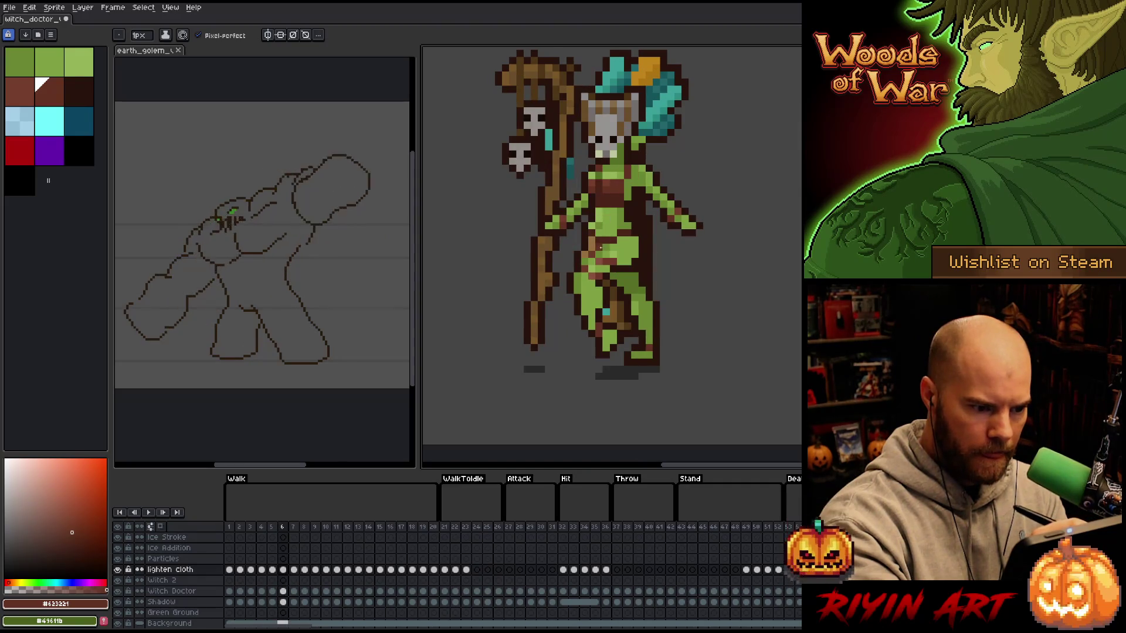
key("Right")
key("Right")
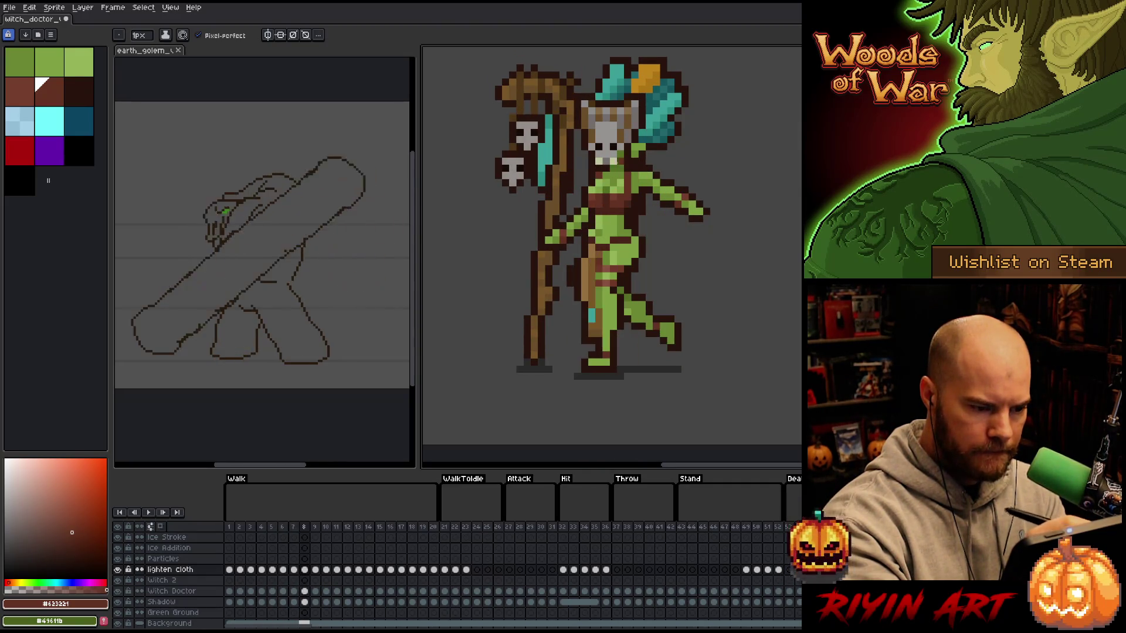
key("Right")
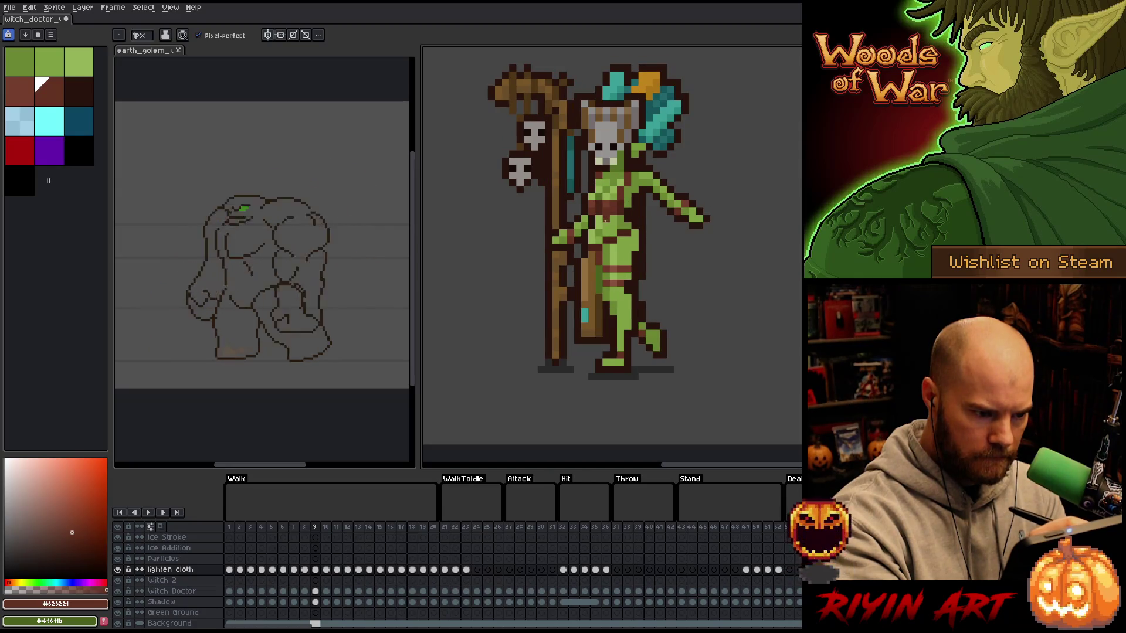
key("Right")
key("Right")
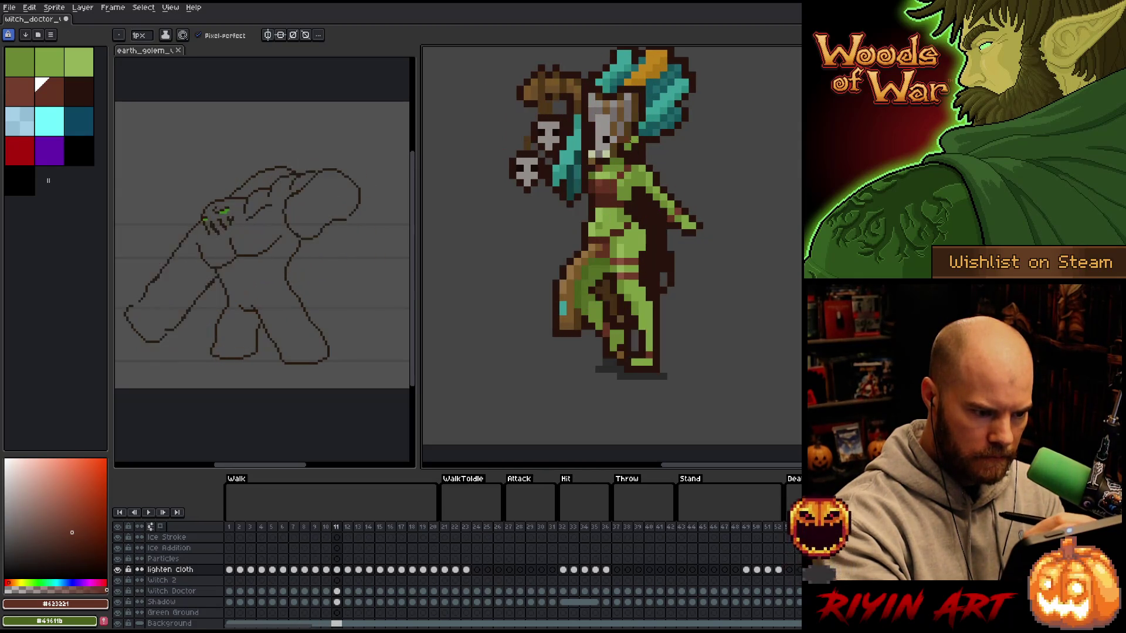
key("Right")
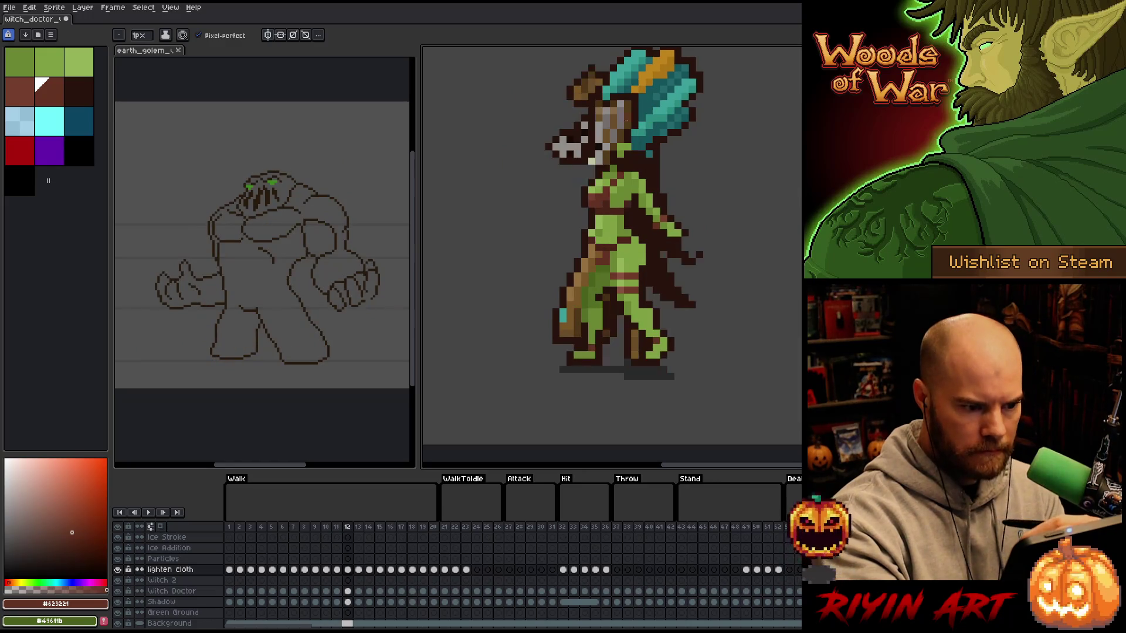
key("Right")
key("Right")
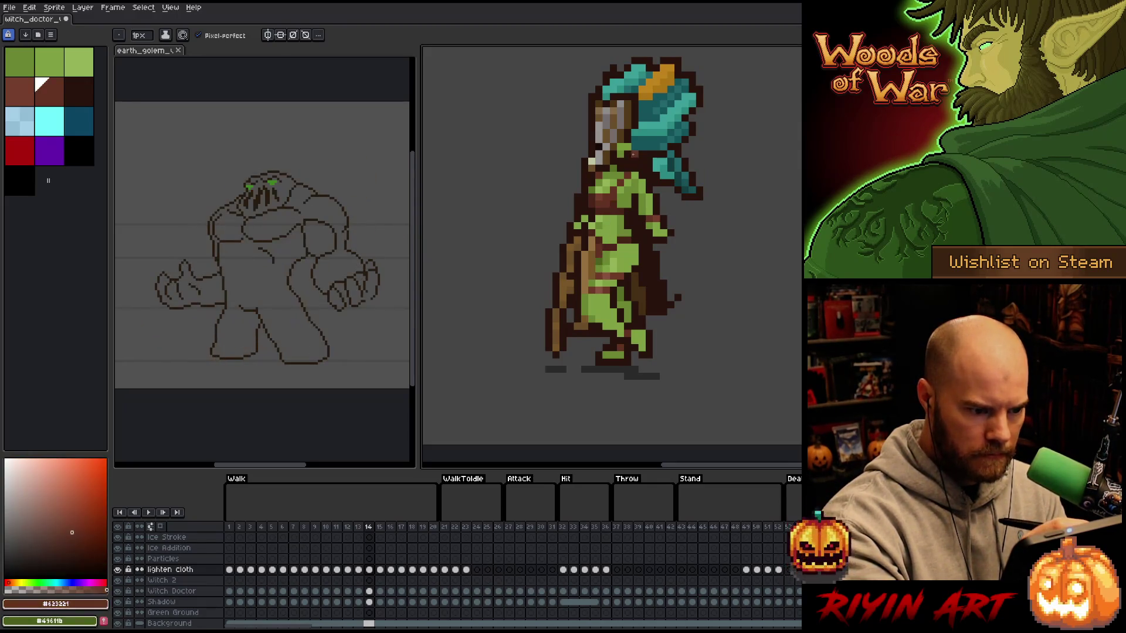
key("Right")
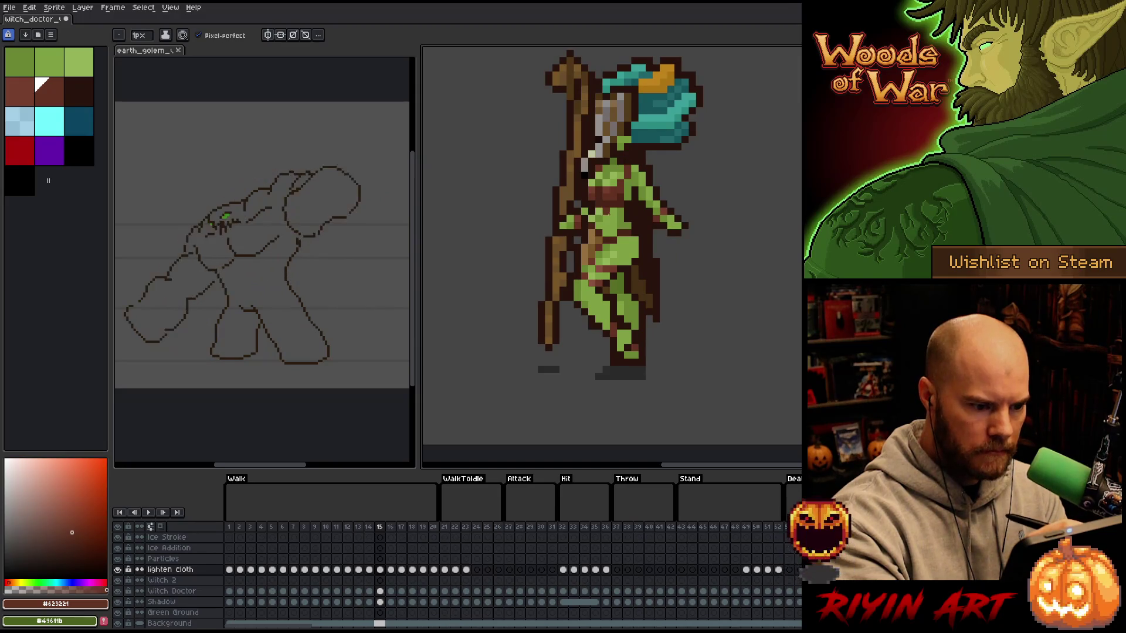
key("Right")
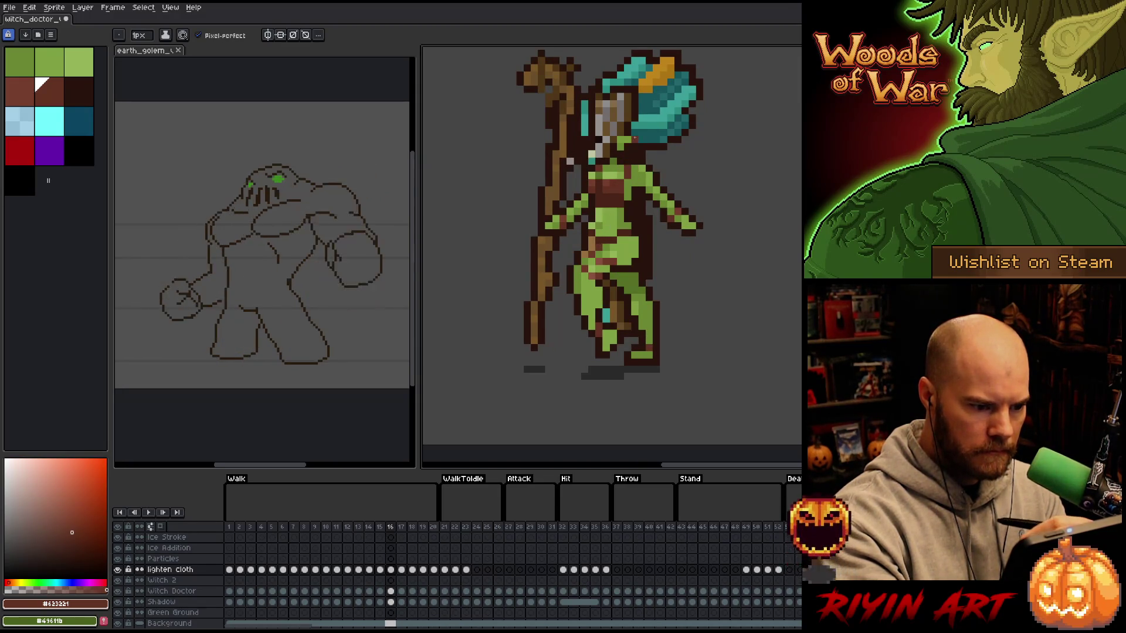
key("Right")
key("Right")
key("Right")
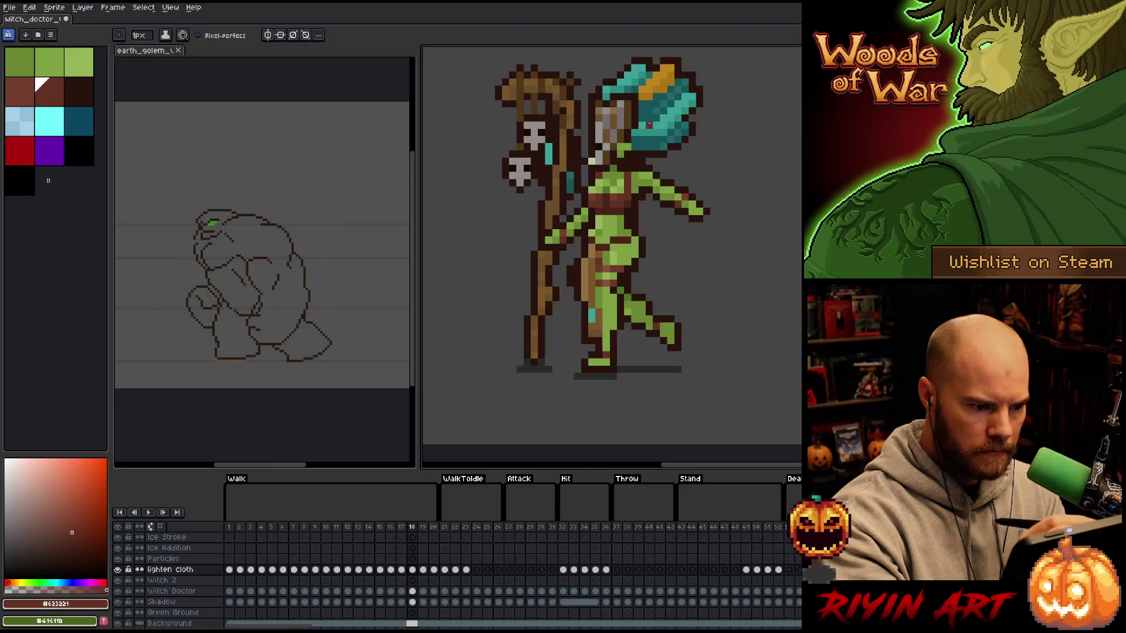
key("Return")
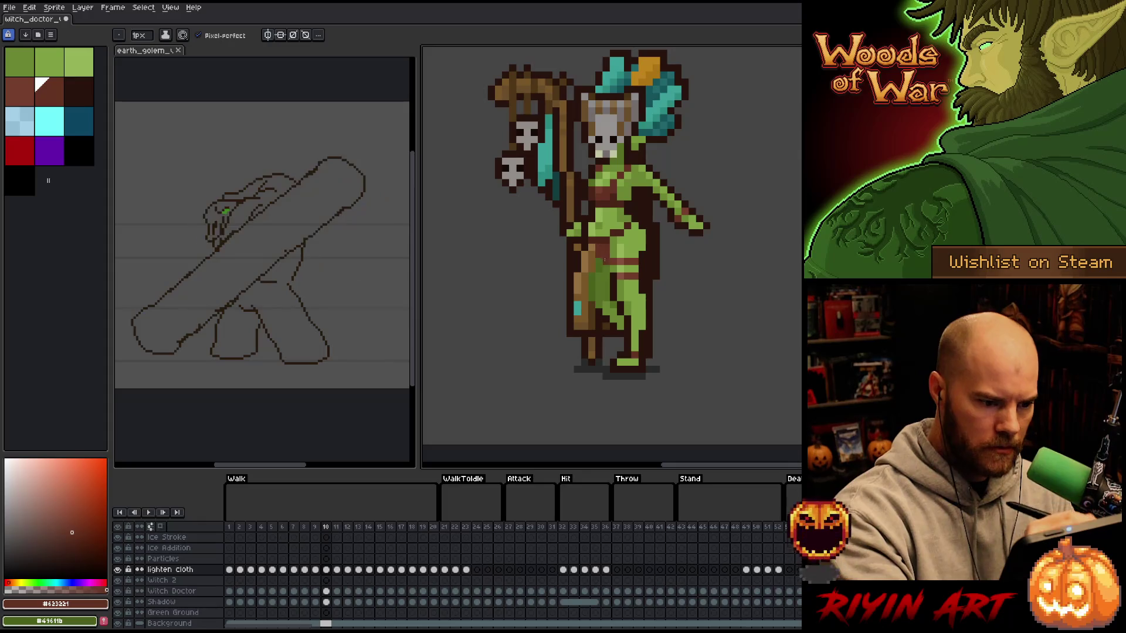
- With cloth green as drawing colour, review frames 11 to 20 and around, then save and play
key("x")
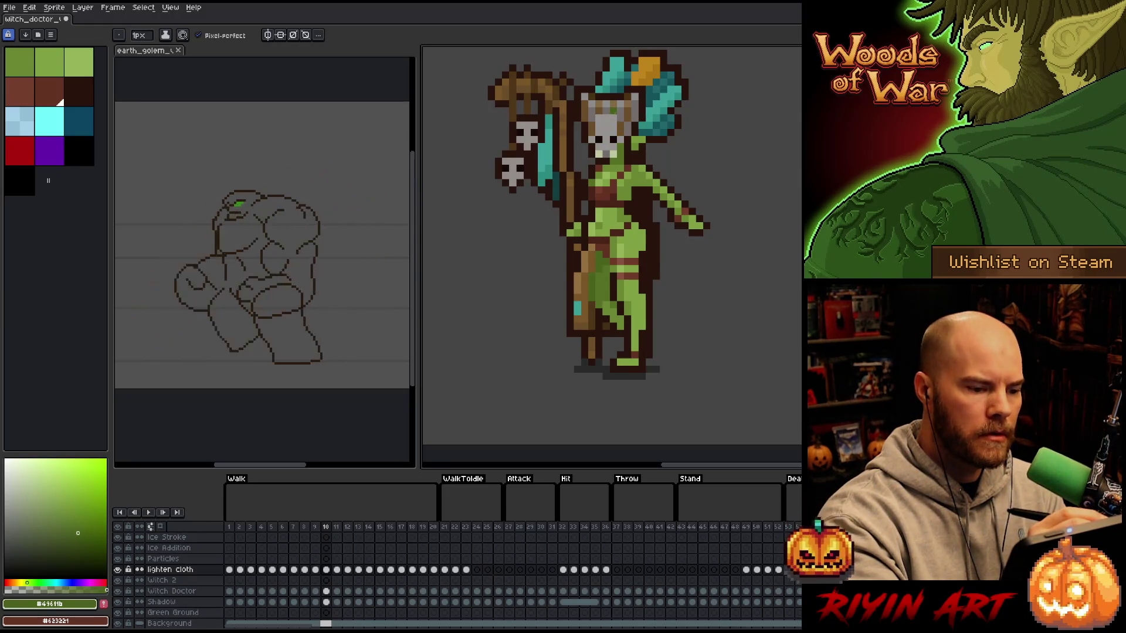
key("period")
key("period")
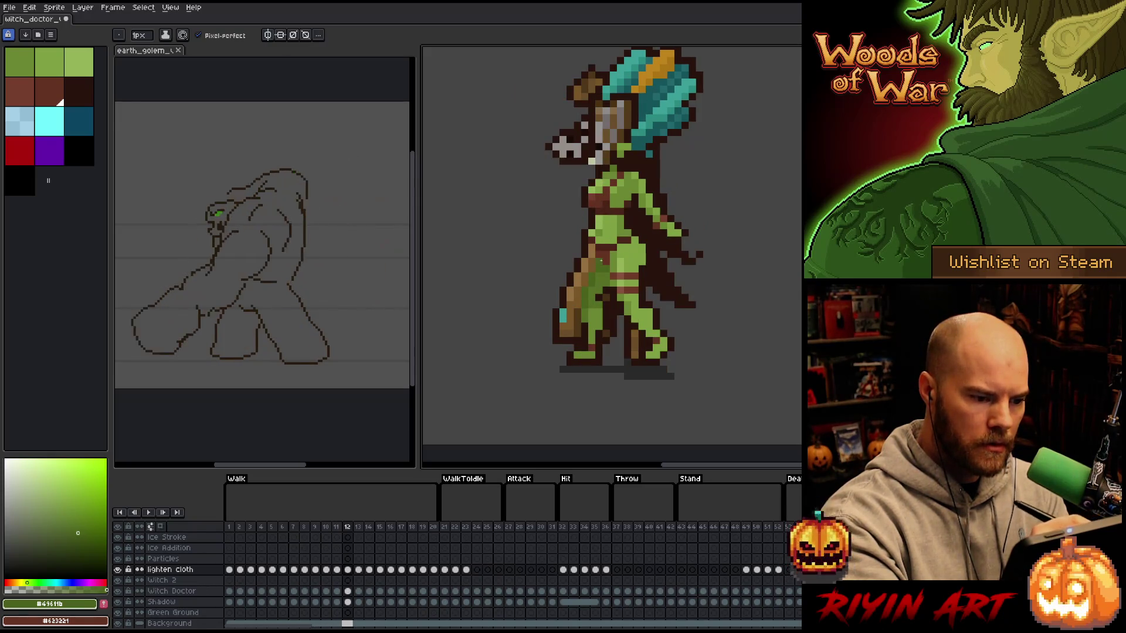
key("period")
key("period")
key("period")
key("period")
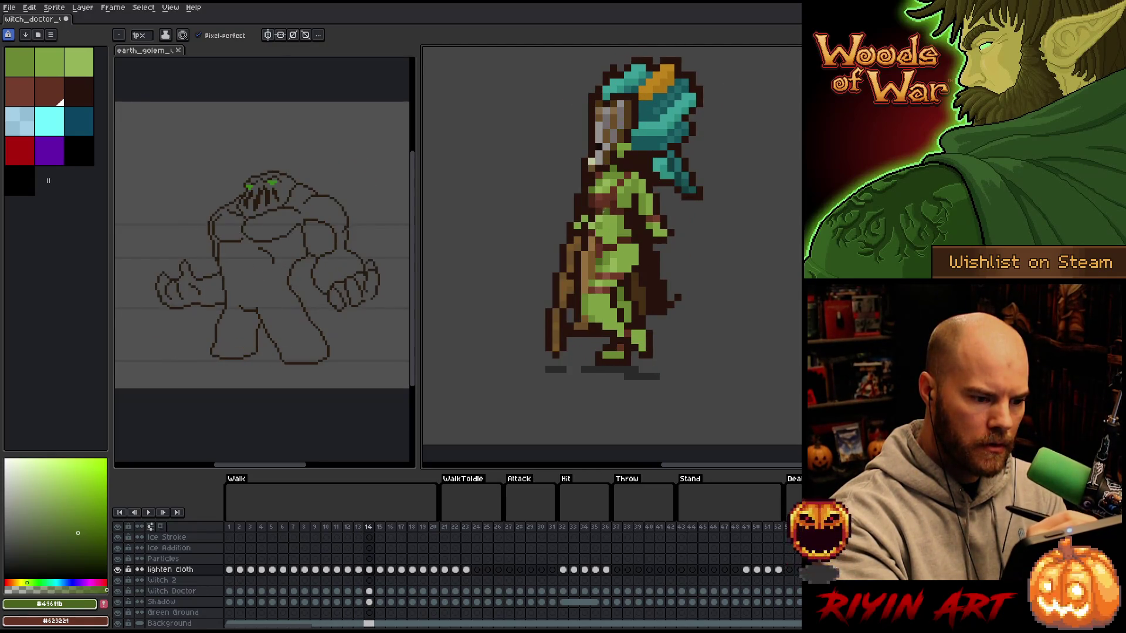
key("period")
key("period")
key("period")
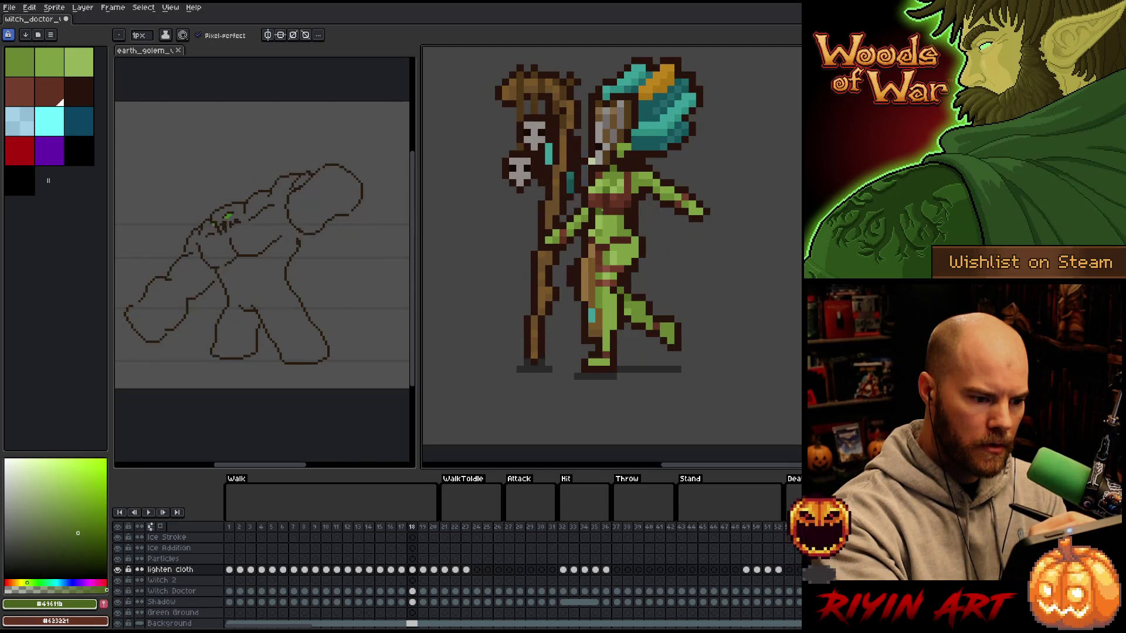
key("period")
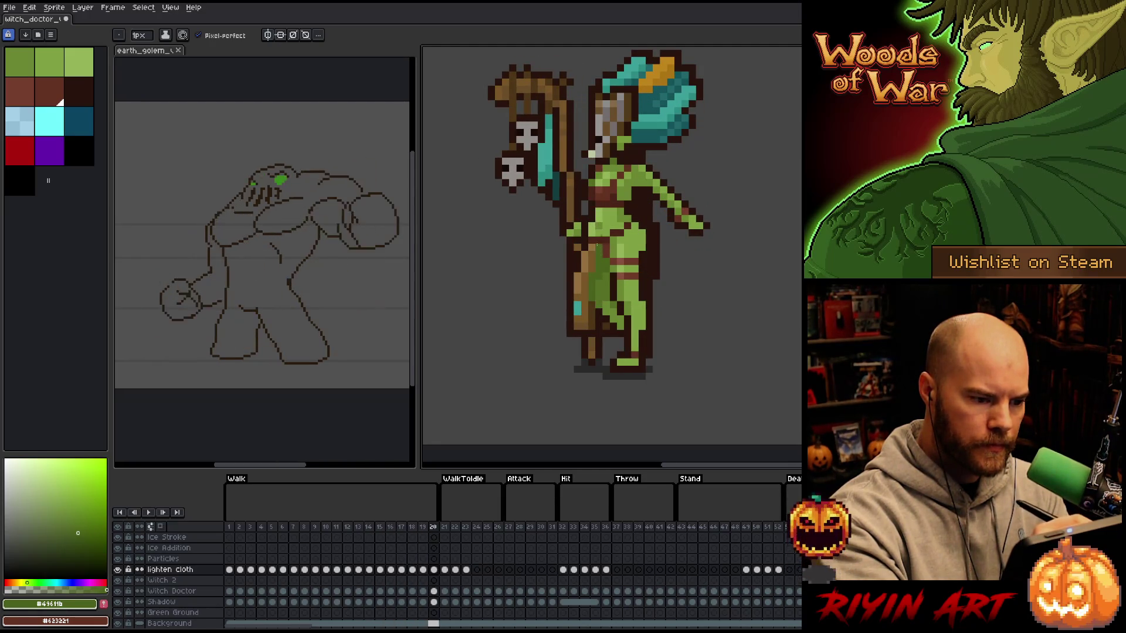
key("period")
key("period")
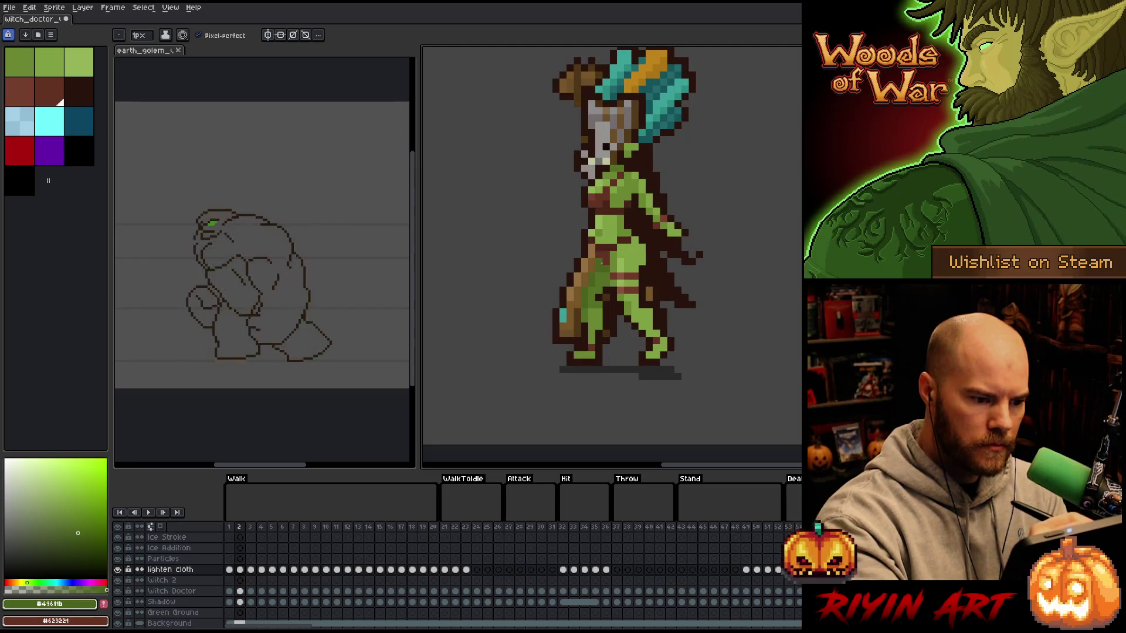
key("period")
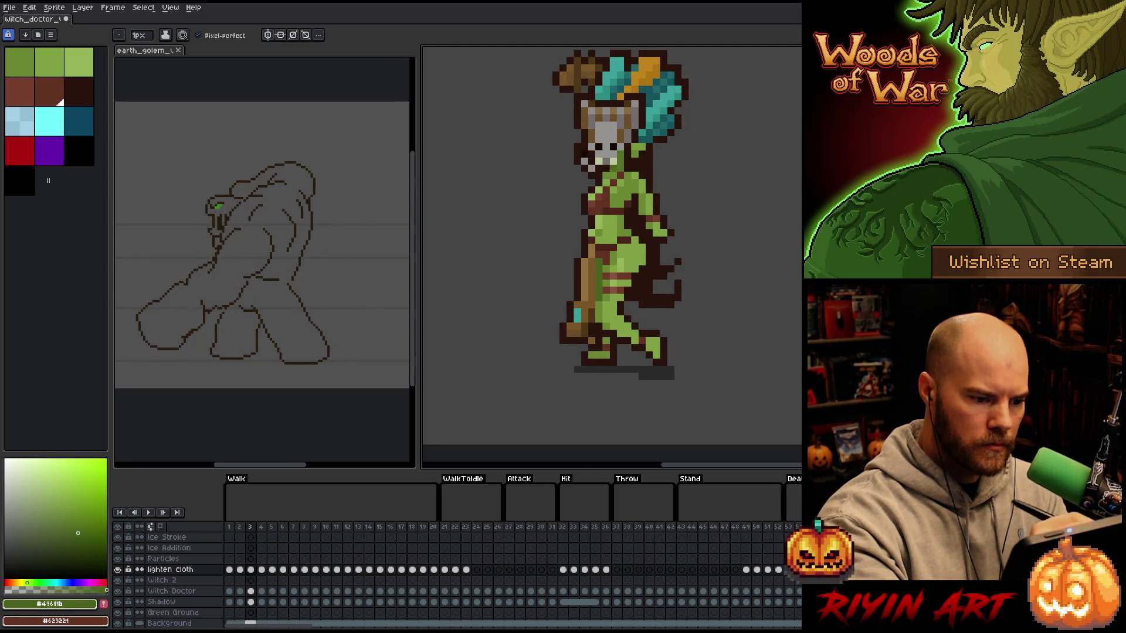
key("period")
key("period")
key("period")
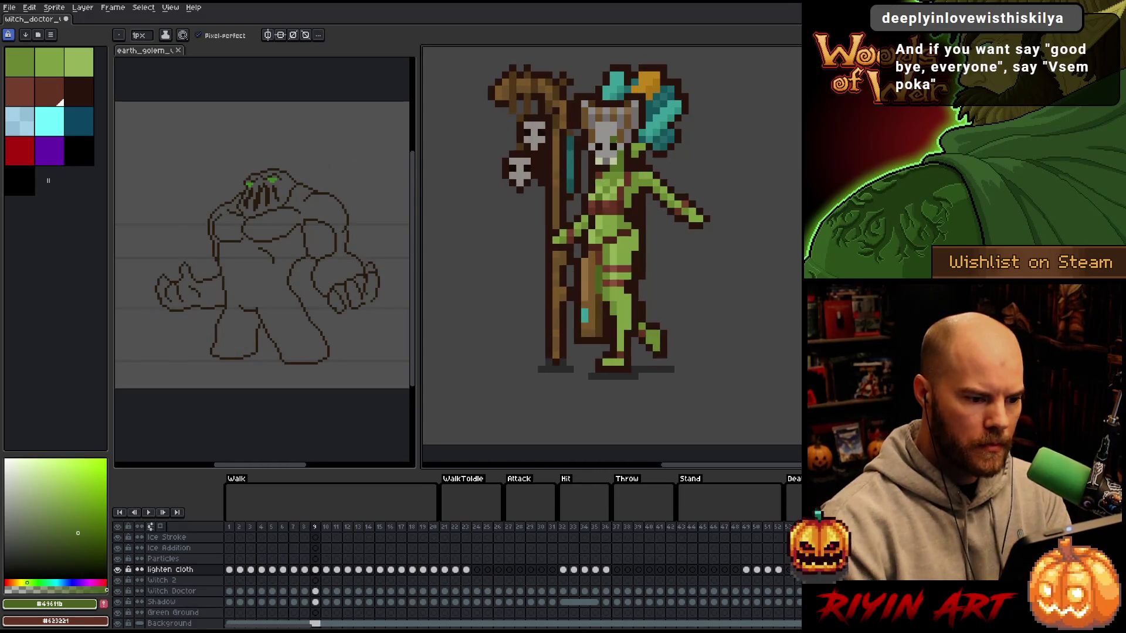
key("period")
key("period")
key("ctrl+s")
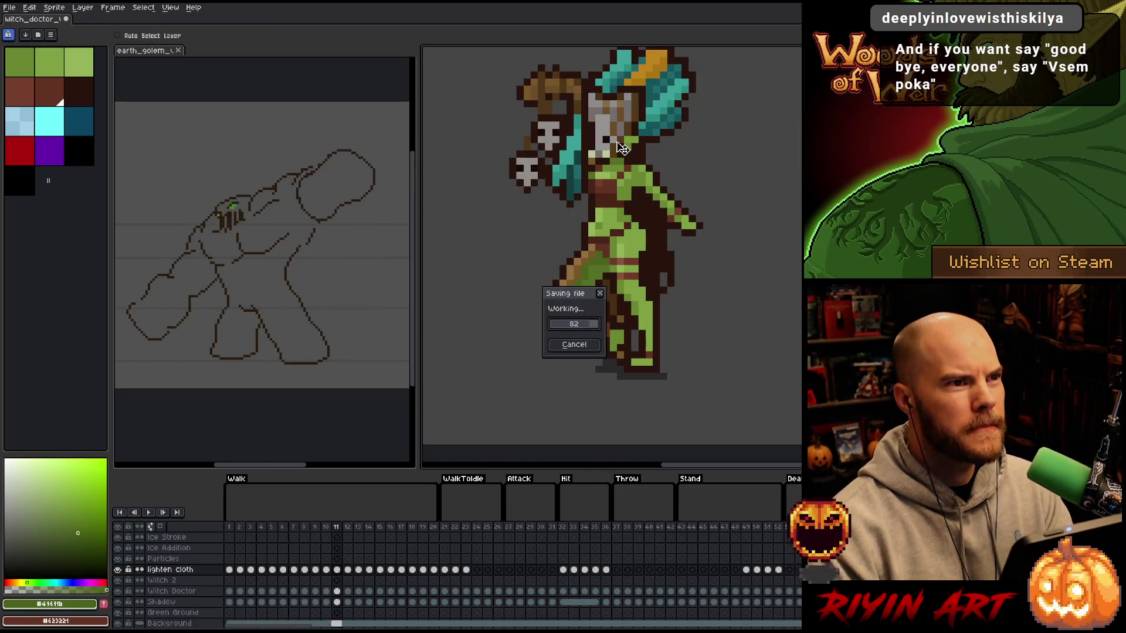
key("Return")
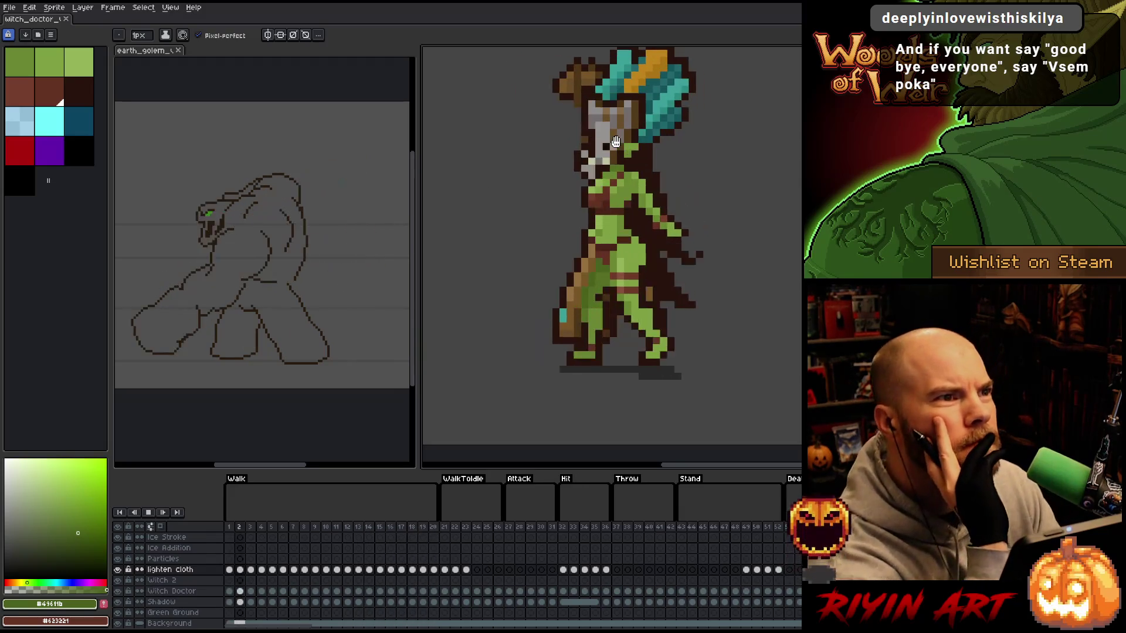
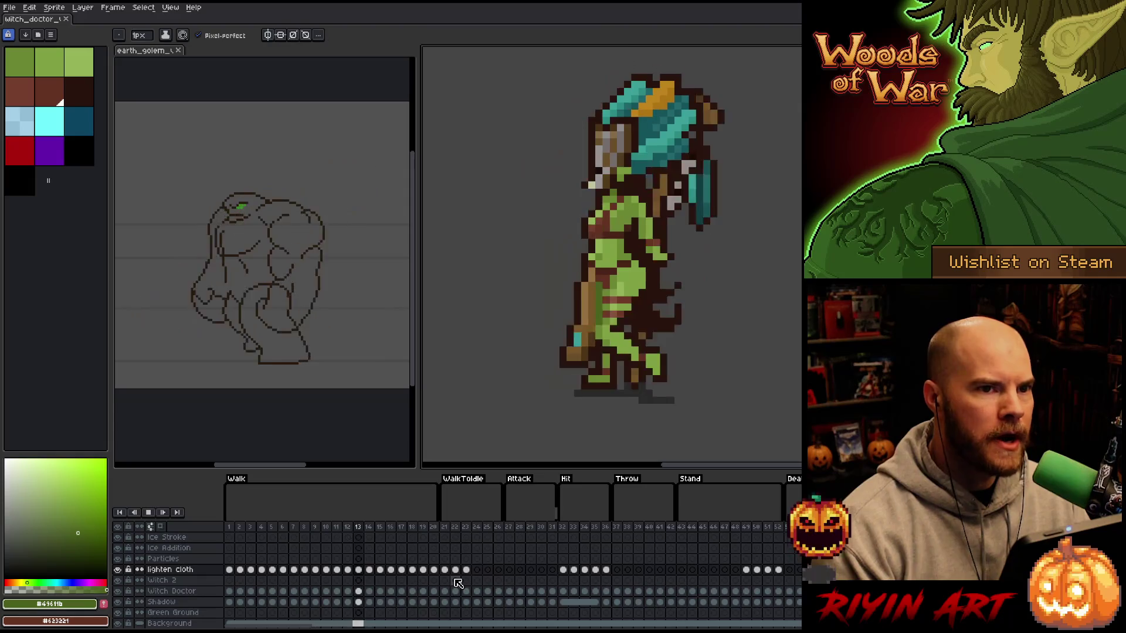
- Play and stop the walk animation a few times, then stop on frame 21
key("Return")
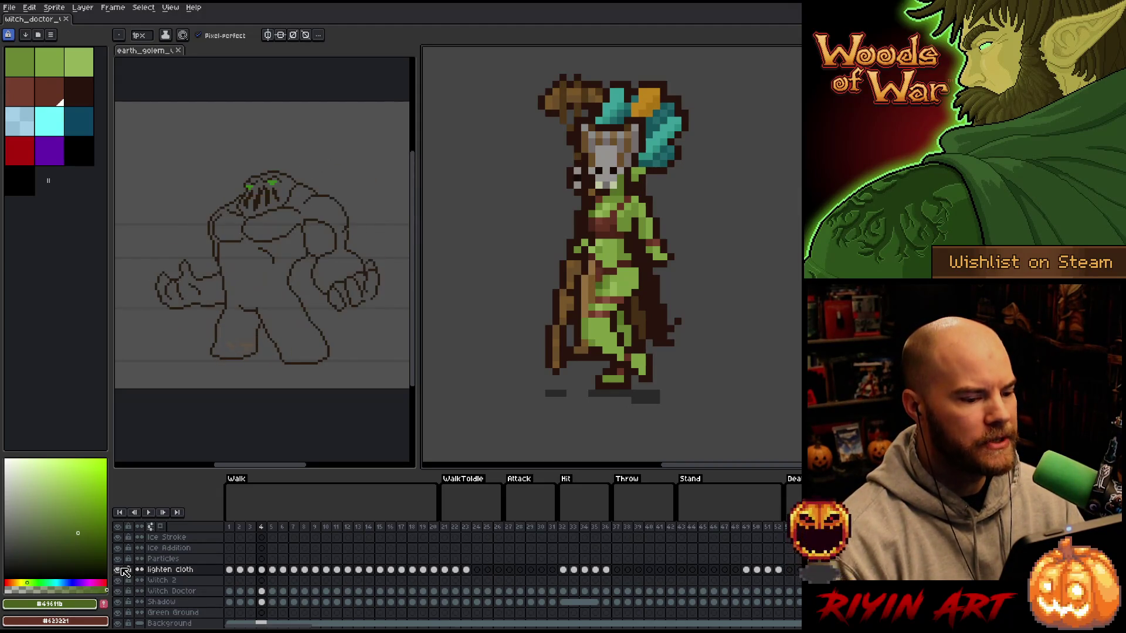
key("Return")
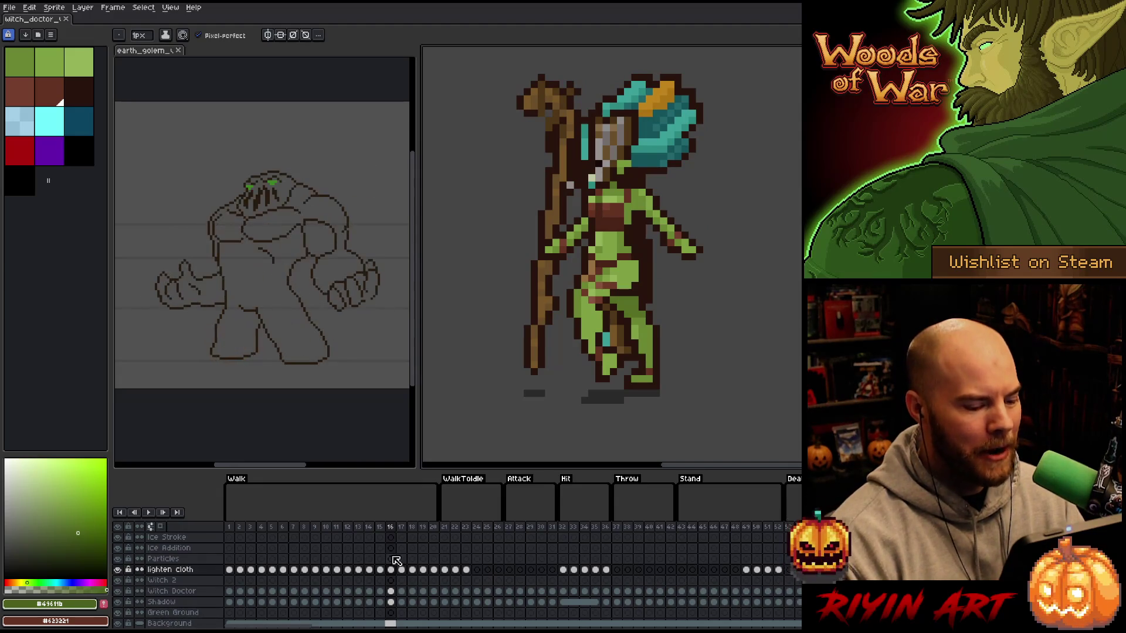
key("Return")
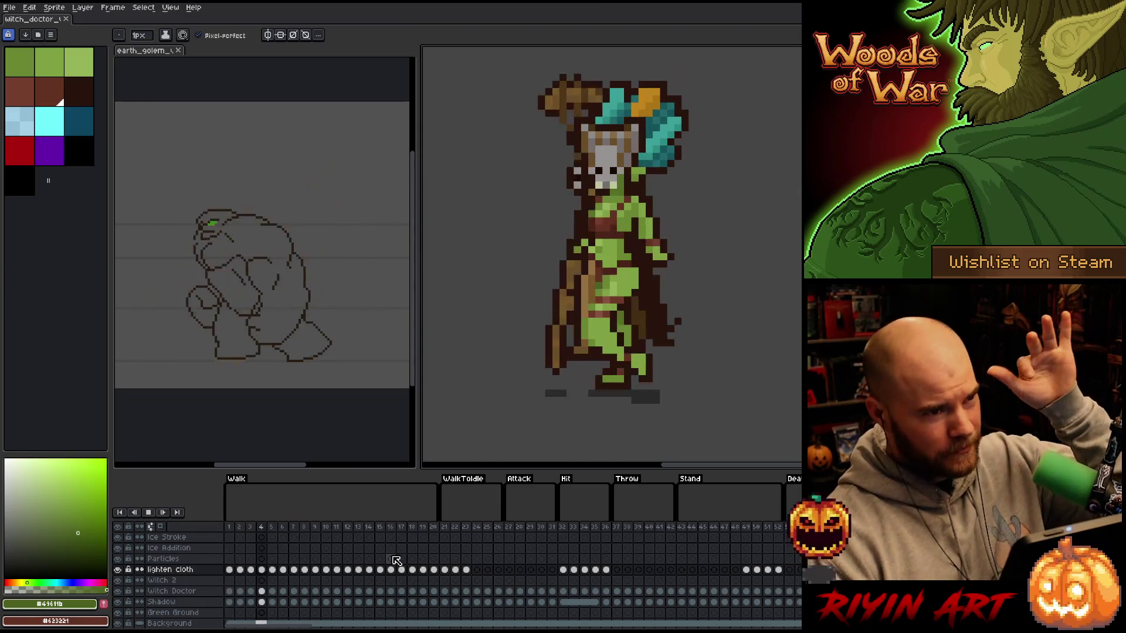
key("Return")
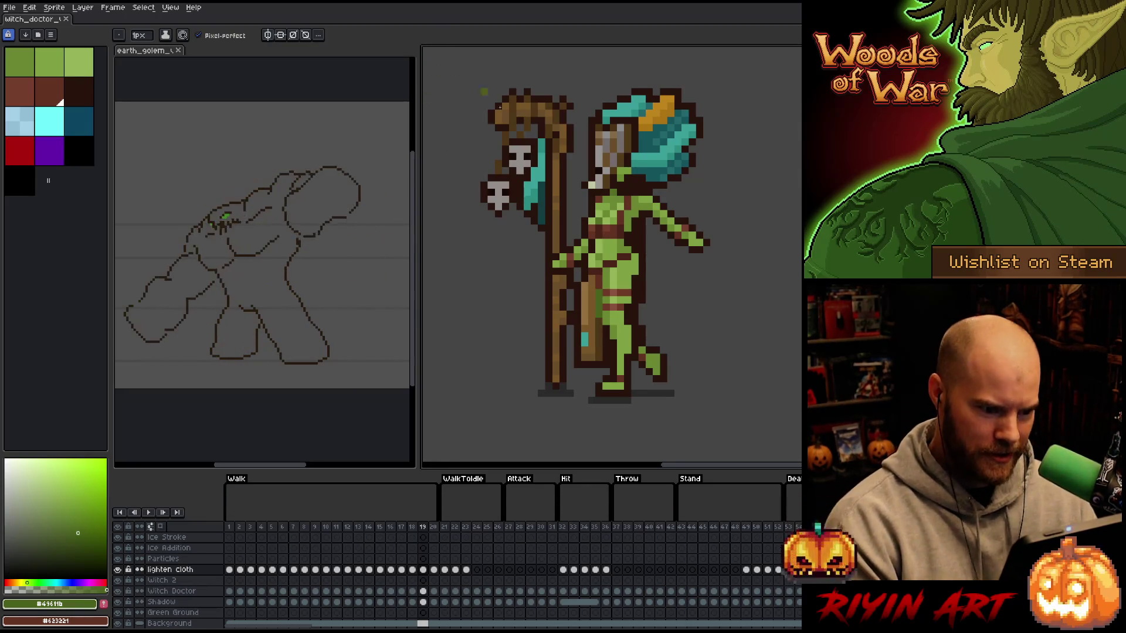
left_click(445, 527)
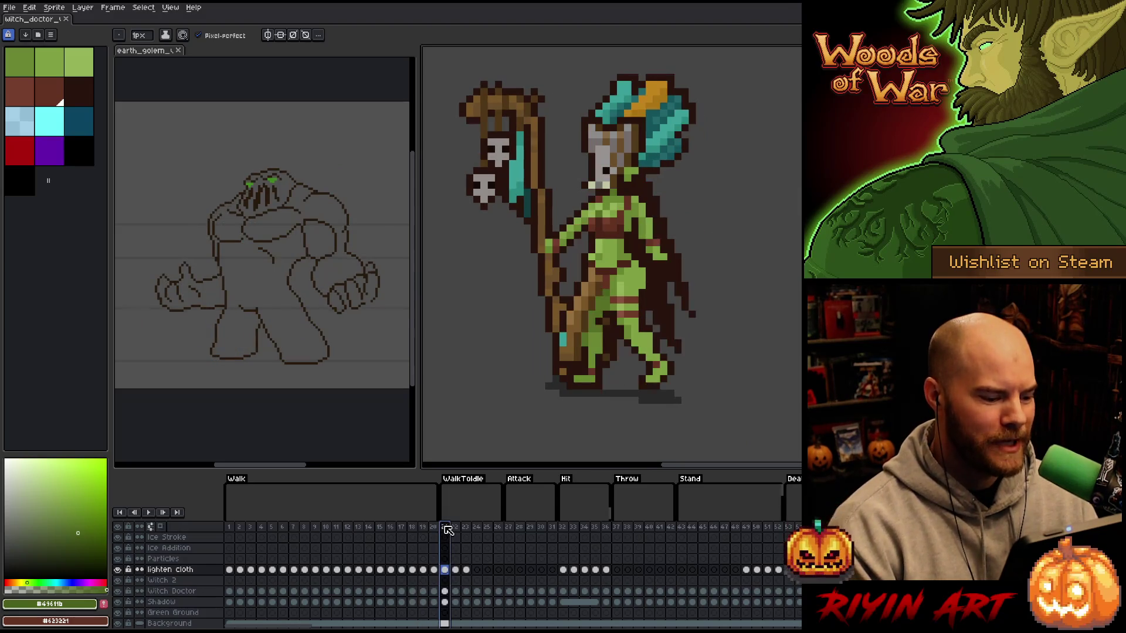
- Sample a green from the sprite and paint shading lines down the cloth beside the staff on frame 21
key("Return")
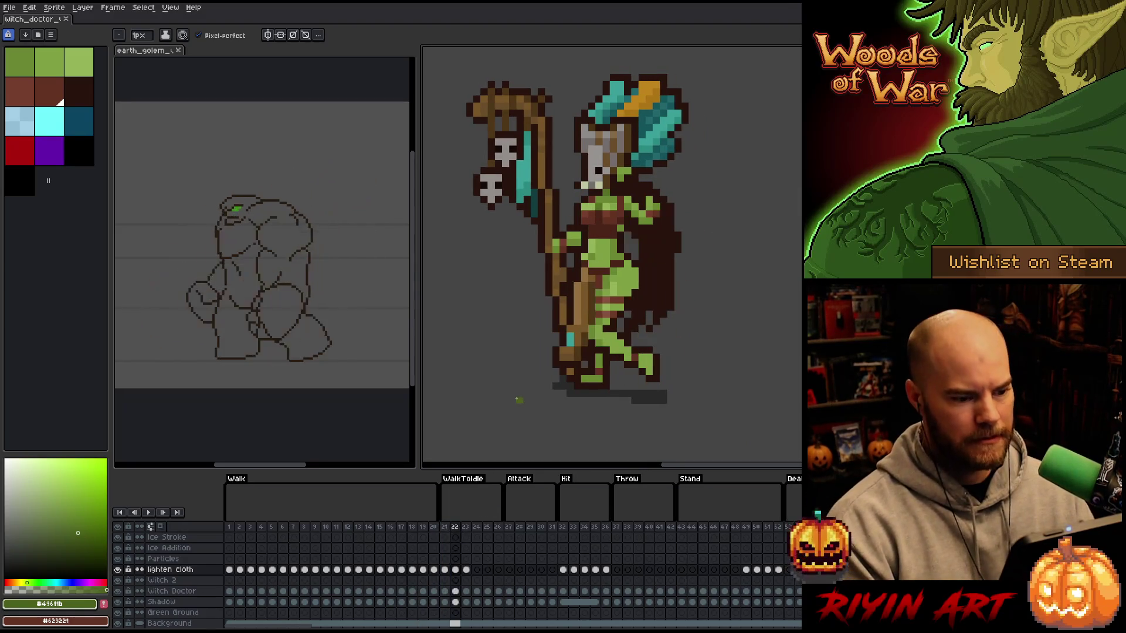
key("Return")
scroll(609, 237, "up", 5)
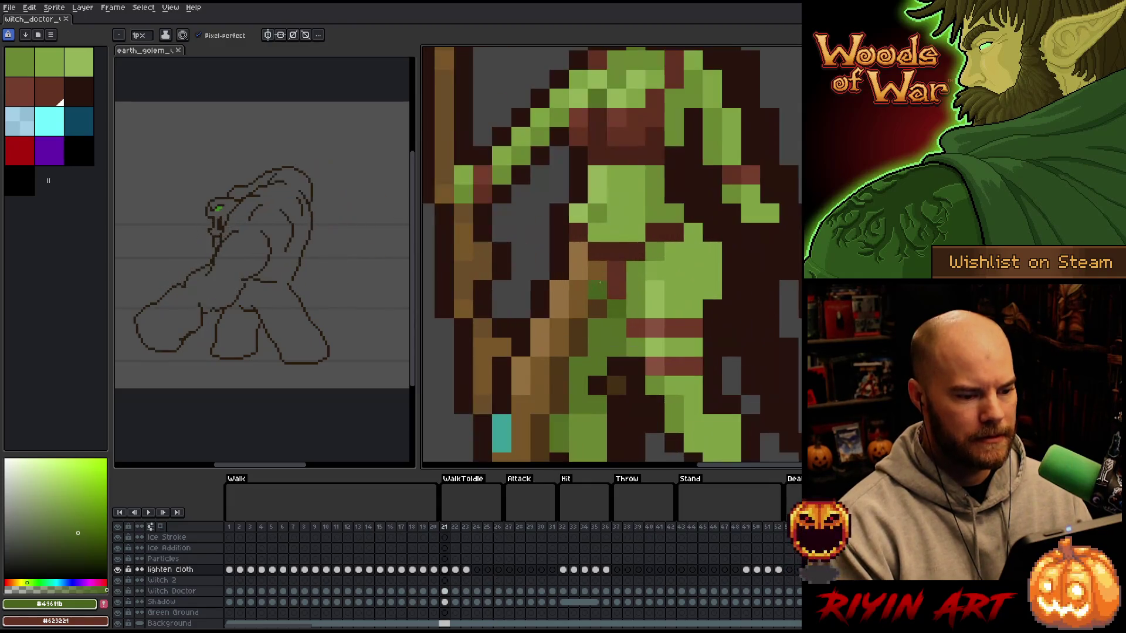
left_click_drag(610, 237, 610, 209)
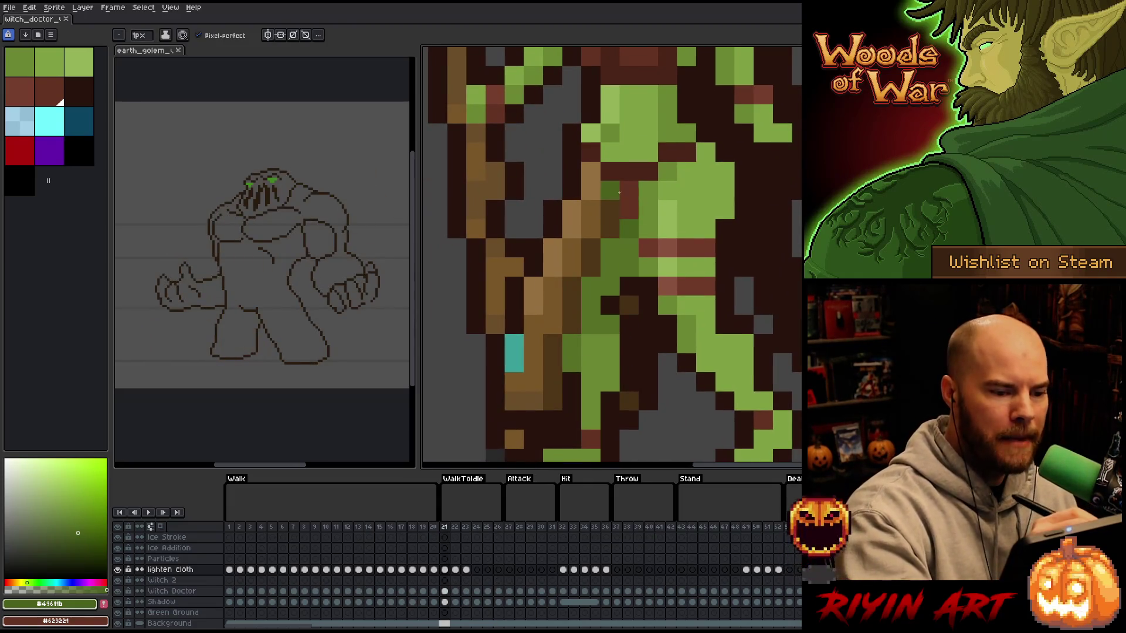
key("i")
left_click(610, 209)
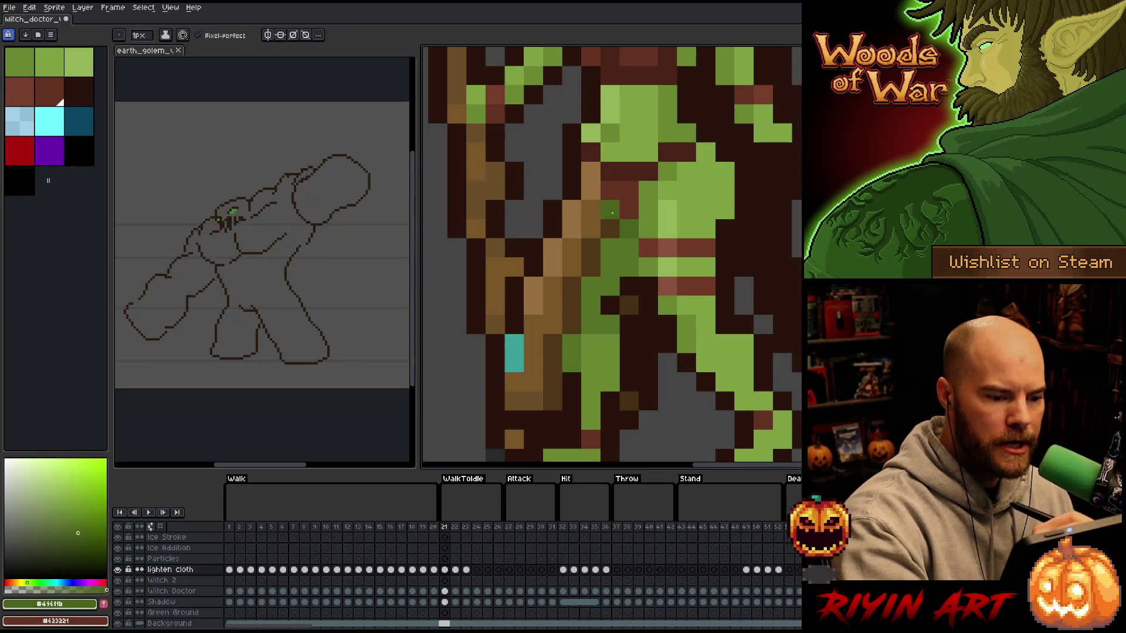
left_click_drag(609, 228, 608, 189)
left_click(591, 267)
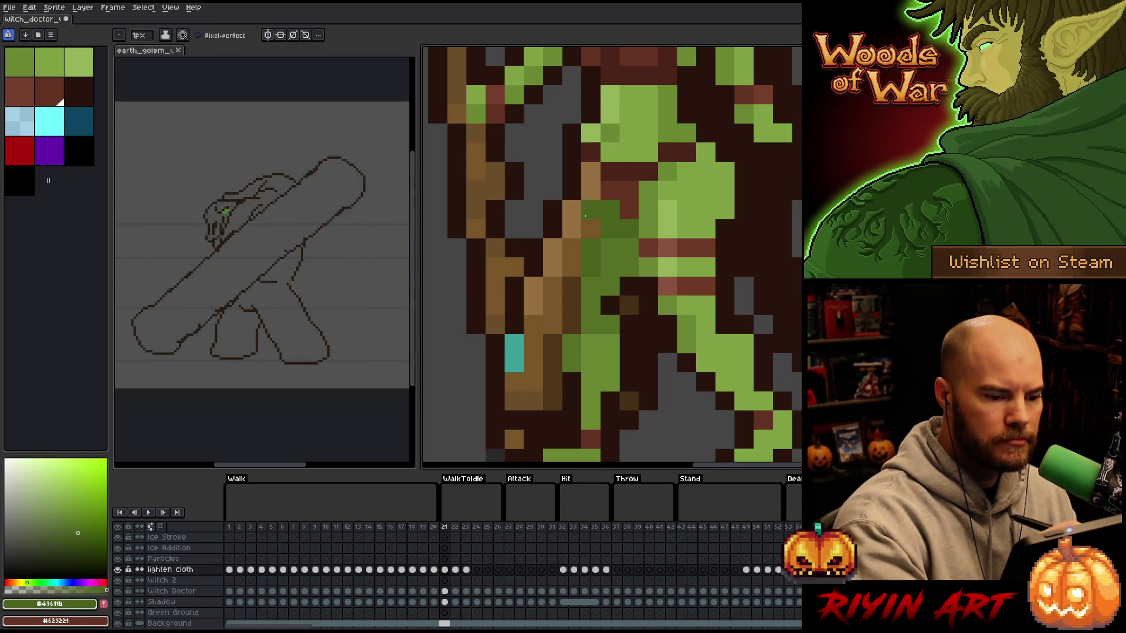
left_click_drag(572, 305, 575, 290)
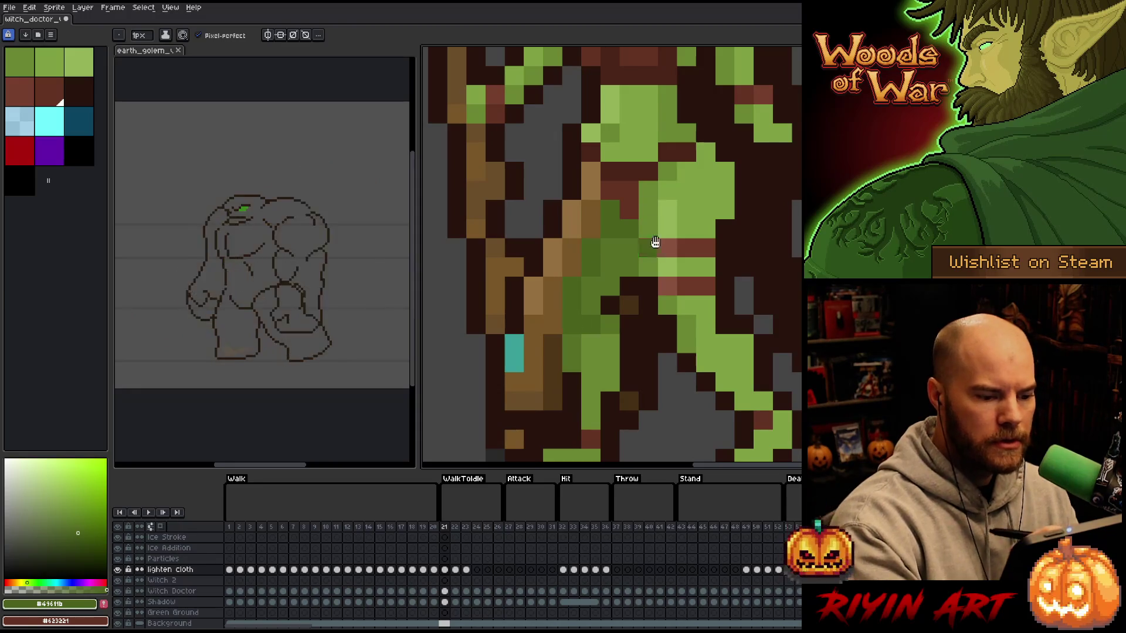
- Pick the dark green and add shading pixels lower on the cloth, then go to frame 22
left_click_drag(653, 244, 662, 200)
left_click(603, 282, "alt")
key("e")
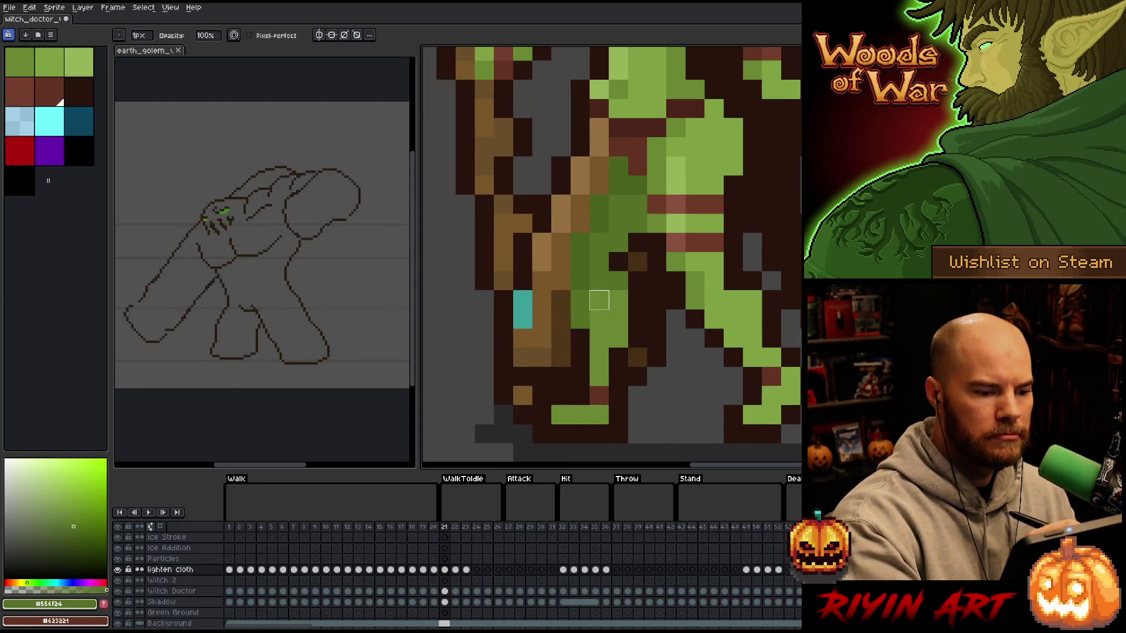
key("b")
left_click(656, 224, "alt")
left_click(676, 300)
scroll(678, 291, "down", 3)
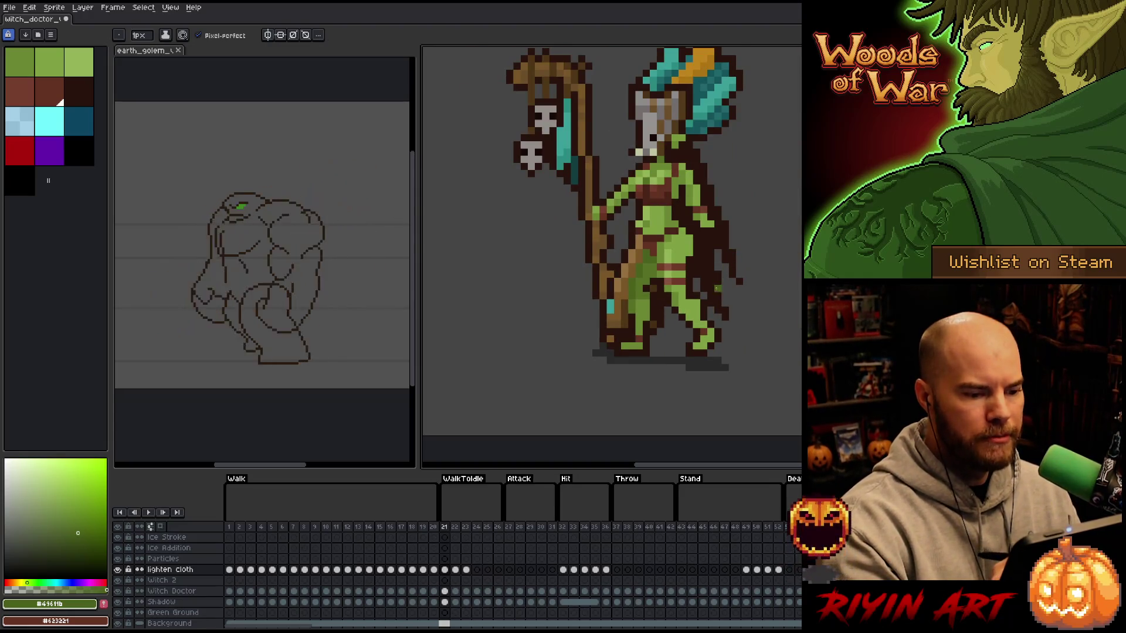
left_click(455, 570)
scroll(623, 288, "up", 3)
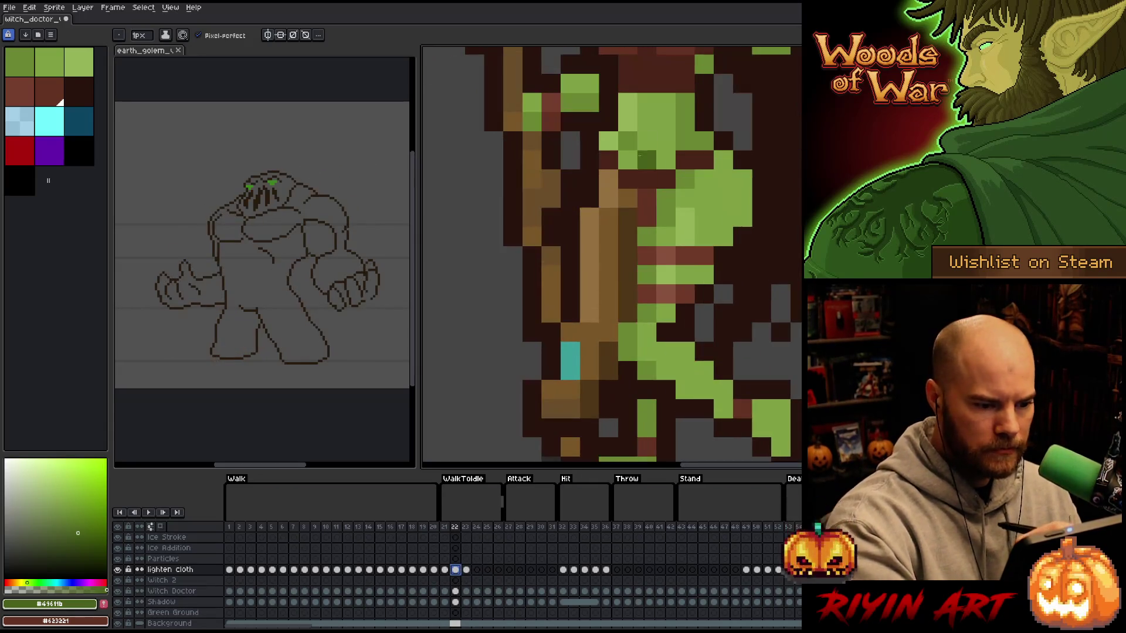
- Back on frame 21, paint a dark green cloth pixel and save that green into the palette
left_click(639, 204, "alt")
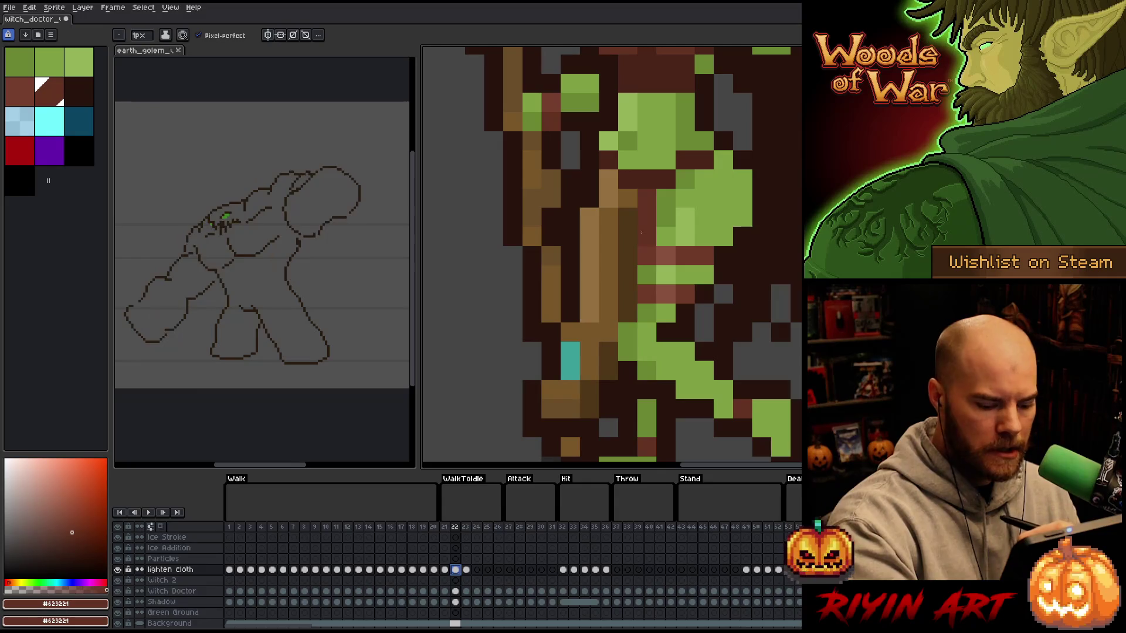
key("comma")
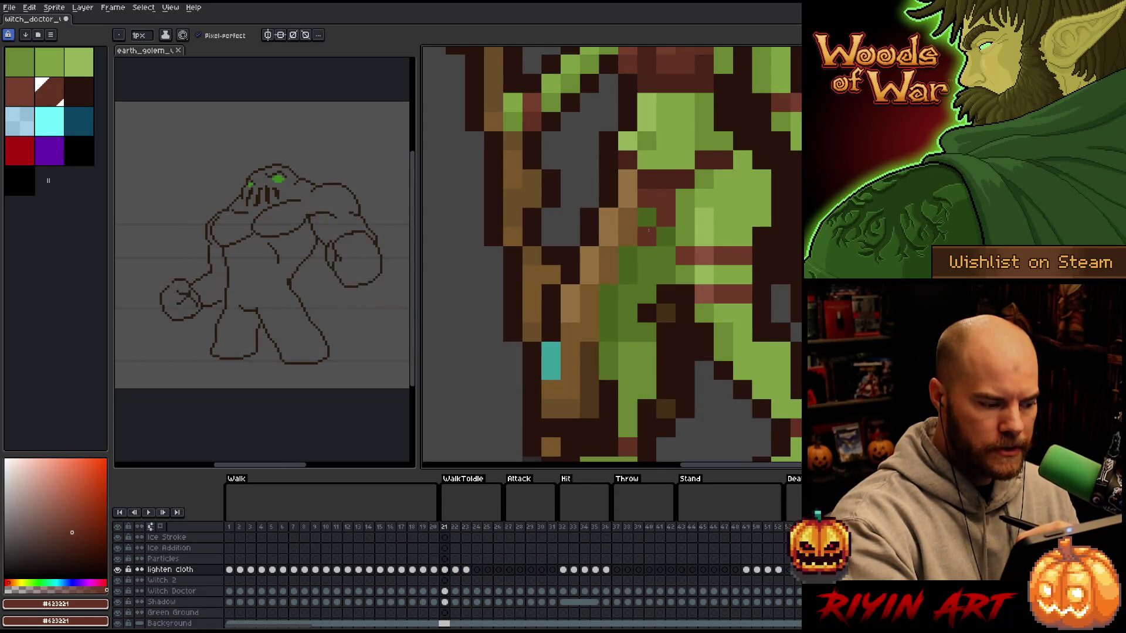
left_click(648, 221, "alt")
left_click(651, 170)
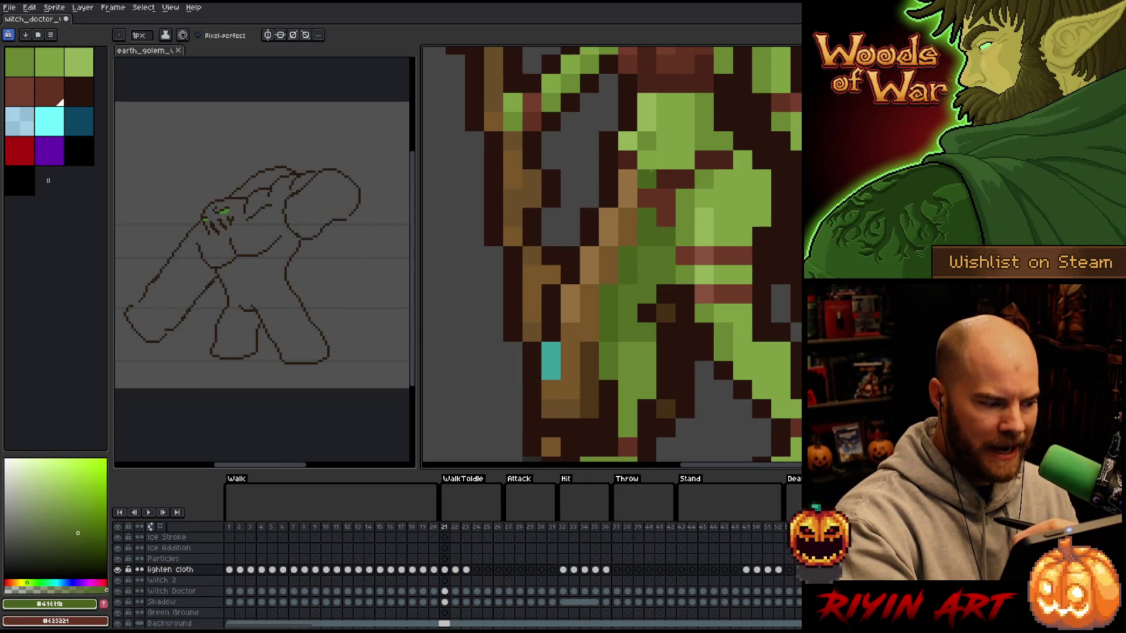
left_click(104, 604)
- Set dark green and brown as the two colours, touch up two cloth pixels, then advance to frame 22
key("x")
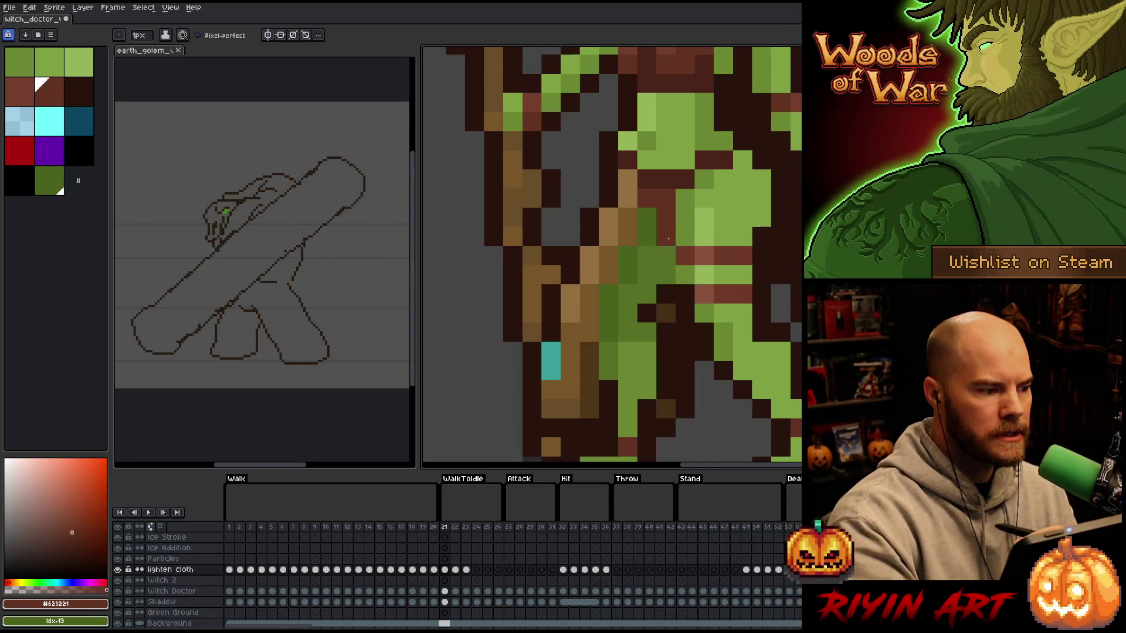
left_click(53, 173)
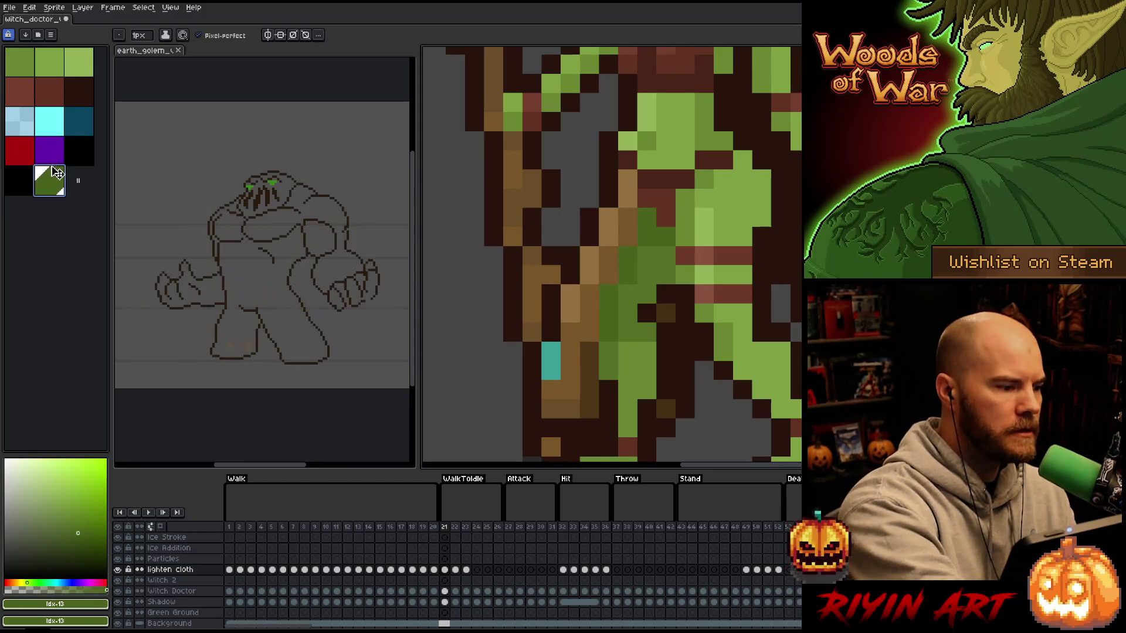
left_click(52, 96)
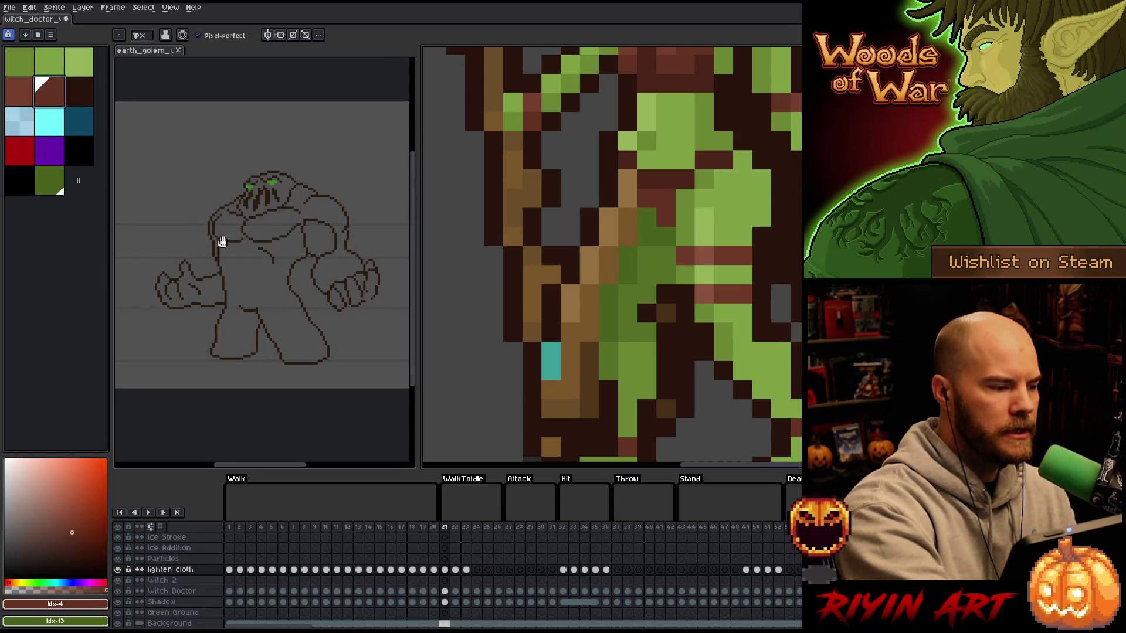
left_click(51, 193)
left_click(51, 94)
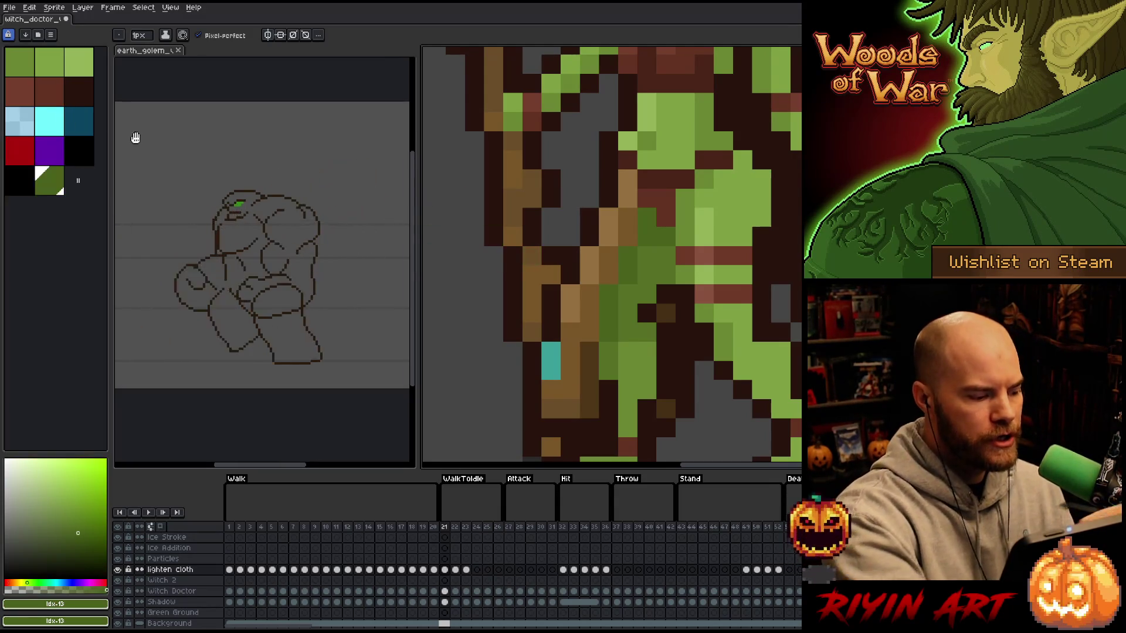
key("x")
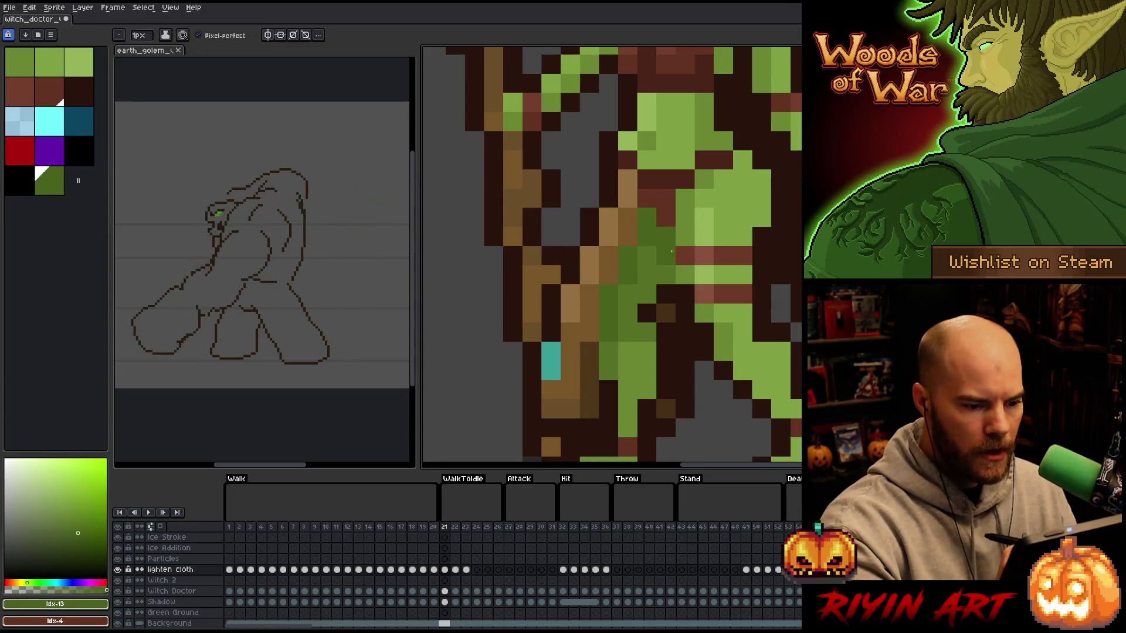
right_click(665, 198)
left_click(762, 312)
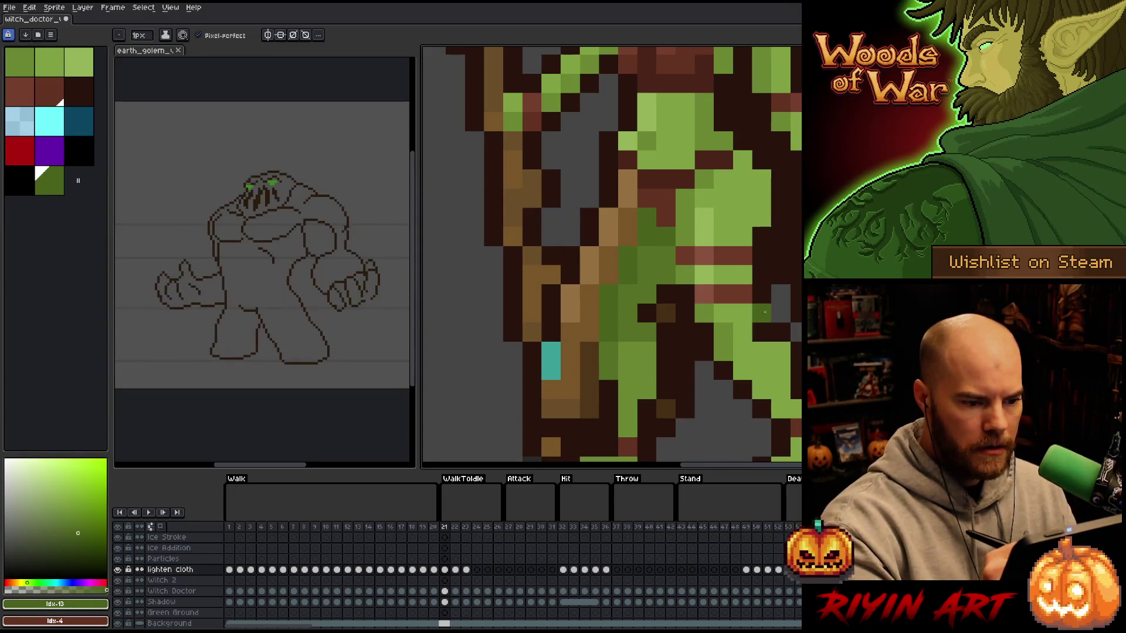
key("Right")
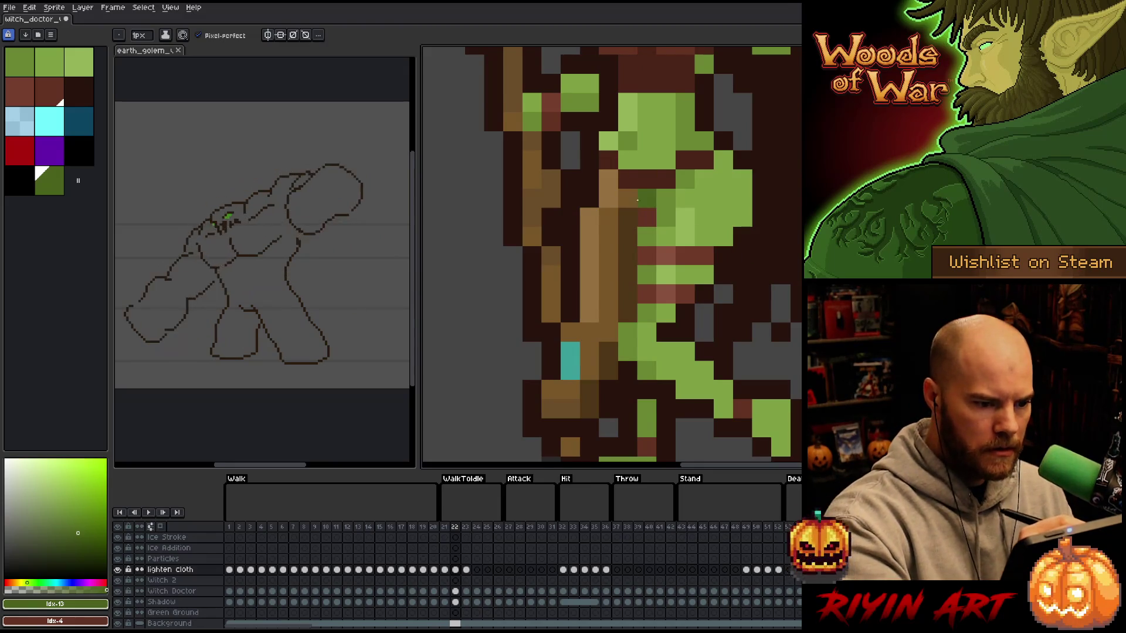
- Paint a green pixel and a vertical strip of green shading down the cloth on frame 22
left_click(629, 217)
key("x")
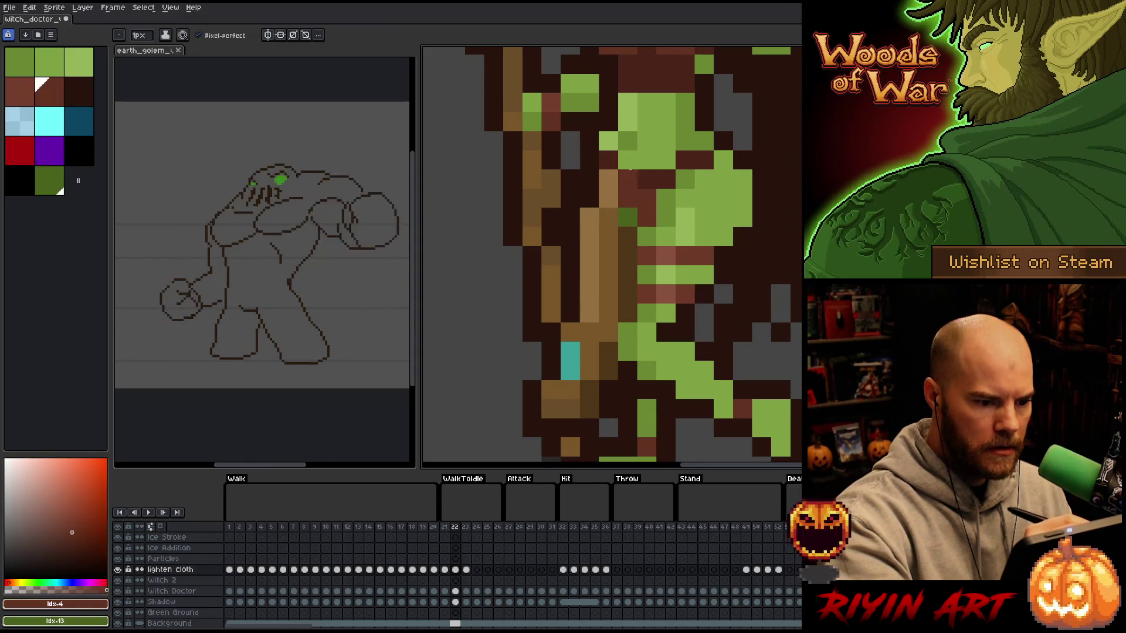
key("x")
left_click_drag(628, 256, 628, 314)
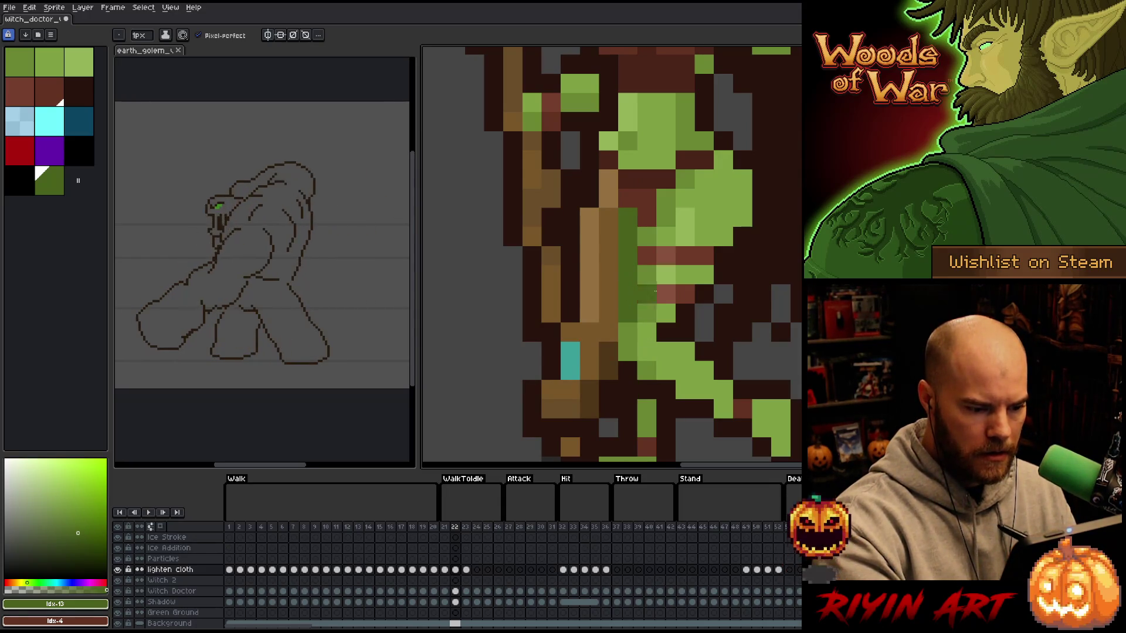
- Flip between frames 21–25 to compare the new cloth shading
key("comma")
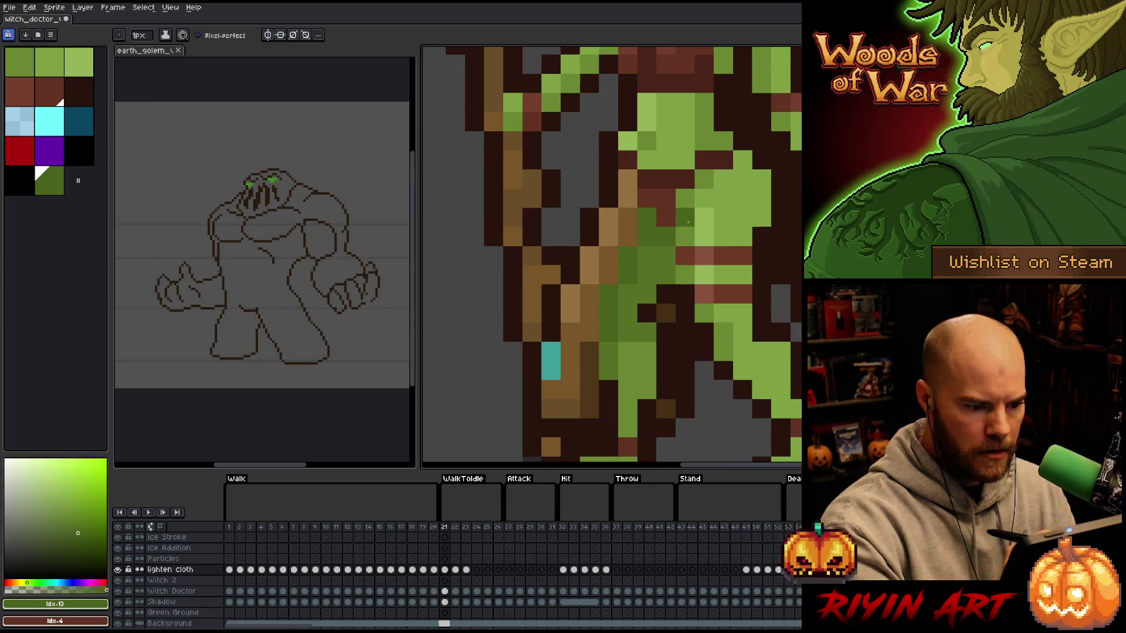
key("period")
key("comma")
key("period")
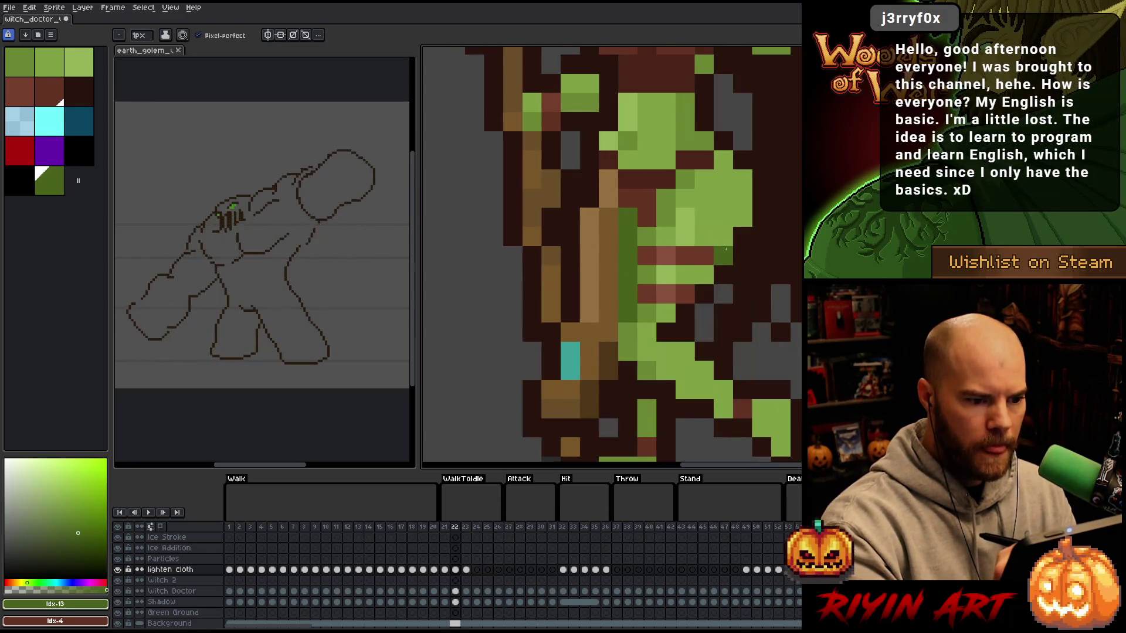
key("period")
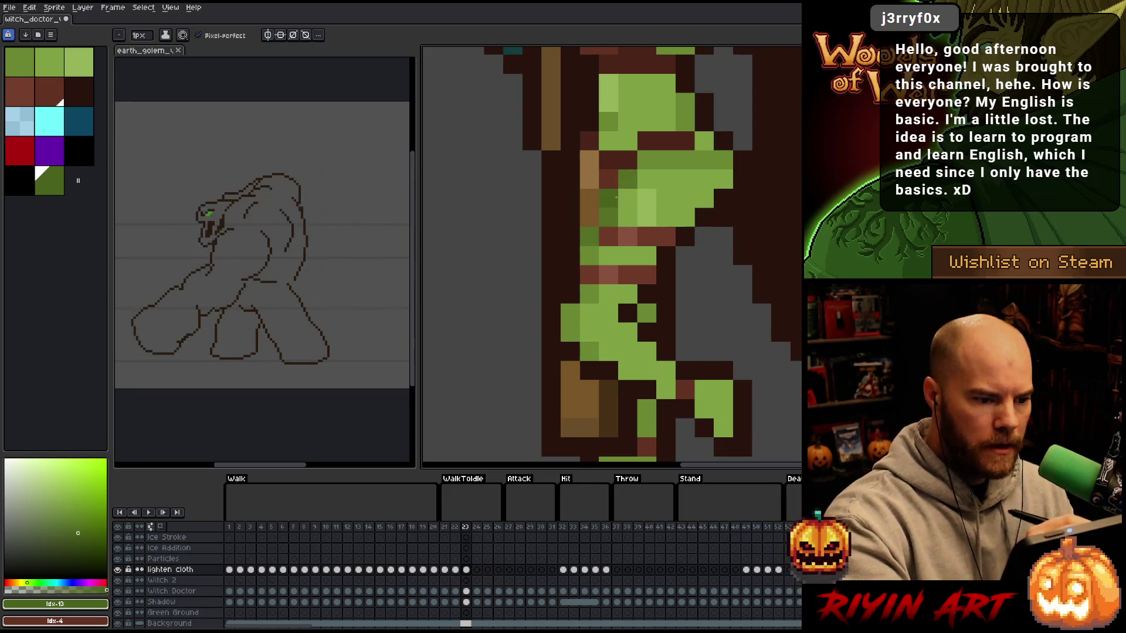
key("comma")
key("period")
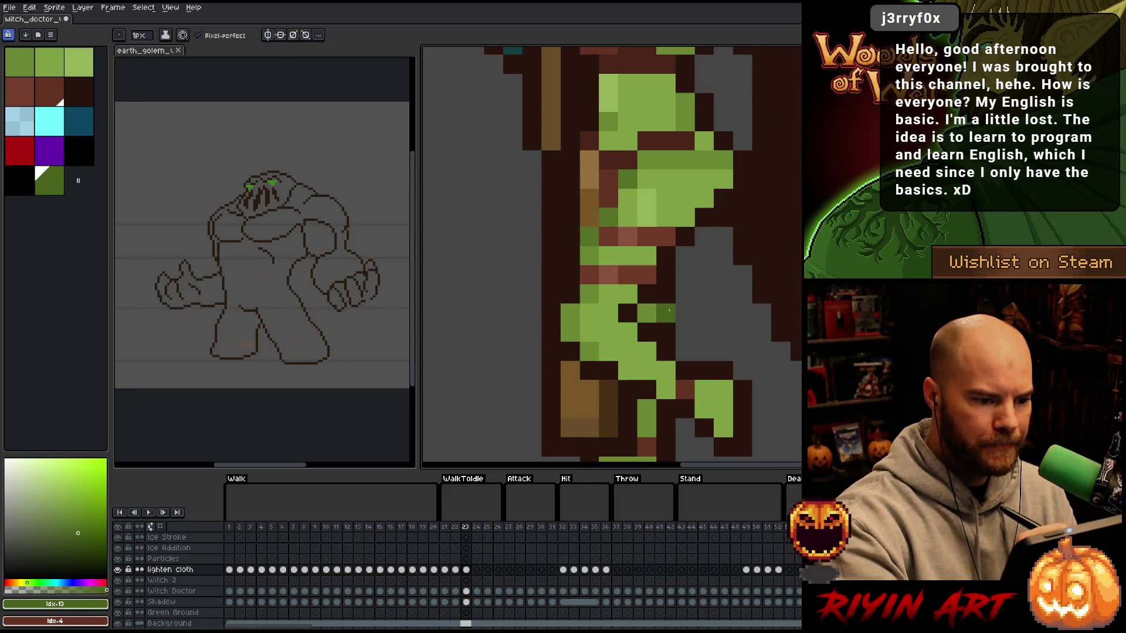
key("comma")
key("period")
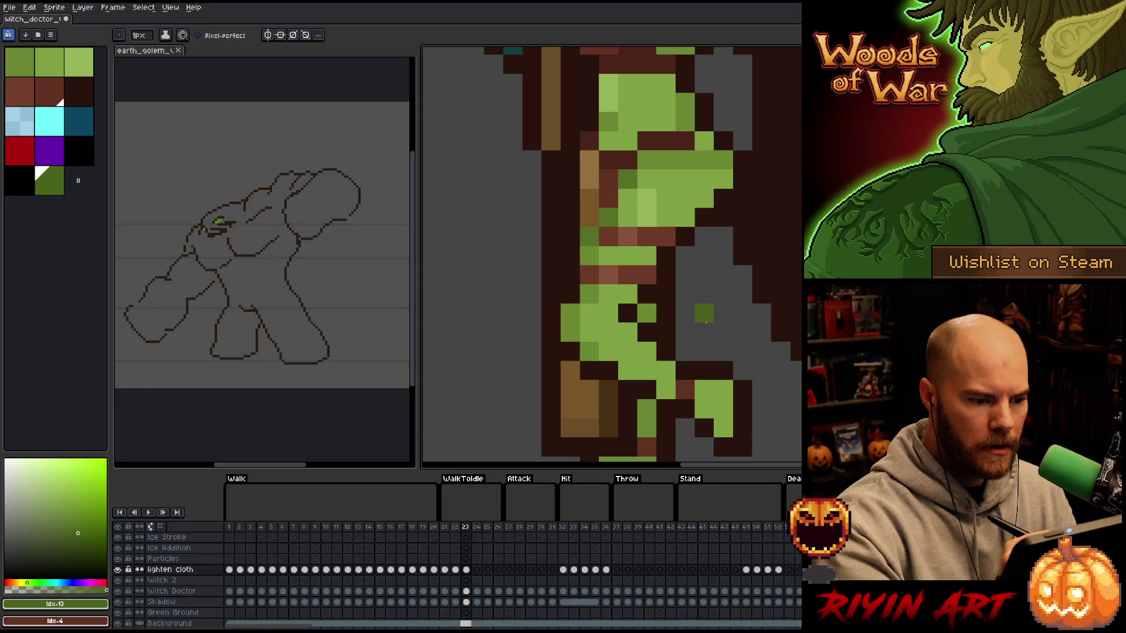
key("period")
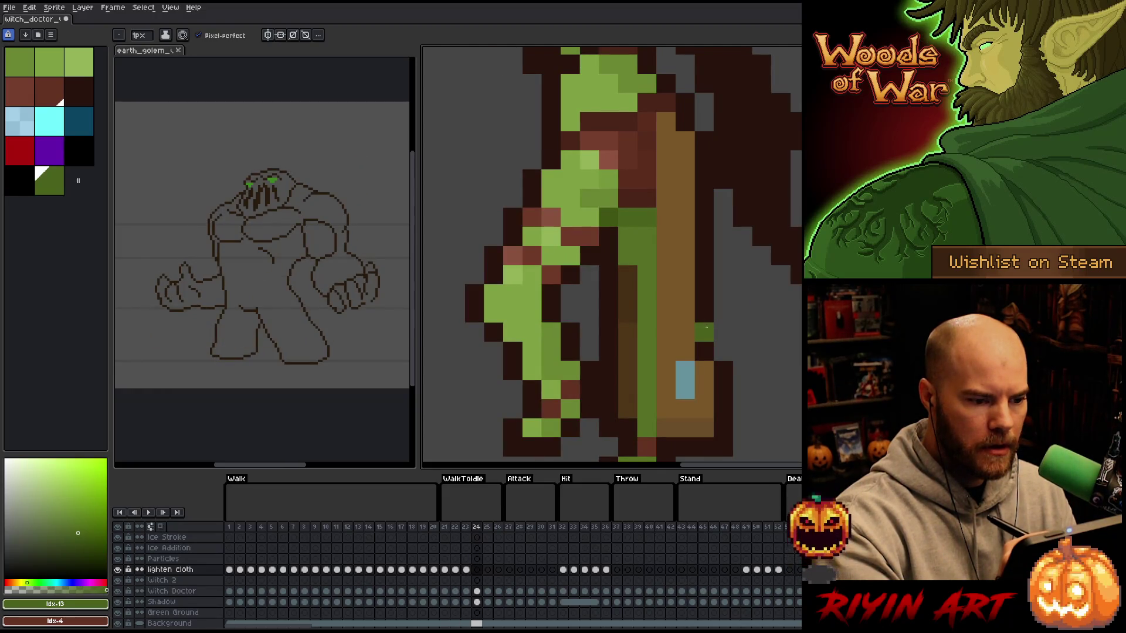
key("period")
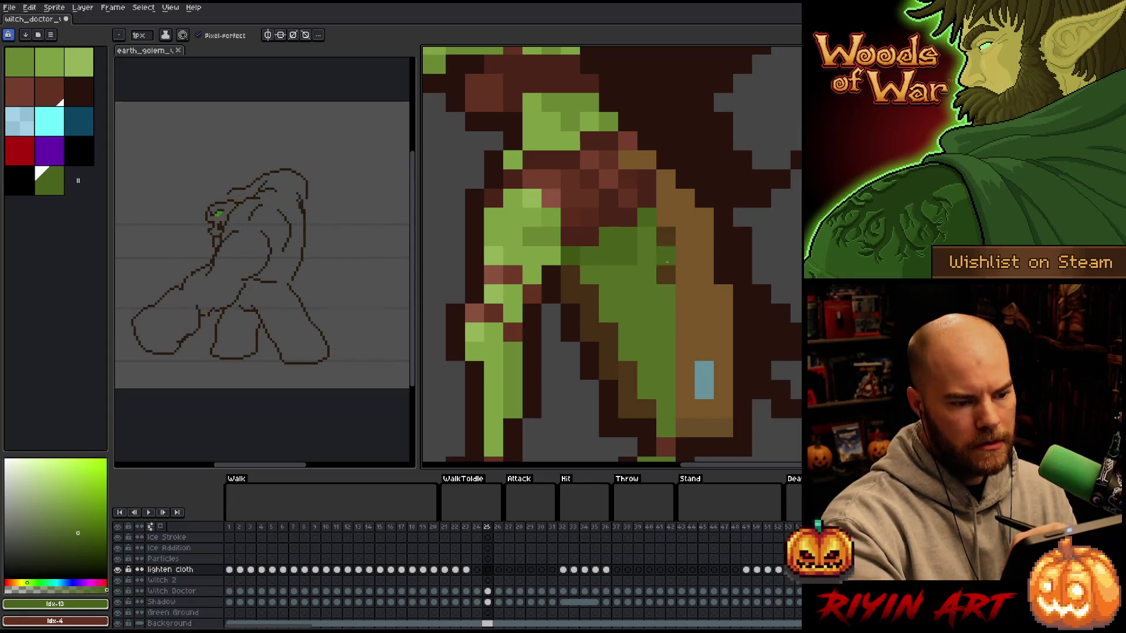
key("comma")
key("comma")
key("comma")
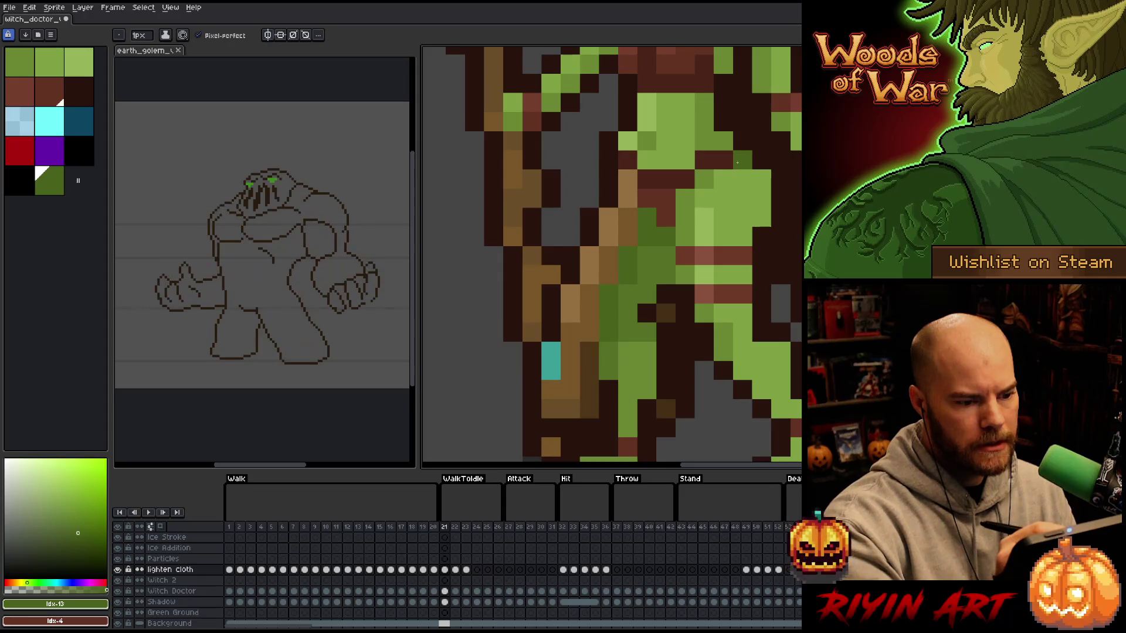
key("period")
key("period")
key("period")
- Move through the Attack frames into Hit and add a dark-green shading pixel on frame 32
left_click(509, 527)
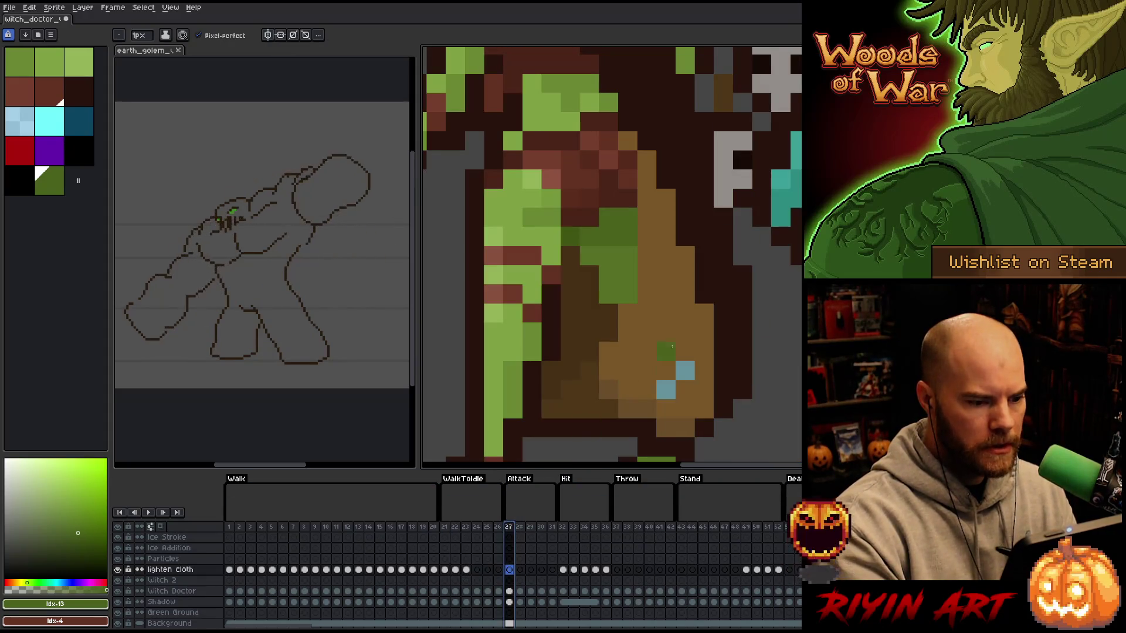
key("period")
key("period")
key("period")
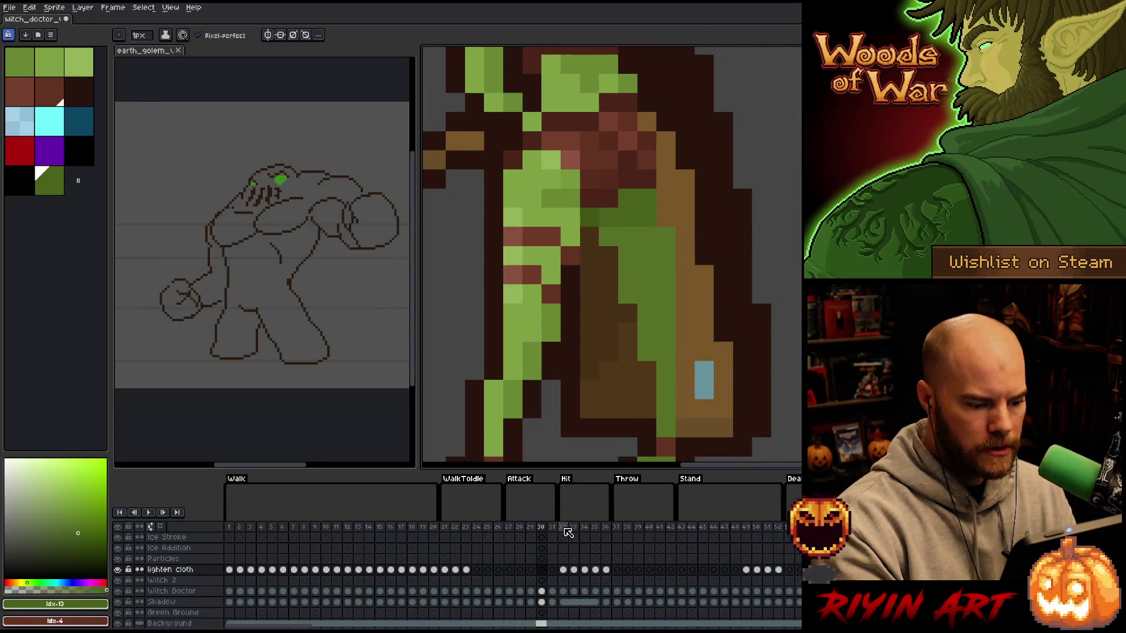
key("period")
key("period")
key("period")
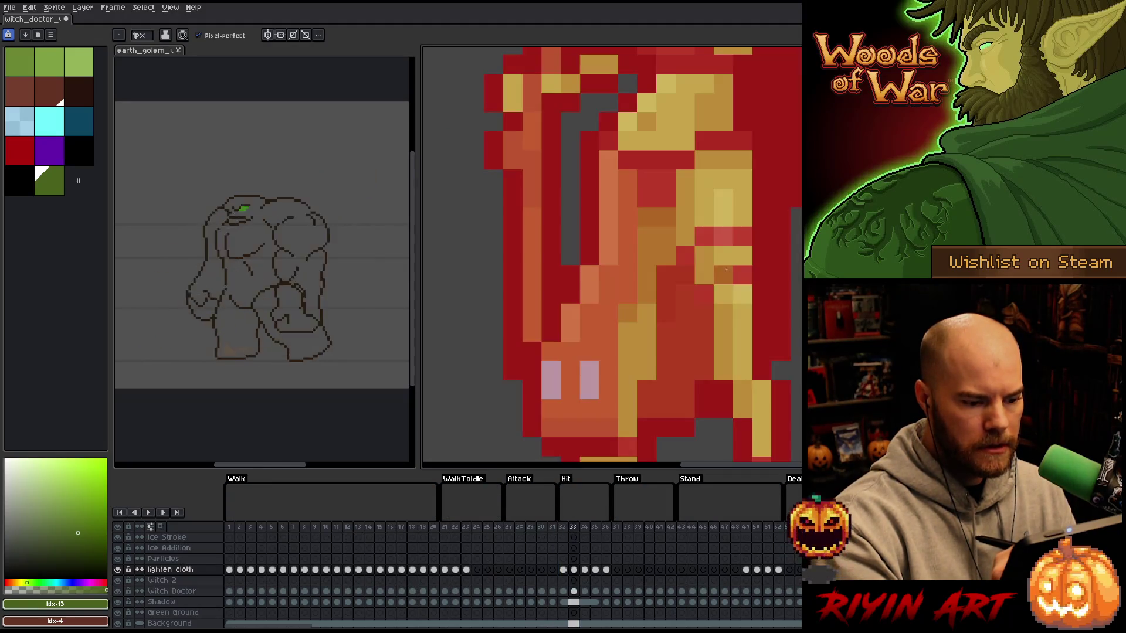
key("period")
key("period")
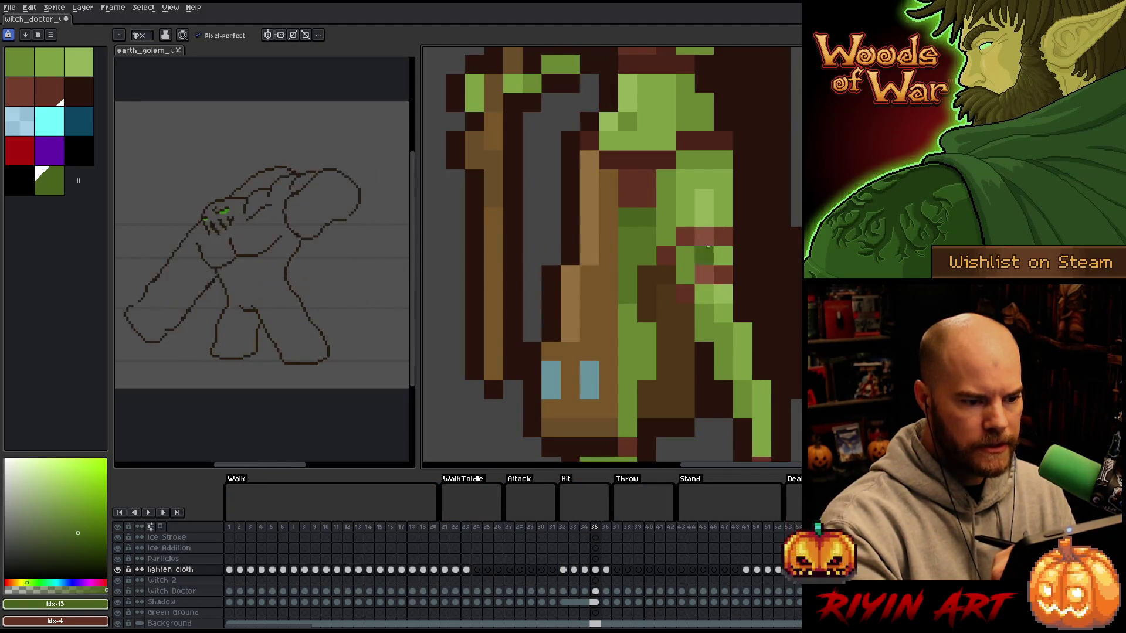
key("comma")
key("comma")
key("comma")
left_click(629, 179)
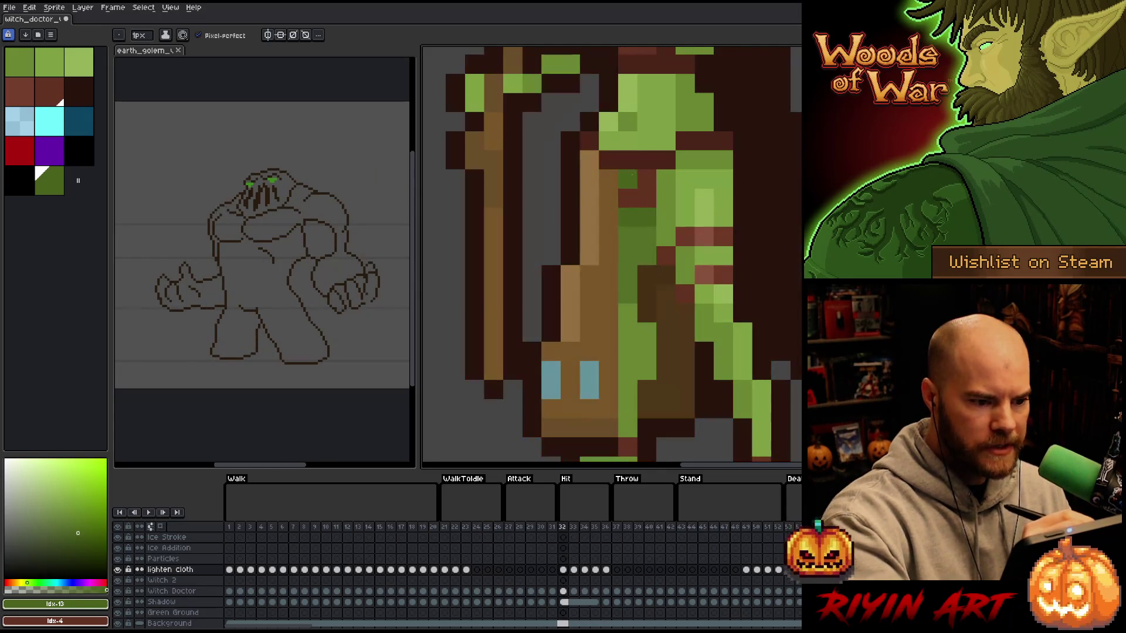
- Step forward through the frames to frame 42, just before the Stand frames
key("period")
key("period")
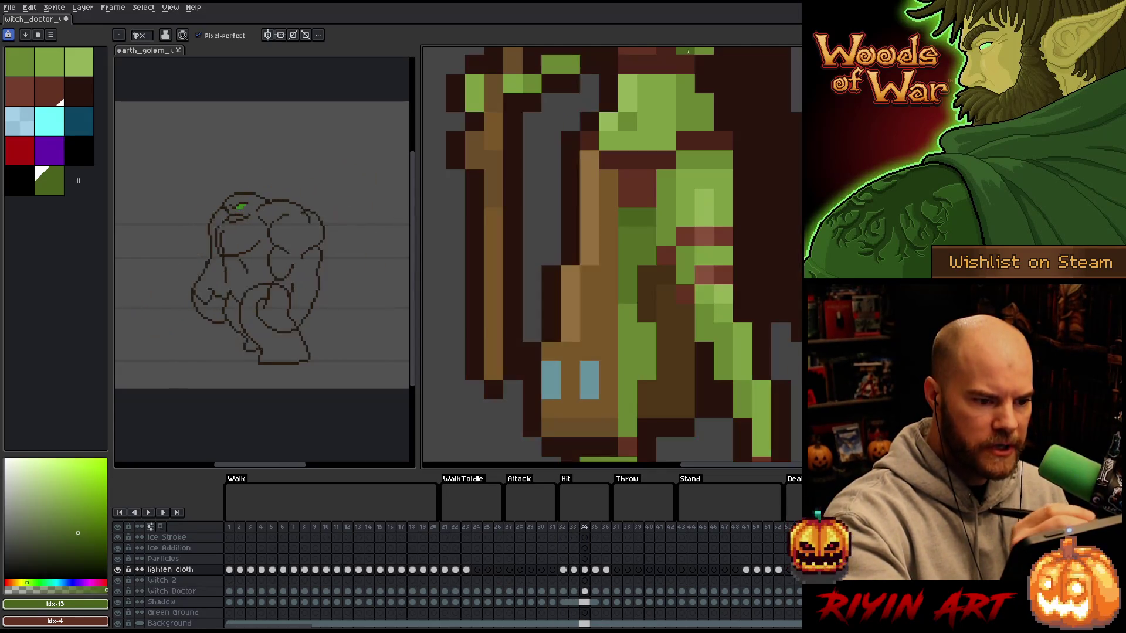
key("period")
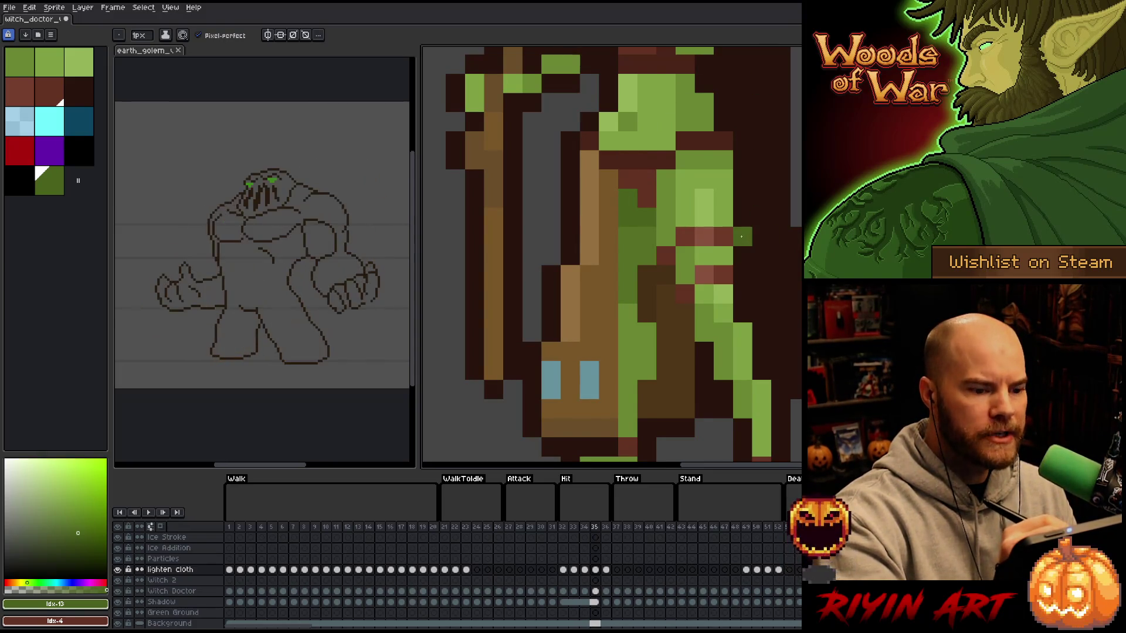
key("period")
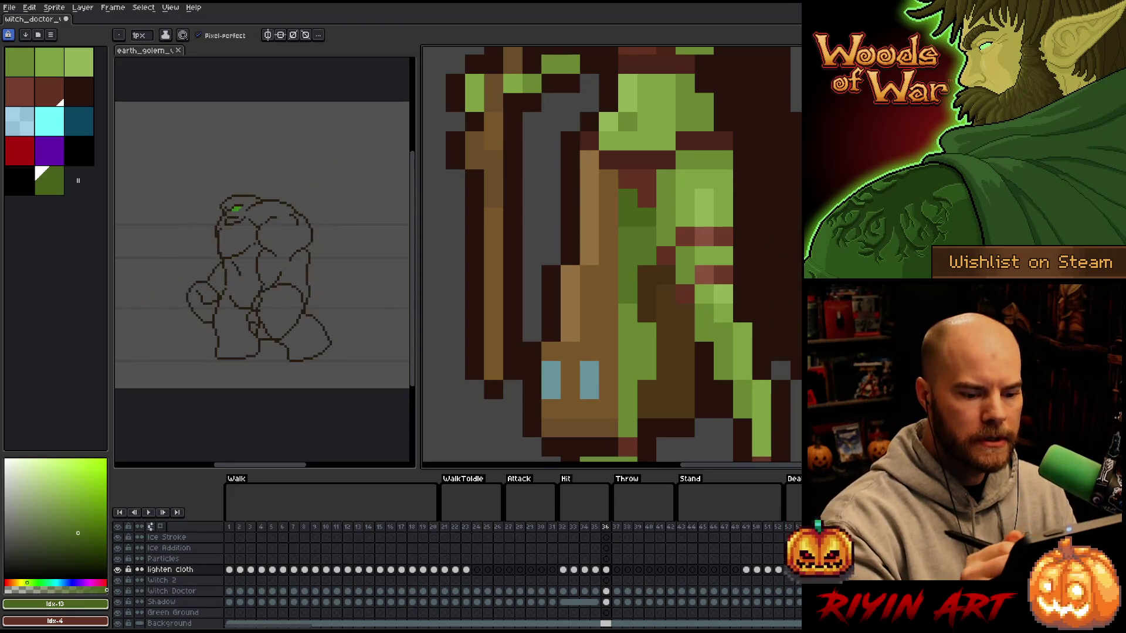
key("period")
key("period")
key("period")
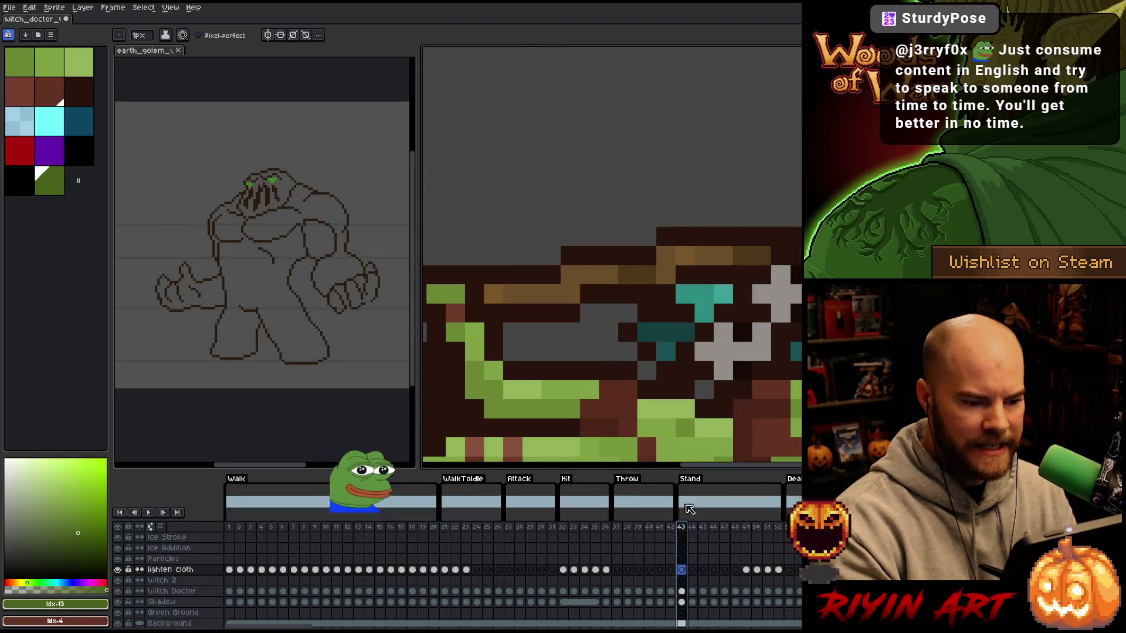
- Add a lighter green pixel to the cloth on Stand frame 50, then check frame 51
key("period")
key("period")
key("period")
key("period")
key("period")
key("period")
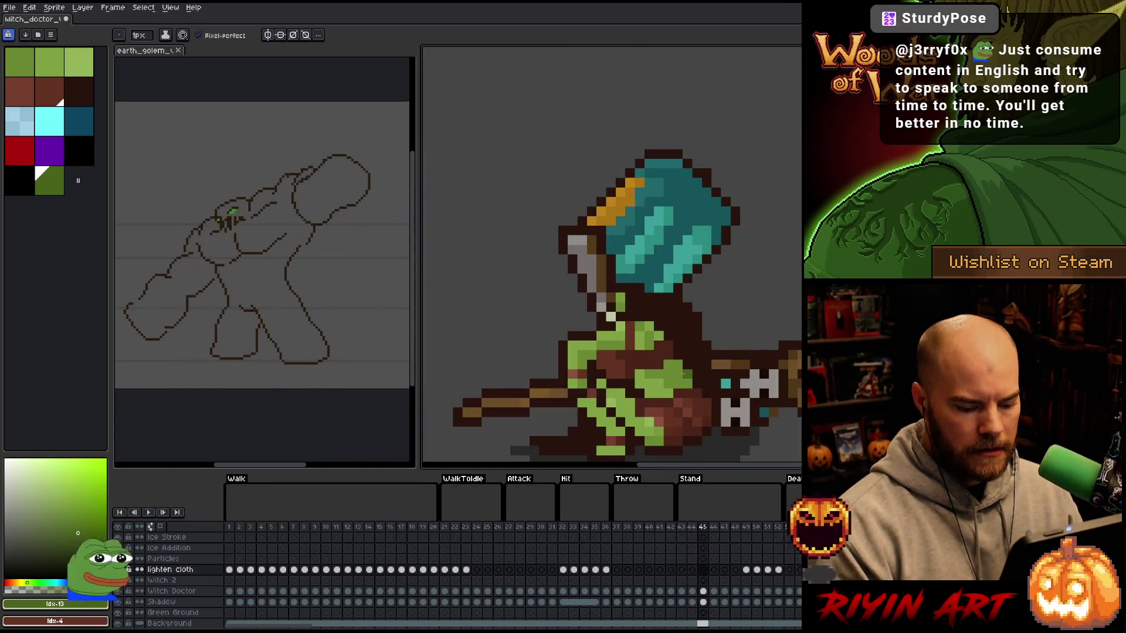
key("period")
key("period")
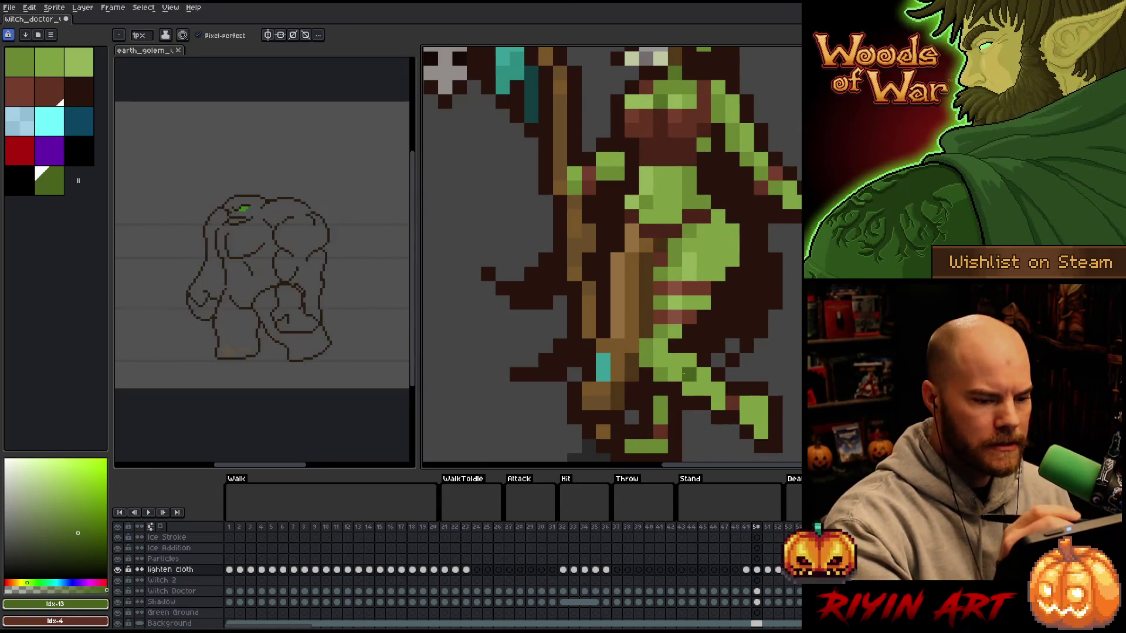
key("x")
key("x")
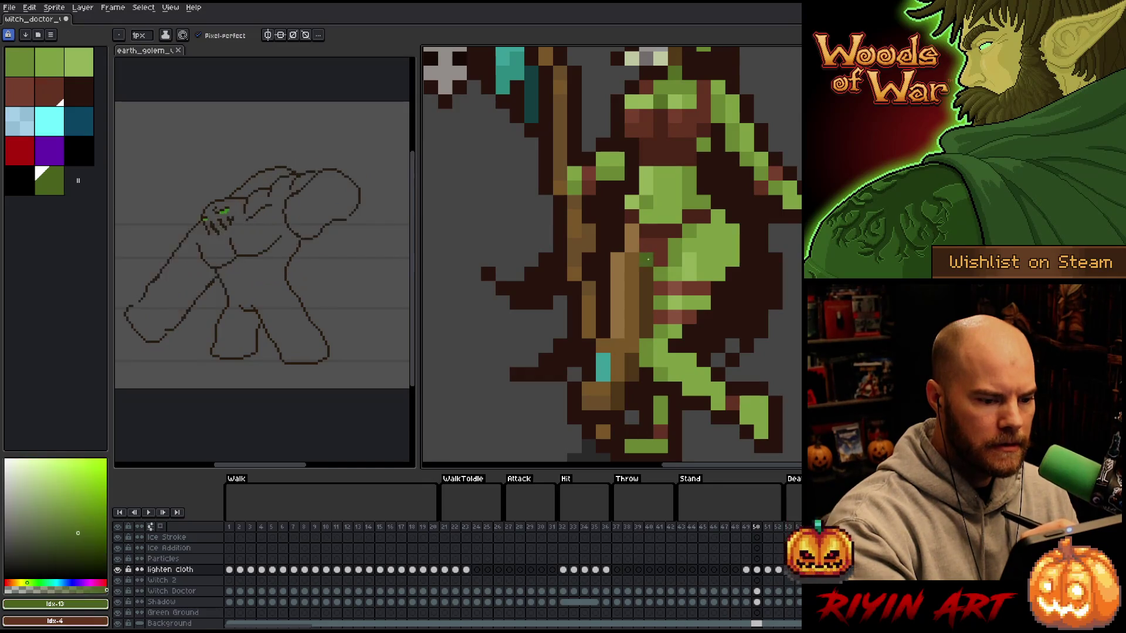
left_click(718, 244)
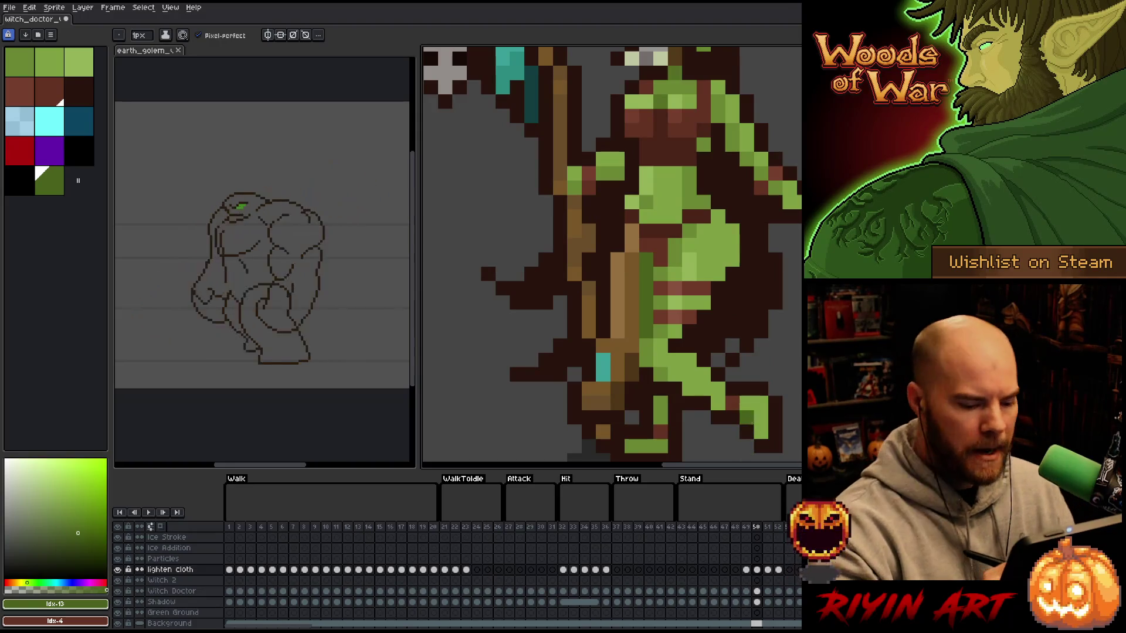
key("Right")
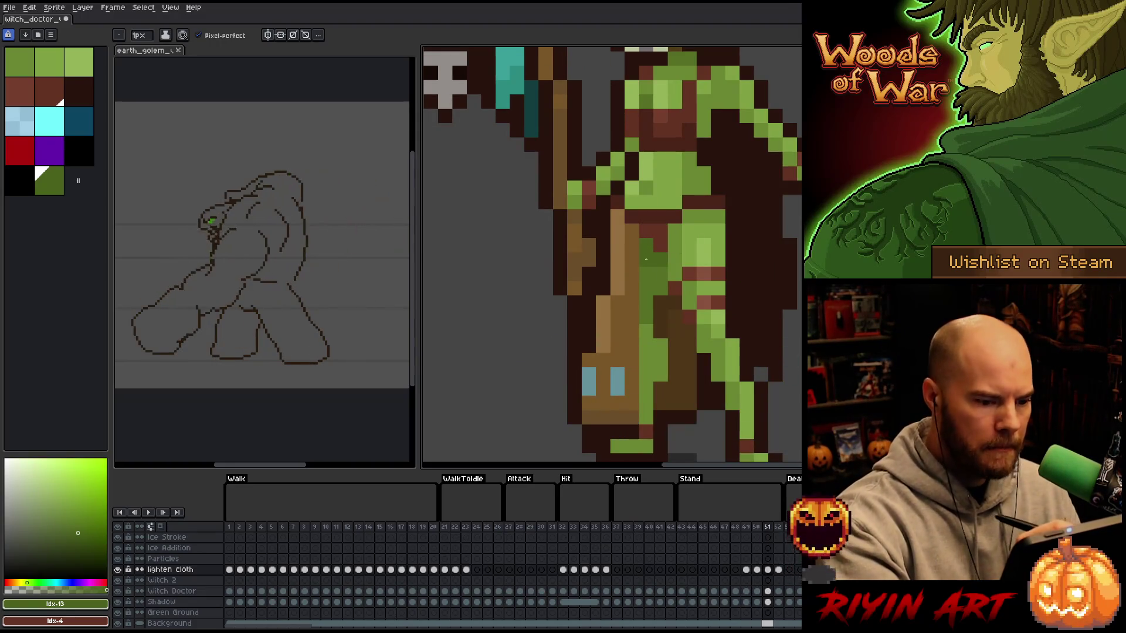
key("Left")
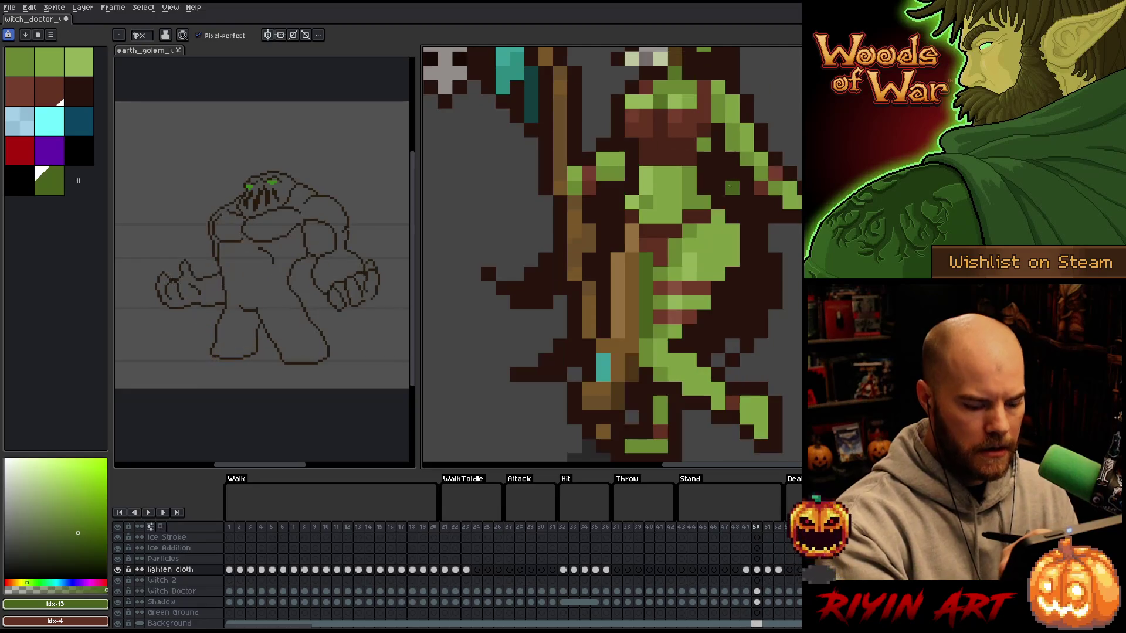
key("Right")
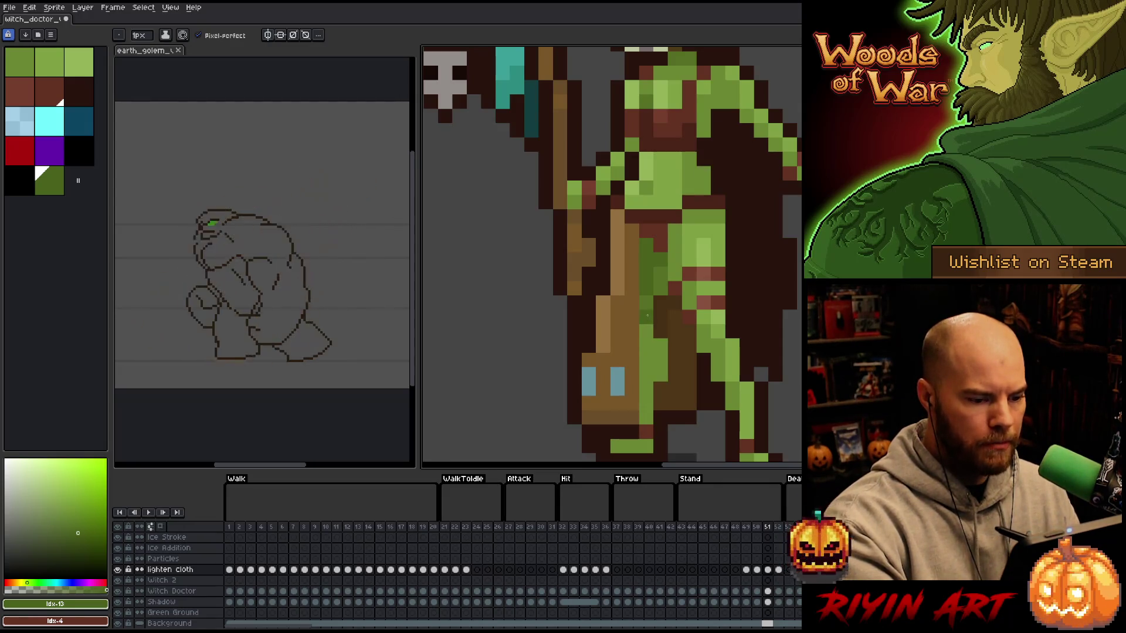
- Pick dark green #556f24 from the sprite and paint a shading pixel on the cloth
key("x")
left_click(645, 327, "alt")
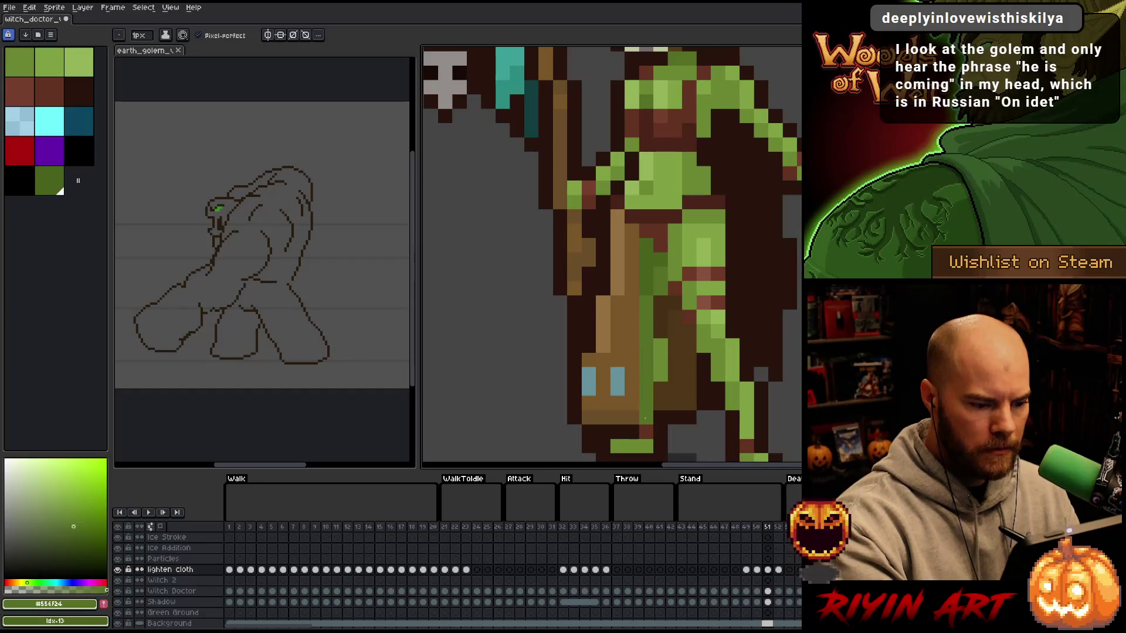
left_click(775, 275)
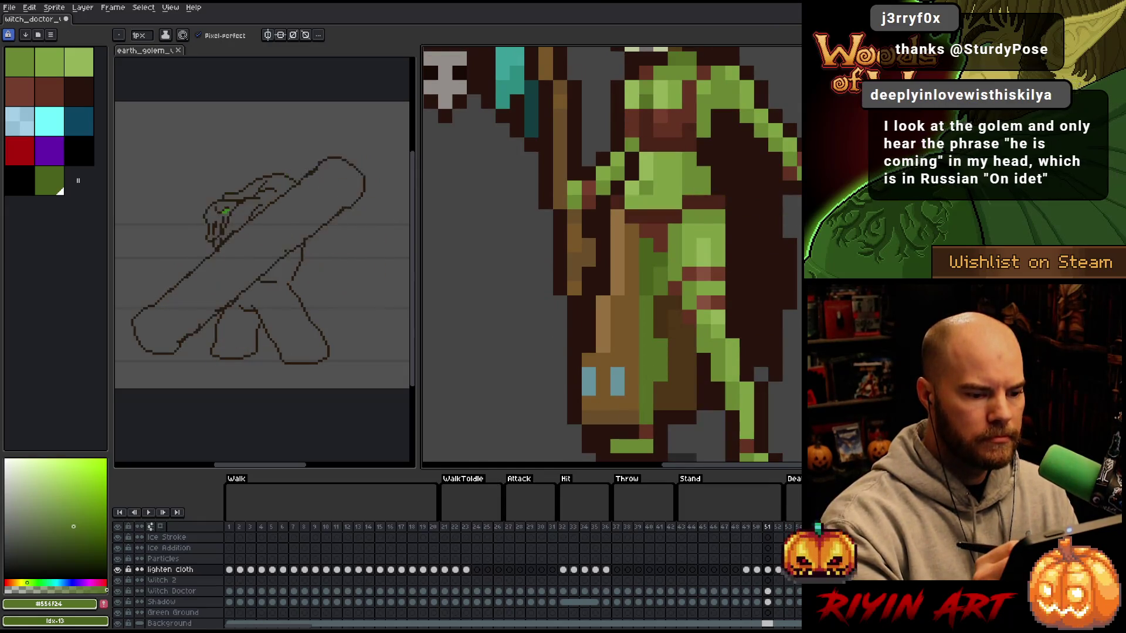
- On walk frame 12, turn a stray green pixel dark brown and add a green cloth pixel
left_click(315, 527)
key("period")
key("period")
key("period")
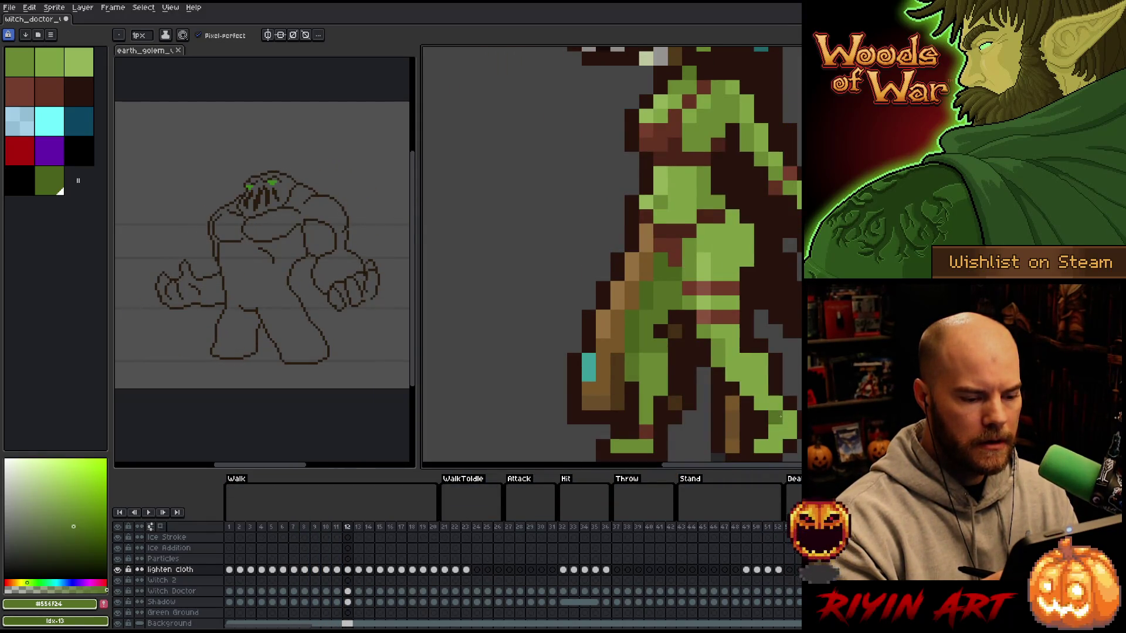
left_click(780, 416)
left_click(674, 359)
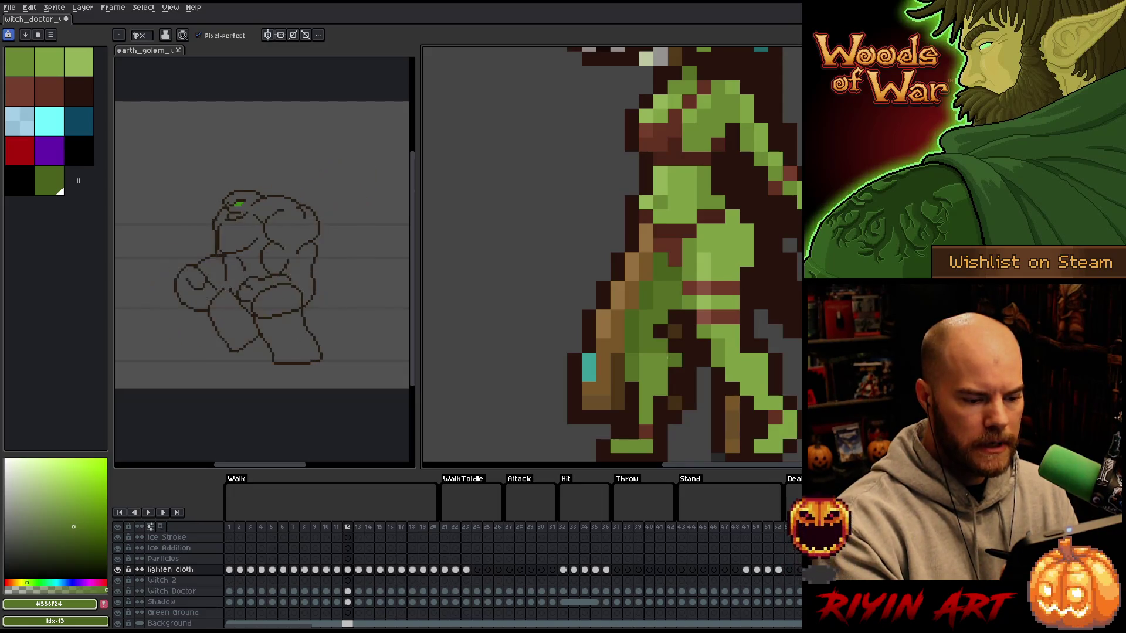
key("period")
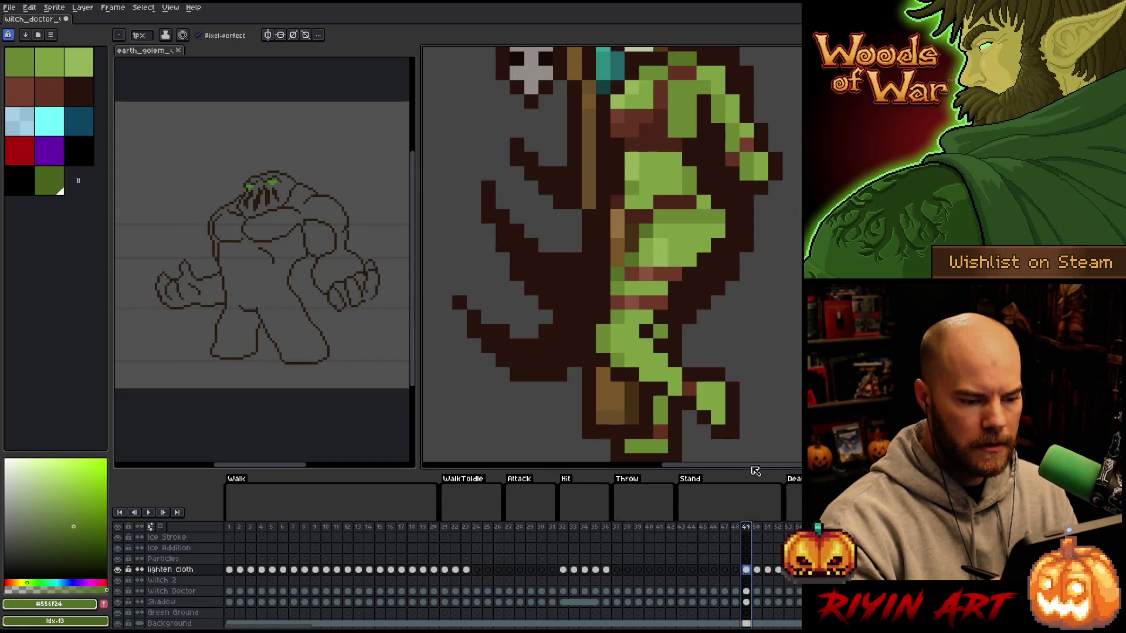
- On stand frame 51, turn a dark red cloth pixel green, then move to frame 52
left_click(756, 527)
key("period")
left_click(710, 274)
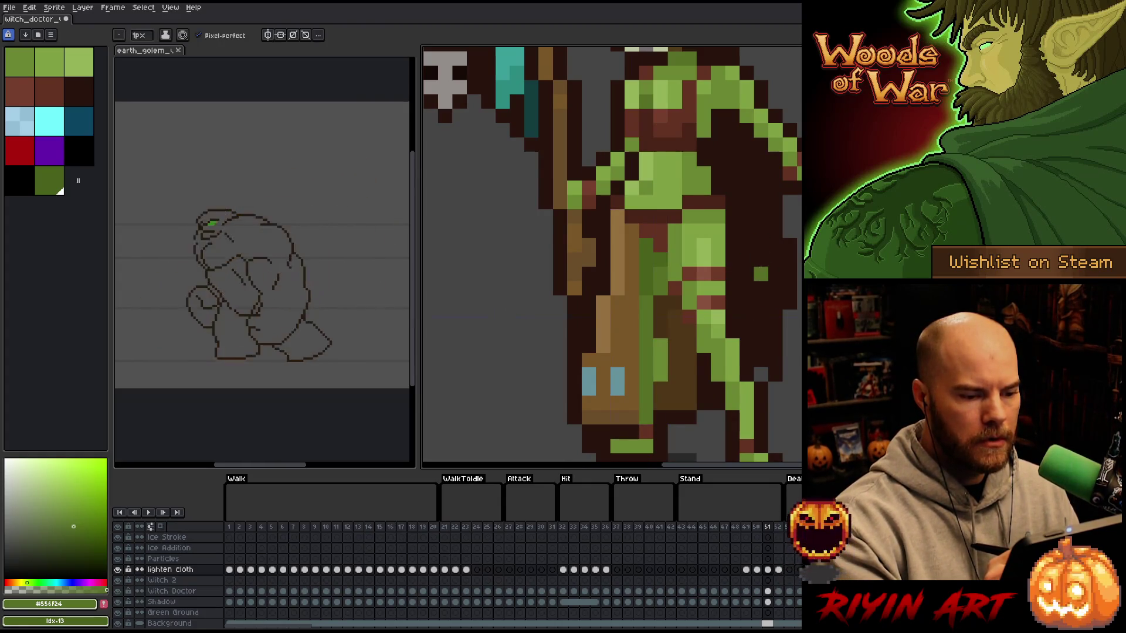
key("Left")
key("Right")
key("Right")
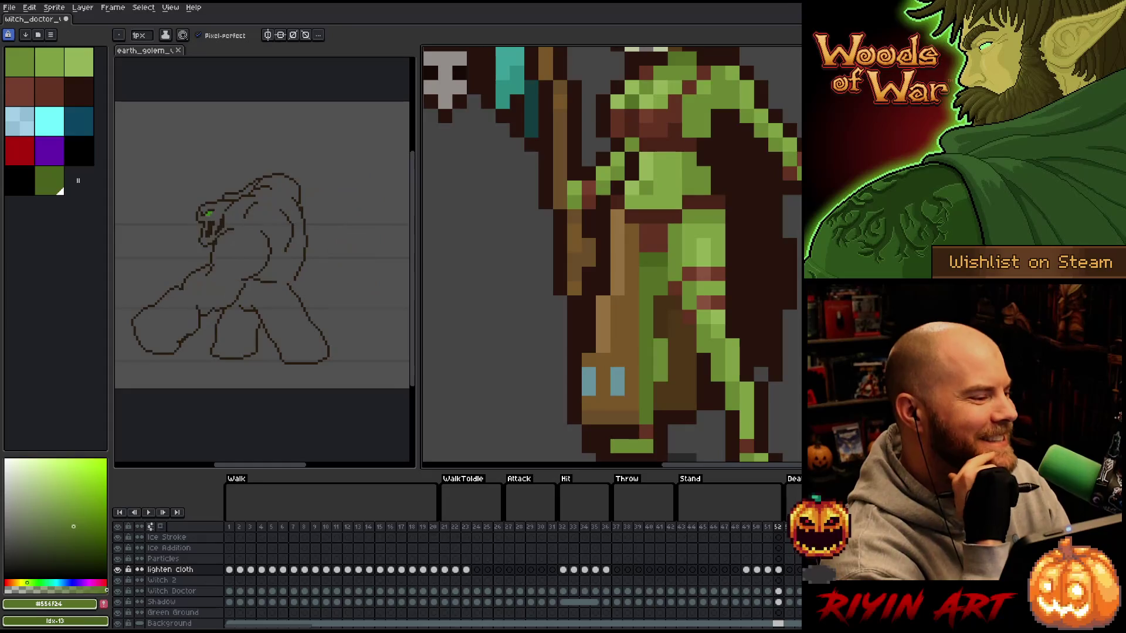
left_click(287, 445)
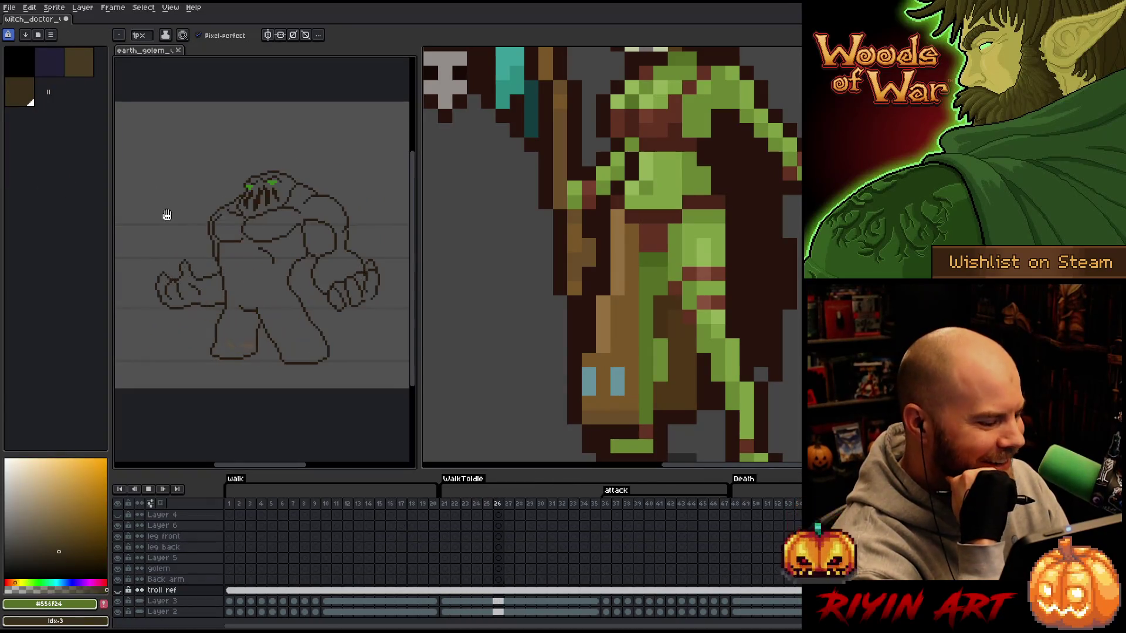
left_click(736, 506)
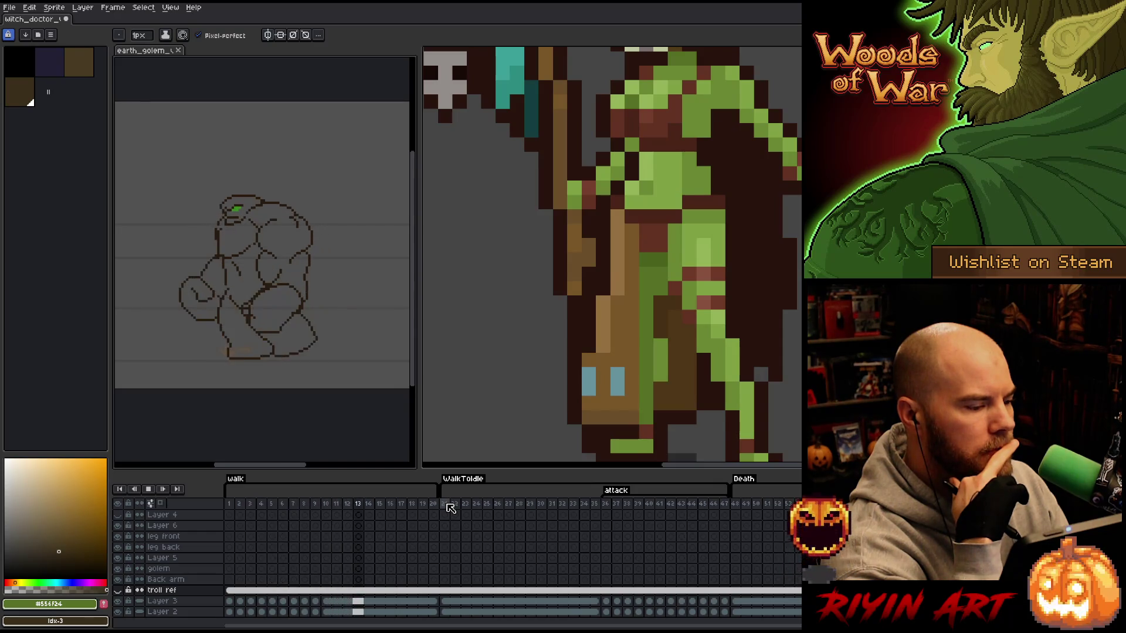
left_click(45, 18)
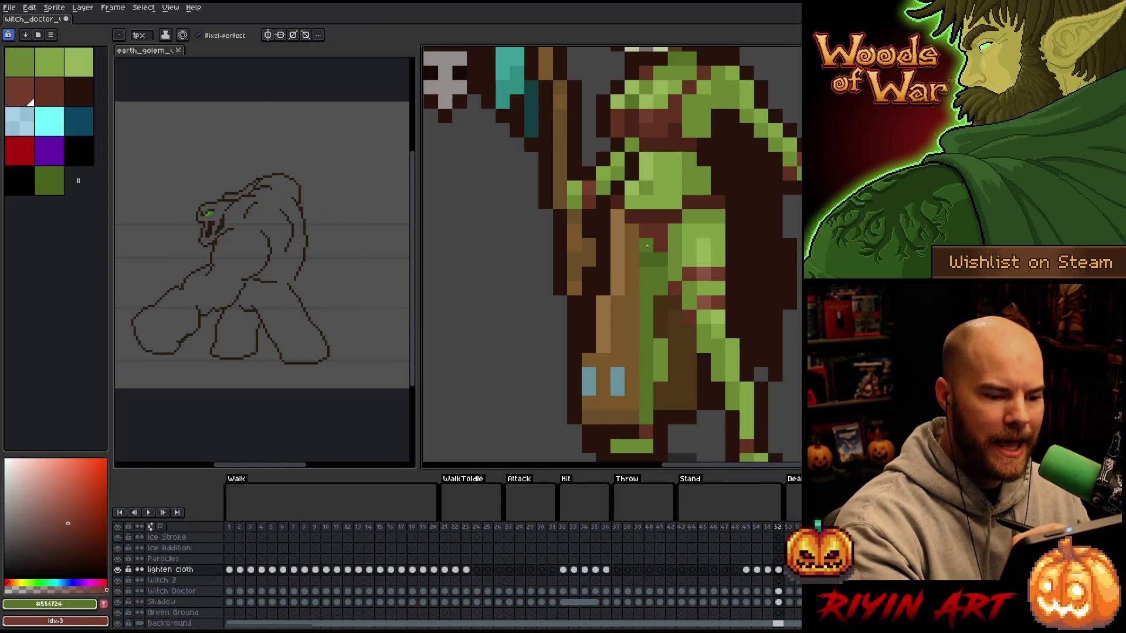
- Select darker green #49611b, compare frames 50–53, then play the animation from frame 53
left_click(648, 246, "alt")
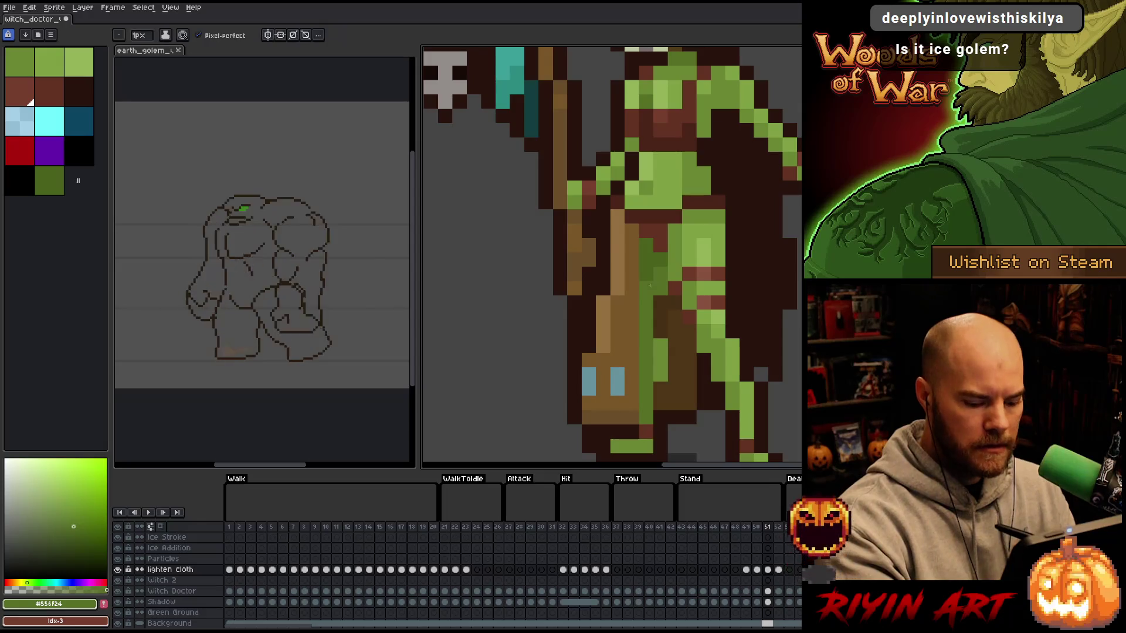
key("Left")
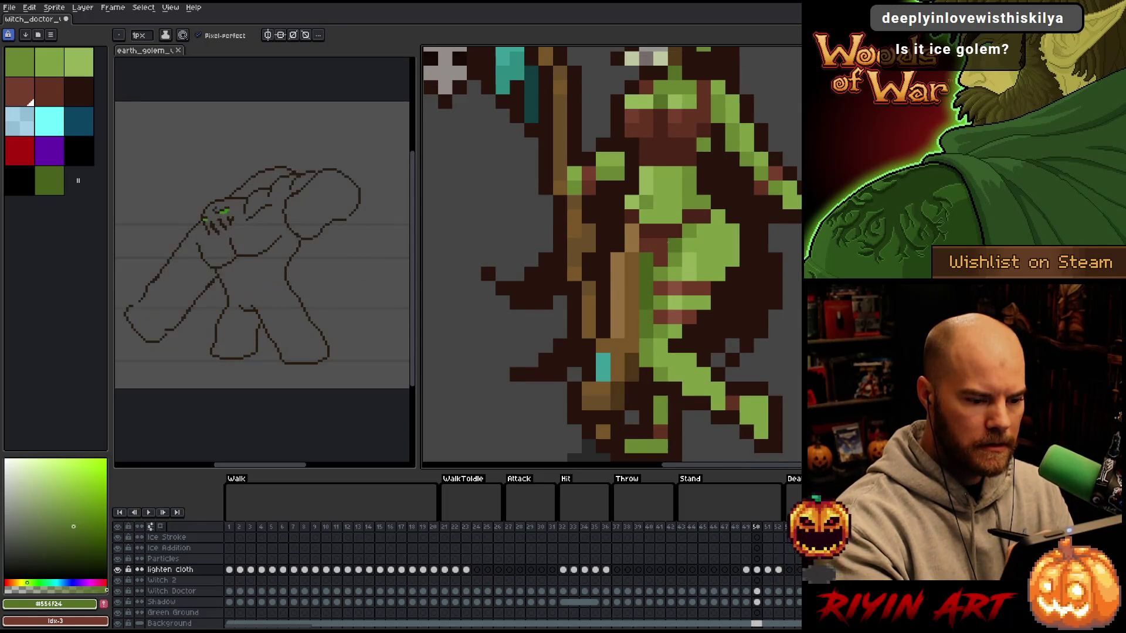
key("Right")
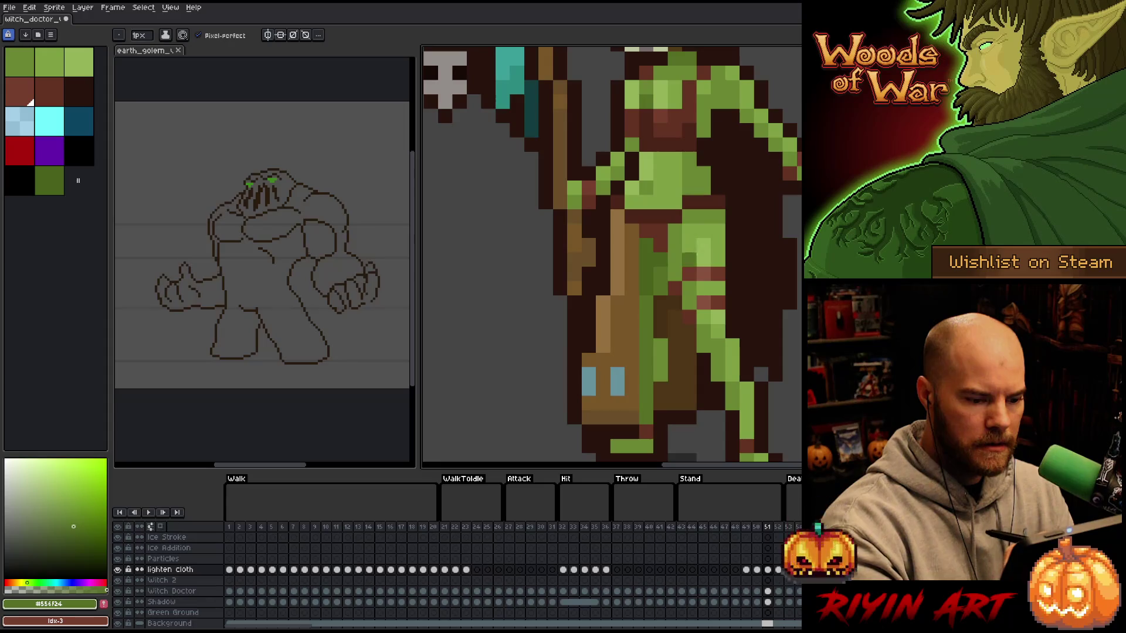
key("Left")
key("Left")
key("Right")
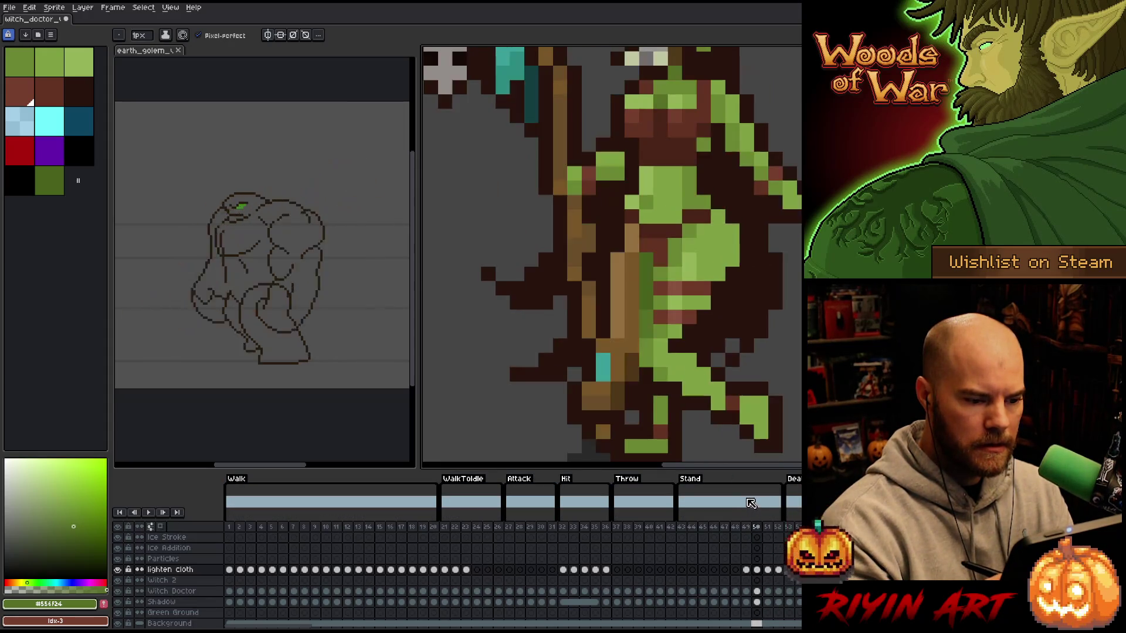
key("Right")
key("Right")
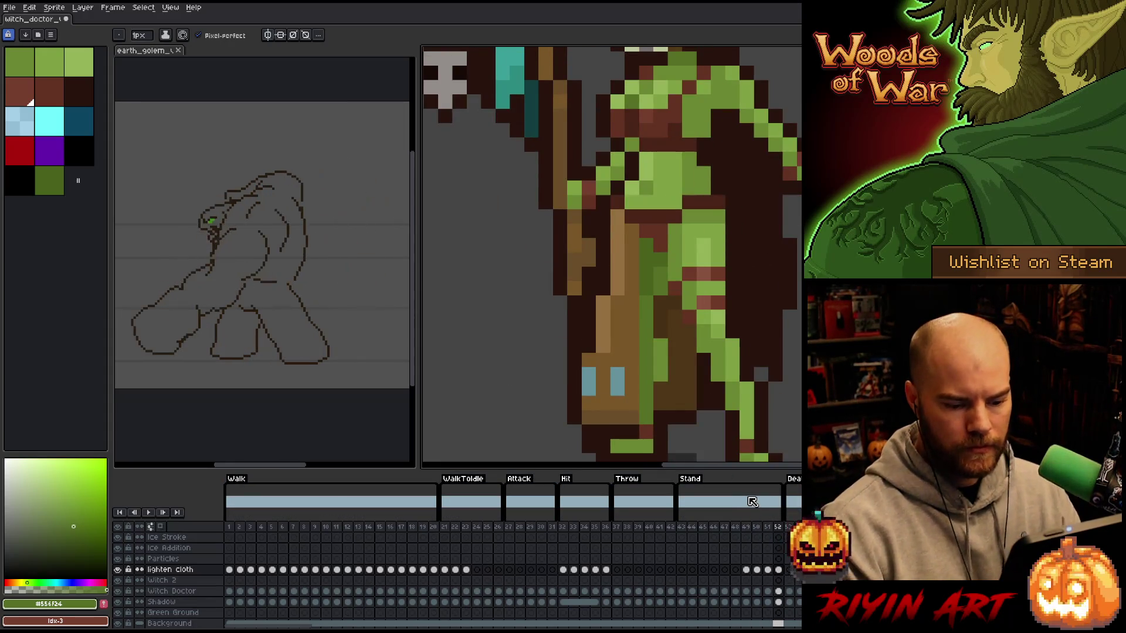
left_click(788, 569)
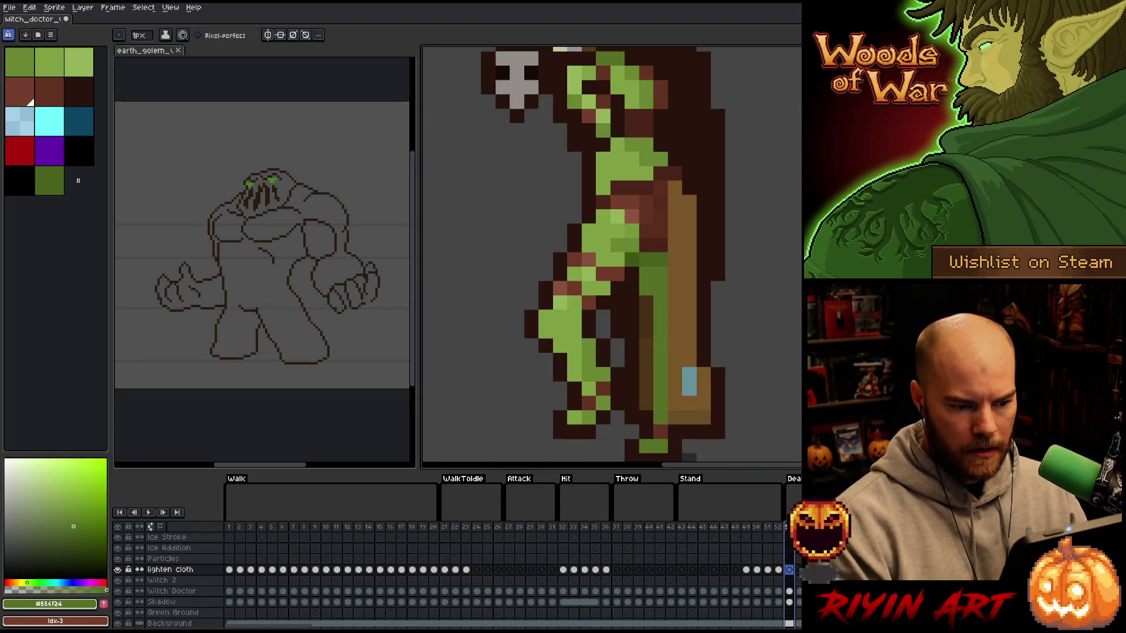
key("Return")
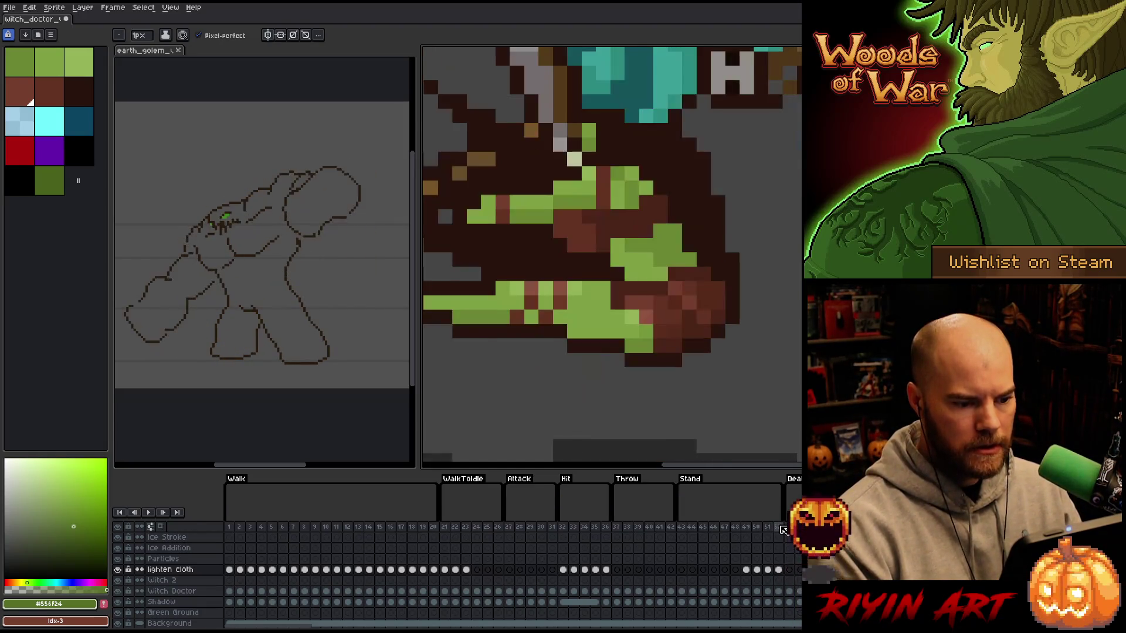